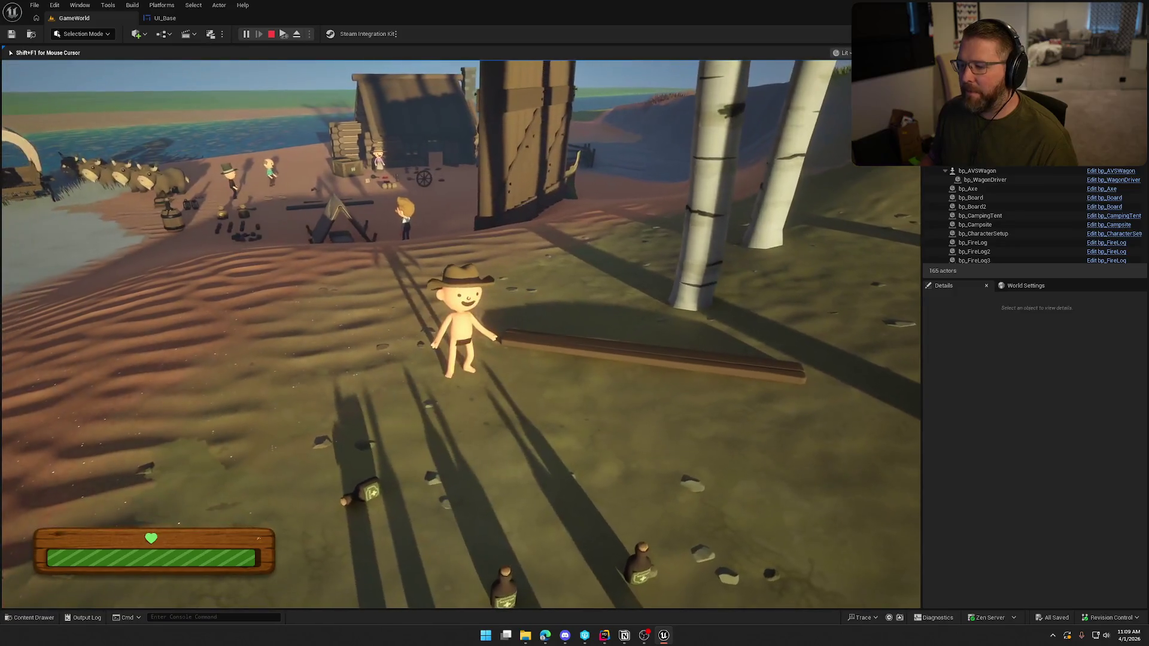
Run the character from the board past the camp and trading post toward the river and cows
scroll(461, 334, "up", 4)
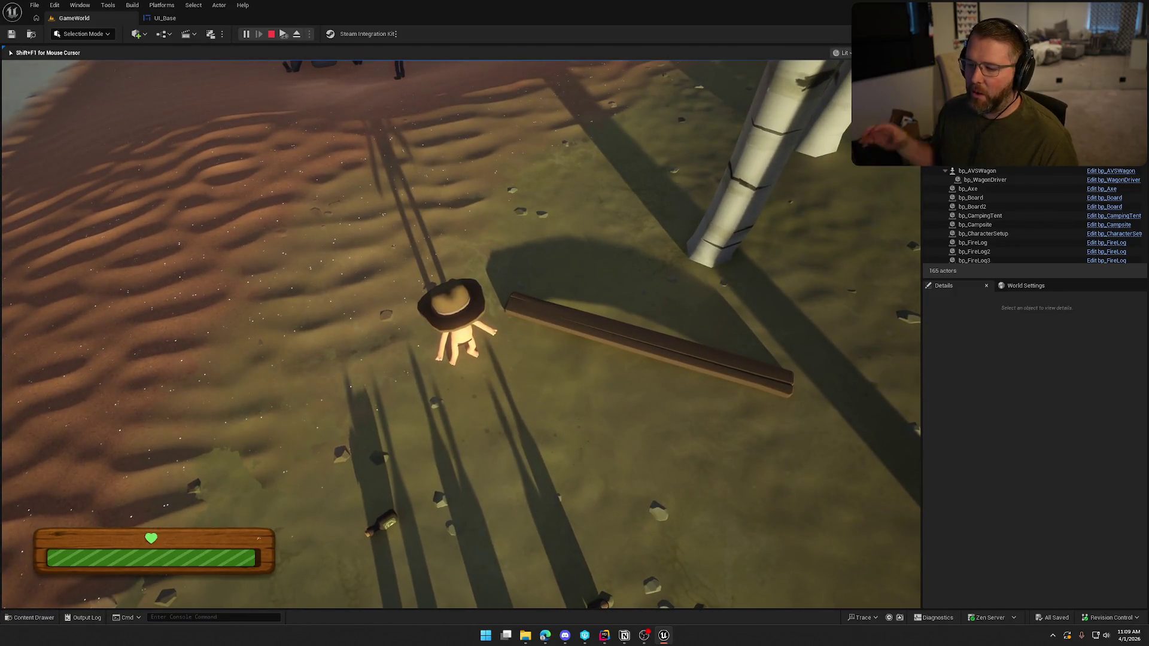
key("d")
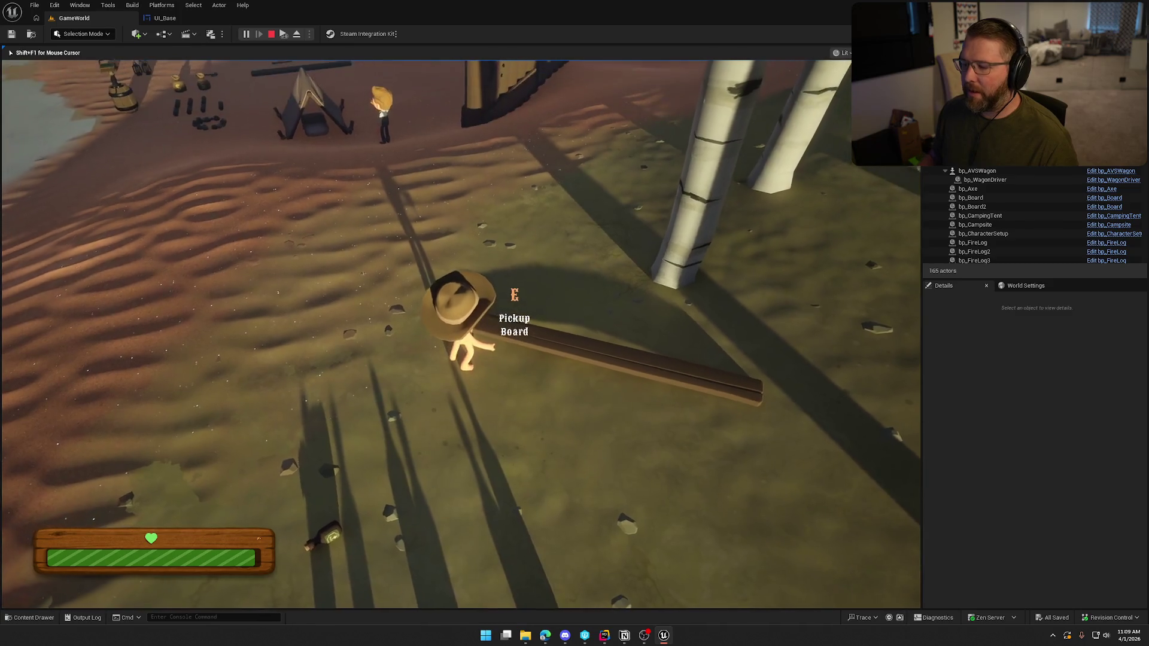
mouse_move(461, 334)
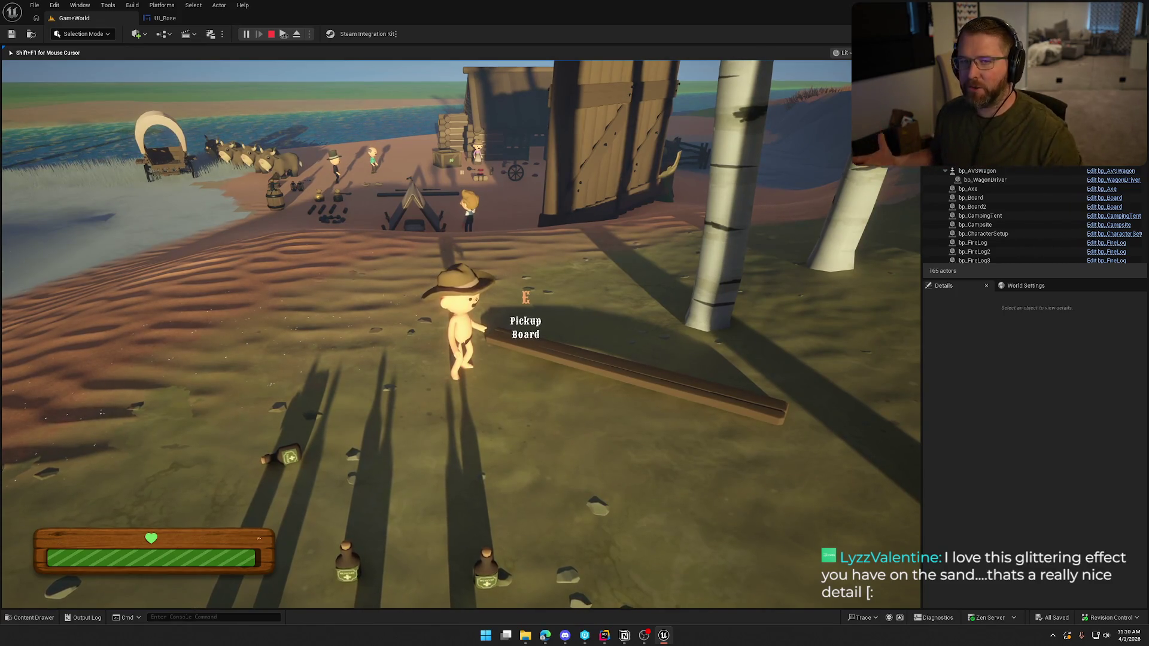
key("shift+w")
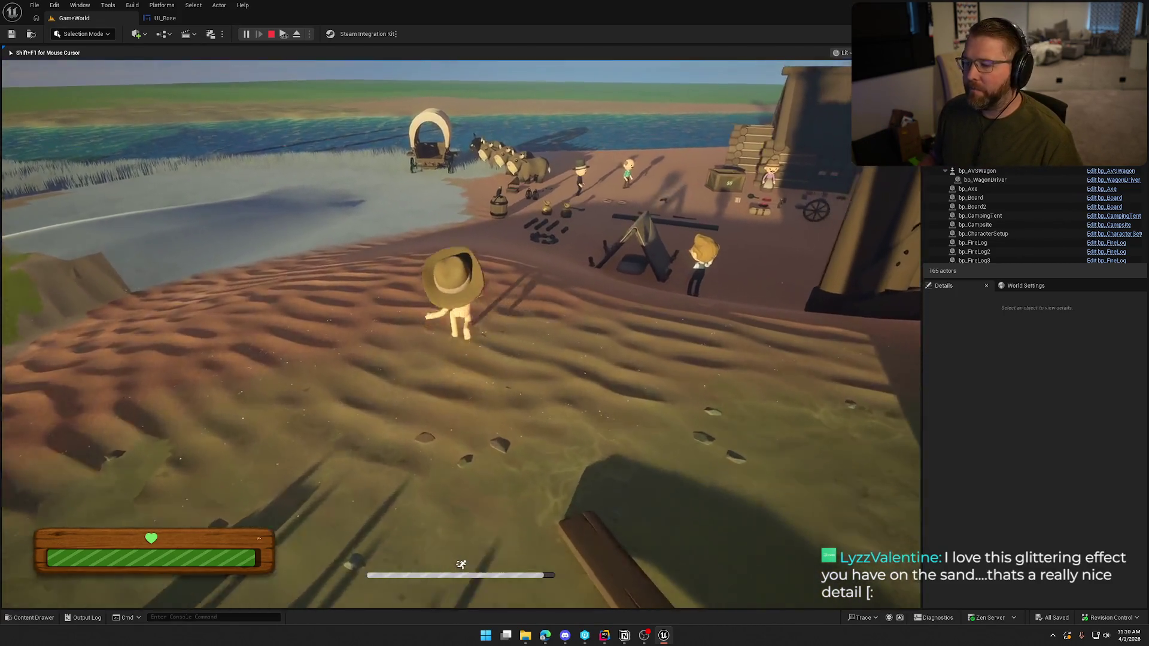
key("shift+w")
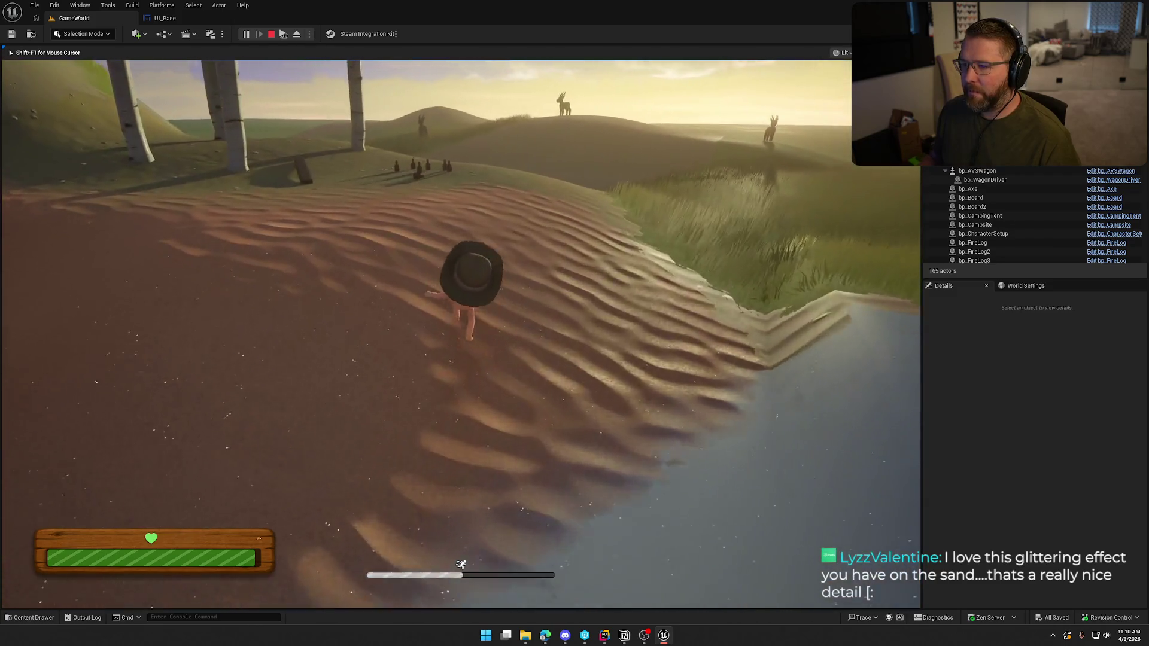
key("w")
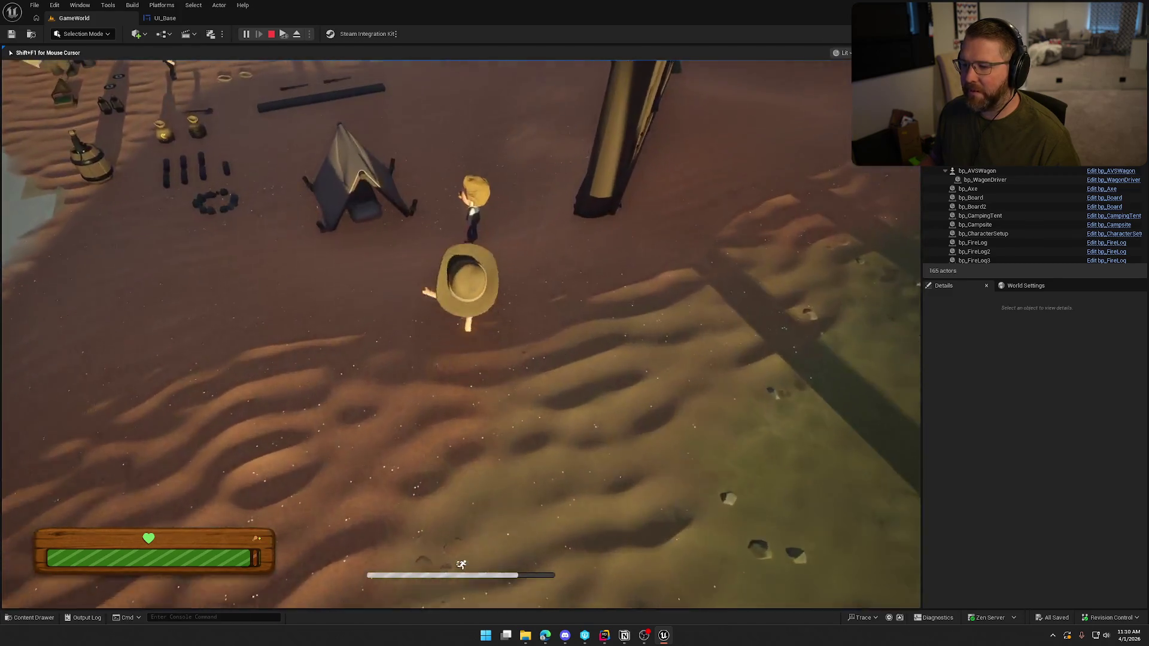
key("w")
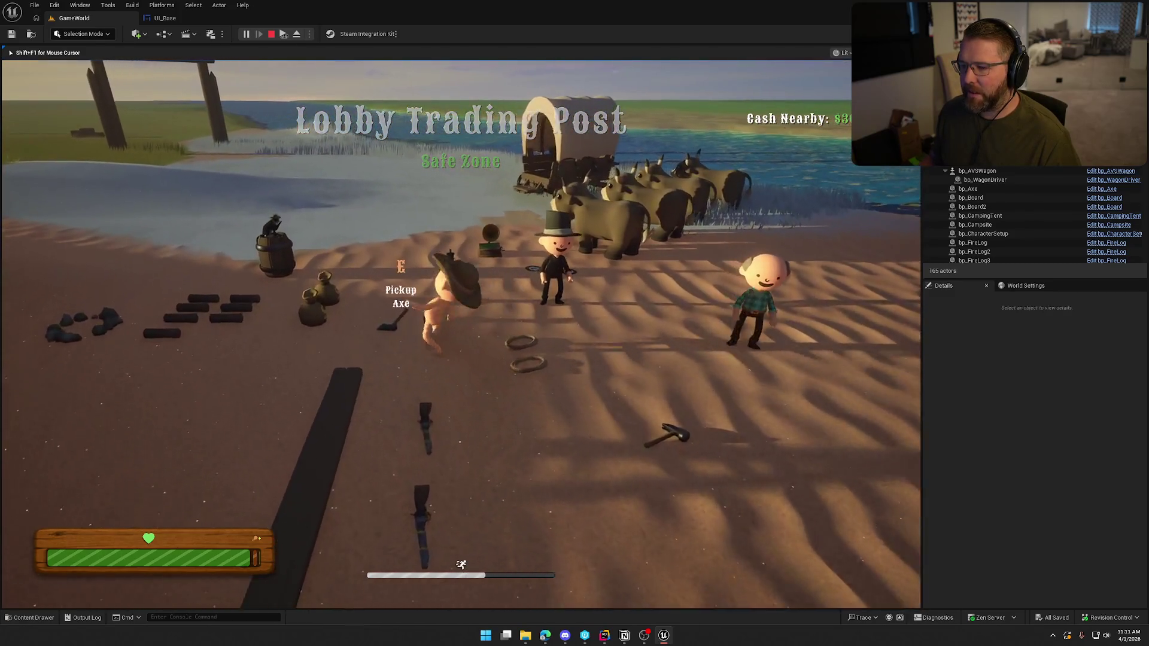
key("w")
key("w")
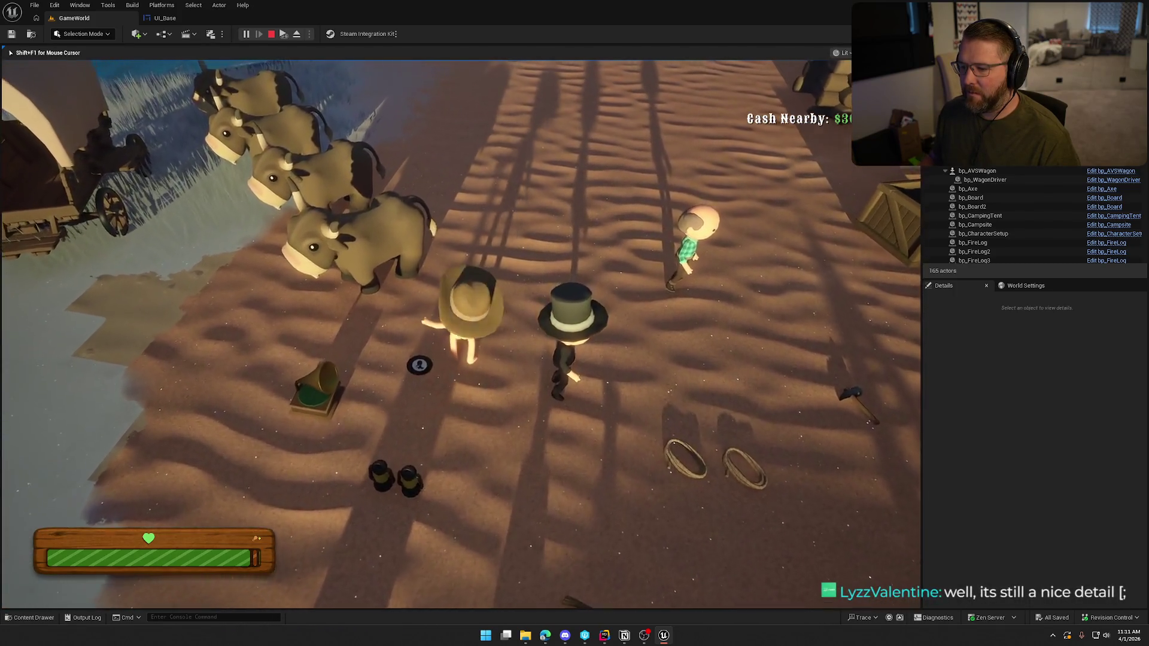
Pick up the record, place it on the gramophone, use the gramophone, then pause the game
key("e")
key("w")
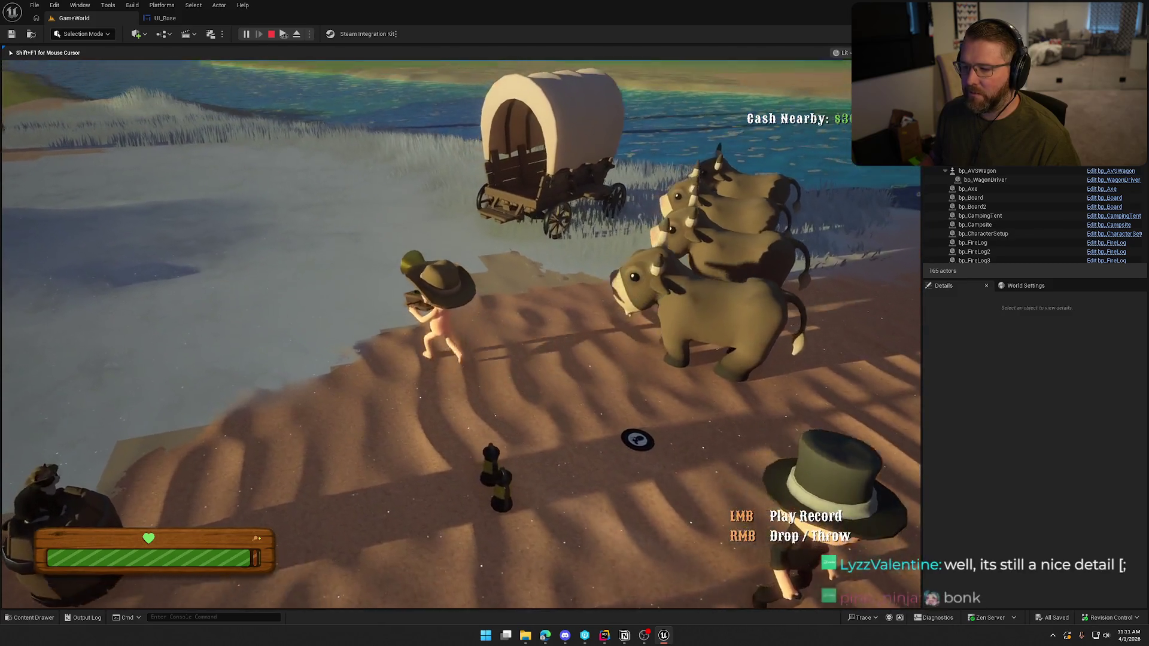
key("w")
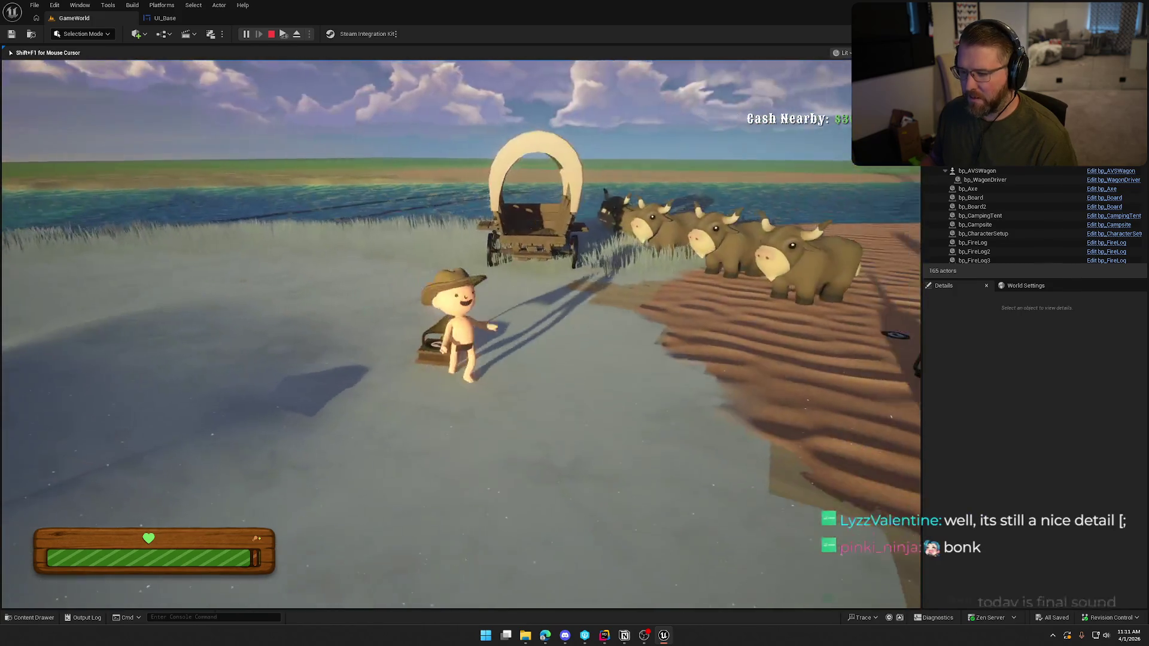
key("e")
key("w")
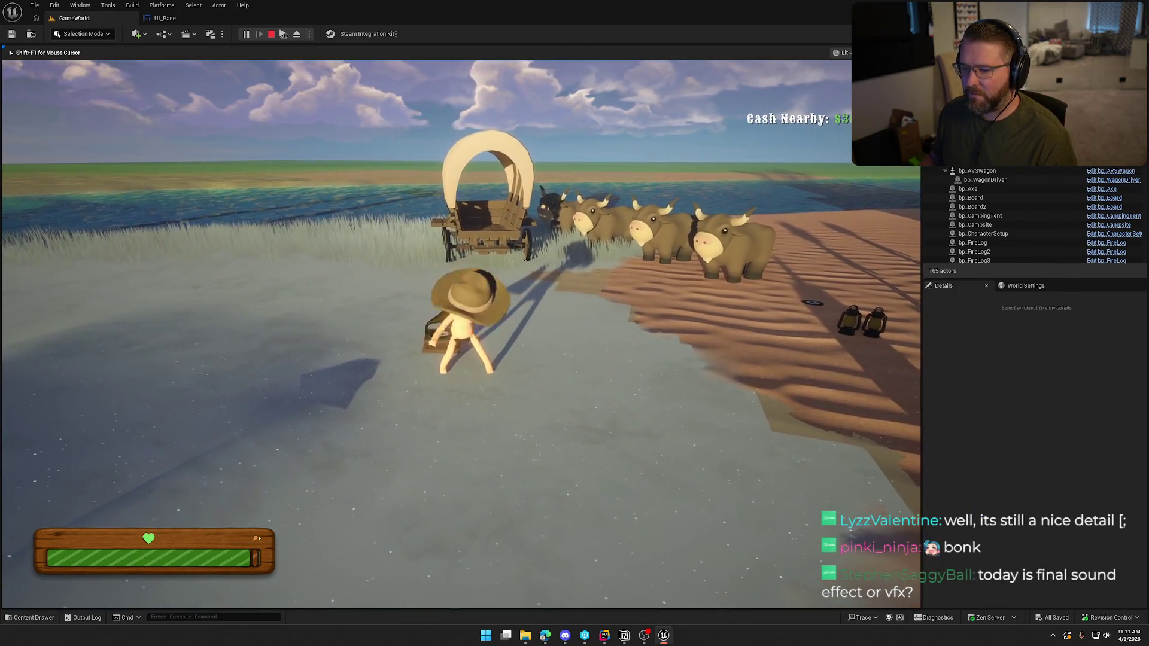
key("e")
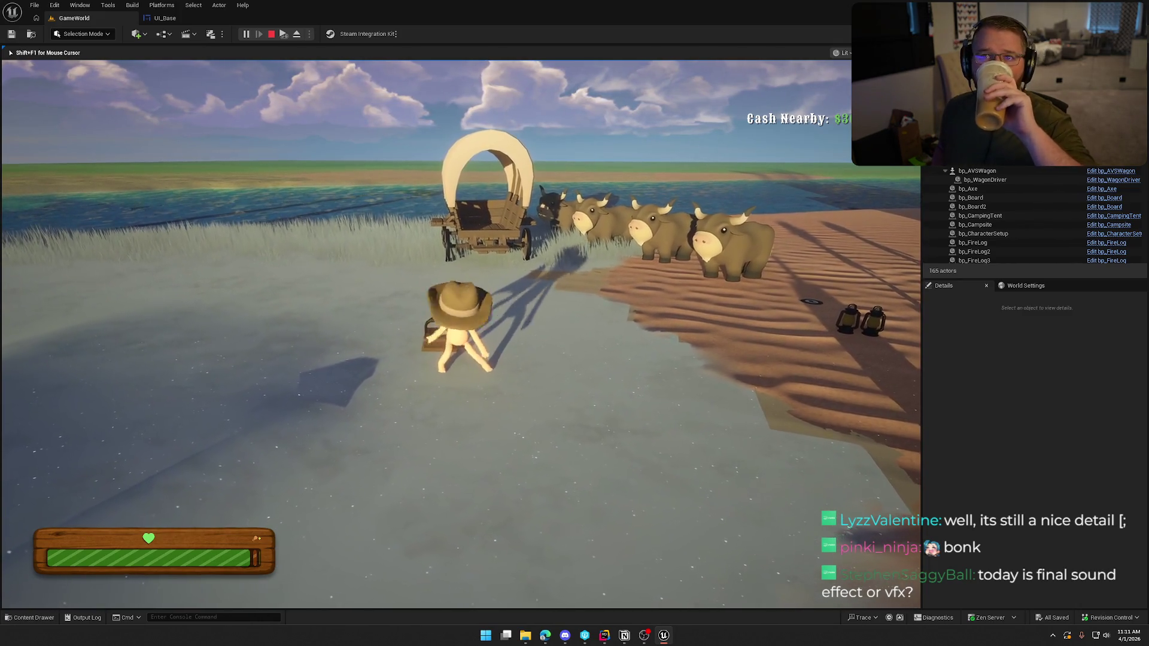
key("e")
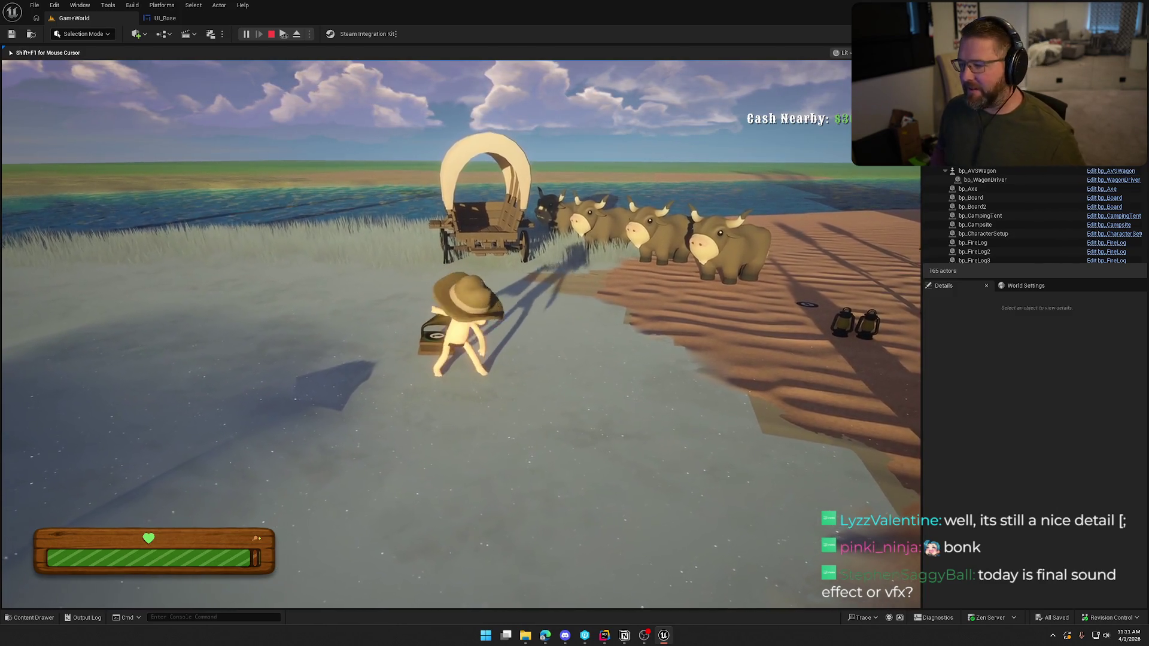
key("e")
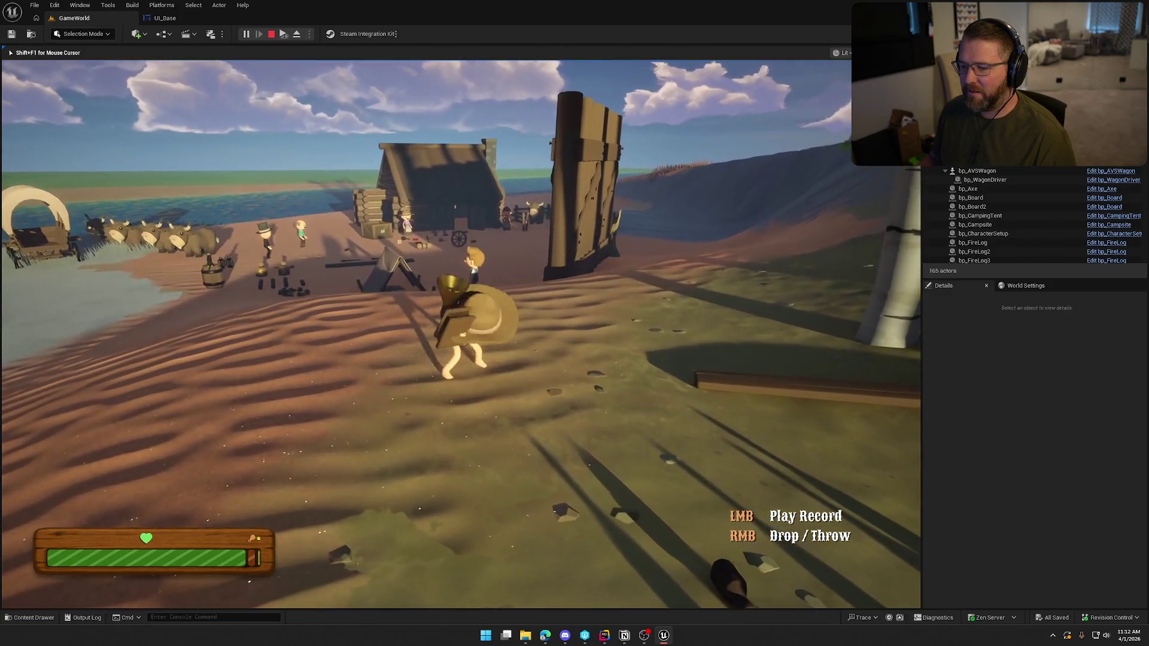
key("Escape")
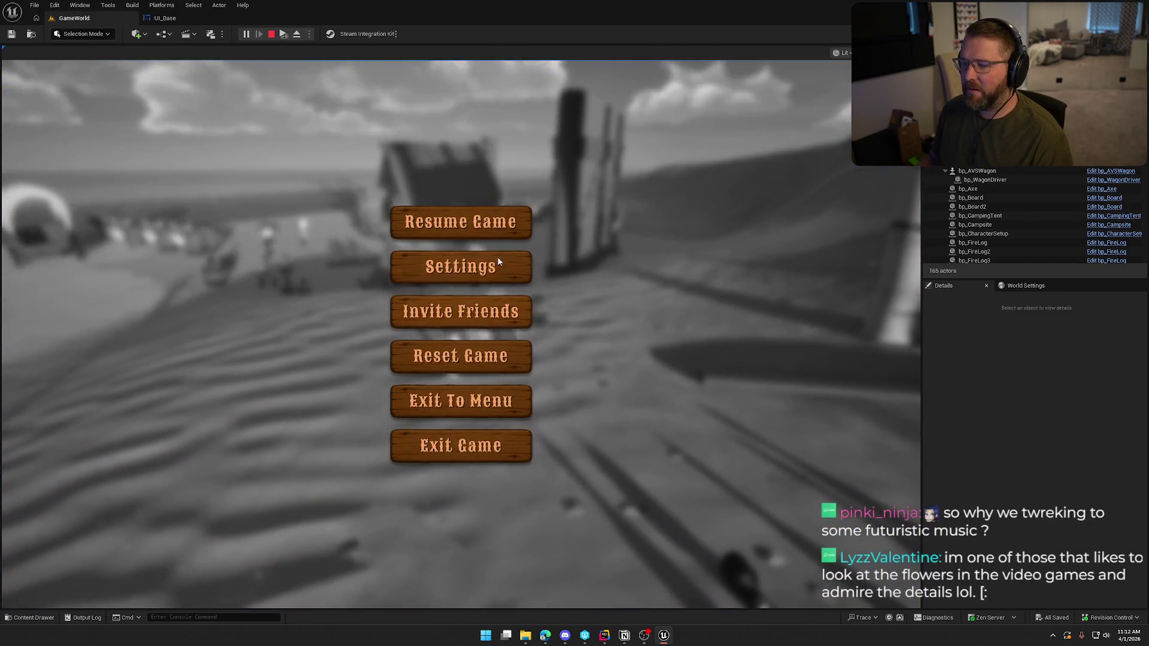
Set Music Volume to 100% in the Audio settings, apply it, and resume the game
left_click(434, 268)
left_click(501, 110)
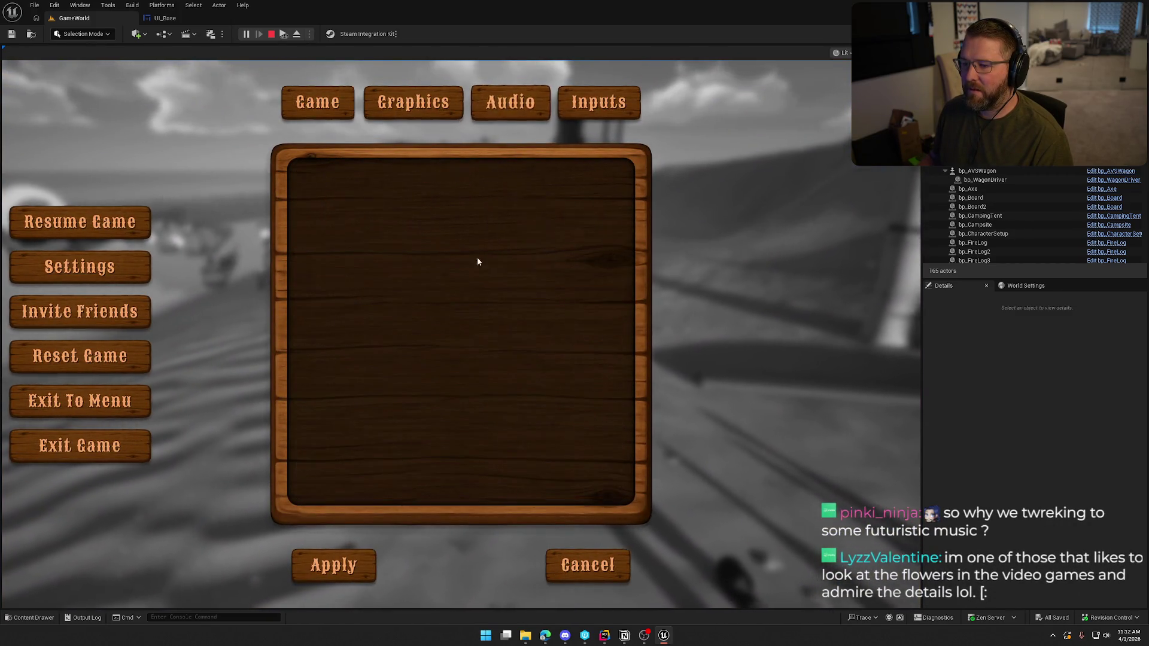
left_click(544, 235)
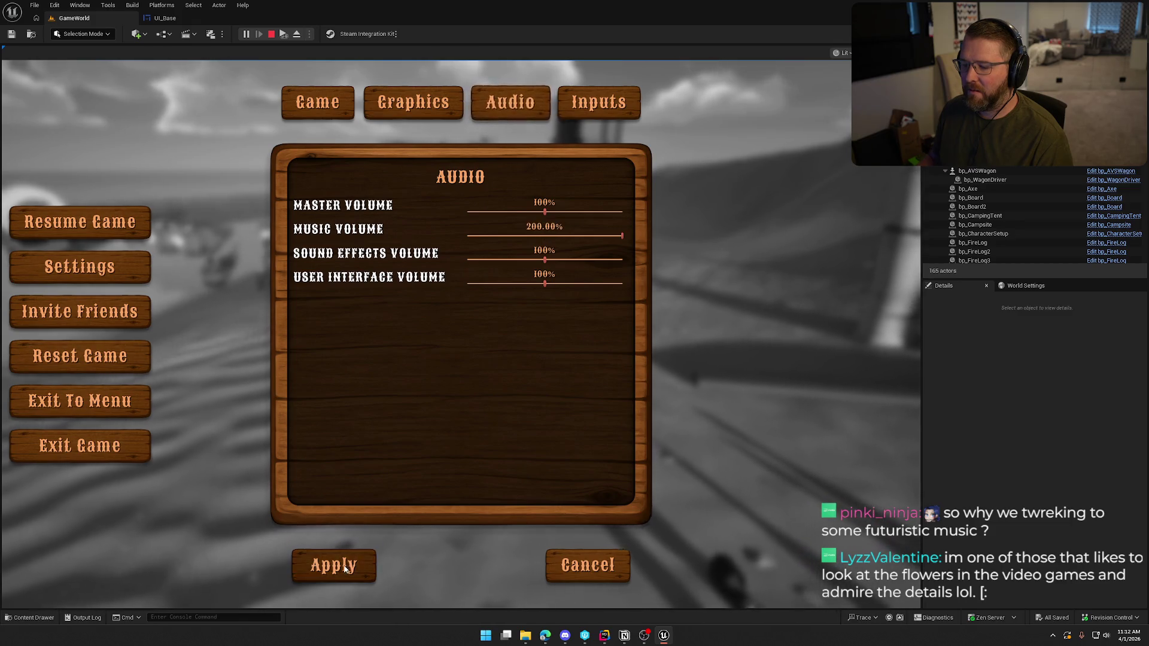
left_click(333, 565)
left_click(441, 223)
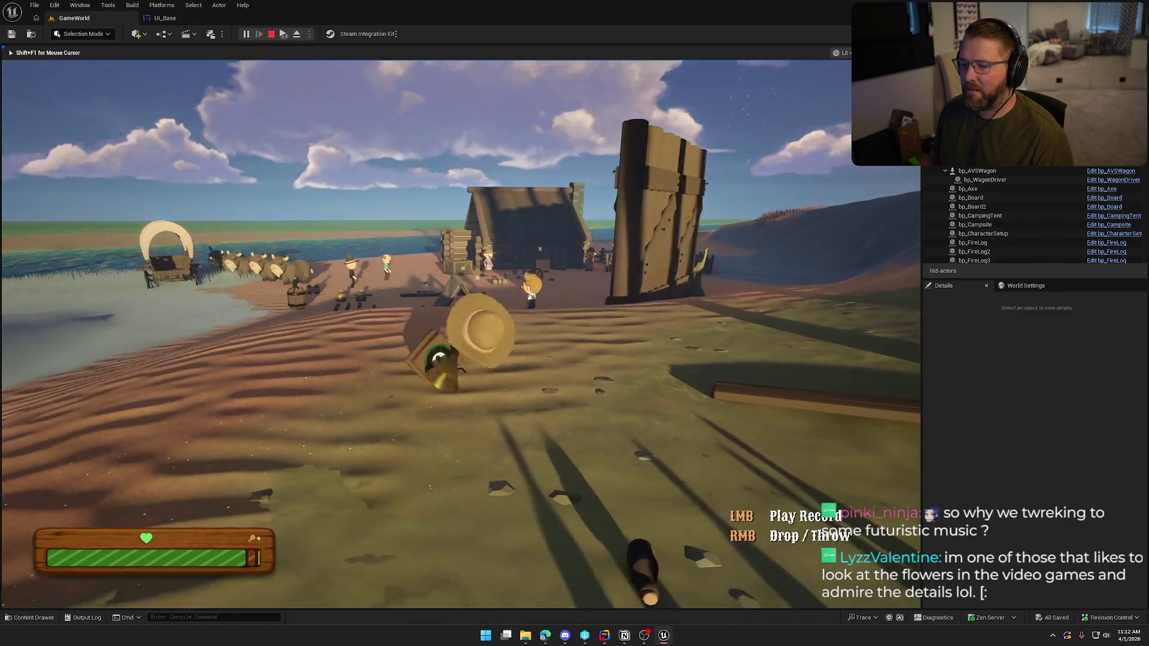
Walk toward the camp, drop the held gramophone, and stop the playtest
key("w")
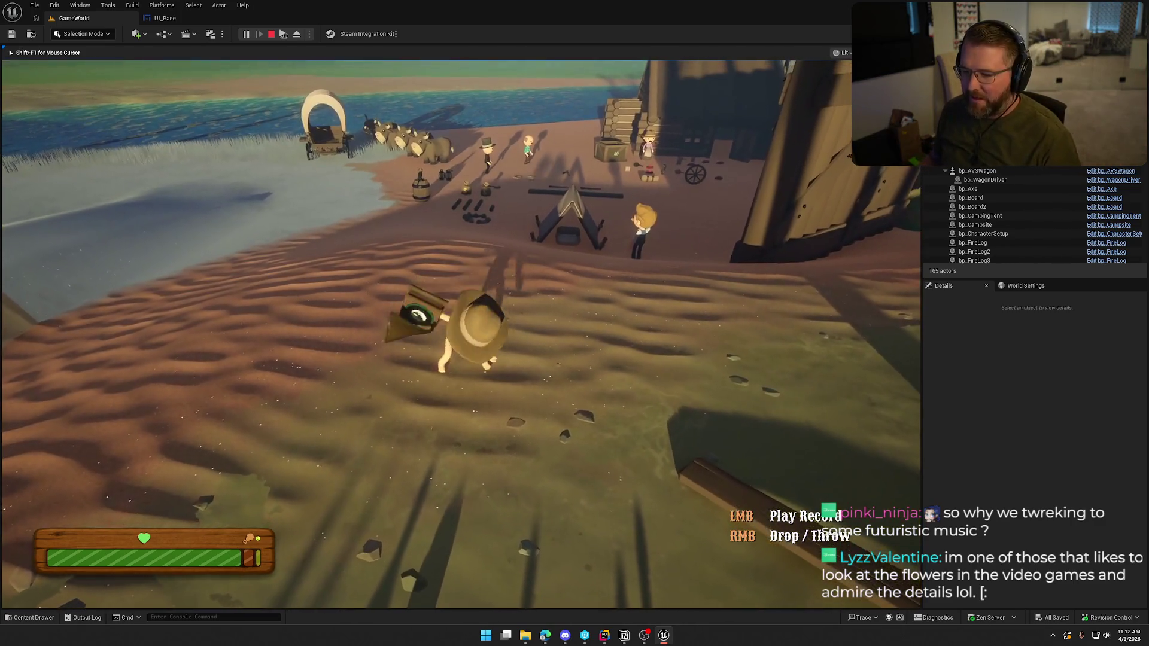
right_click(461, 334)
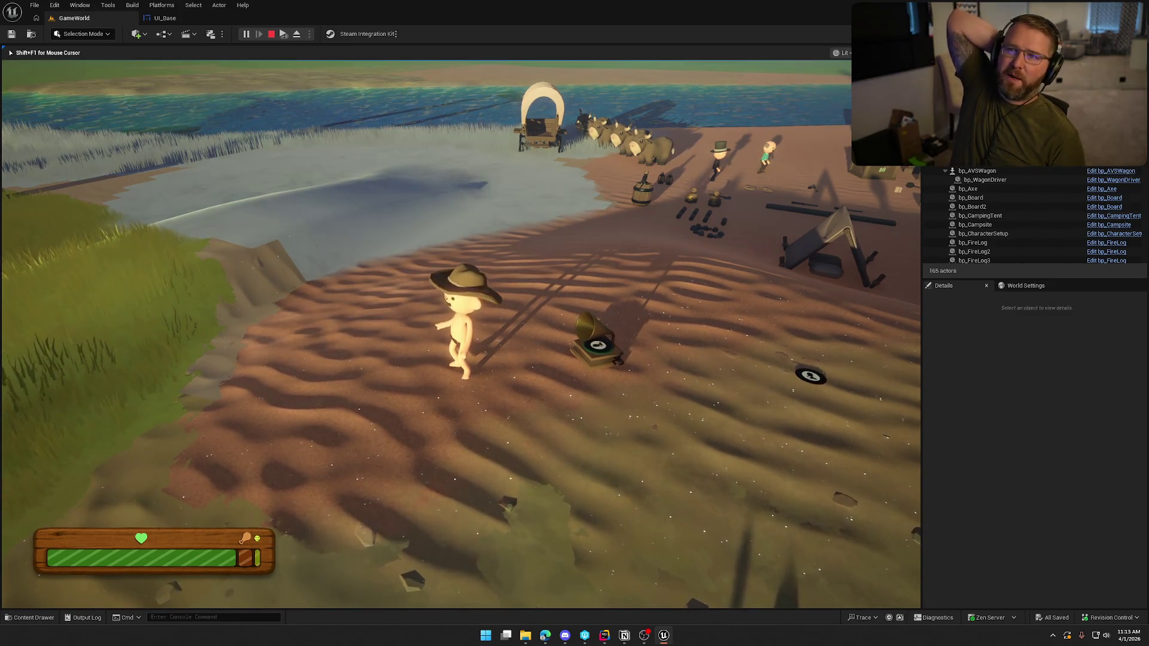
key("Escape")
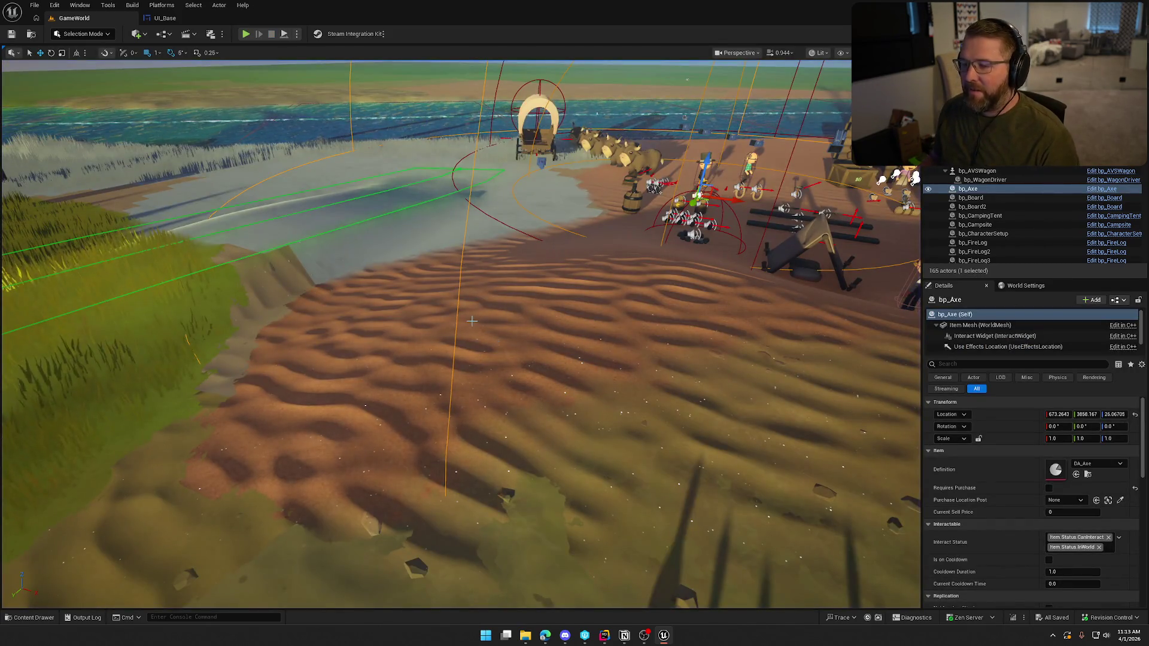
Focus the viewport on bp_Axe and fly between the birch grove and the camp
key("f")
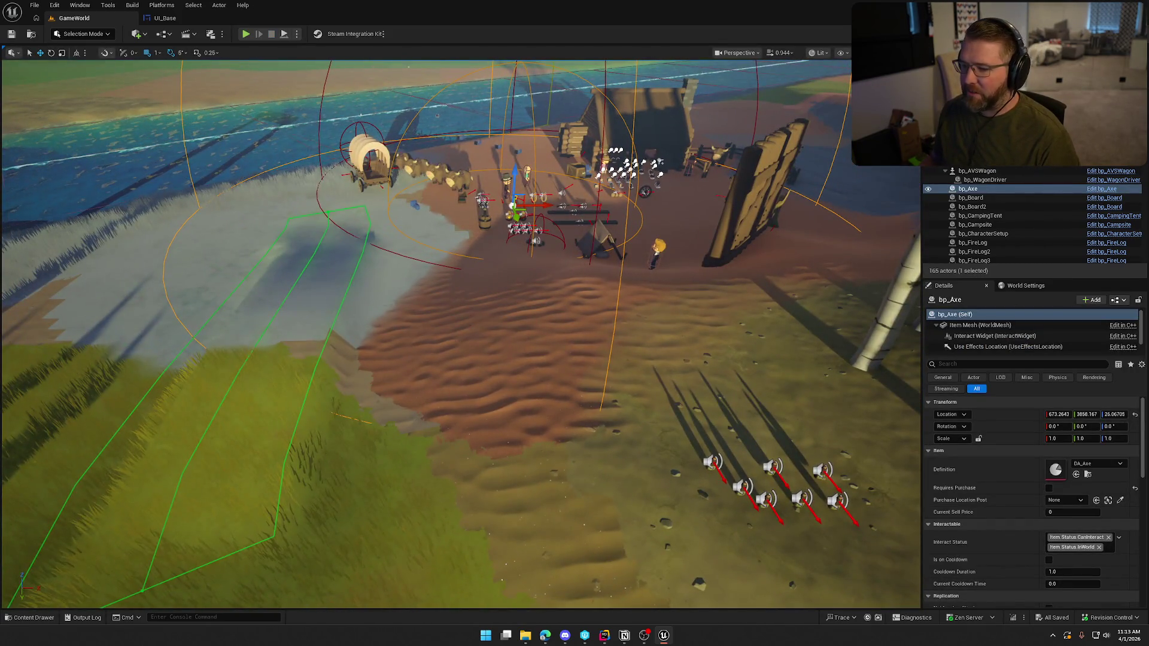
left_click_drag(471, 321, 508, 288)
key("f")
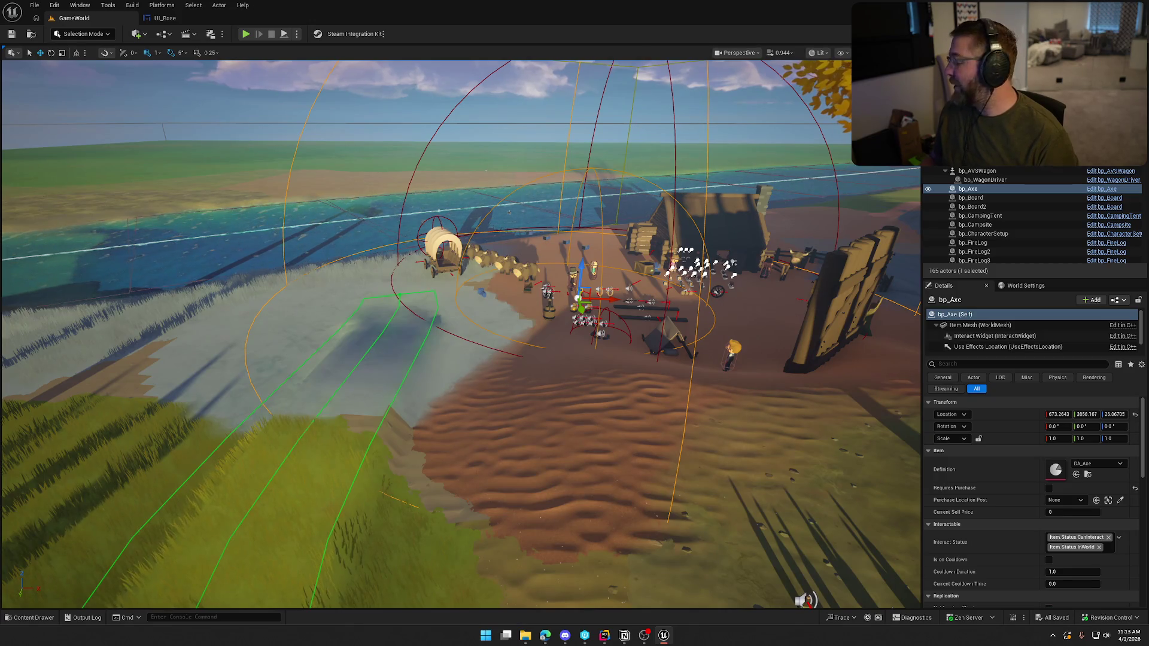
left_click_drag(461, 323, 490, 347)
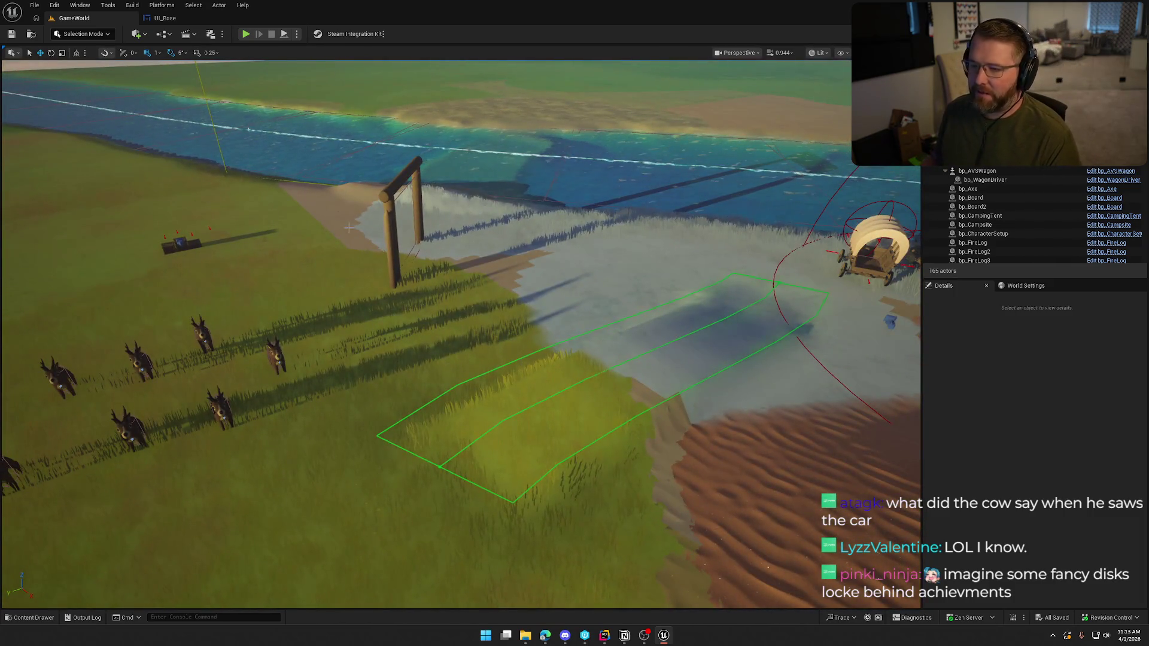
Drag another deer from the Content Drawer onto the grass by the herd and start playing
key("ctrl+space")
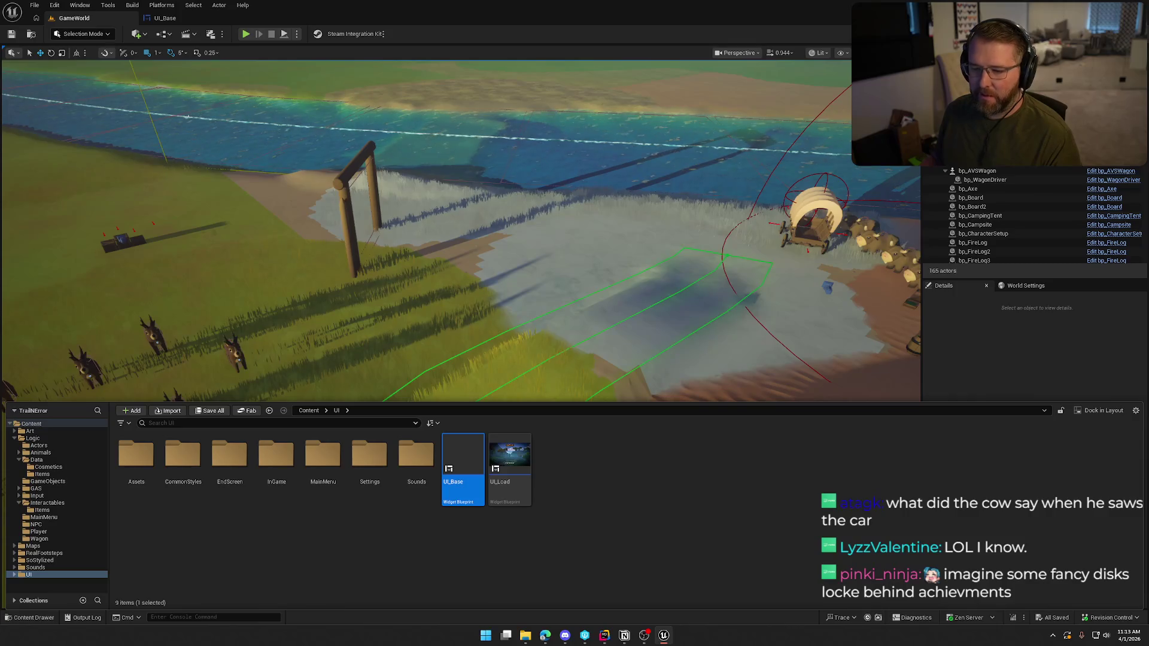
left_click(234, 350)
key("ctrl+b")
key("ctrl+space")
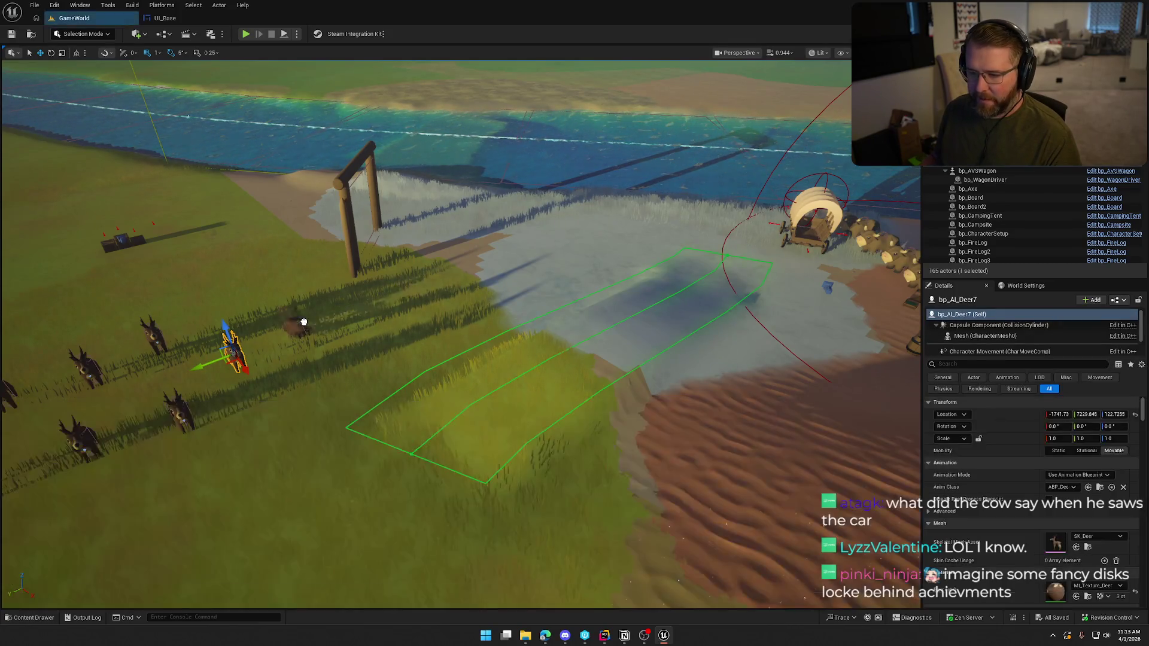
left_click_drag(304, 322, 302, 323)
key("alt+p")
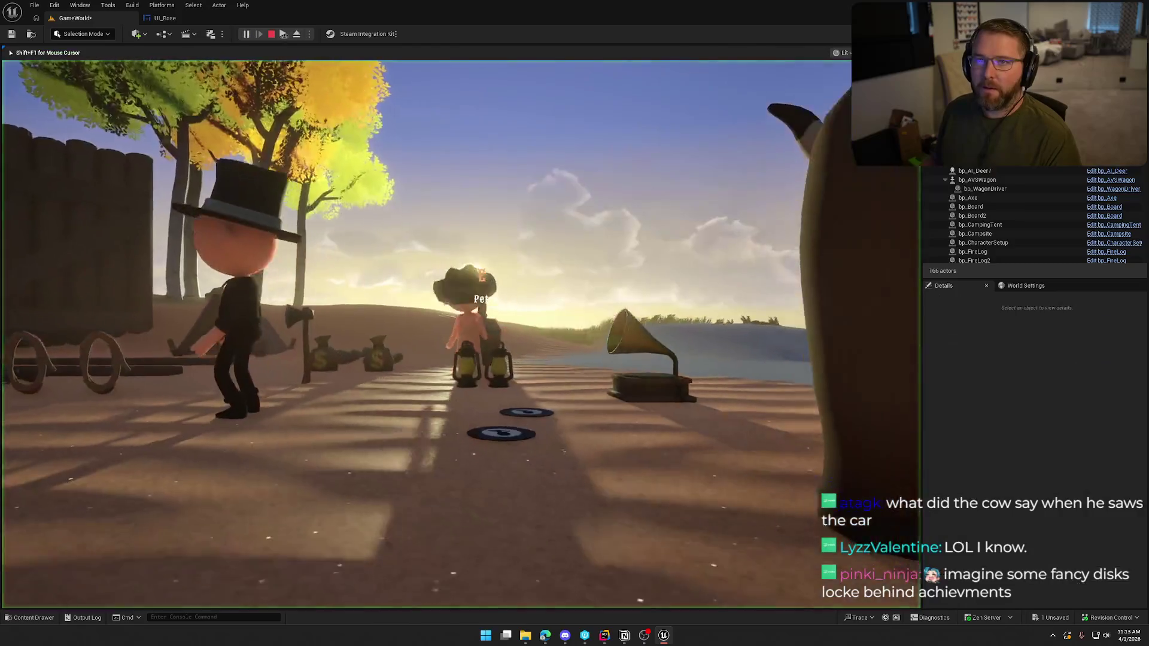
Run the character into the bear, respawn as a ghost after dying, and end the session
key("w")
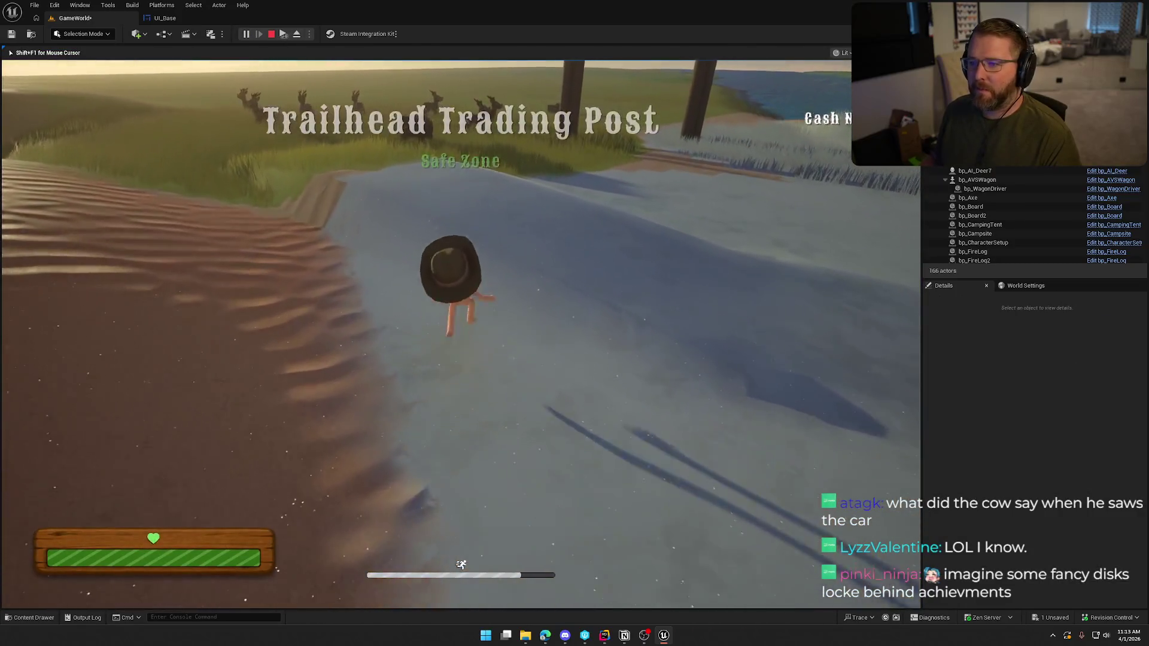
key("w")
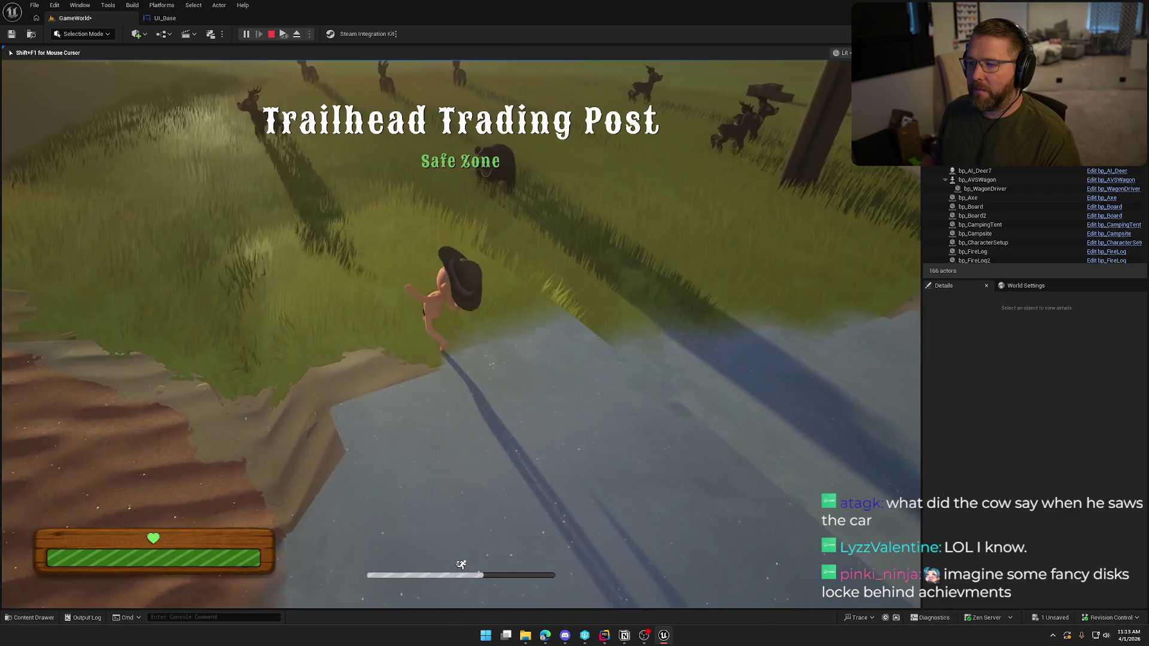
key("w")
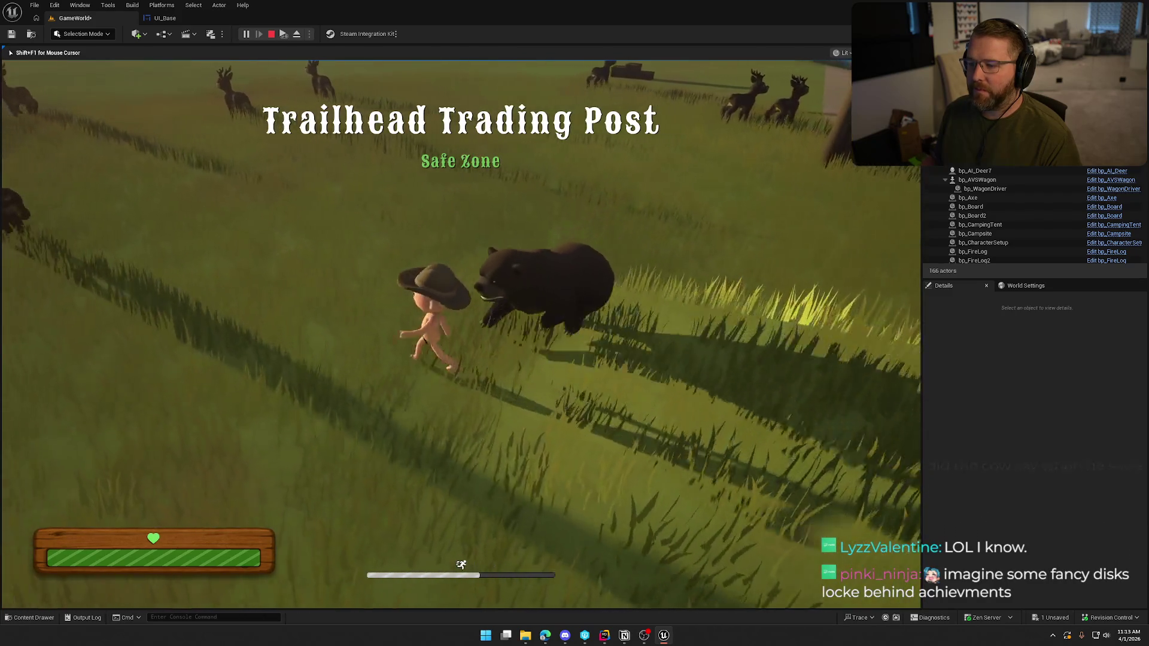
key("w")
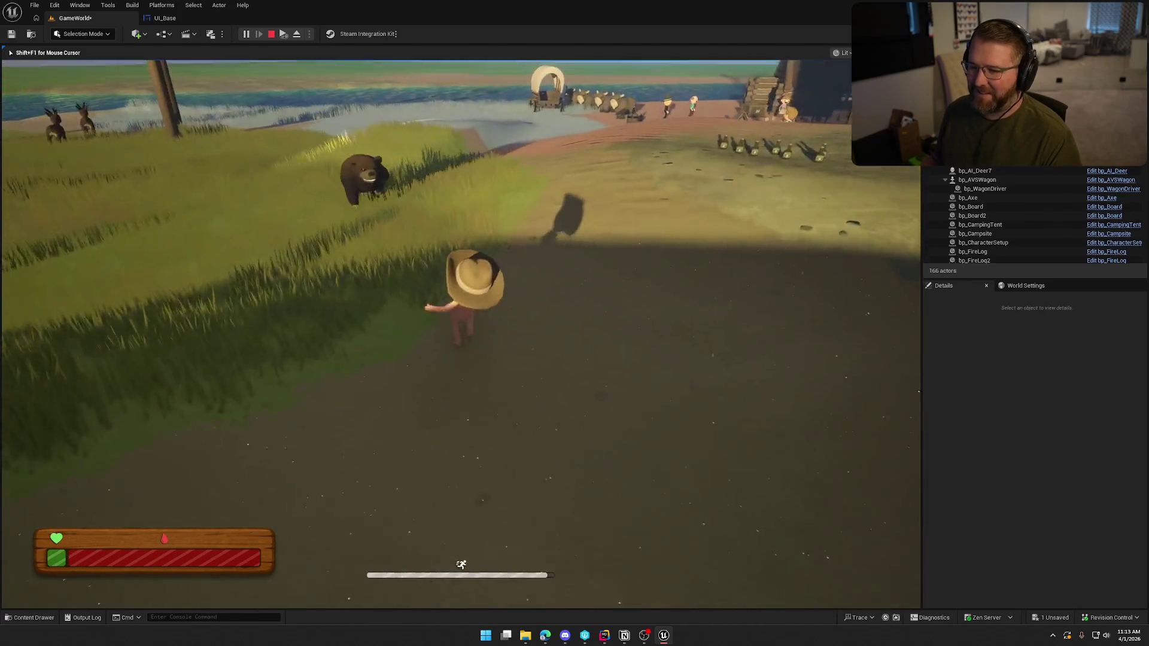
key("shift+F1")
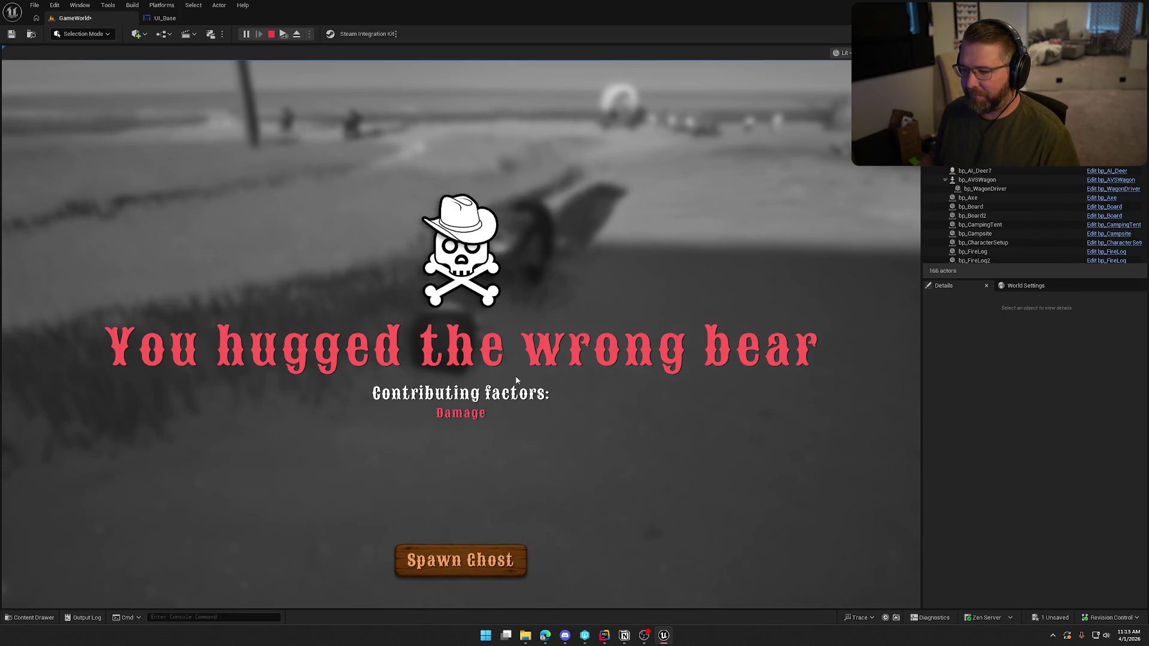
left_click(460, 560)
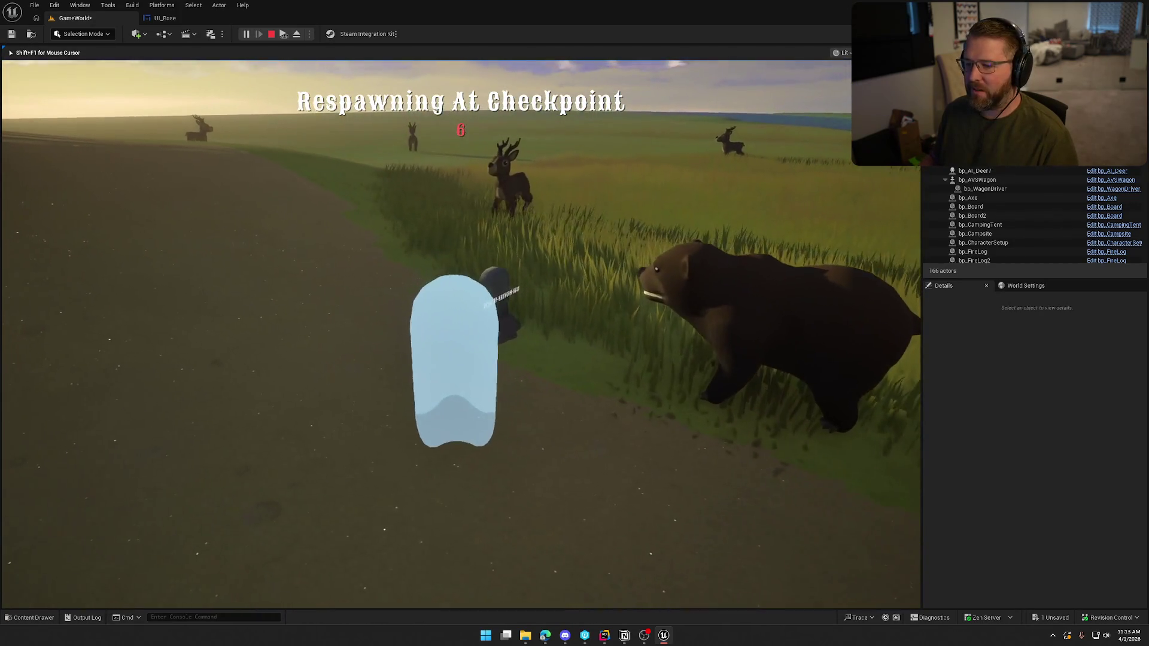
key("Escape")
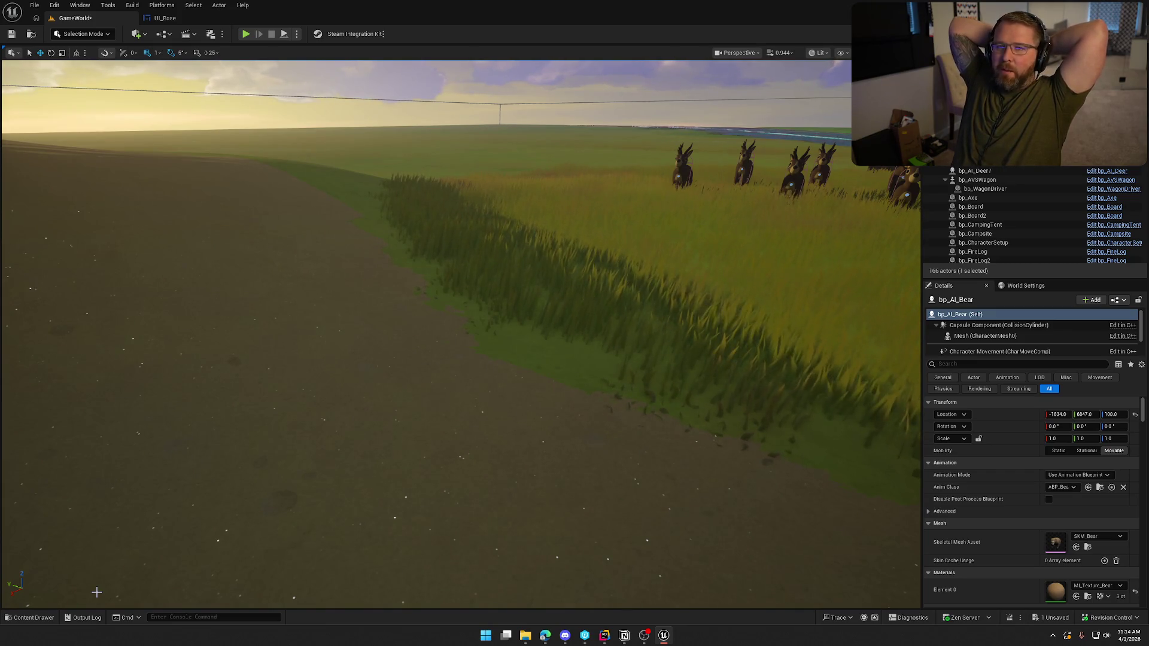
Fly the view over the beach camp and wagon, briefly selecting the gramophone and money bag
left_click_drag(353, 506, 352, 505)
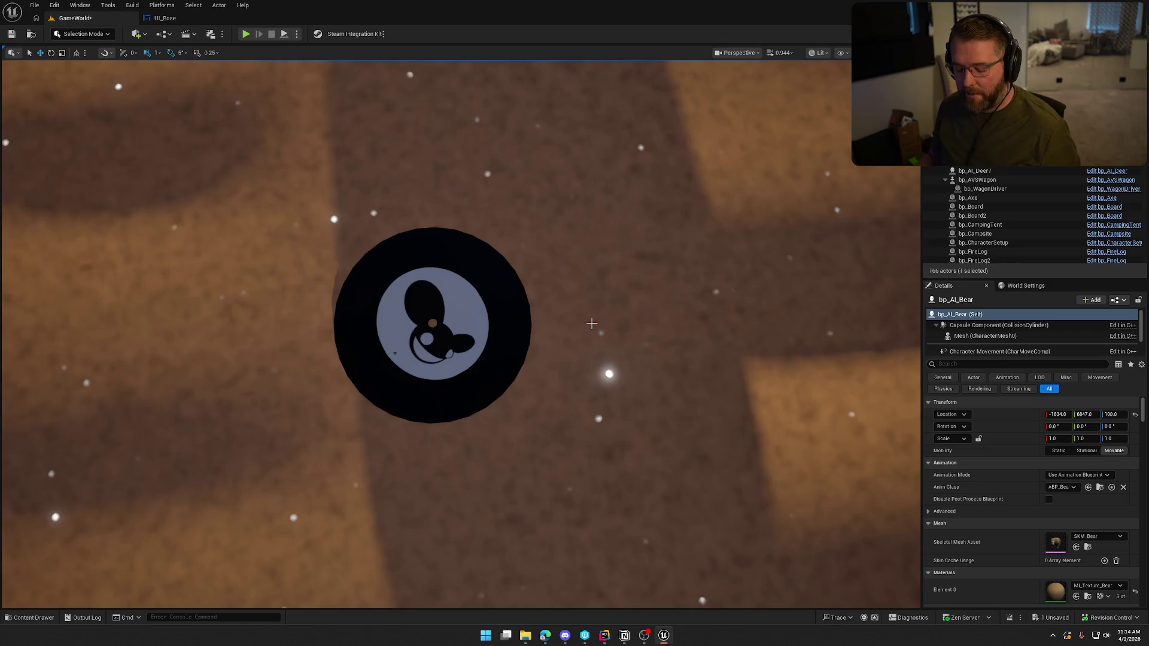
scroll(395, 352, "down", 15)
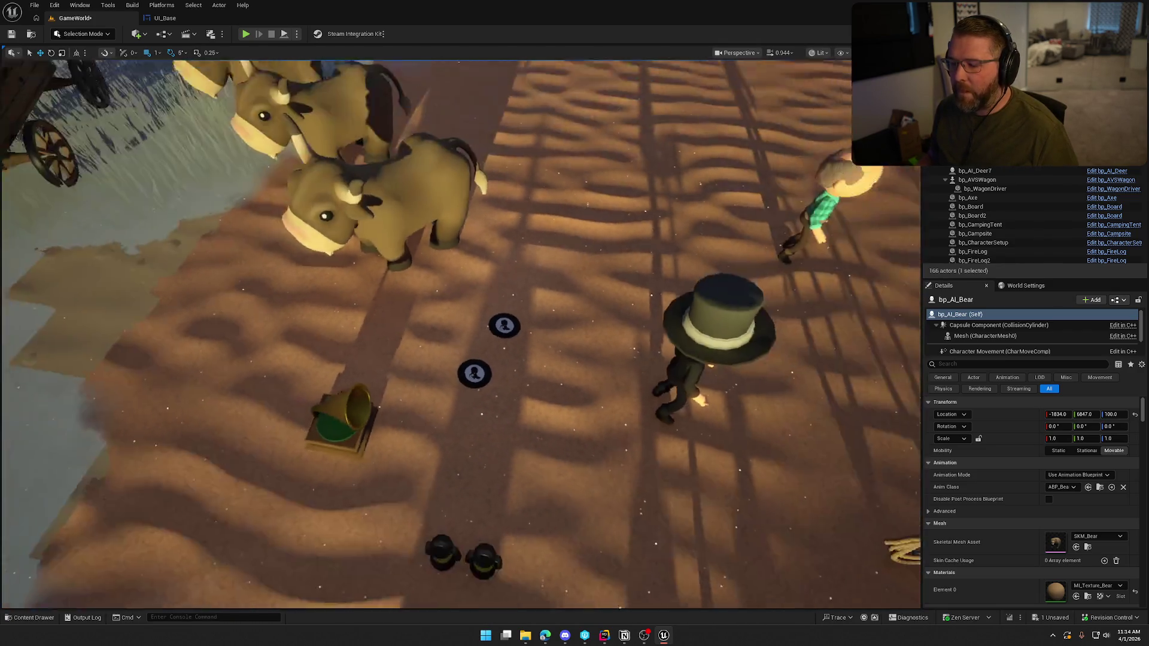
scroll(440, 419, "up", 15)
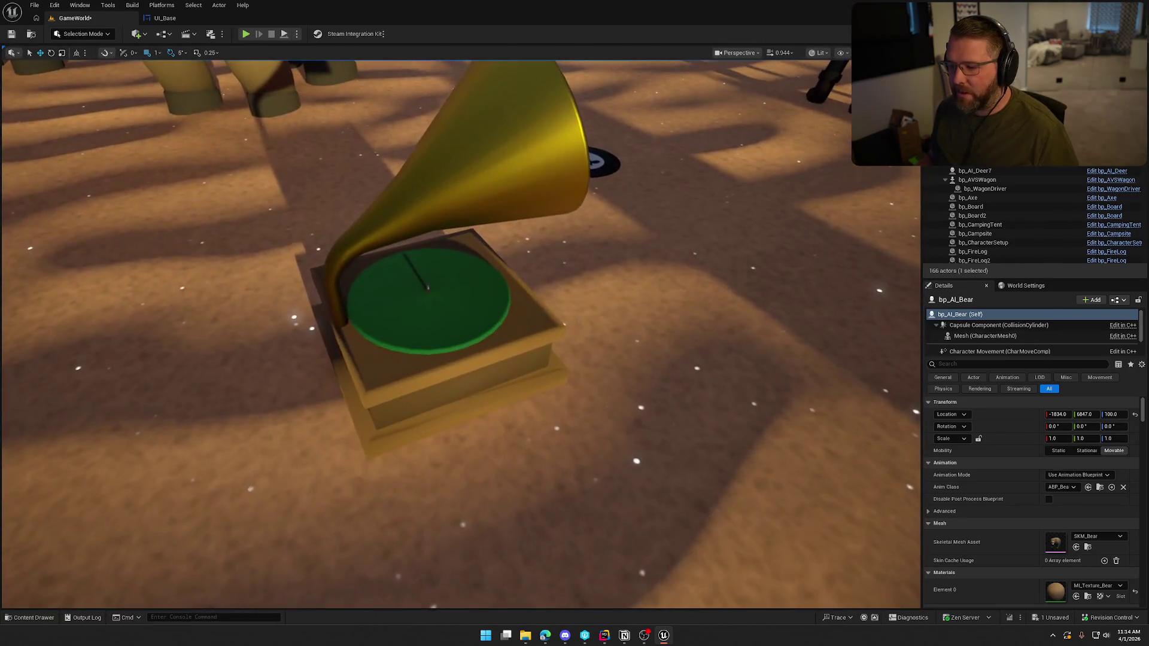
scroll(623, 366, "down", 15)
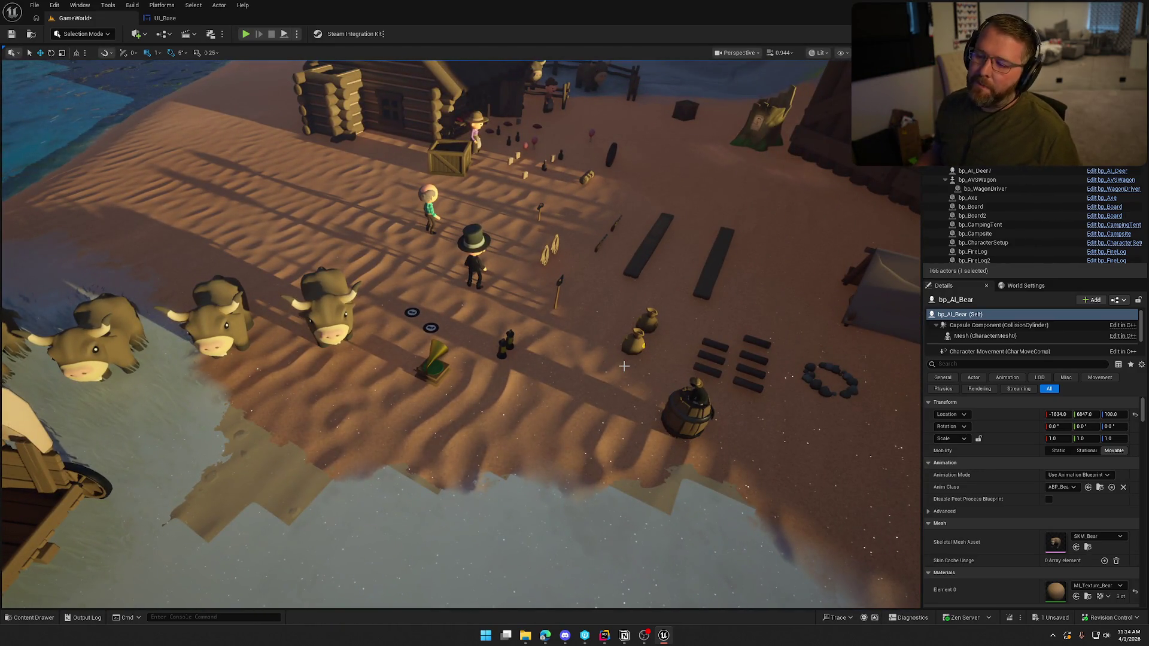
left_click_drag(467, 376, 359, 378)
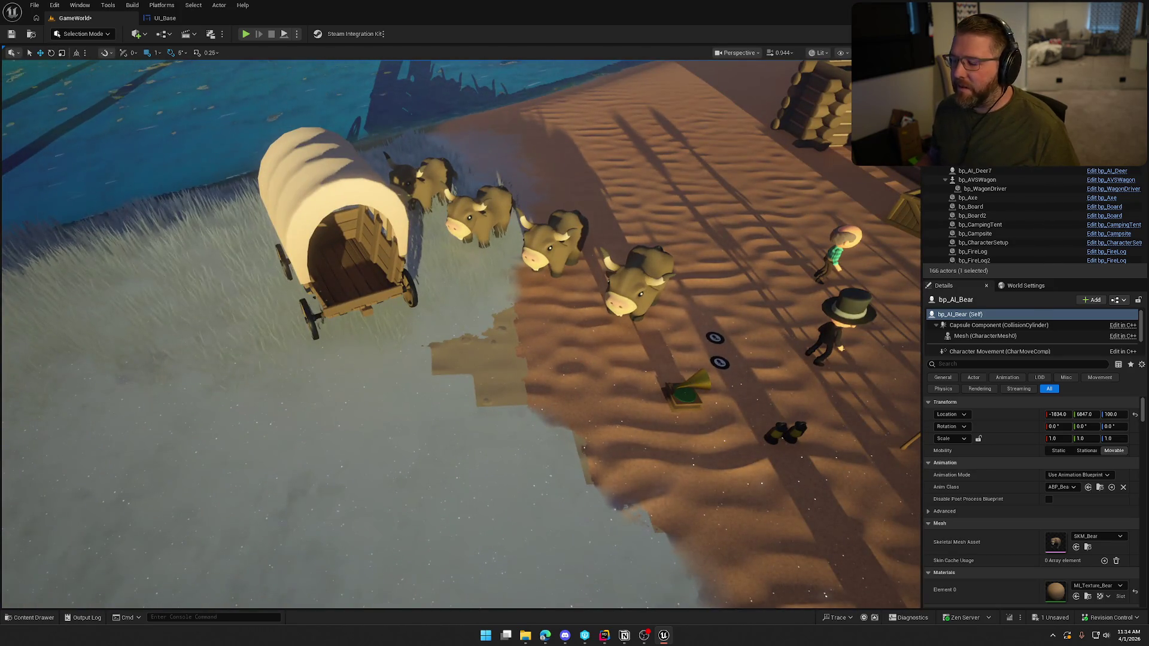
left_click(684, 396)
key("Escape")
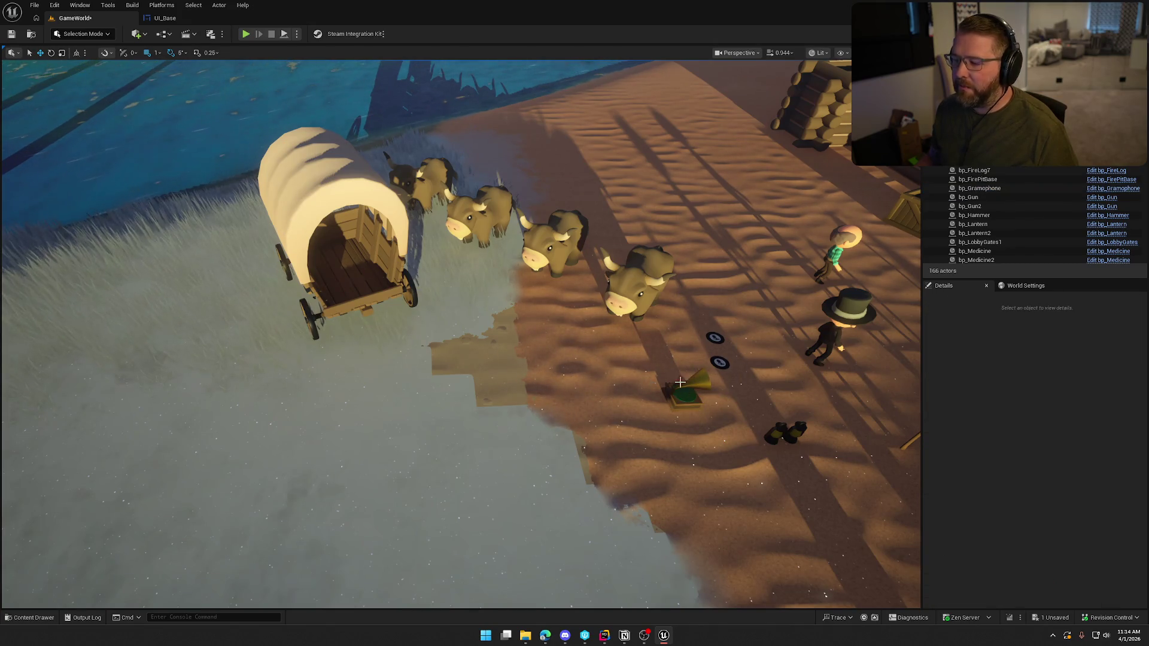
mouse_move(471, 160)
left_mouse_down()
mouse_move(482, 99)
mouse_move(470, 72)
mouse_move(482, 168)
left_mouse_up()
mouse_move(502, 386)
left_mouse_down()
mouse_move(488, 383)
mouse_move(508, 375)
left_mouse_up()
right_click(502, 372)
left_click(500, 390)
left_click(507, 375)
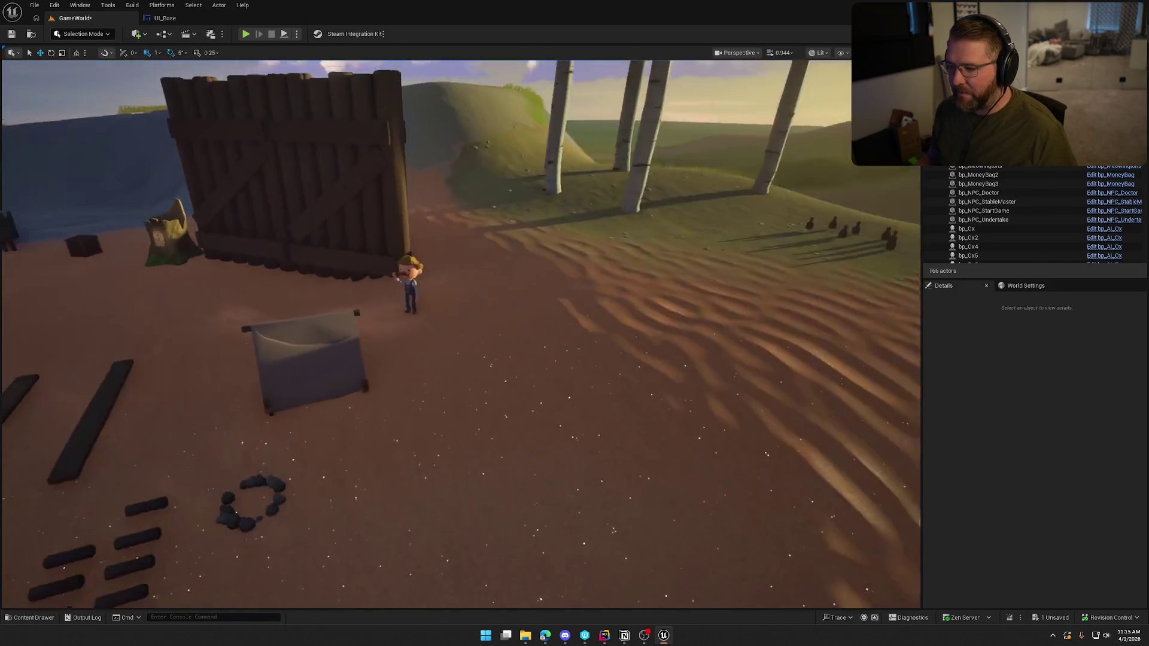
Select the axe and browse to its blueprint in the Content Drawer
key("ctrl+space")
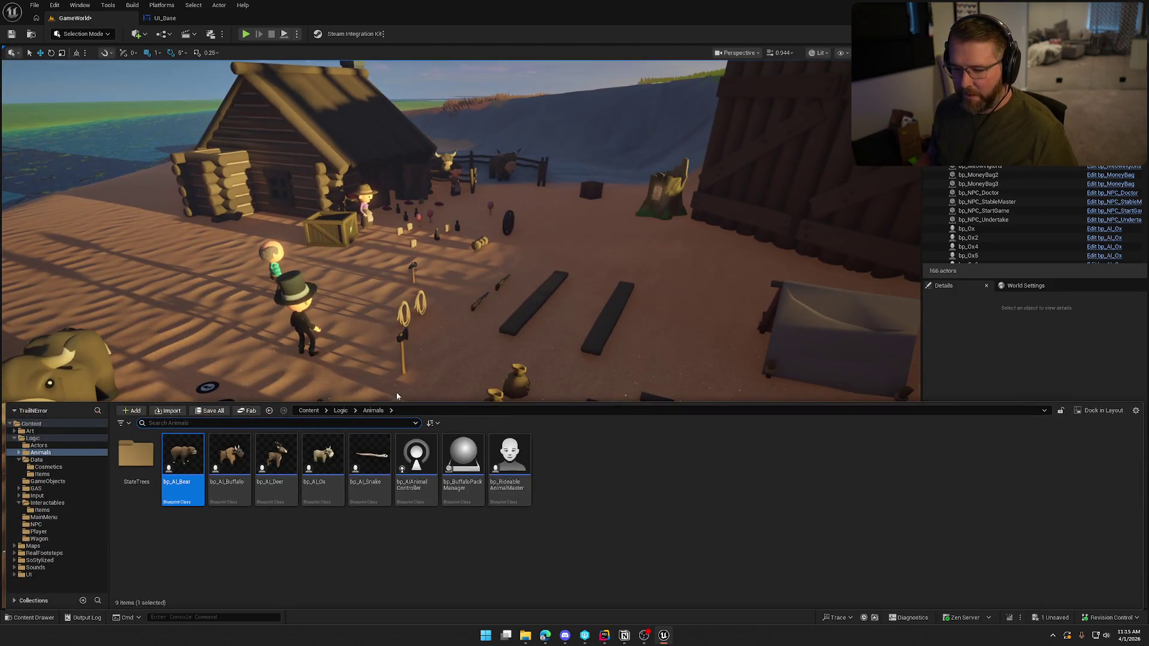
left_click(400, 339)
key("ctrl+b")
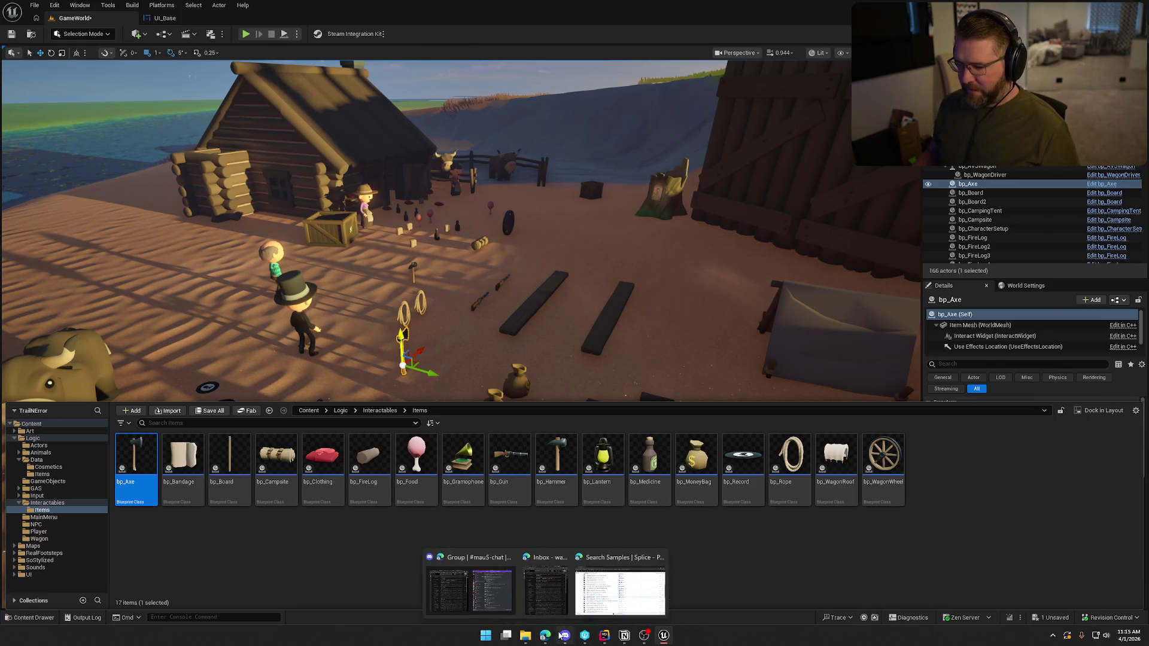
Switch to the Splice object impact search in Chrome
mouse_move(565, 637)
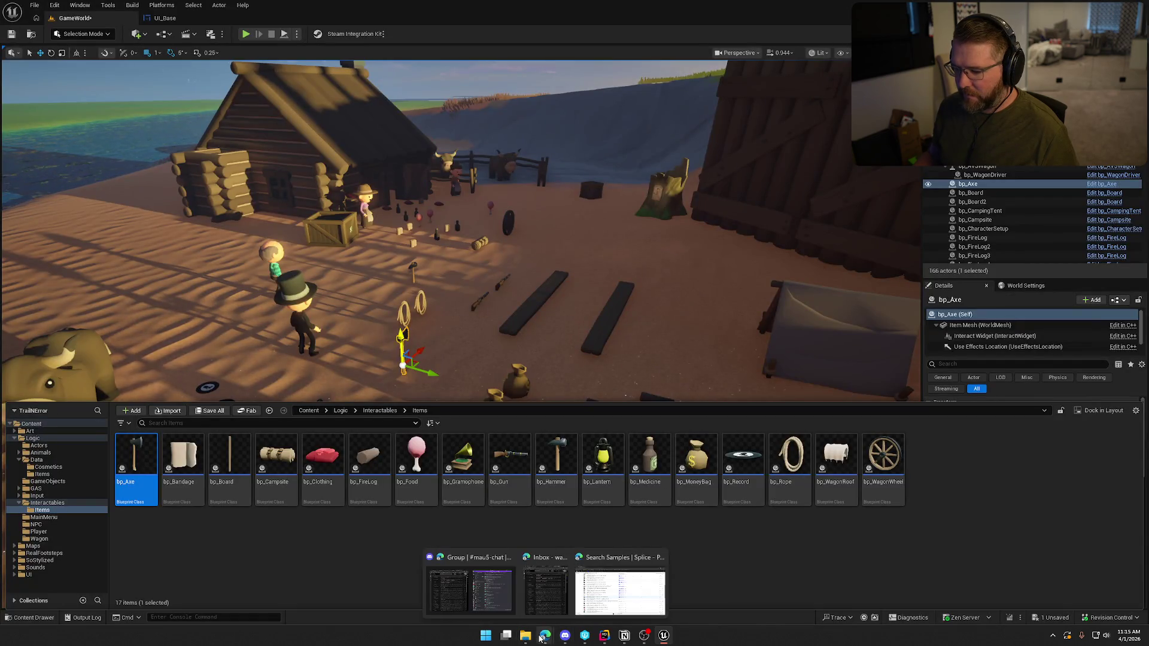
left_click(621, 590)
scroll(246, 403, "down", 2)
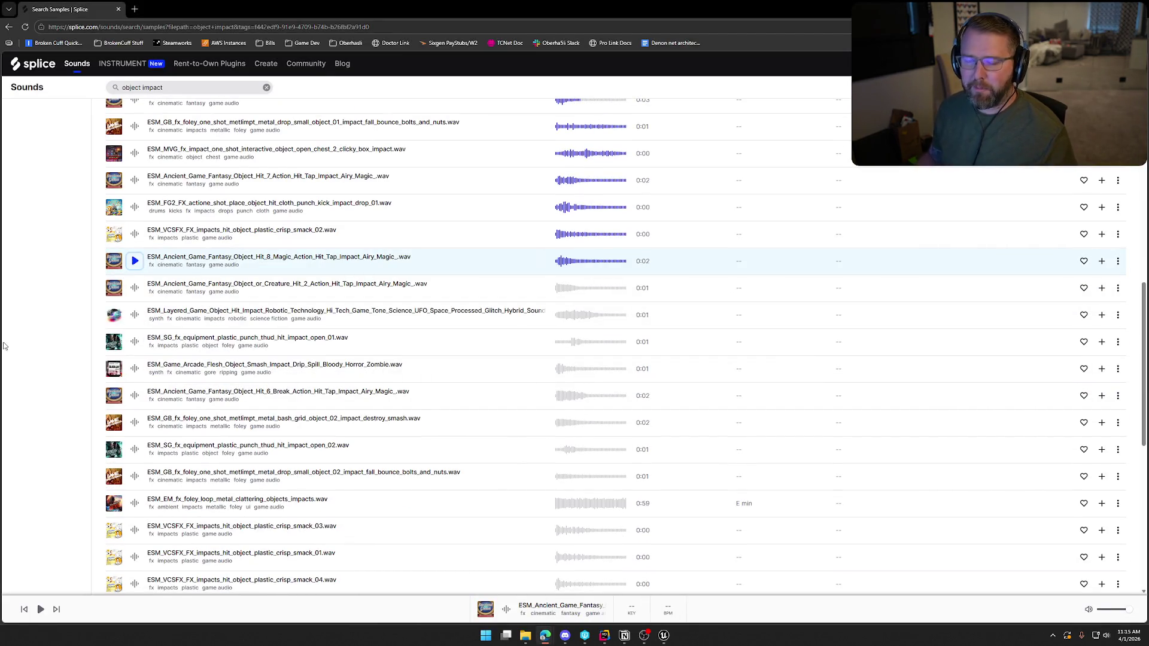
Preview Object or Creature Hit 2, layered robotic impact, plastic punch thuds, Object Hit 6 Break and metal bash grid
left_click(135, 288)
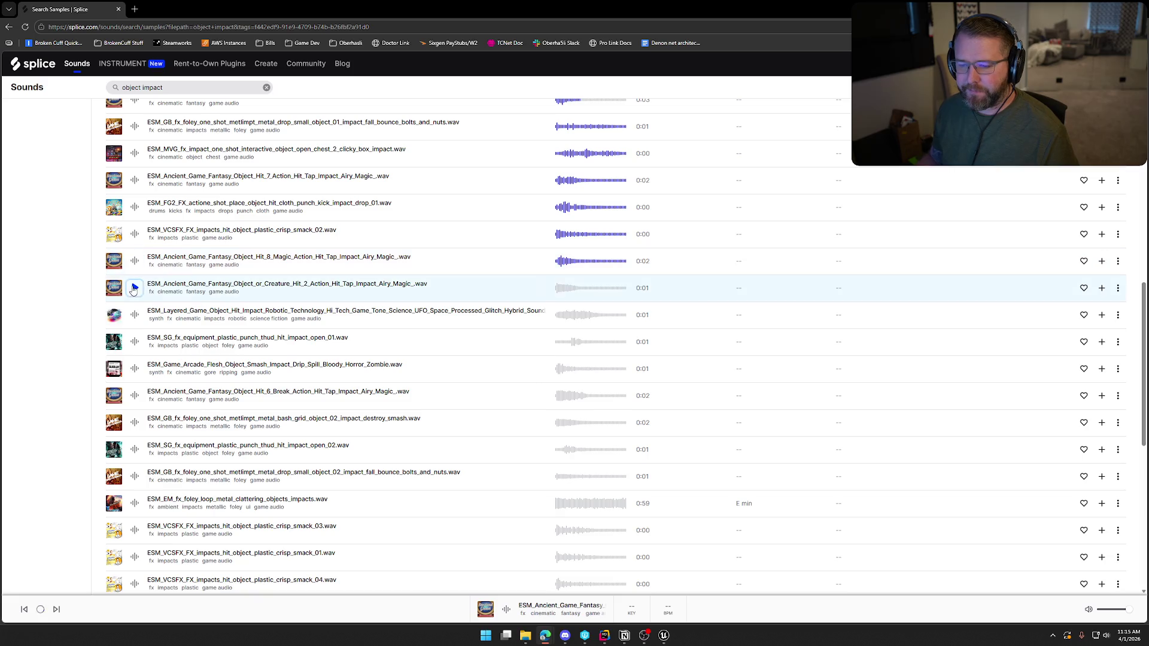
left_click(137, 320)
left_click(136, 347)
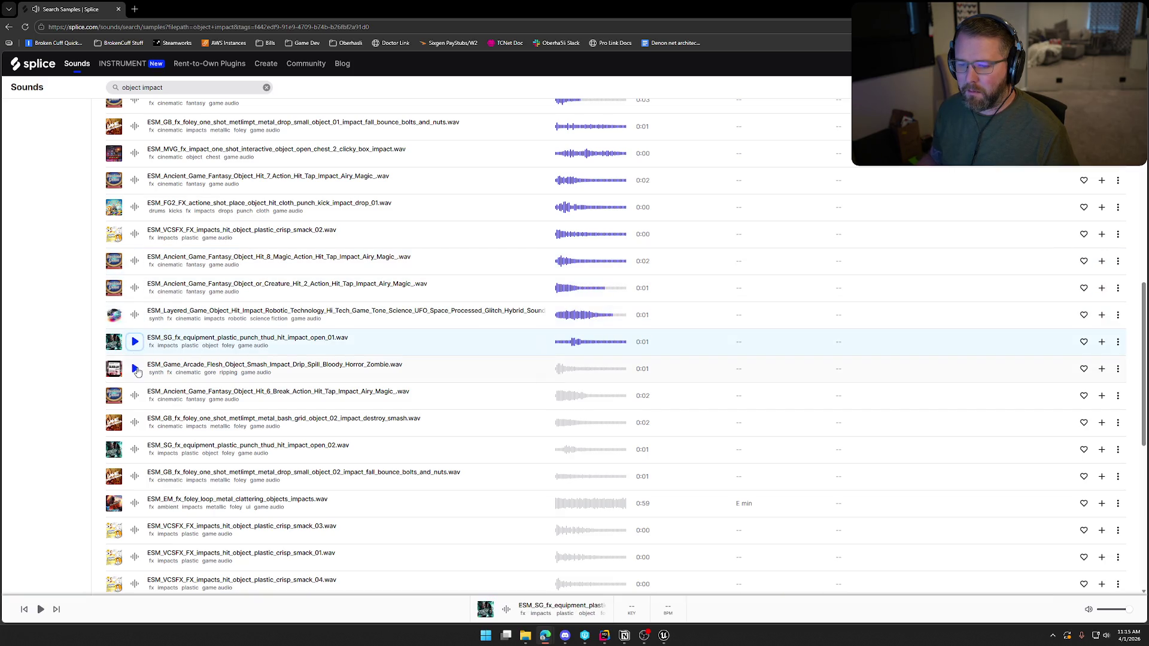
left_click(132, 396)
scroll(131, 397, "down", 2)
left_click(133, 338)
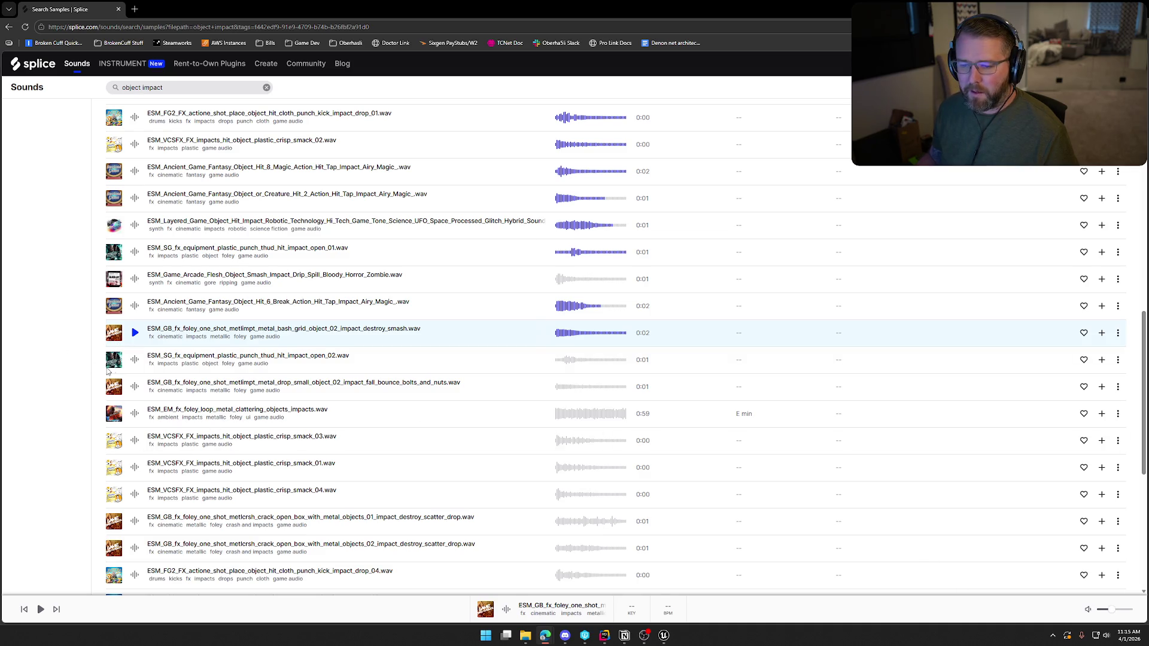
left_click(135, 360)
Preview the metal clattering, bolts and nuts, crisp smack, metal crash and cloth punch drop samples, then return to Unreal
scroll(136, 359, "down", 2)
left_click(136, 324)
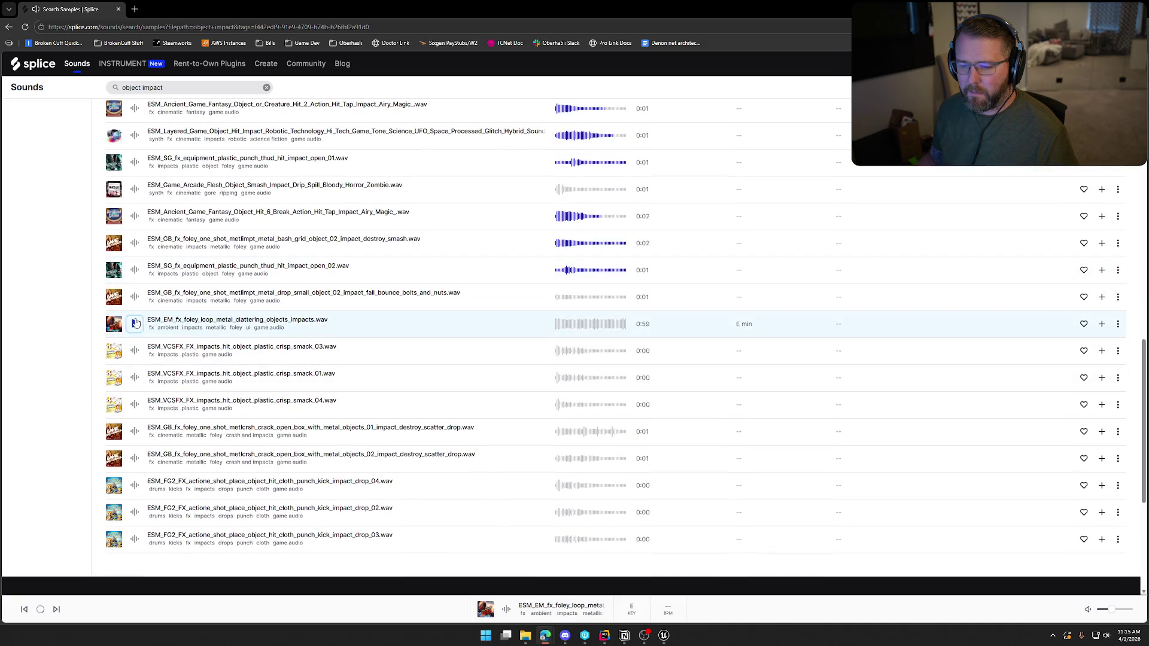
left_click(135, 297)
left_click(135, 351)
left_click(135, 378)
left_click(135, 405)
left_click(134, 432)
left_click(134, 460)
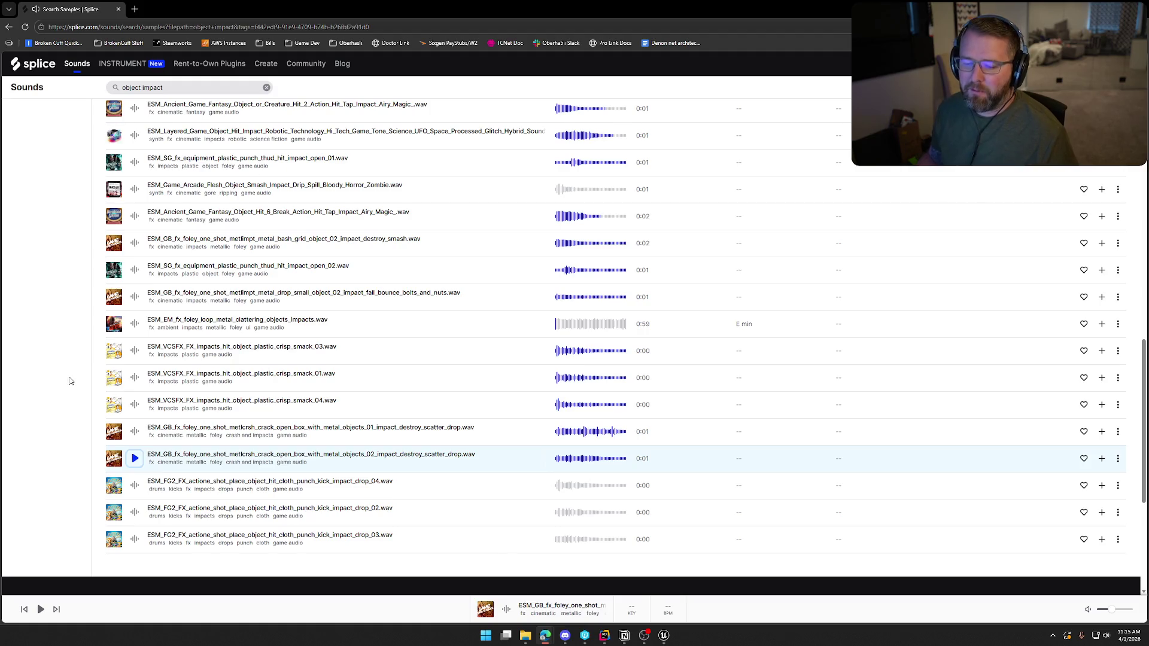
left_click(135, 486)
left_click(134, 512)
key("Down")
scroll(239, 527, "up", 20)
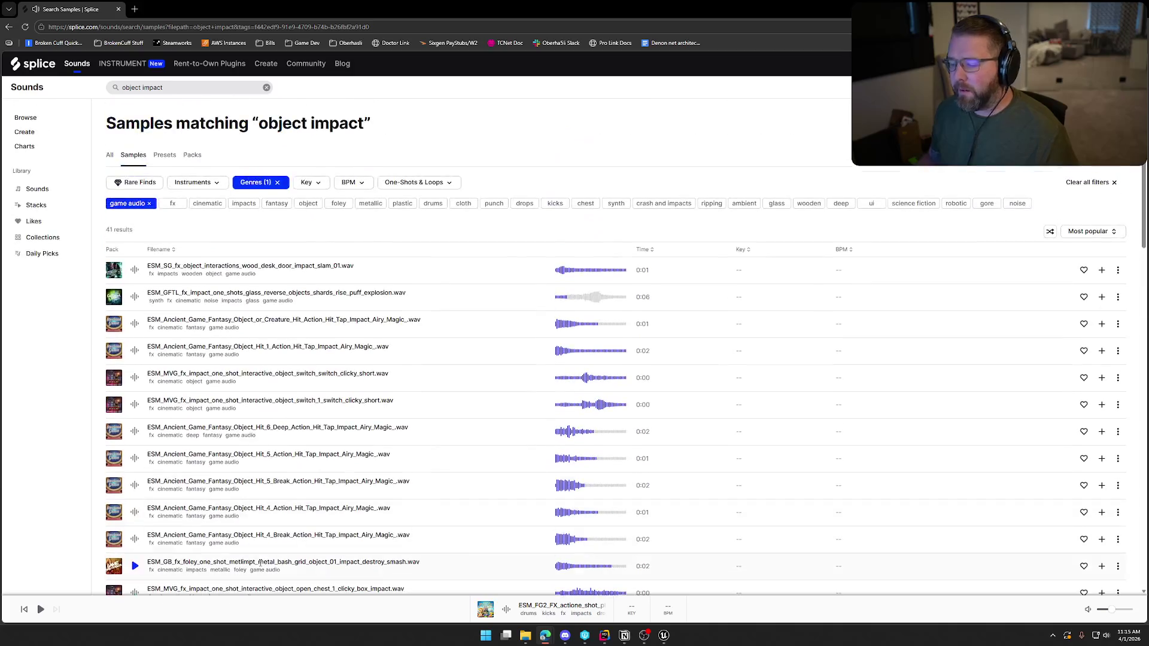
left_click(664, 636)
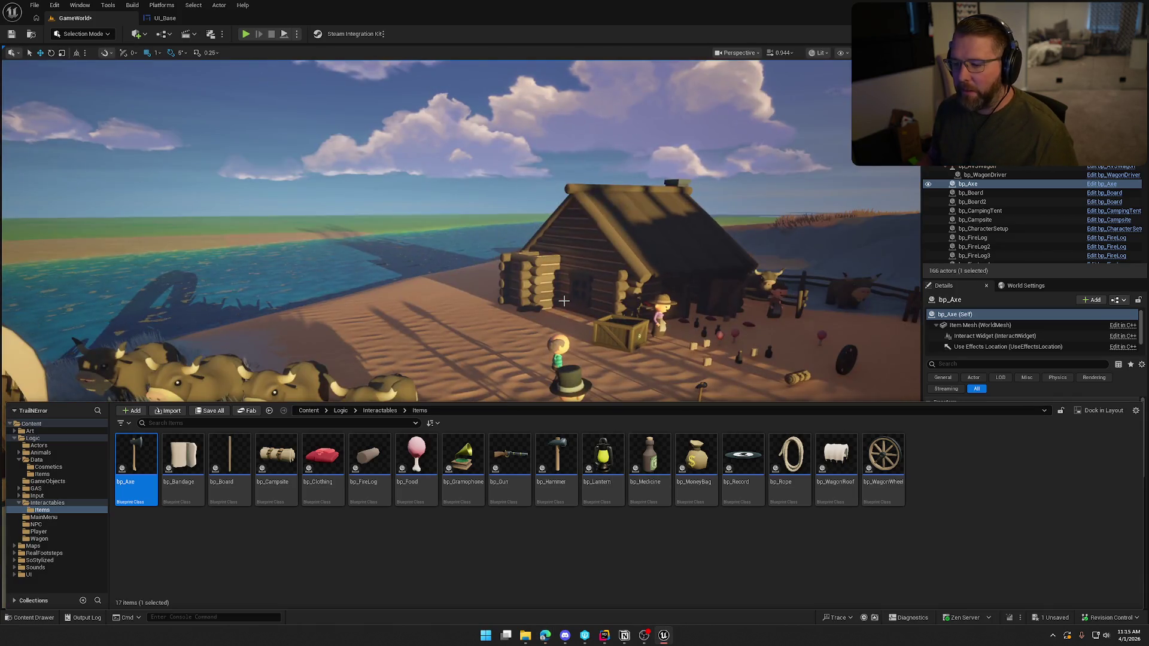
Fly the view from the wagon and oxen in toward the axe, reopen the Items assets, then return to Splice
left_click_drag(563, 300, 424, 156)
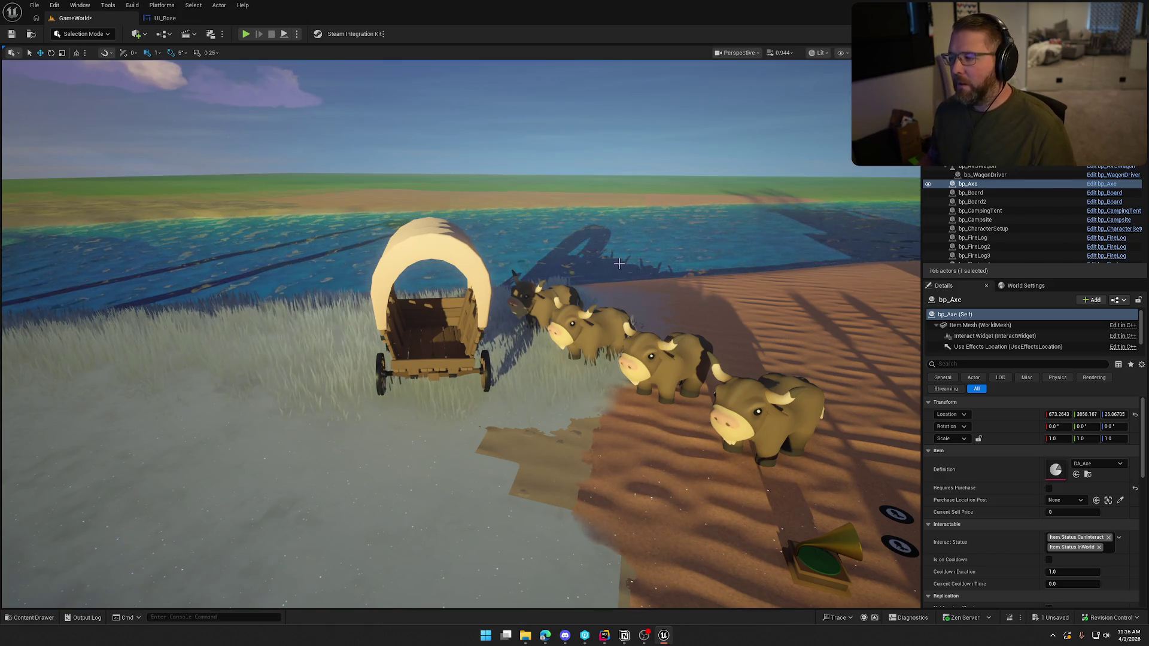
scroll(628, 327, "down", 5)
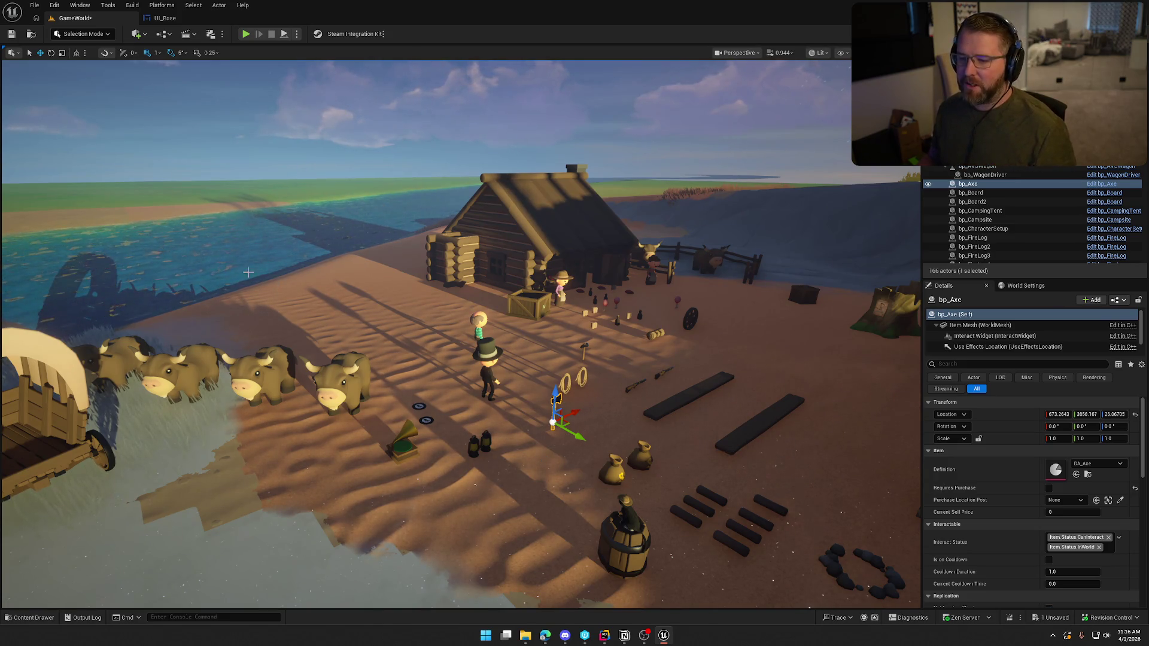
left_click_drag(679, 348, 672, 300)
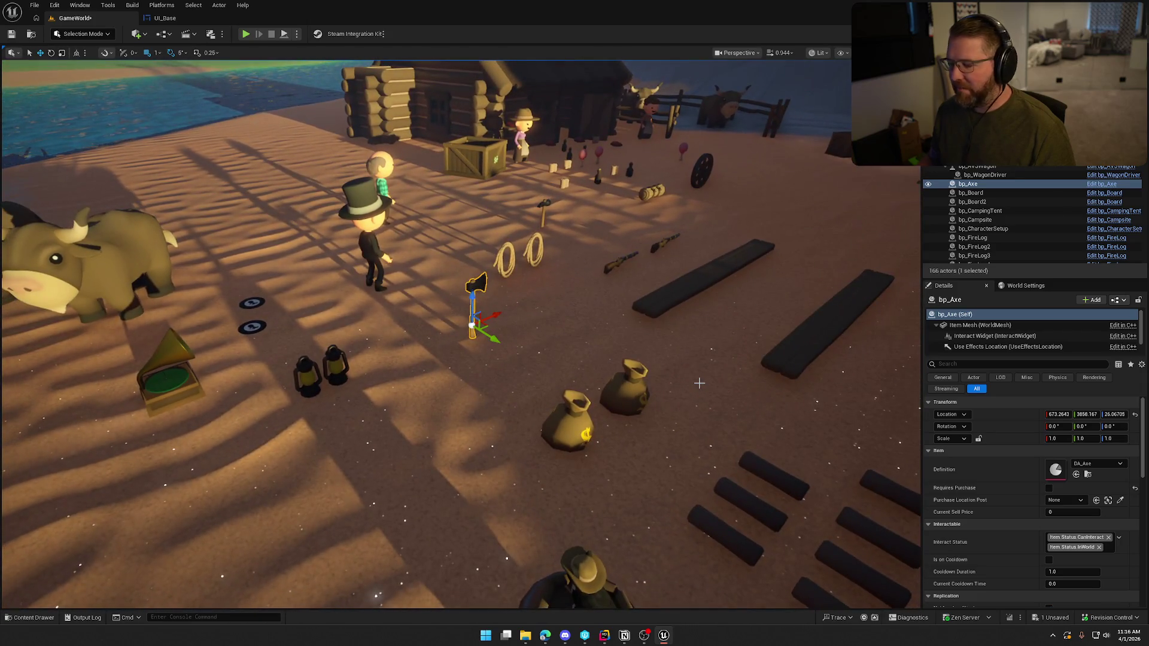
key("ctrl+space")
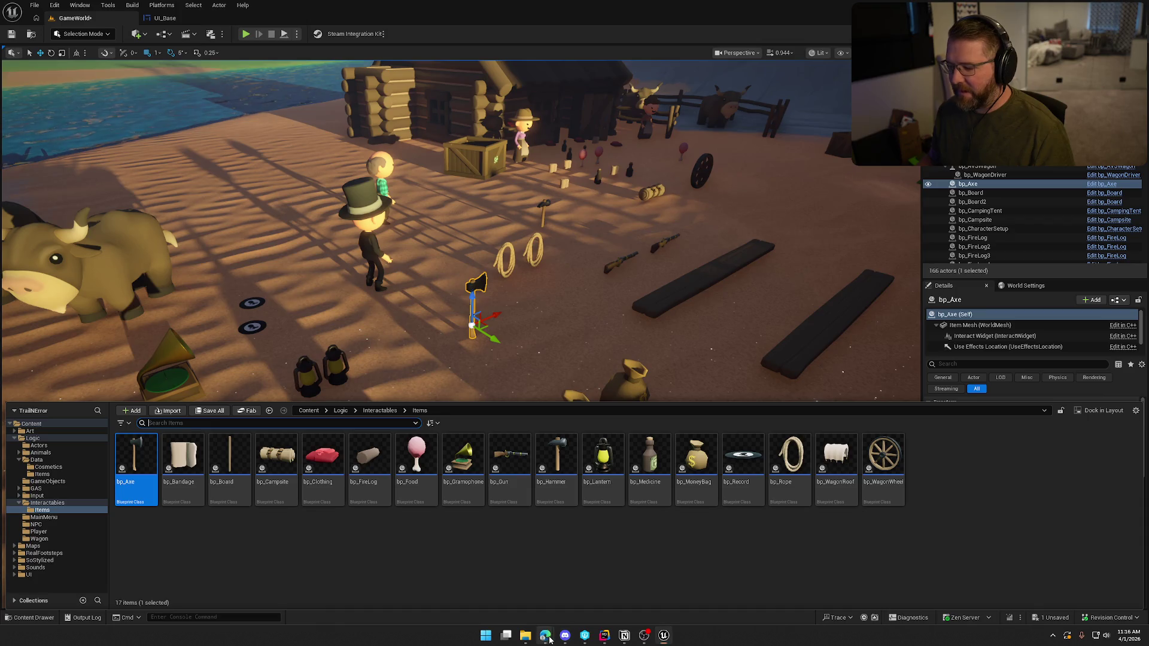
mouse_move(545, 636)
left_click(622, 590)
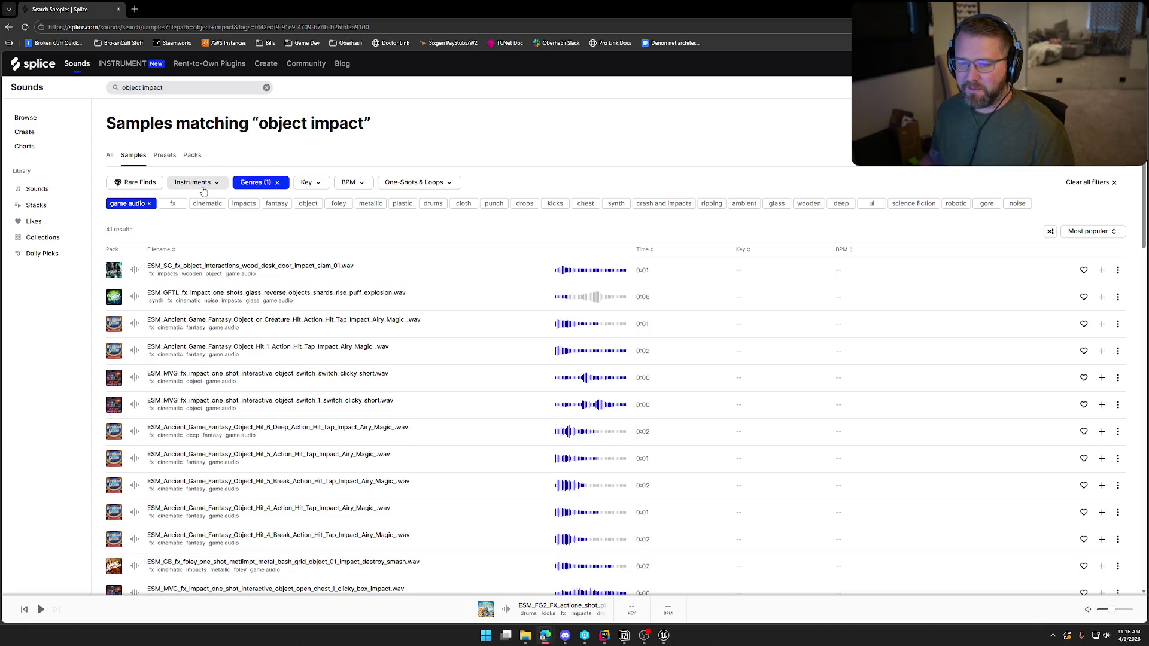
Preview the wood desk door slam, Object or Creature Hit Action, Object_Hit_1 and the next two samples
left_click(136, 271)
left_click(135, 324)
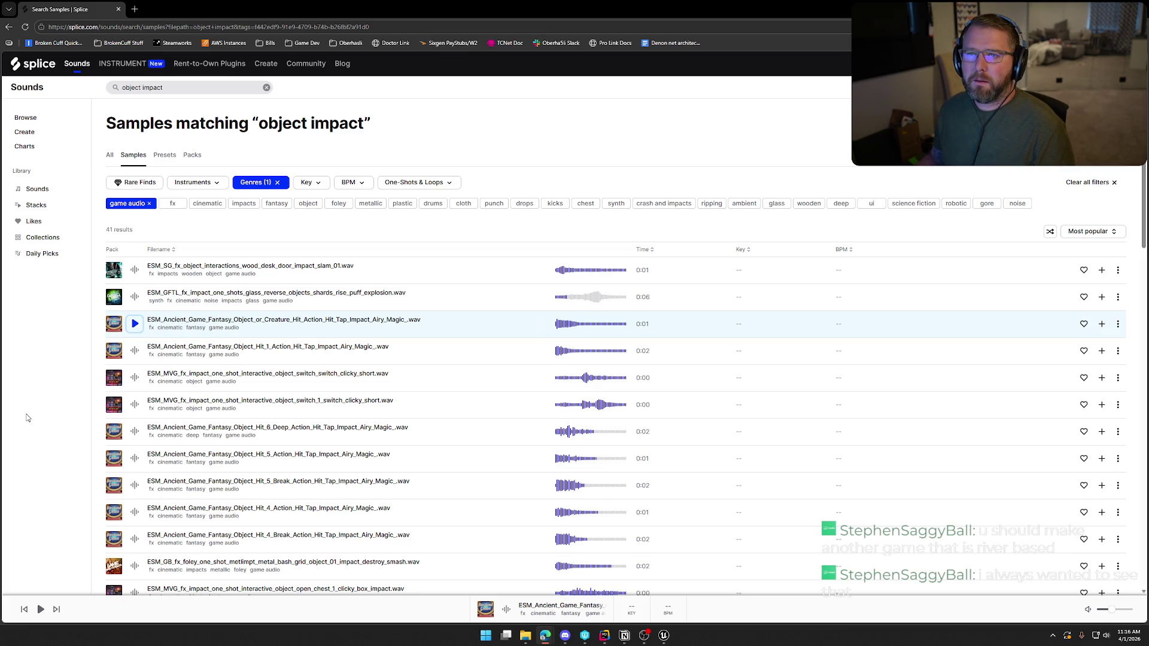
left_click(135, 352)
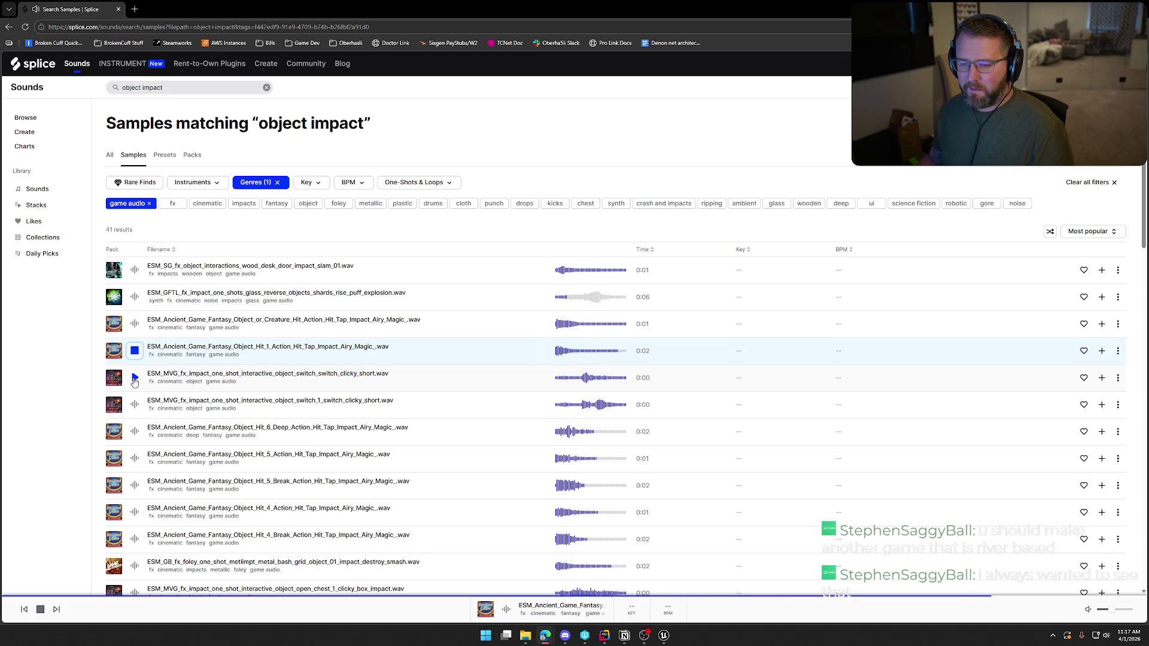
left_click(134, 379)
left_click(135, 405)
Preview the Hit_6_Deep, Hit_5_Action, Hit_5_Break, Hit_4_Action and Hit_4_Break samples
scroll(135, 407, "down", 1)
left_click(135, 389)
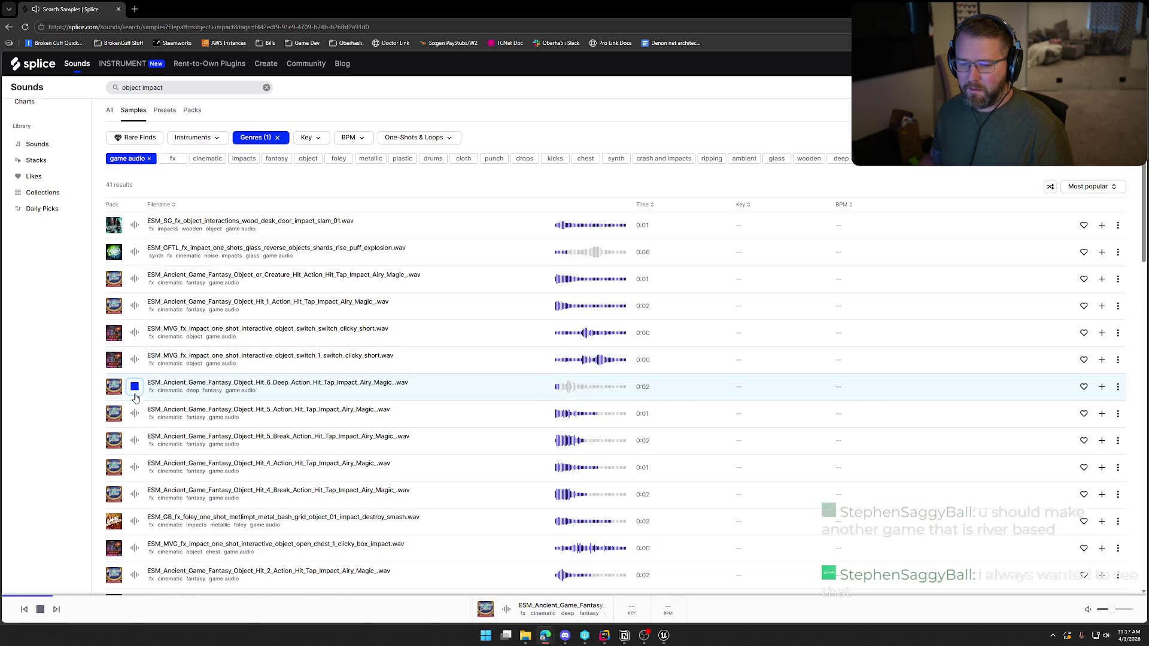
left_click(135, 414)
left_click(137, 441)
scroll(135, 413, "down", 2)
left_click(135, 377)
left_click(135, 408)
scroll(135, 431, "up", 3)
Replace a word of the search text and run the new 'metal impact' search
double_click(132, 87)
type("wood")
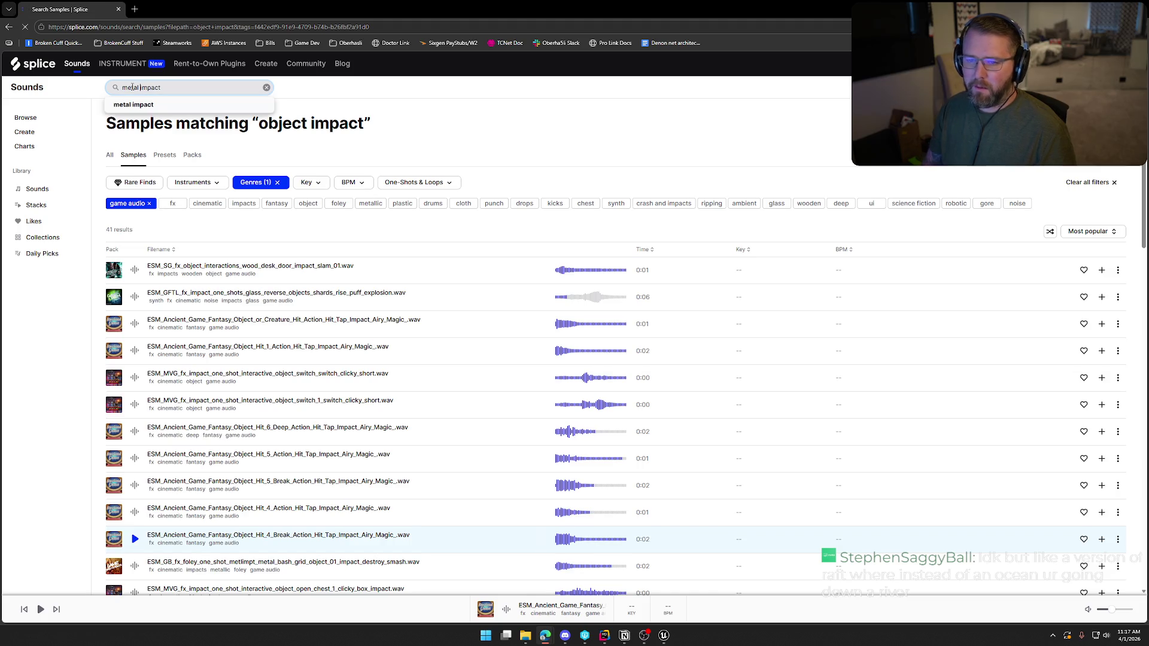
key("Return")
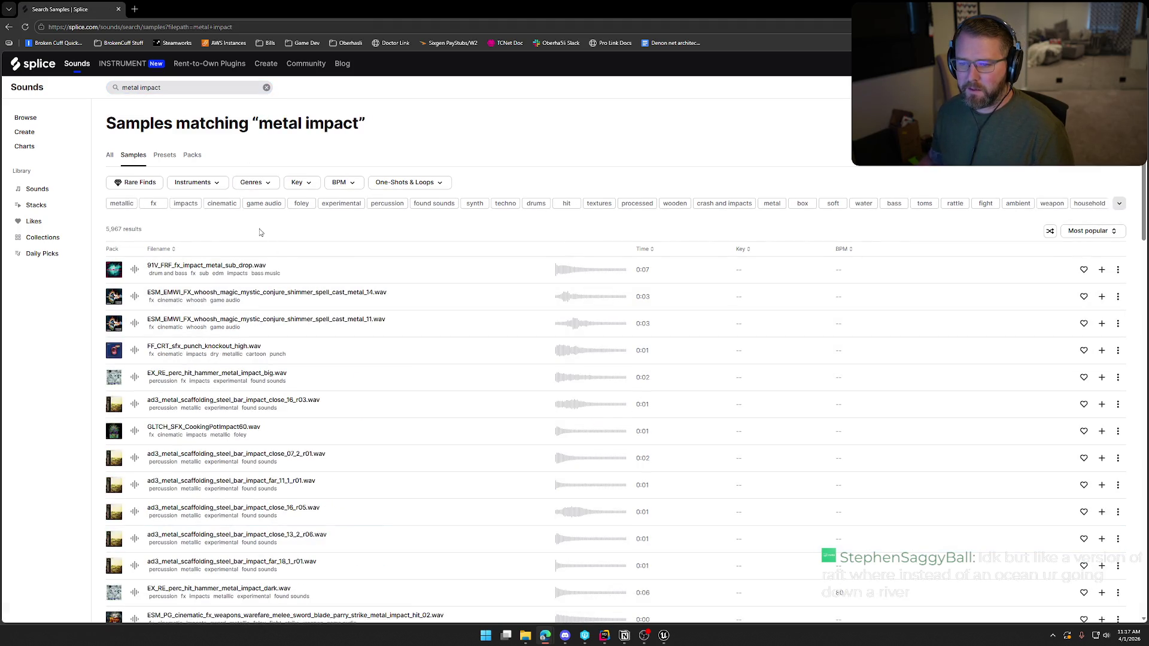
Filter results to game audio and preview the first five metal impacts, including metal_impact_hit_02 and iron_05
left_click(264, 204)
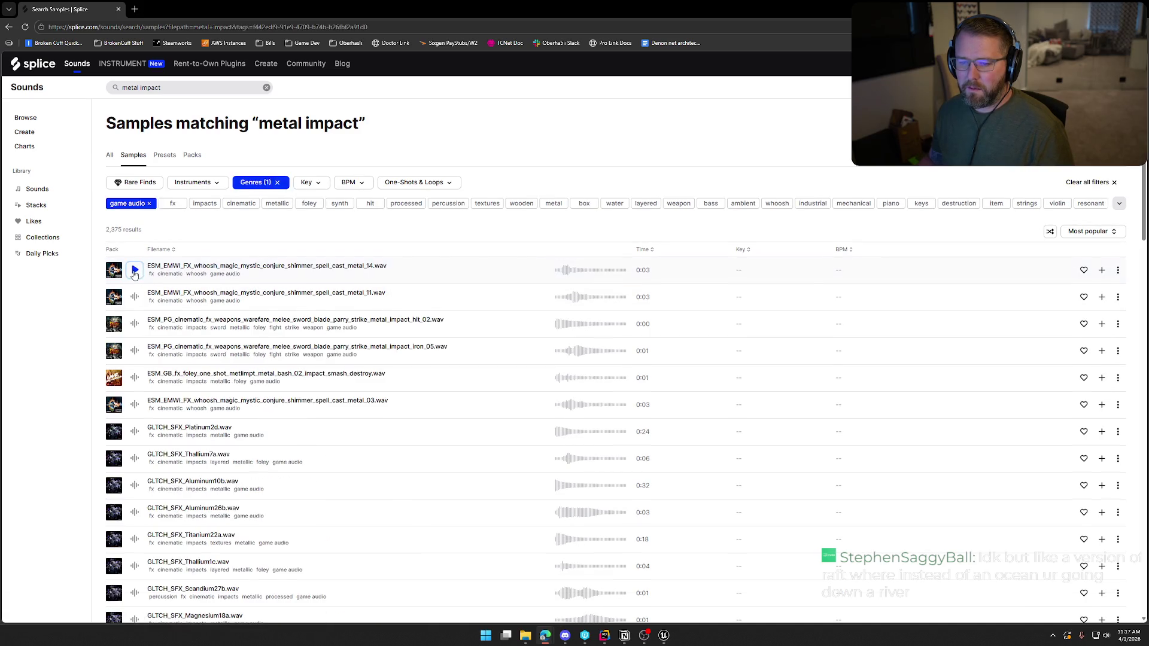
left_click(135, 270)
left_click(135, 298)
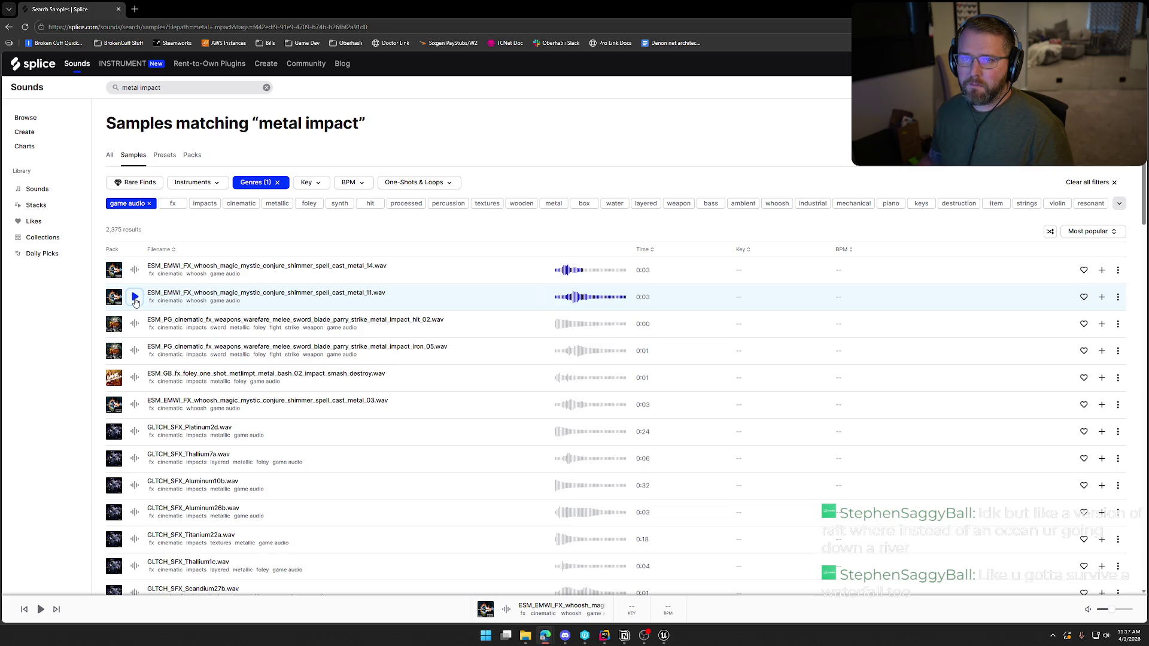
left_click(135, 324)
left_click(135, 352)
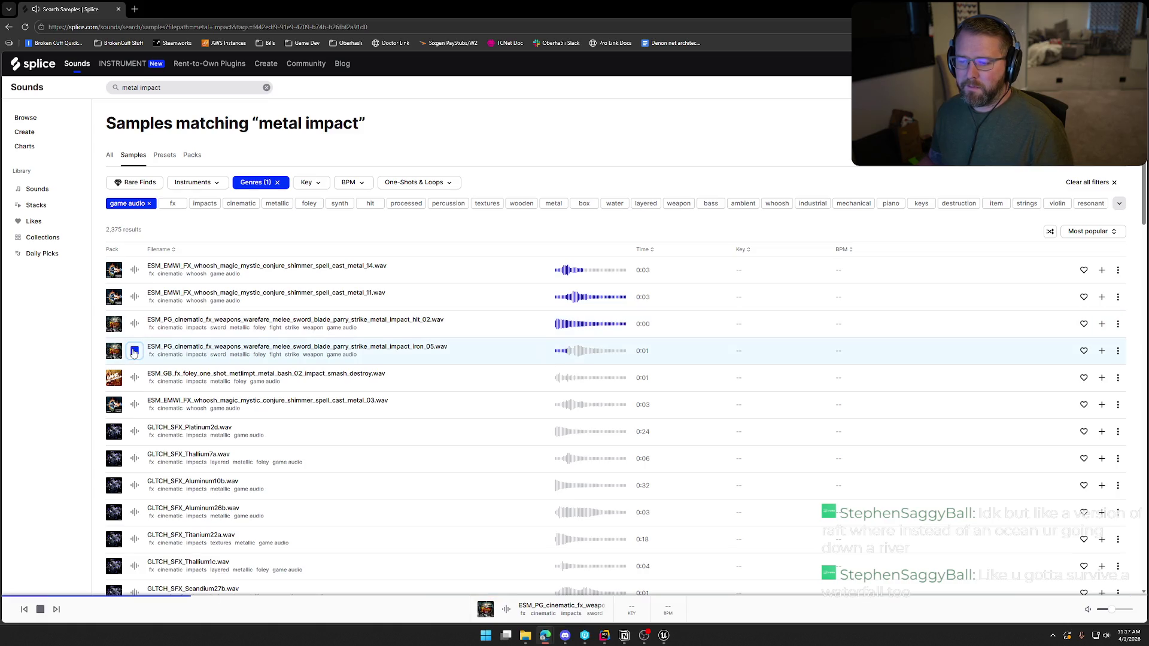
left_click(135, 378)
Preview spell cast metal_03 and the GLTCH_SFX Platinum2d, Thallium7a, Aluminum10b and Aluminum26b samples
scroll(136, 371, "down", 1)
left_click(134, 357)
scroll(136, 363, "down", 1)
left_click(135, 342)
scroll(138, 353, "down", 1)
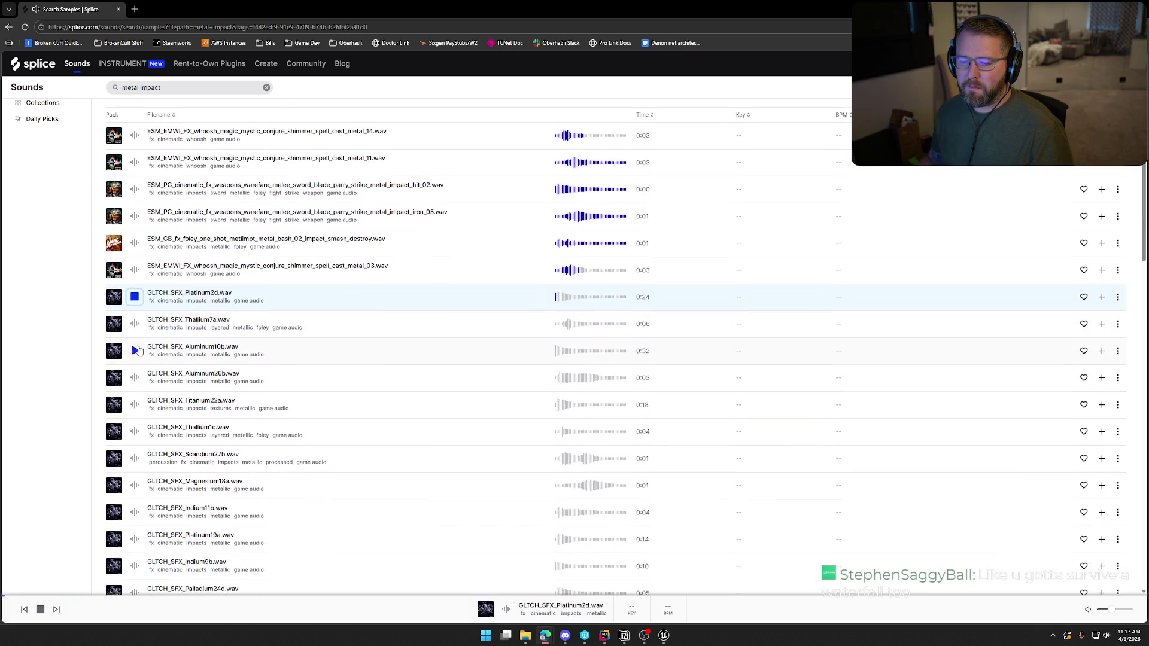
left_click(135, 324)
left_click(134, 352)
scroll(134, 356, "down", 1)
left_click(135, 332)
Further down, preview the breakable crash metal, metal whoosh boom rattle and Metal_Junk_Hit_1 samples
scroll(133, 371, "down", 3)
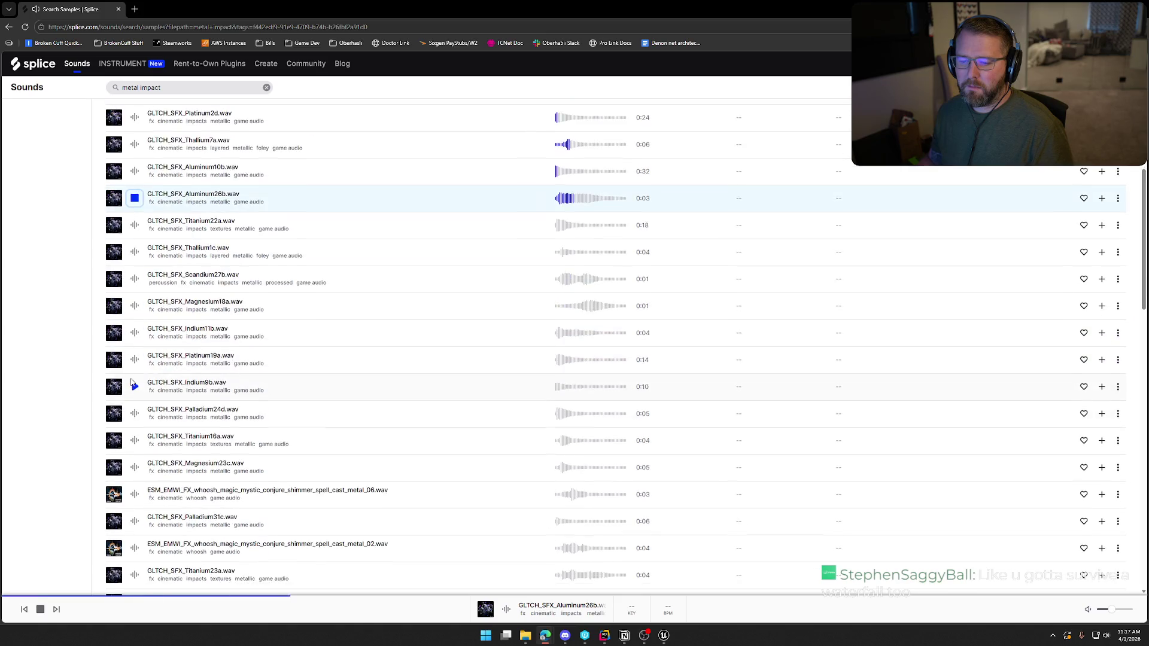
scroll(131, 379, "down", 5)
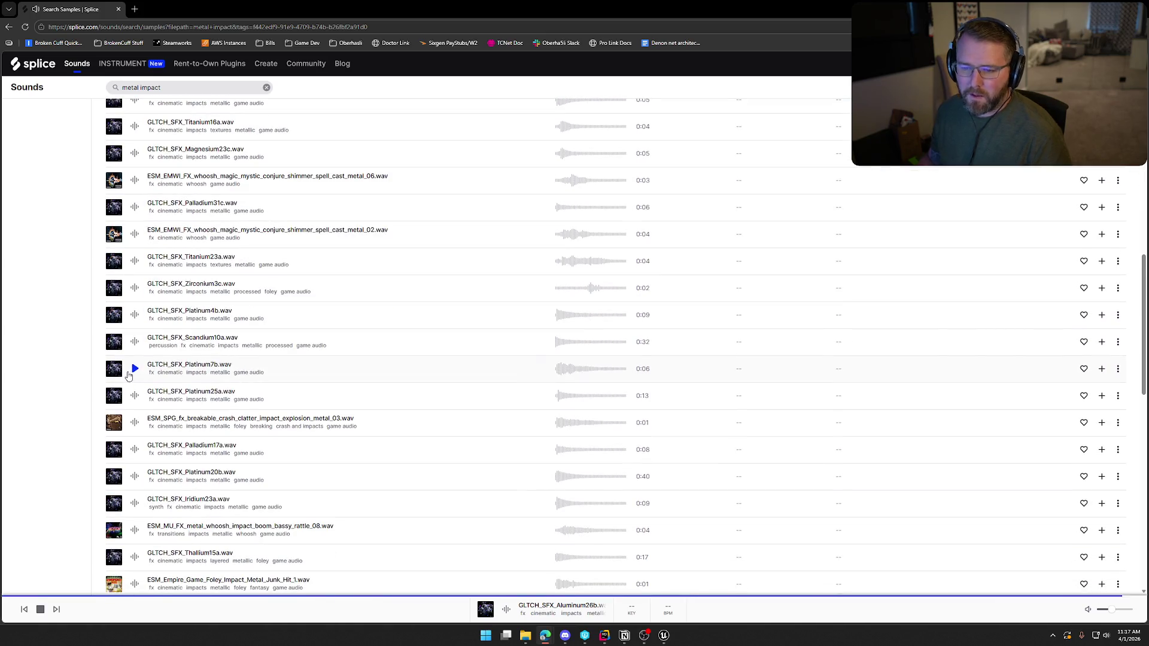
scroll(142, 259, "down", 1)
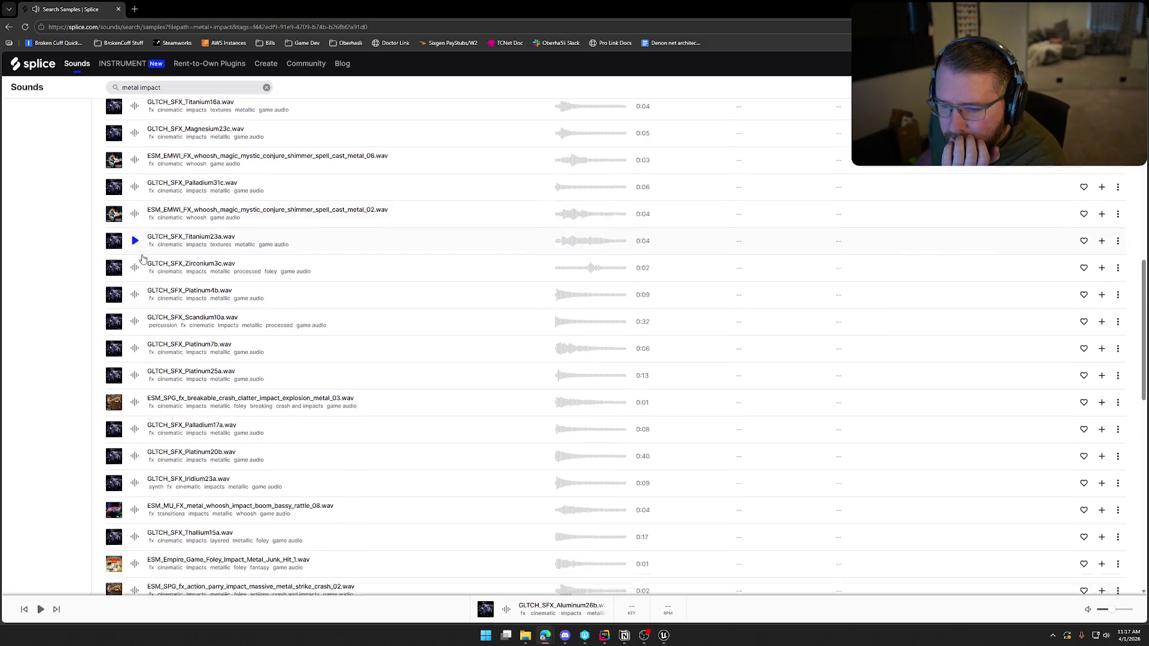
scroll(143, 259, "down", 2)
left_click(136, 288)
scroll(138, 296, "down", 1)
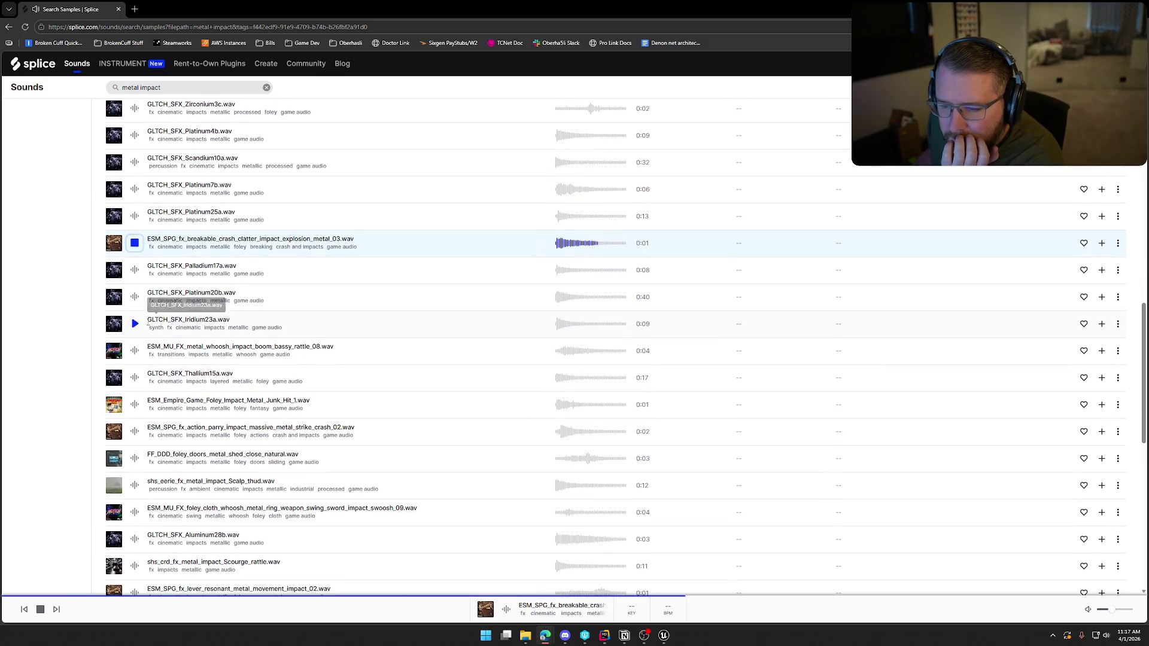
left_click(135, 351)
scroll(144, 375, "down", 2)
left_click(135, 315)
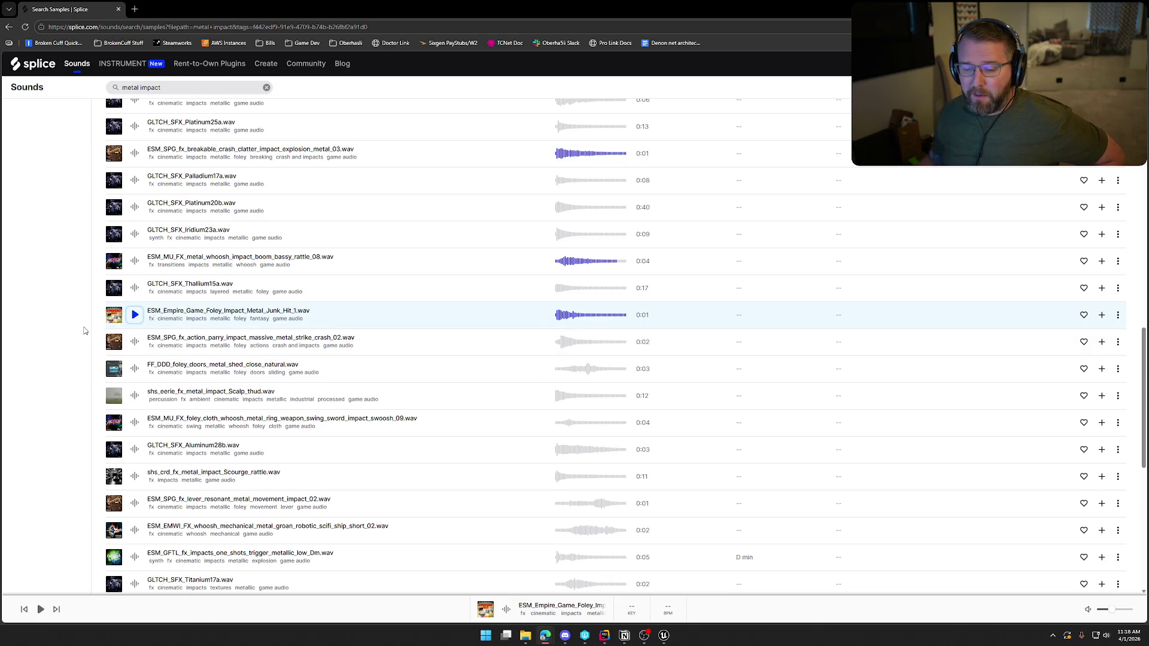
Audition the Scalp_thud, metal shed door, parry metal strike and foley cloth whoosh samples
scroll(132, 342, "down", 2)
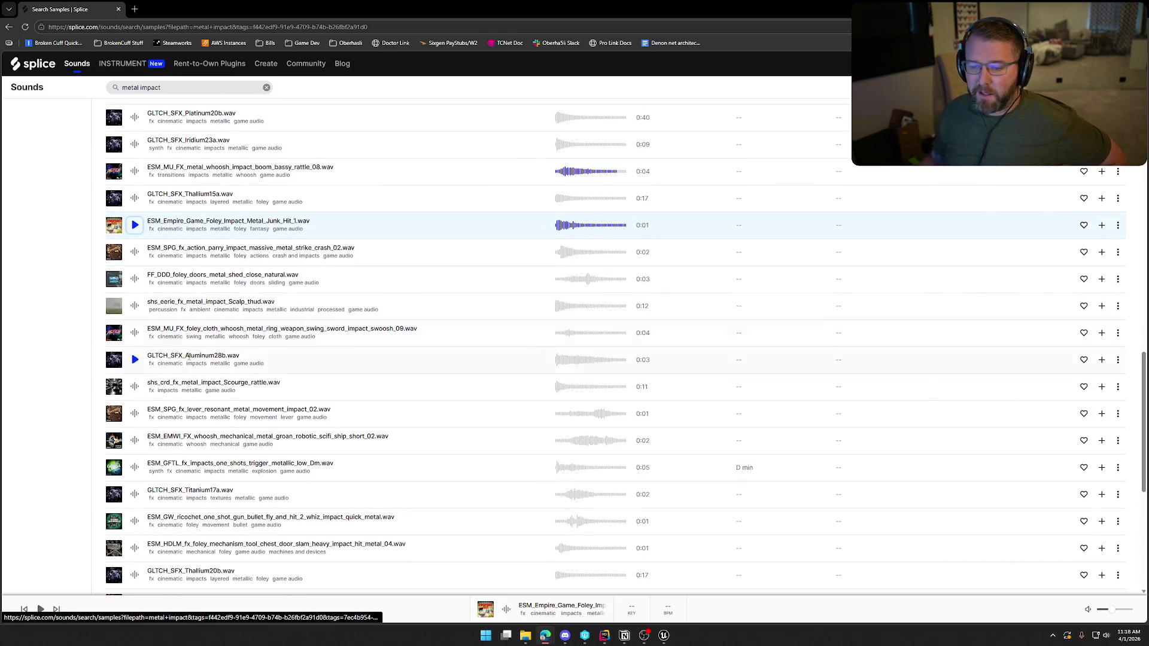
left_click(135, 306)
left_click(134, 279)
left_click(135, 253)
scroll(135, 263, "down", 1)
left_click(135, 289)
Audition lever resonant impact_02, mechanical metal groan, metallic low Dm, Titanium17a and lever resonant impact_01
scroll(180, 294, "down", 2)
left_click(134, 279)
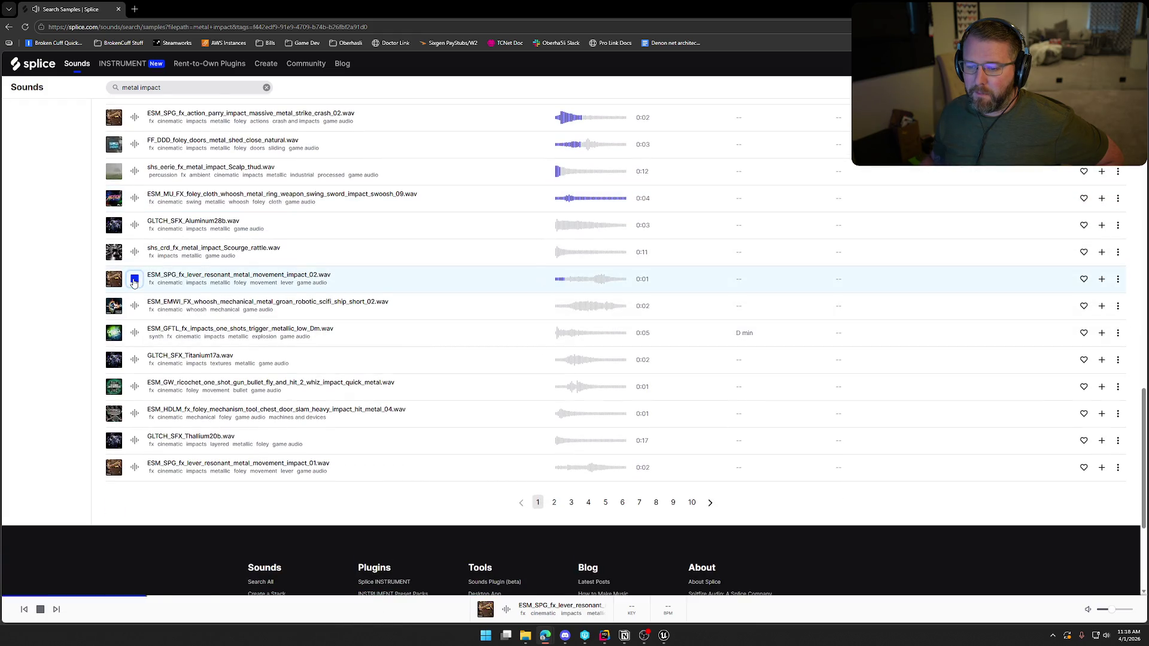
left_click(135, 306)
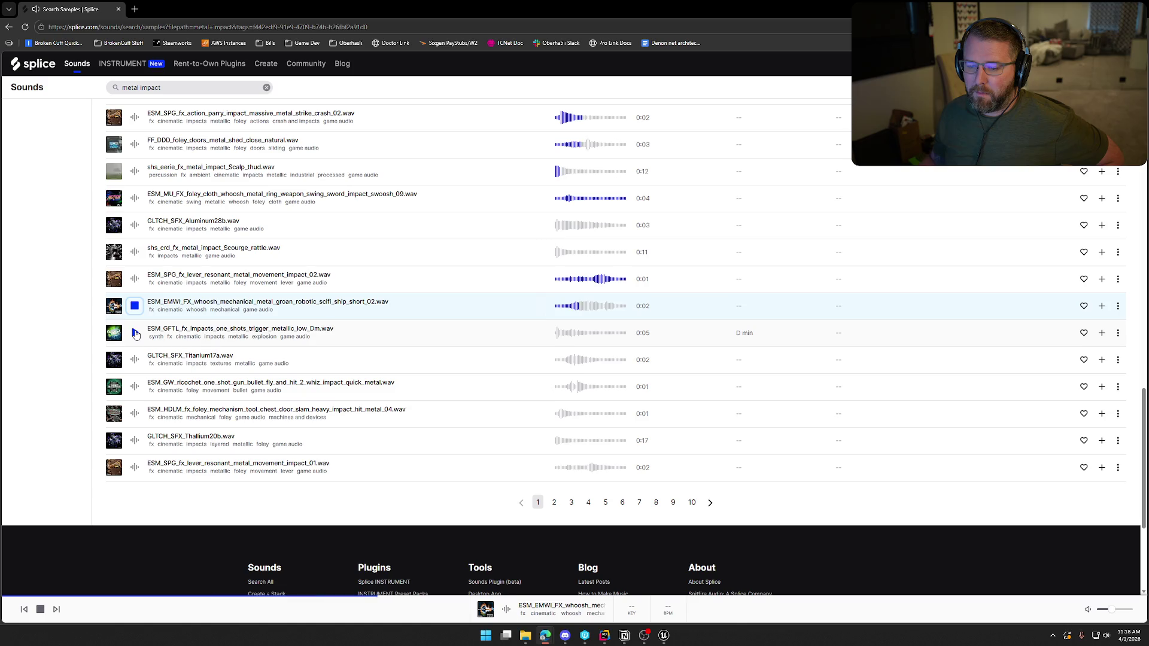
left_click(135, 333)
left_click(136, 360)
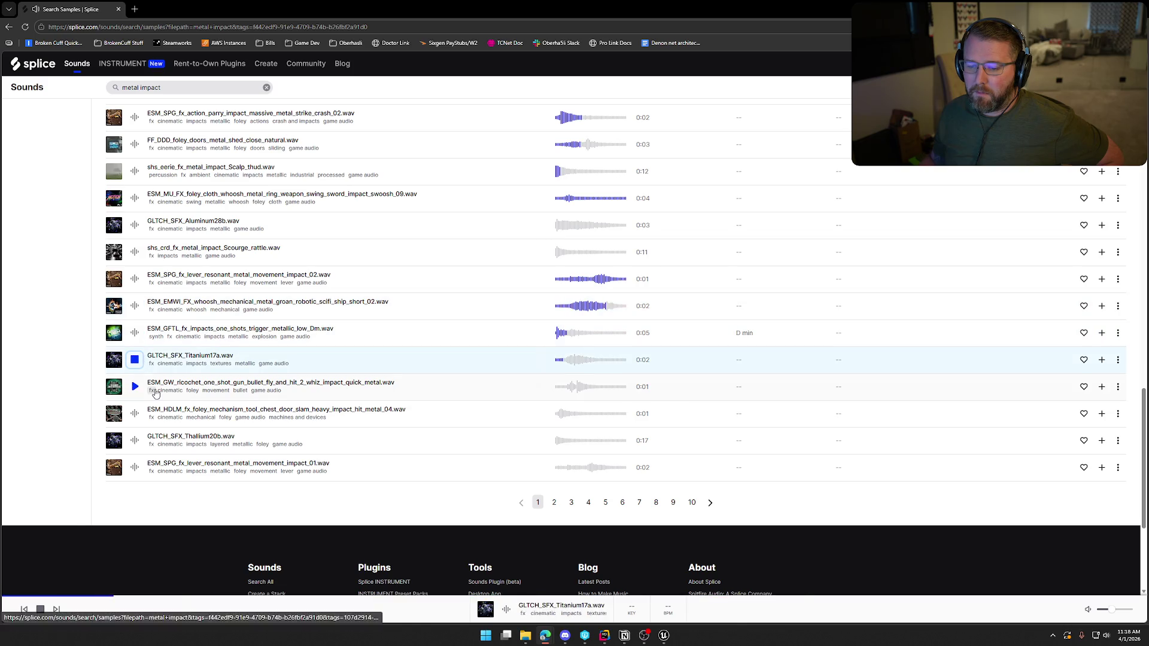
left_click(134, 468)
Scroll back to the top of the results and select 'metal' in the search box
scroll(180, 456, "up", 3)
scroll(180, 455, "up", 10)
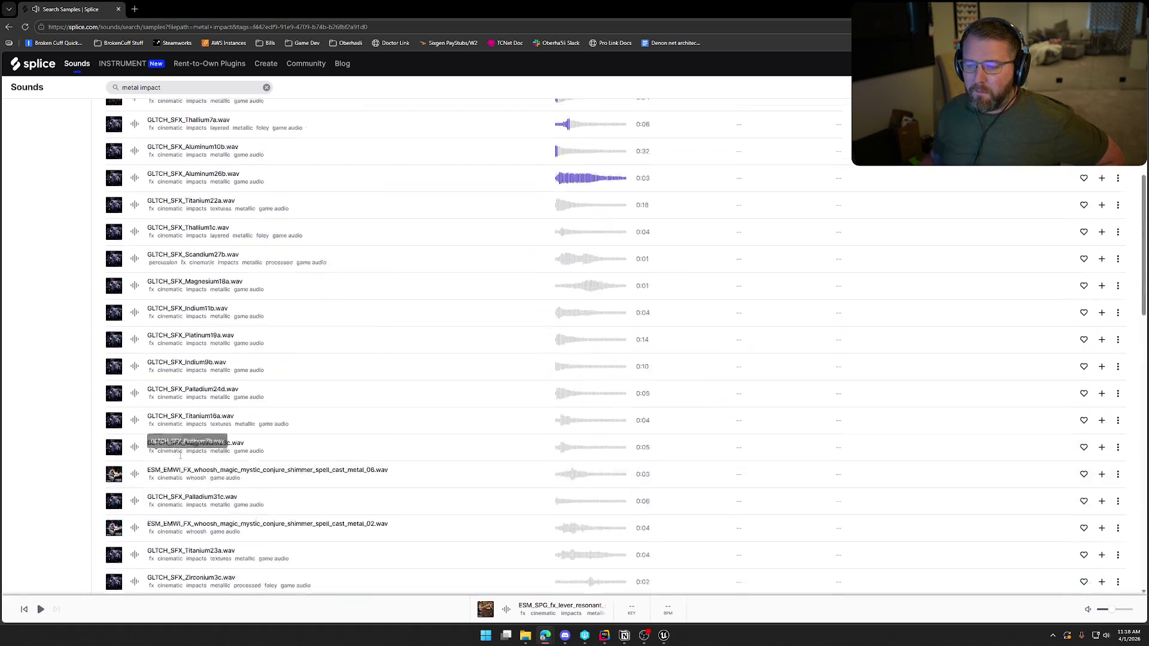
double_click(131, 88)
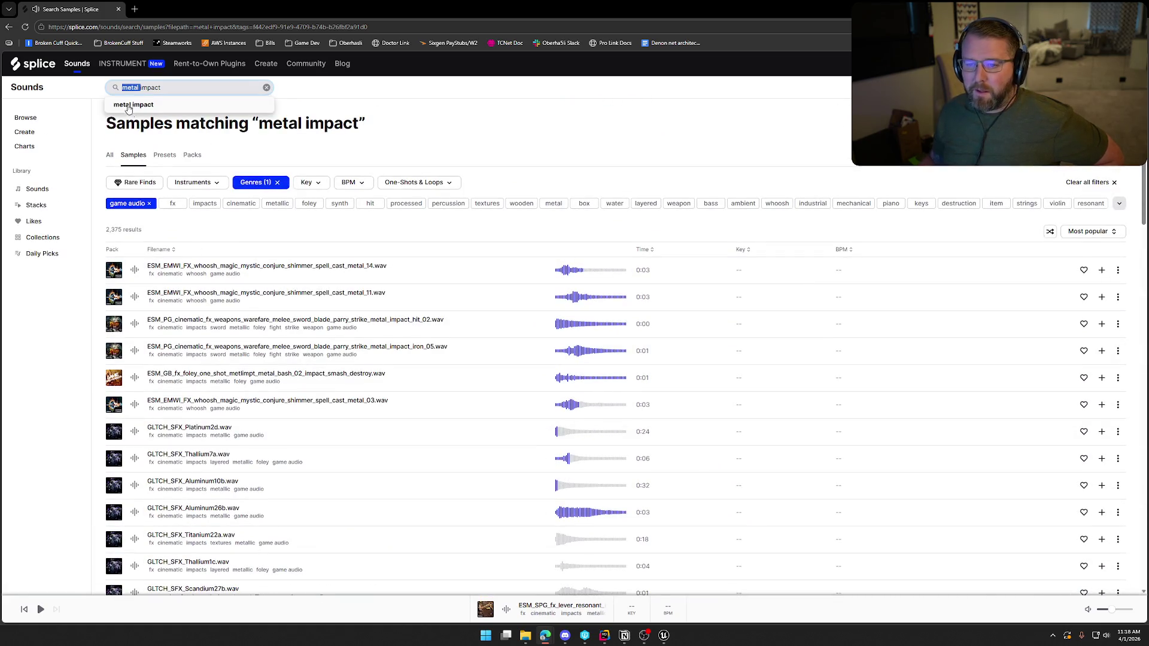
Search Splice for 'wood impact' and limit the results to the game audio tag
type("wood")
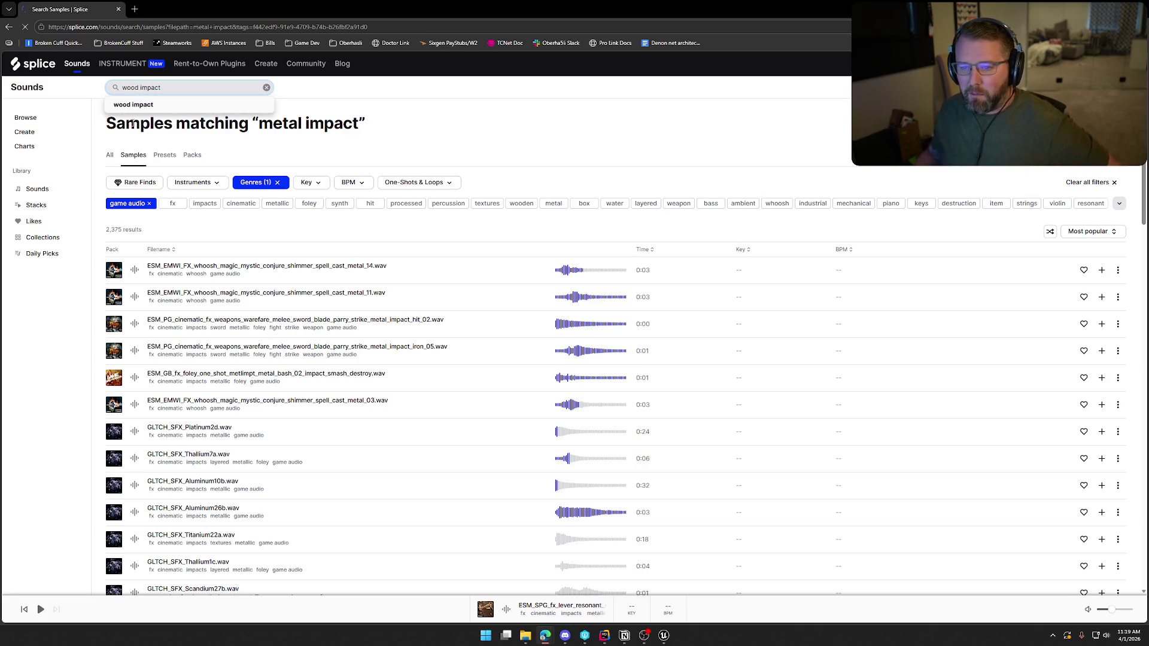
key("Return")
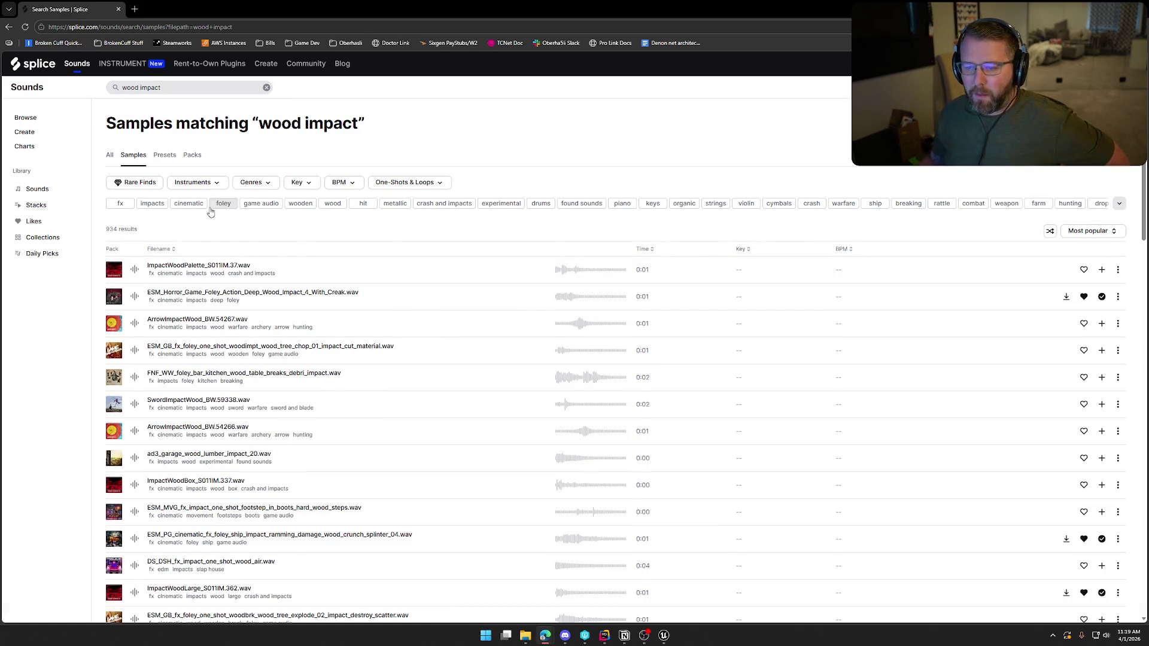
left_click(261, 204)
Audition the first wood impact, hard wood steps, splinter_04, tree explode, axe chop_2 and smash_door_01 samples
left_click(135, 274)
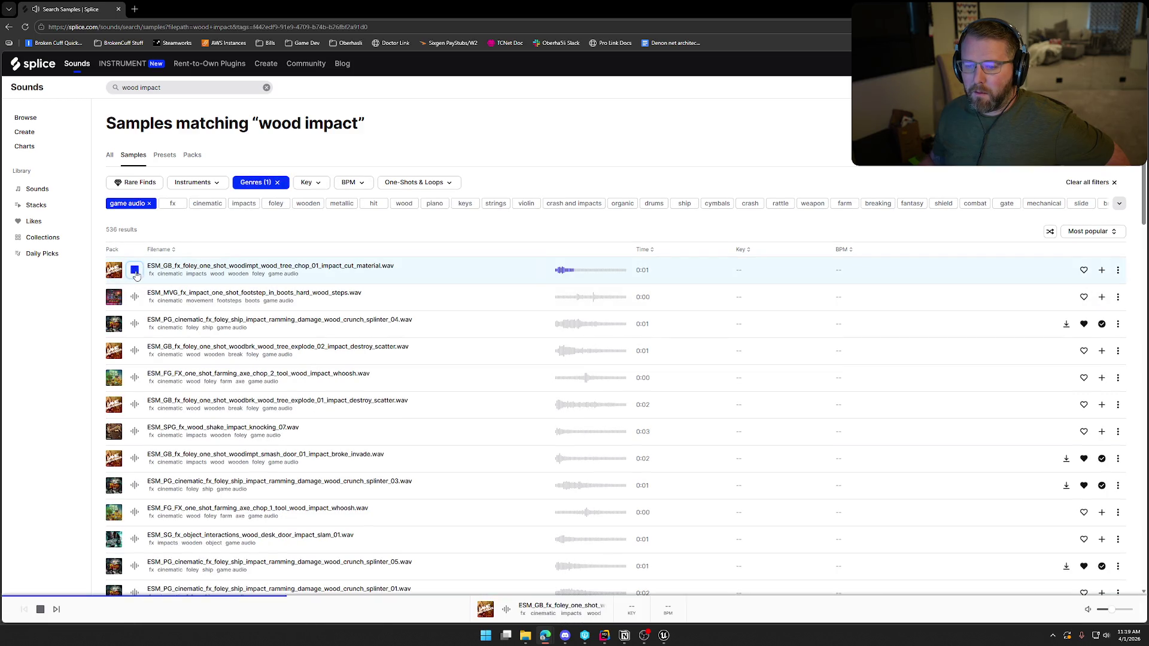
left_click(135, 297)
left_click(134, 324)
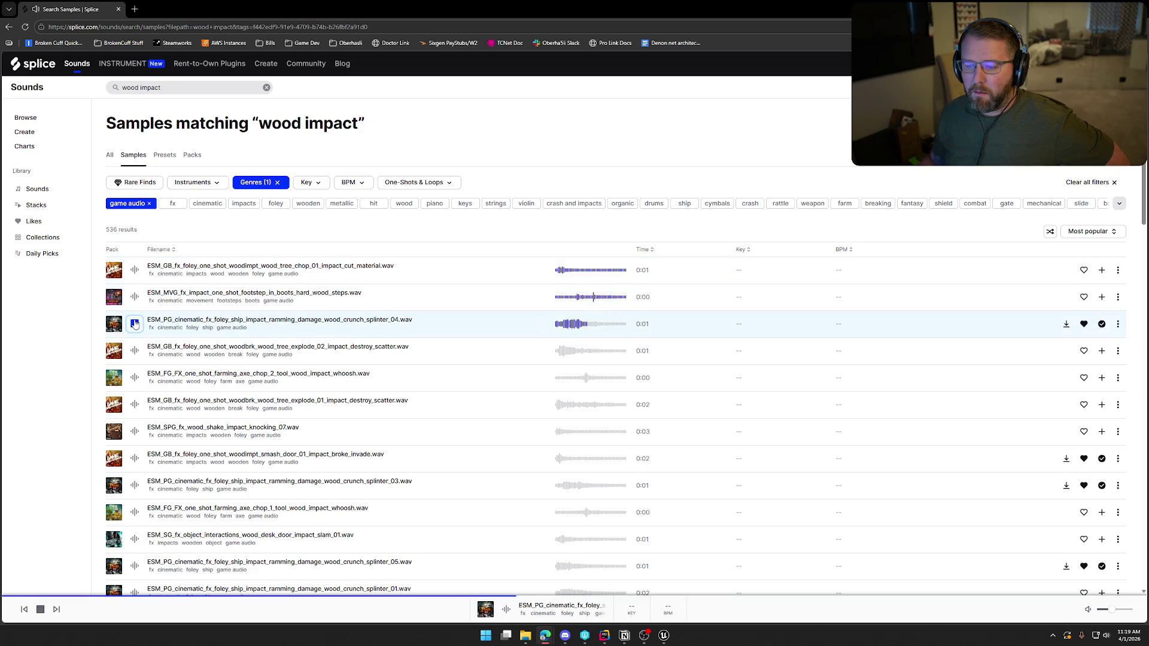
scroll(136, 324, "down", 1)
left_click(135, 261)
left_click(133, 287)
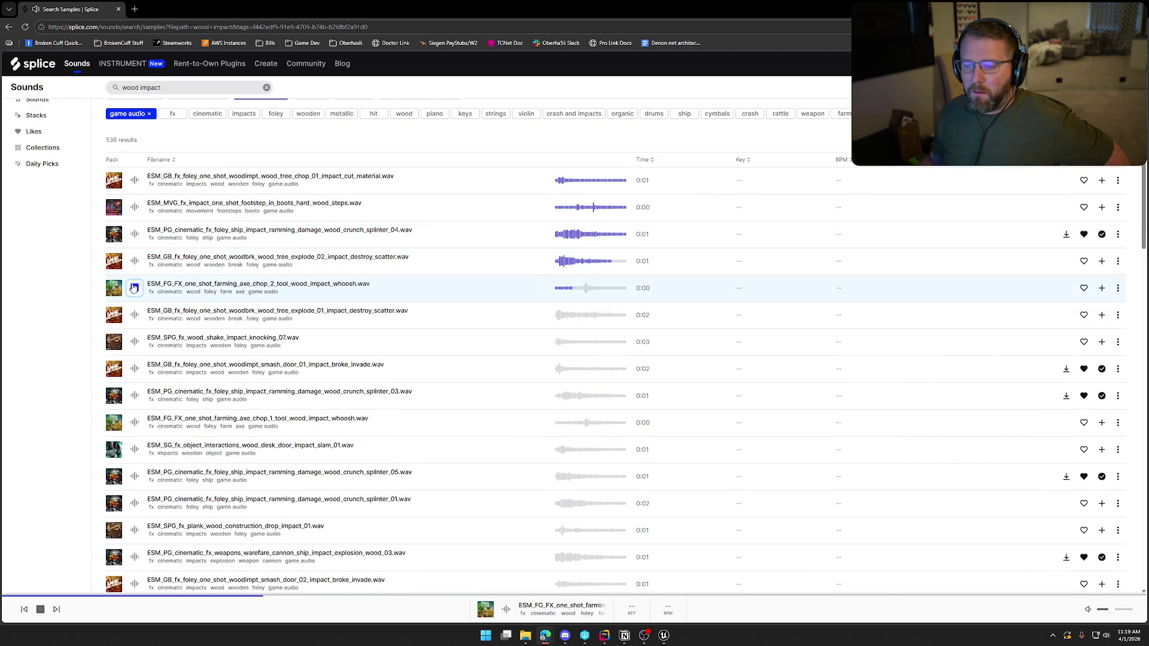
left_click(135, 314)
scroll(139, 311, "down", 1)
left_click(136, 301)
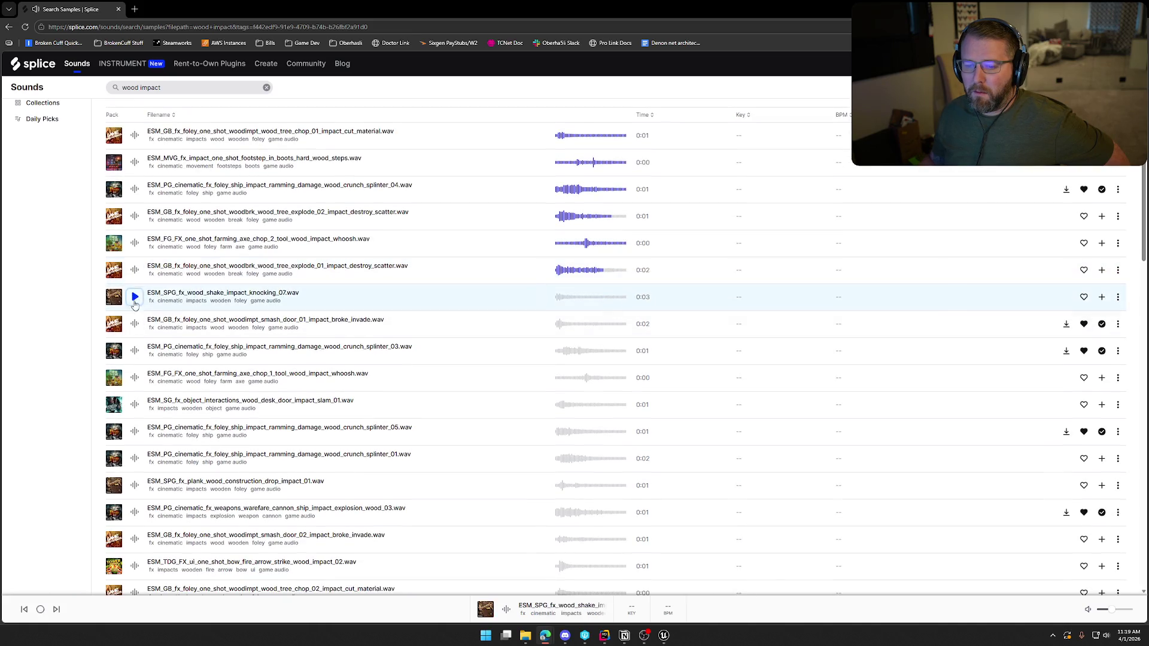
left_click(134, 324)
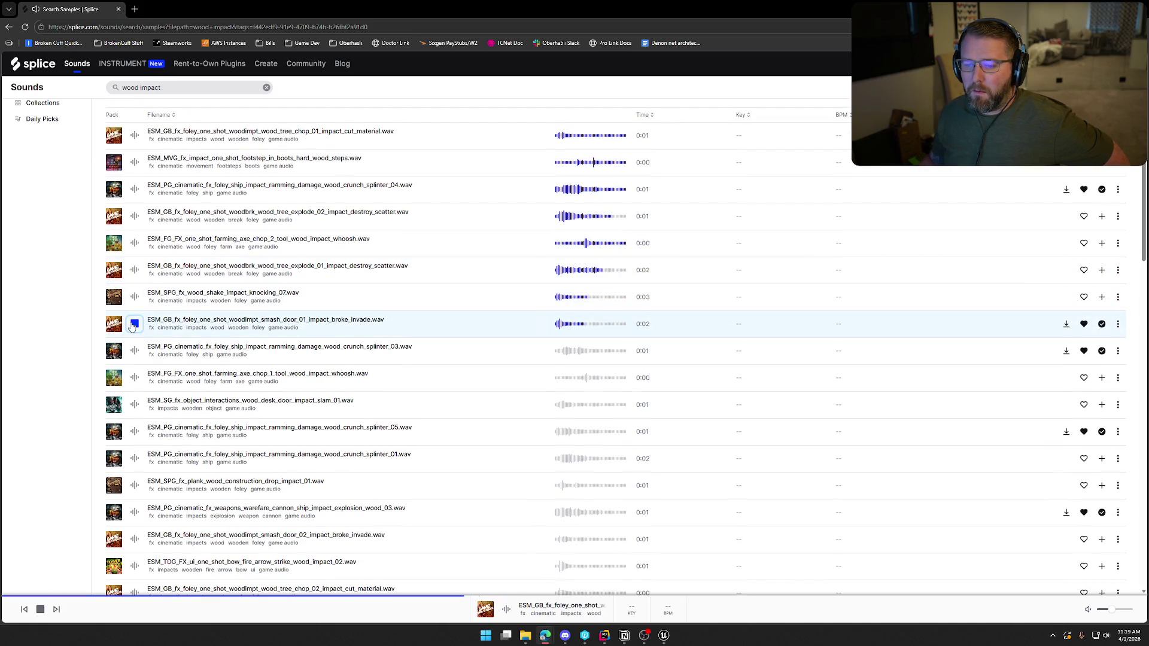
Audition knocking_07 again, splinters 03/05/01, axe chop_1, desk door slam, plank drop and cannon ship explosion
scroll(135, 324, "down", 2)
left_click(134, 207)
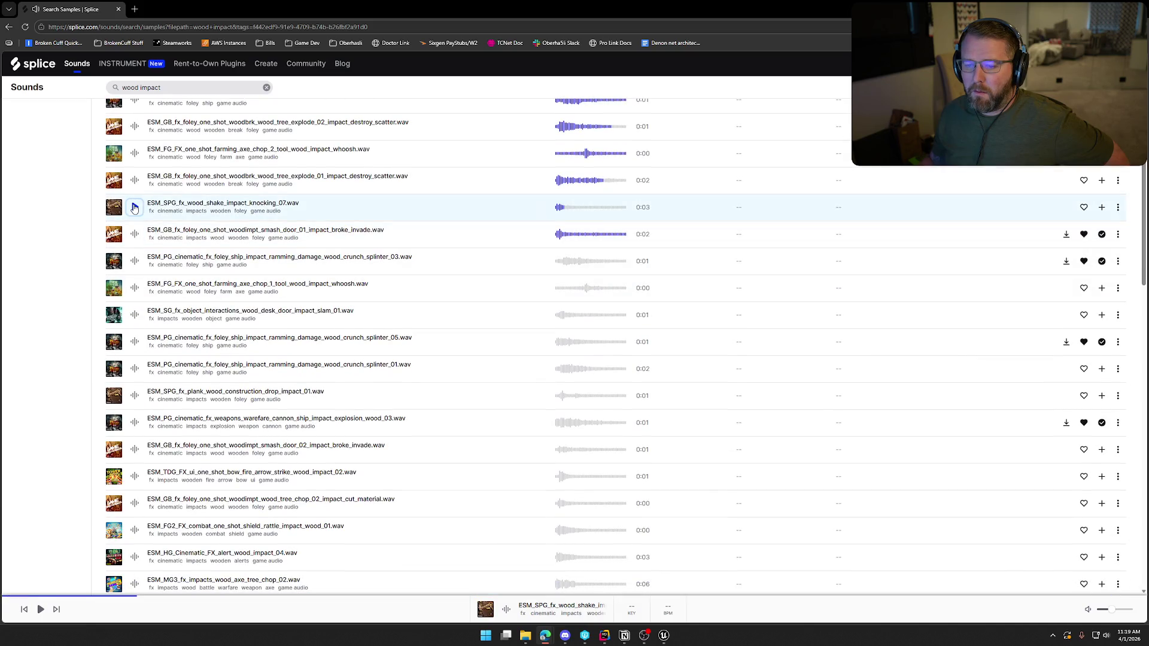
left_click(134, 261)
left_click(135, 288)
left_click(135, 315)
scroll(136, 305, "down", 1)
left_click(135, 297)
left_click(136, 324)
scroll(136, 318, "down", 1)
left_click(137, 309)
left_click(136, 335)
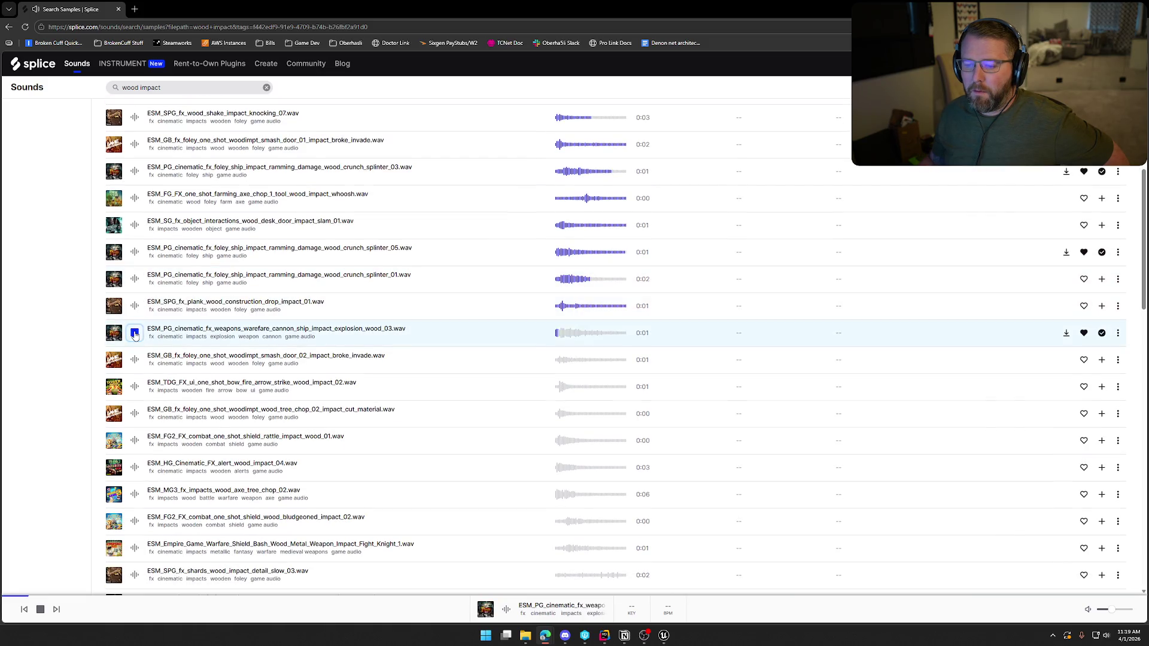
Preview smash_door_02, bow fire arrow, wood_tree_chop_02, shield rattle, alert_wood_impact_04 and axe_tree_chop samples
scroll(135, 335, "down", 1)
left_click(134, 315)
left_click(135, 343)
scroll(136, 341, "down", 1)
left_click(135, 326)
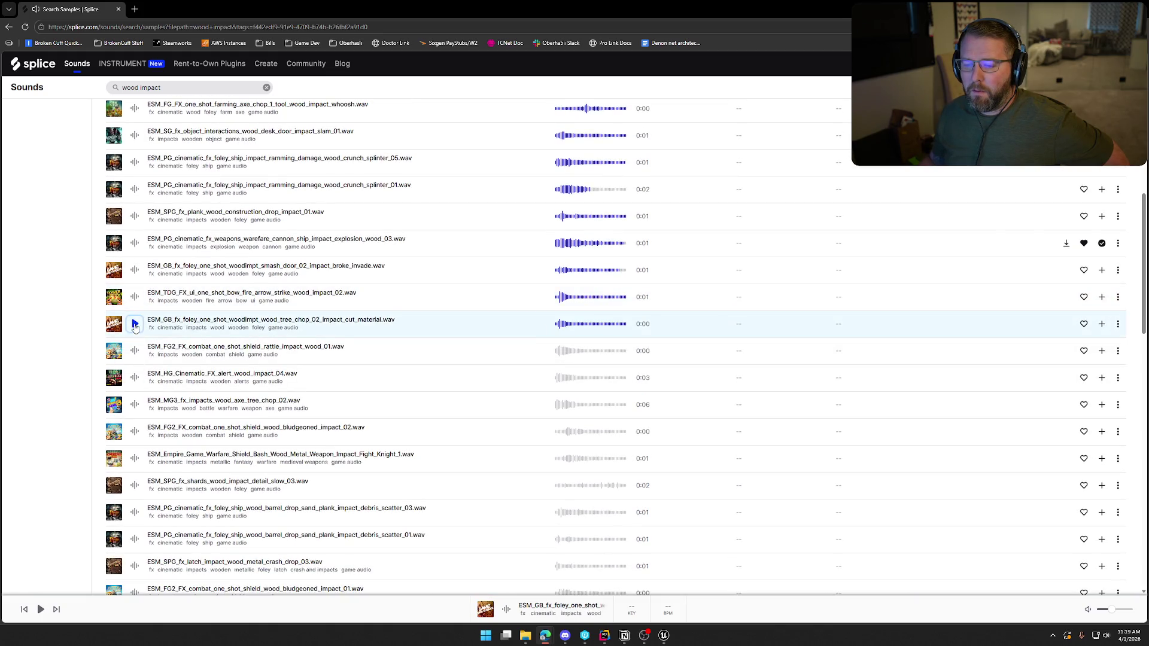
left_click(135, 351)
scroll(135, 351, "down", 1)
left_click(134, 333)
left_click(135, 360)
scroll(135, 357, "down", 1)
Preview the bludgeoned impacts, shield bash, shards slow_03, barrel debris scatters and latch crash samples
left_click(132, 342)
left_click(134, 369)
scroll(135, 368, "down", 1)
left_click(135, 354)
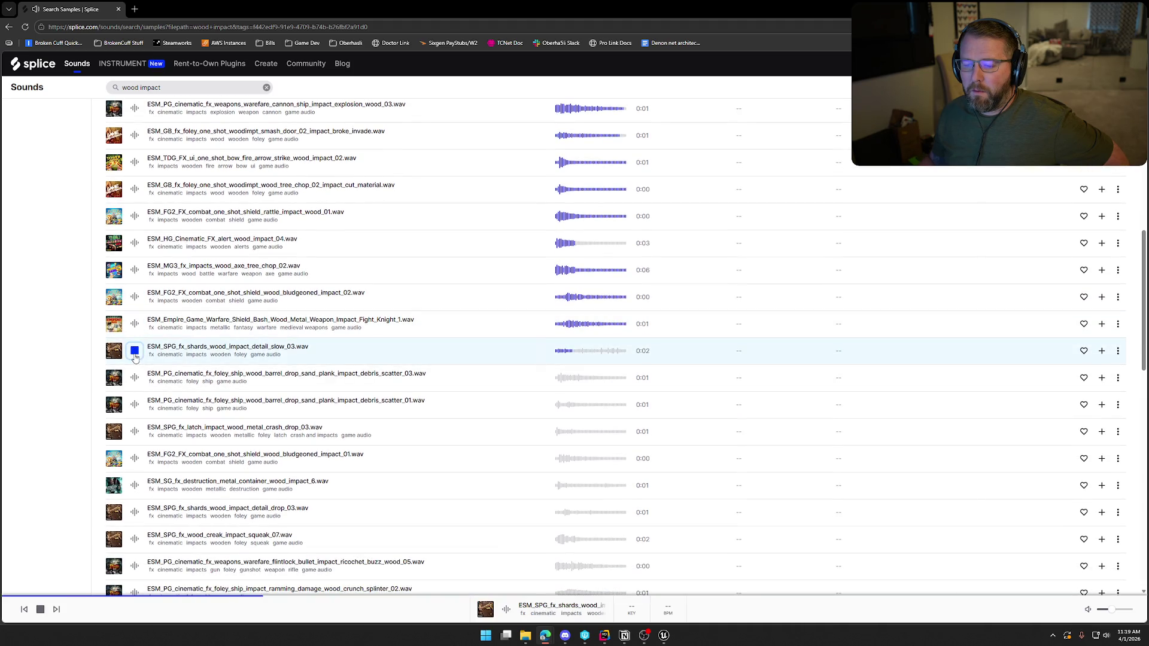
left_click(134, 377)
scroll(135, 377, "down", 2)
left_click(134, 314)
left_click(134, 341)
left_click(135, 370)
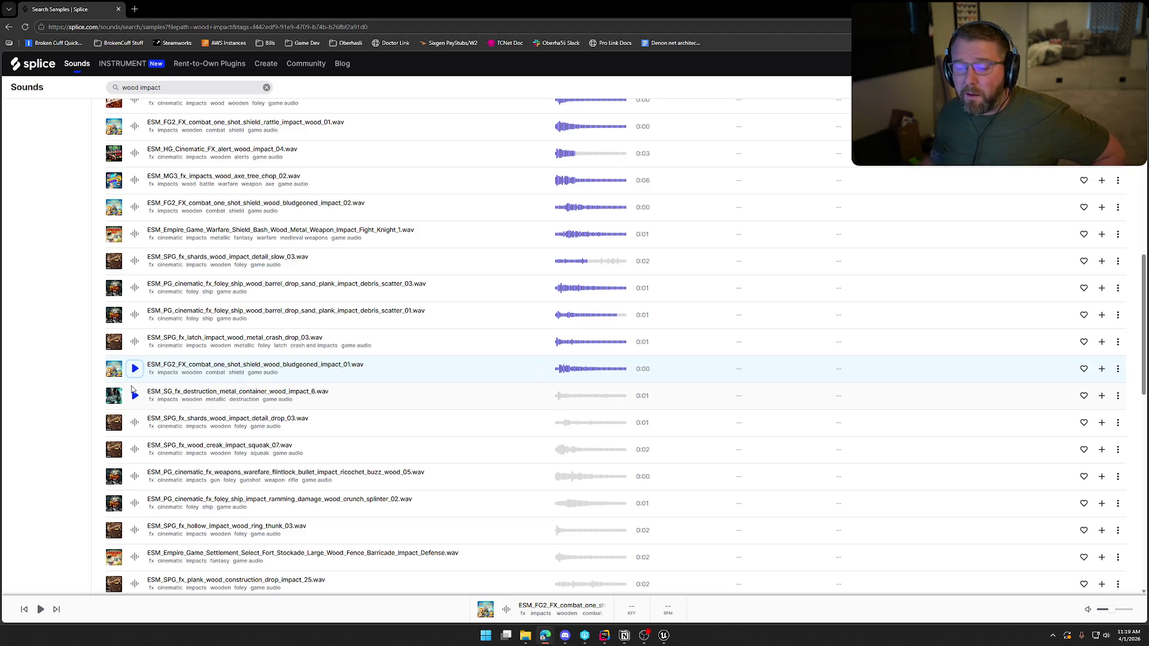
Preview metal_container_wood_impact_6, shards drop_03, creak squeak_07, ricochet_05, ship ramming, ring thunk_03, and more
scroll(136, 373, "down", 1)
left_click(135, 351)
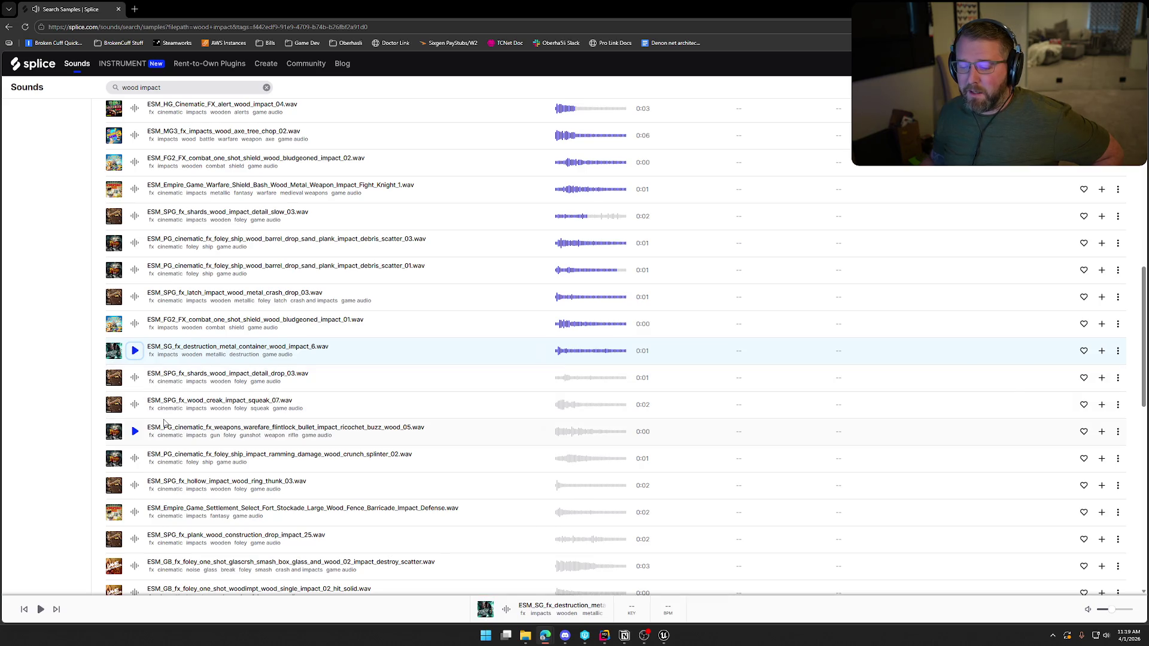
left_click(136, 378)
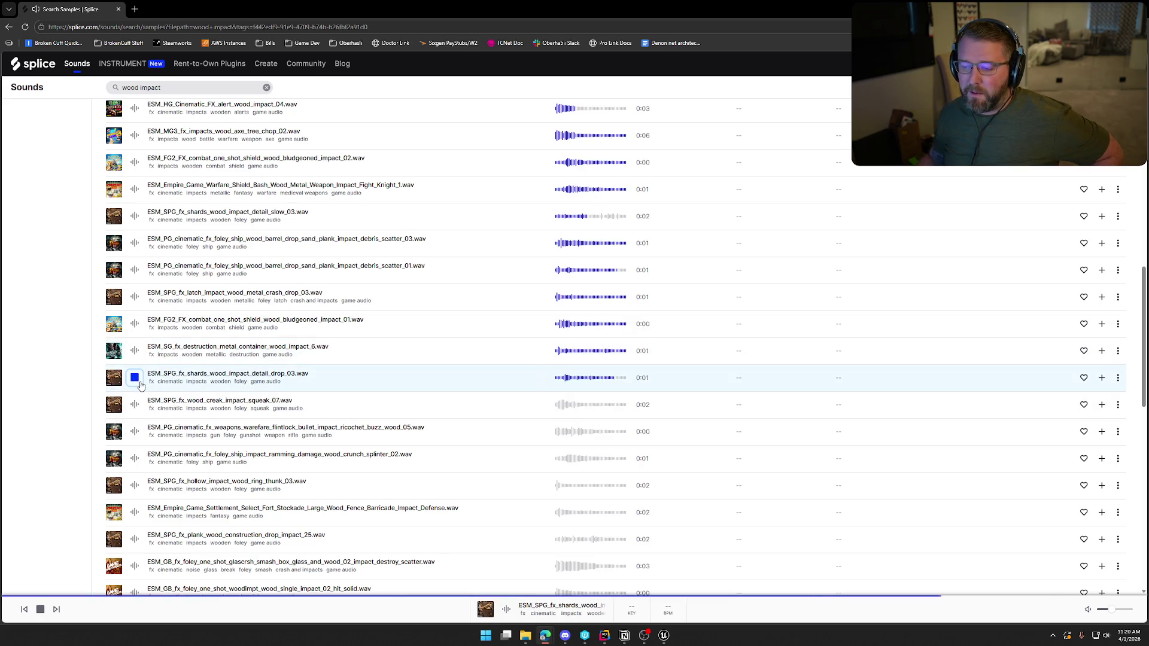
scroll(141, 378, "down", 2)
left_click(135, 315)
left_click(135, 341)
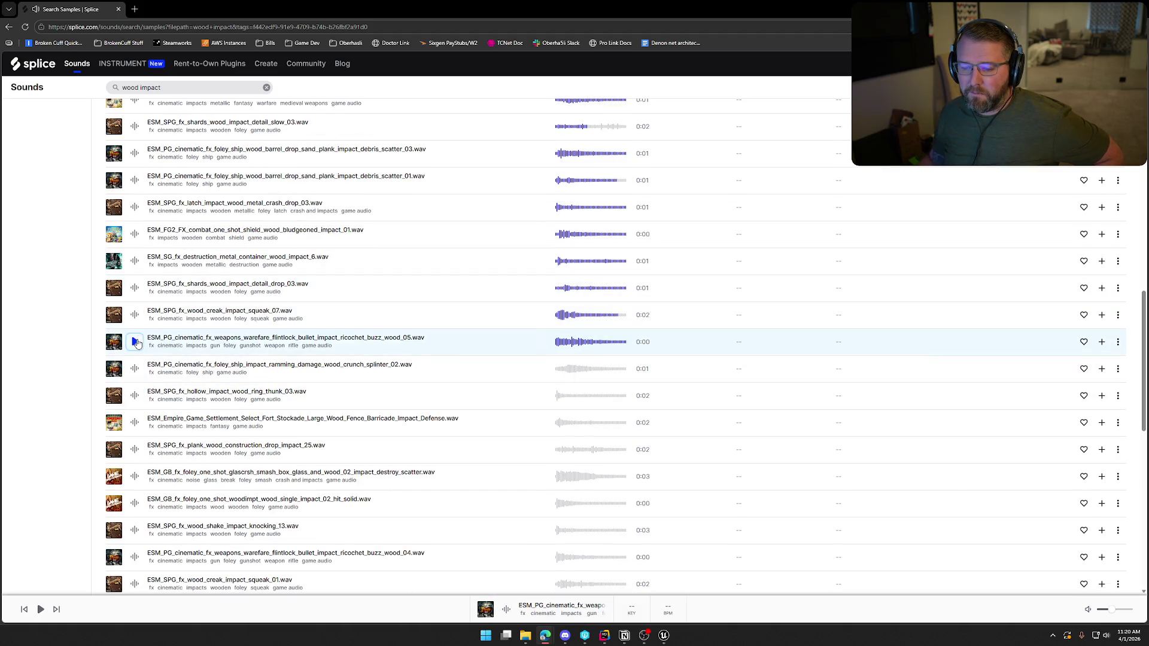
left_click(135, 370)
left_click(135, 395)
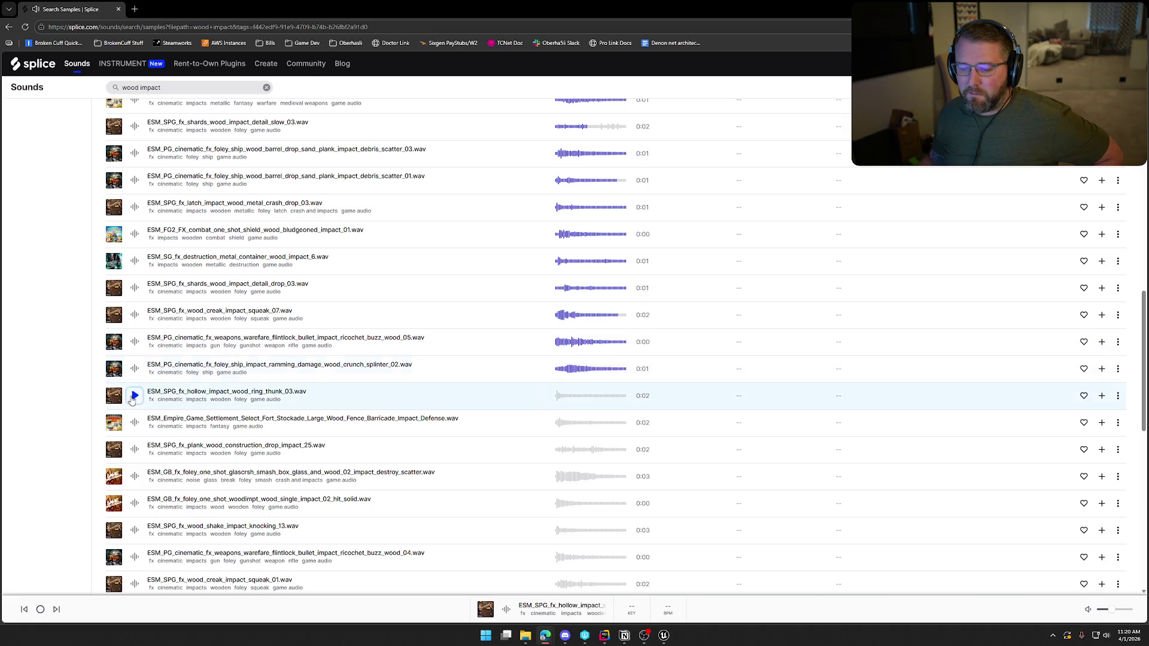
scroll(135, 392, "down", 2)
left_click(135, 333)
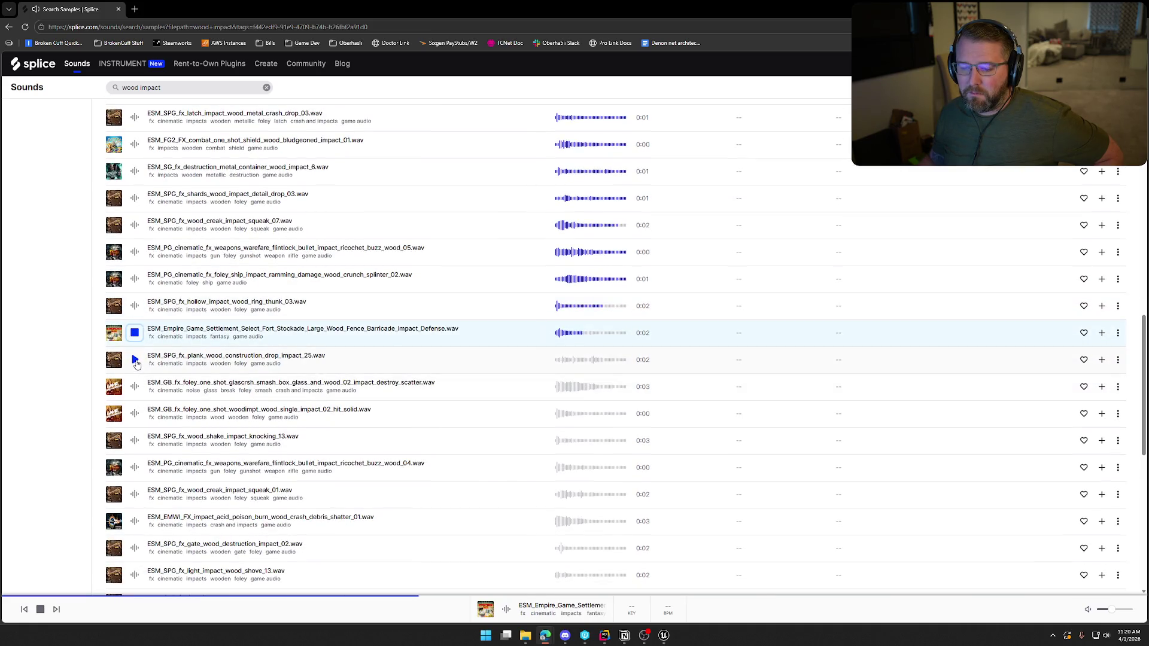
left_click(135, 361)
left_click(134, 387)
Preview hit_solid, knocking_13, ricochet_04, squeak_01, acid poison crash, gate destruction_02 and shove_13 samples
scroll(135, 386, "down", 2)
left_click(134, 324)
left_click(136, 348)
scroll(135, 341, "down", 1)
left_click(135, 333)
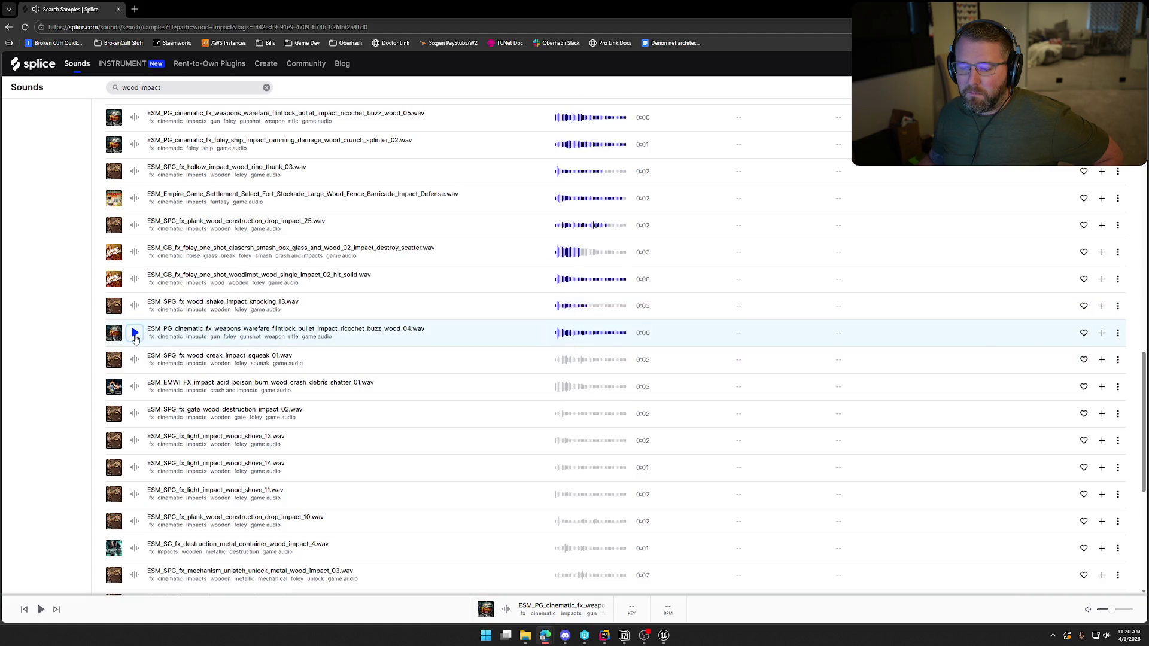
left_click(135, 360)
scroll(136, 358, "down", 1)
left_click(135, 345)
left_click(134, 371)
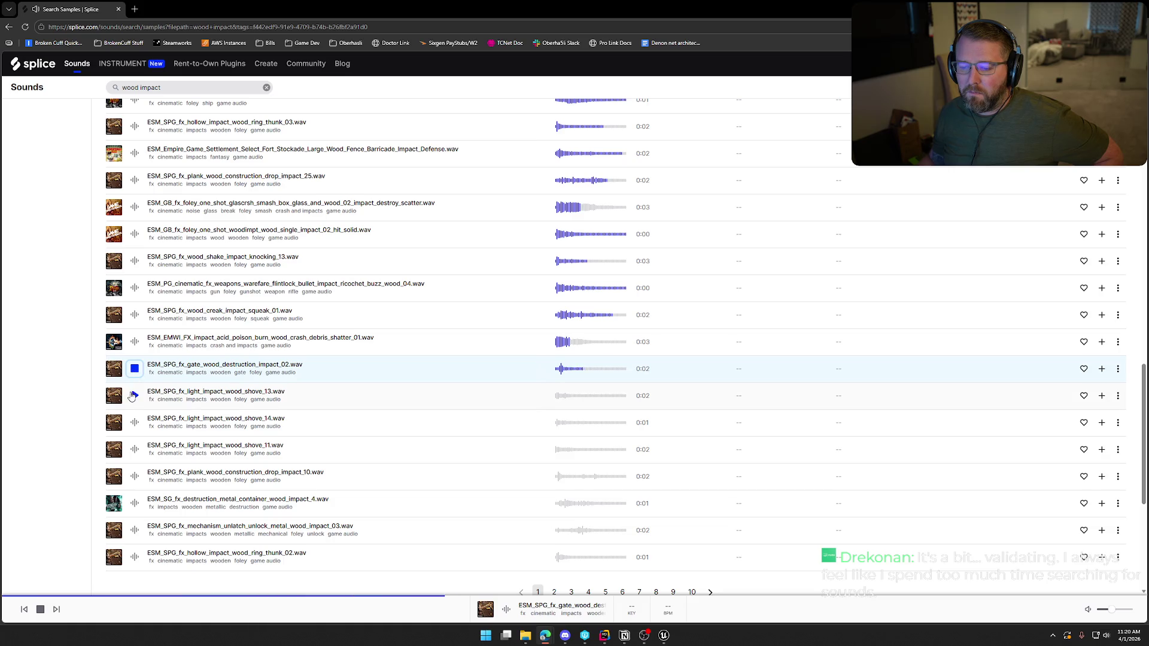
left_click(135, 396)
Preview light_impact_wood_shove_14 and _11, plank drop_10 and metal_container_wood_impact_4
scroll(135, 397, "down", 1)
left_click(135, 333)
left_click(134, 360)
left_click(135, 387)
left_click(135, 413)
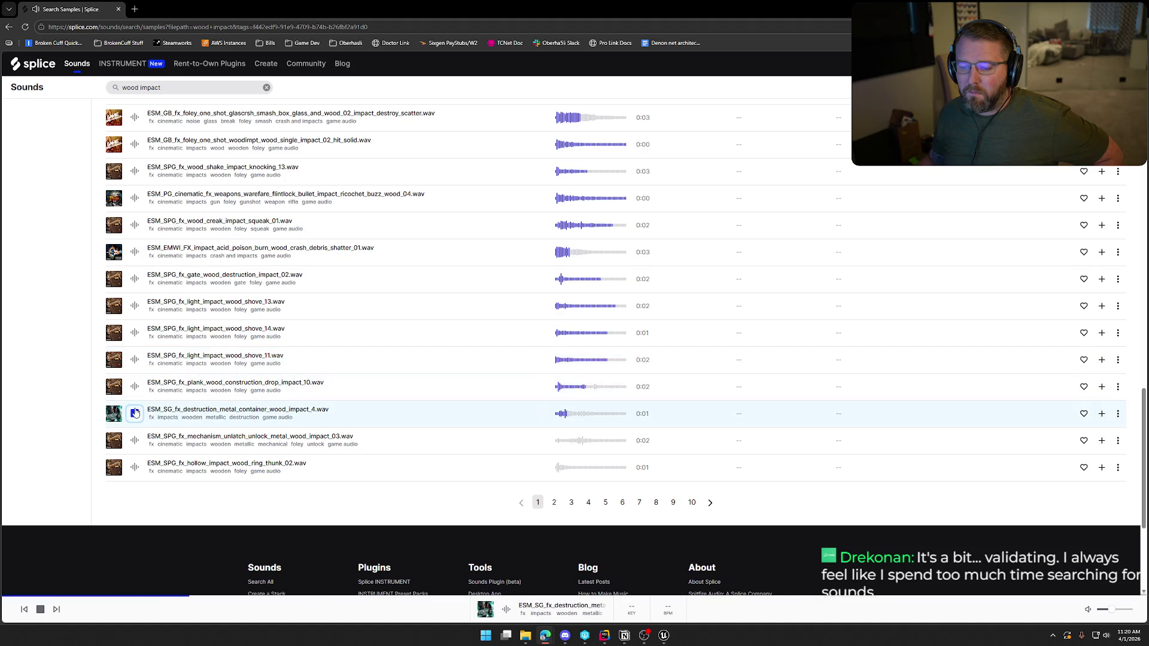
scroll(136, 383, "down", 1)
Compare mechanism_unlatch and ring thunk_02 against metal_container_wood_impact_4, then license impact_4
left_click(136, 352)
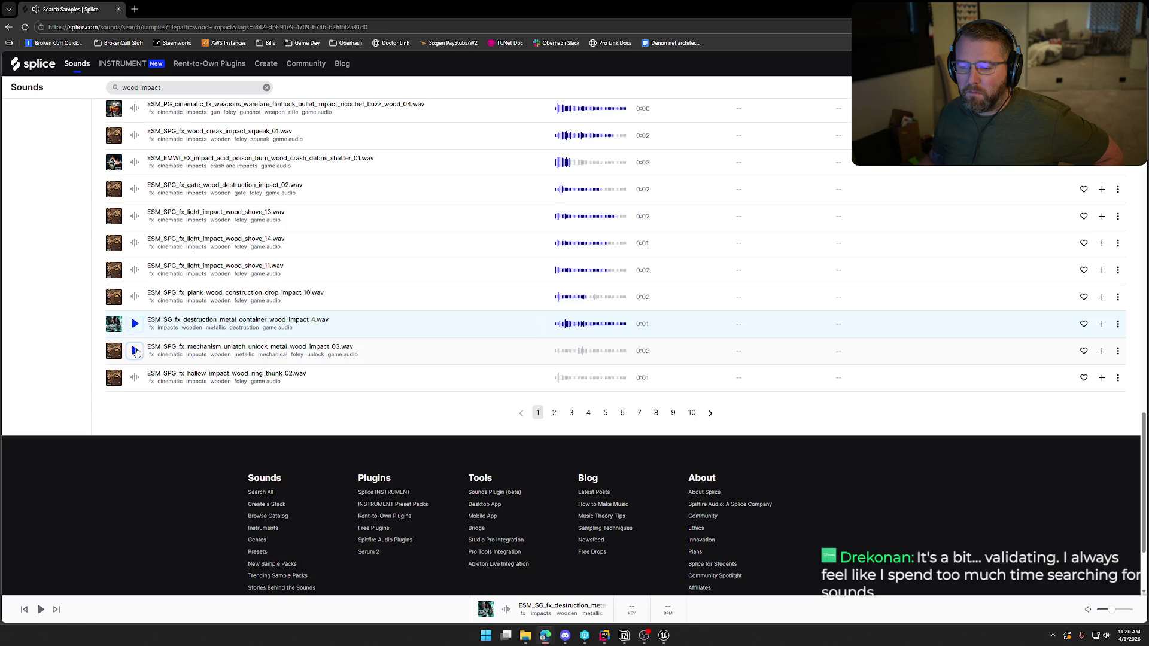
left_click(136, 379)
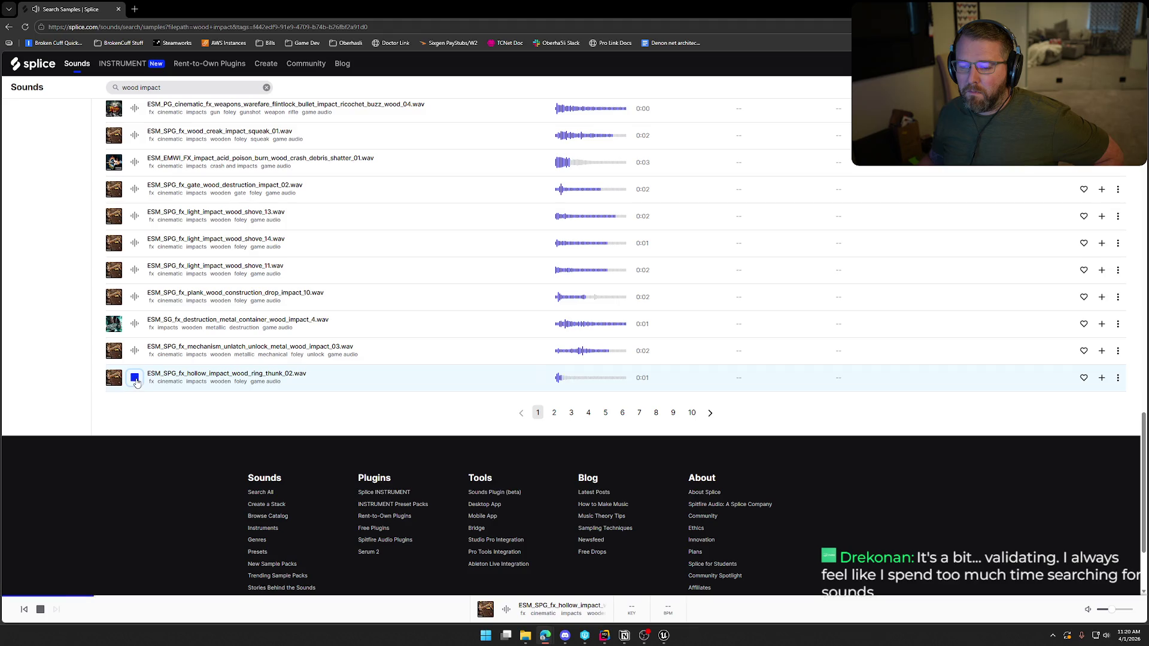
left_click(135, 352)
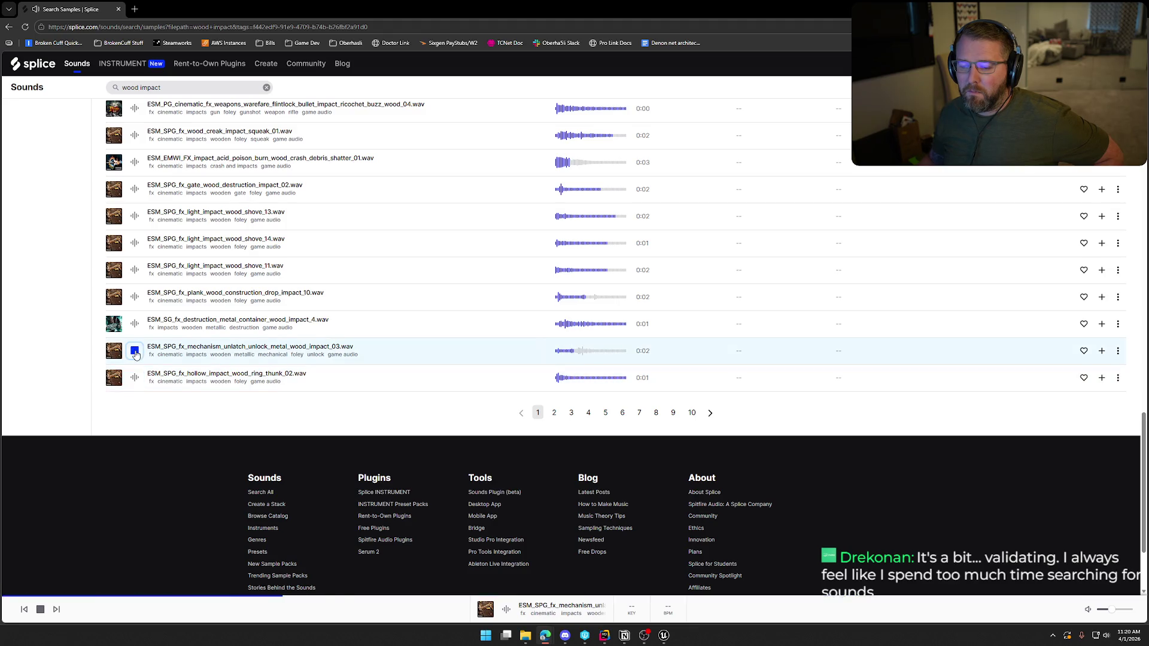
left_click(136, 323)
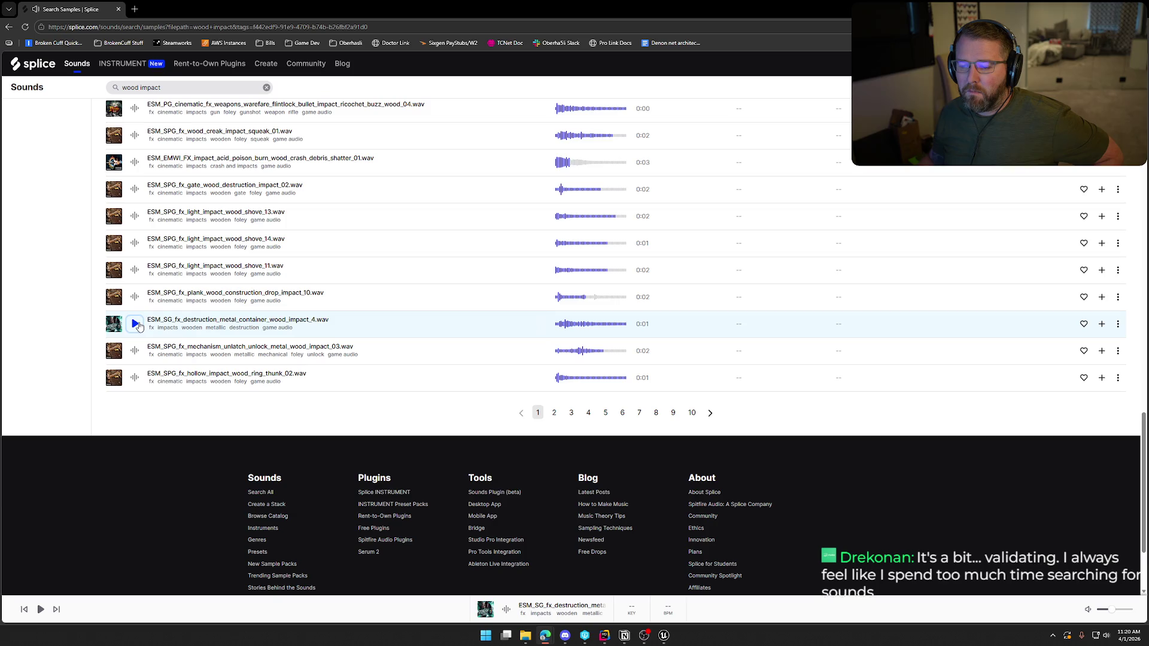
left_click(135, 324)
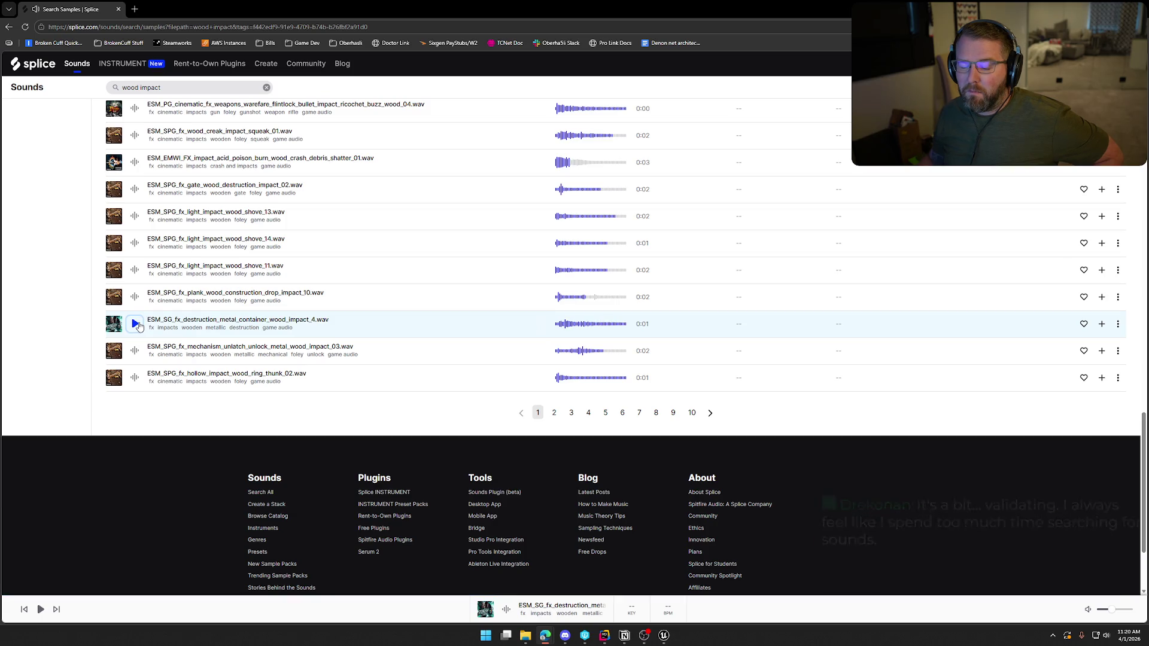
left_click(137, 325)
left_click(1103, 325)
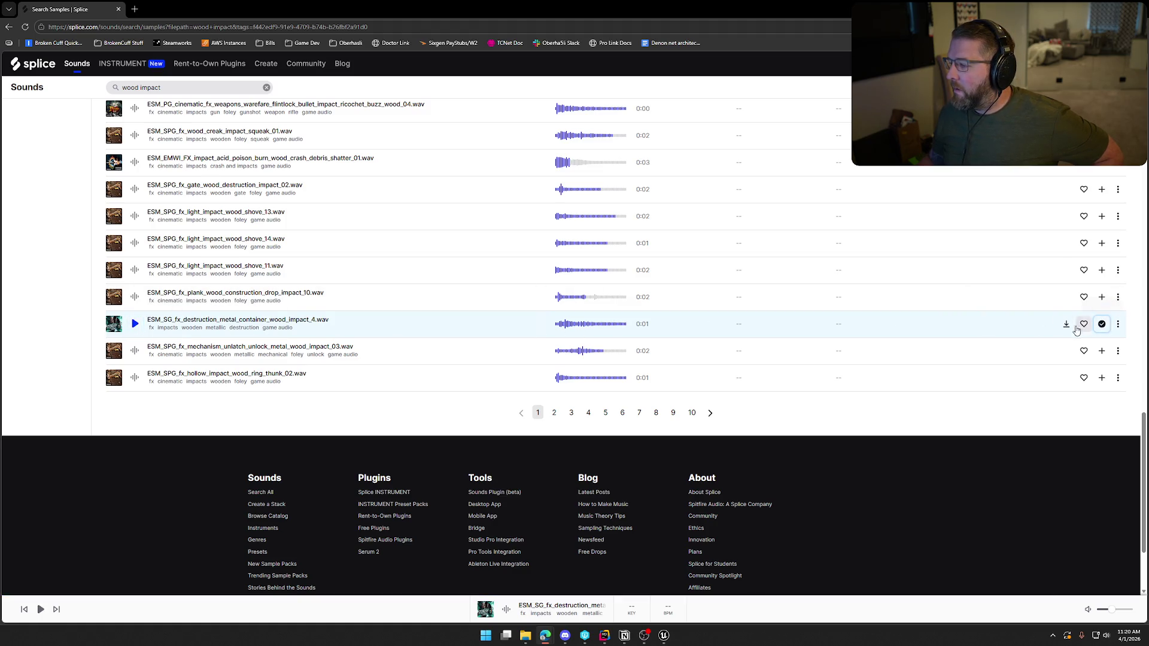
Download the licensed sample and create a new 'Drobox' folder on the public (Z:) drive
left_click(1068, 325)
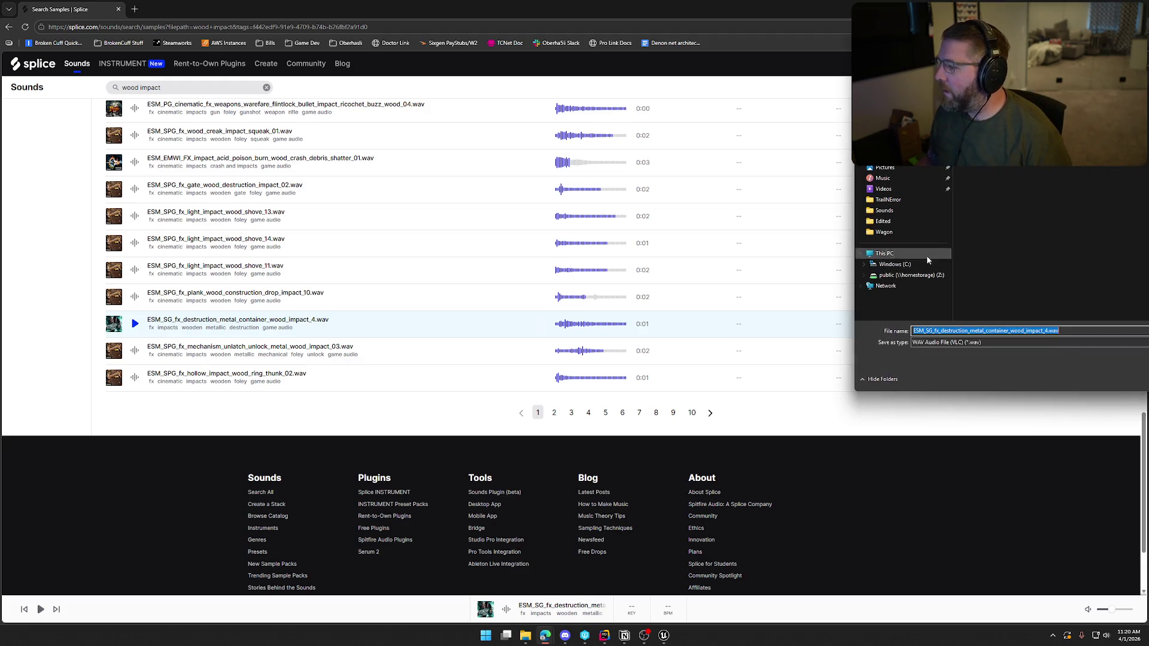
left_click(898, 276)
scroll(992, 284, "down", 5)
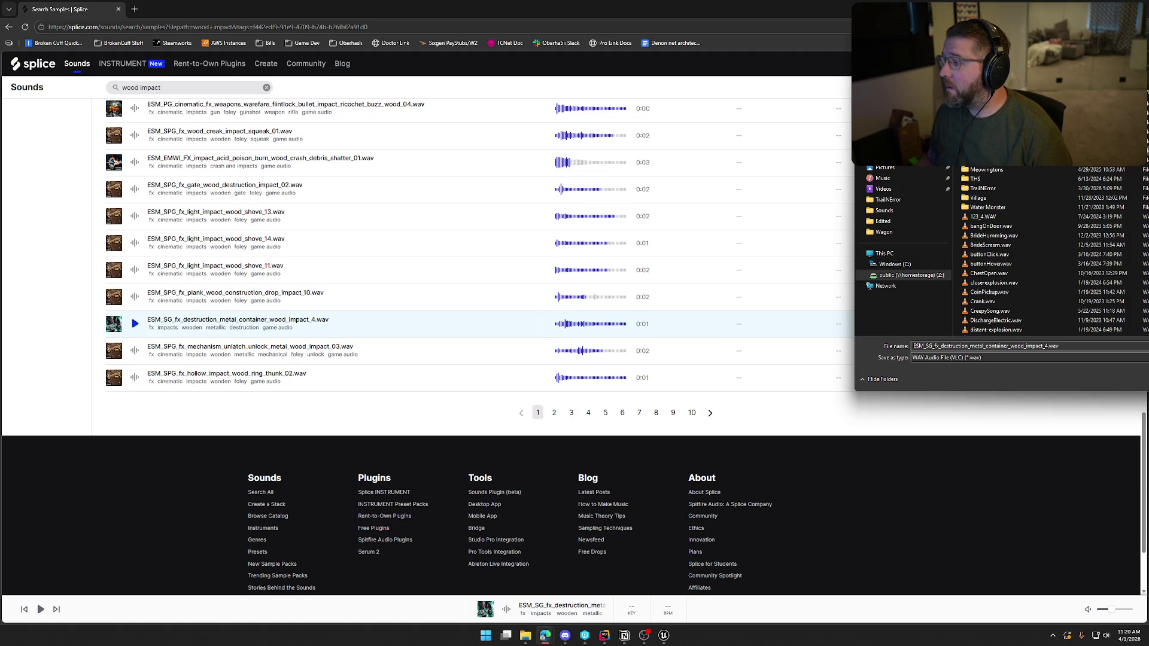
scroll(1005, 198, "down", 10)
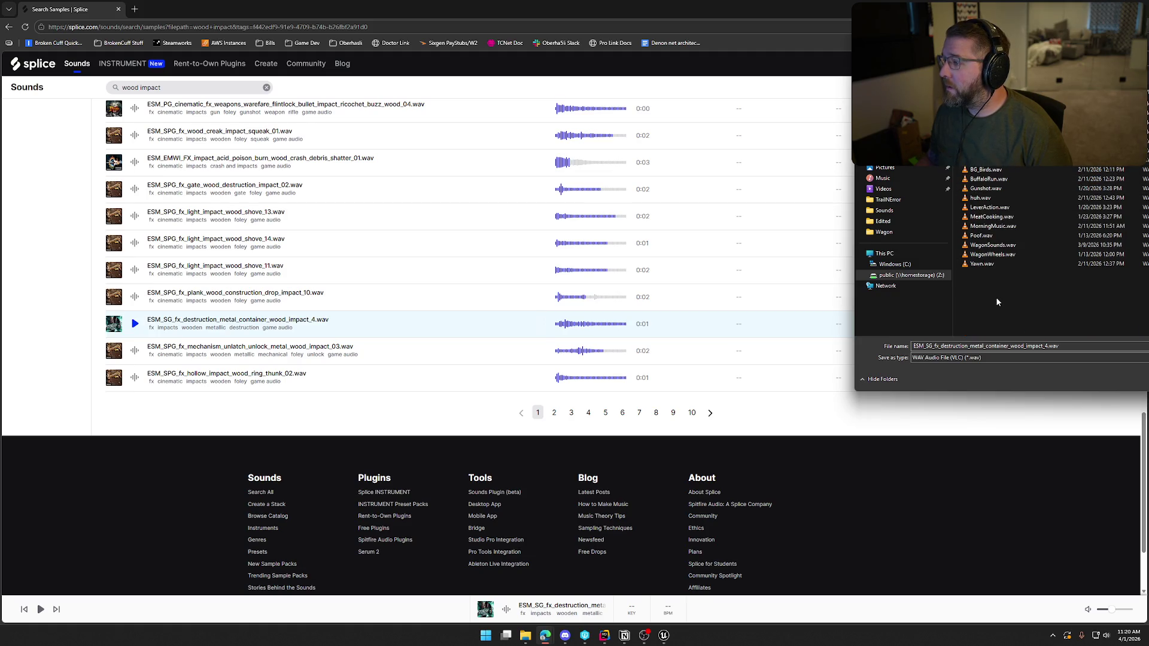
right_click(996, 297)
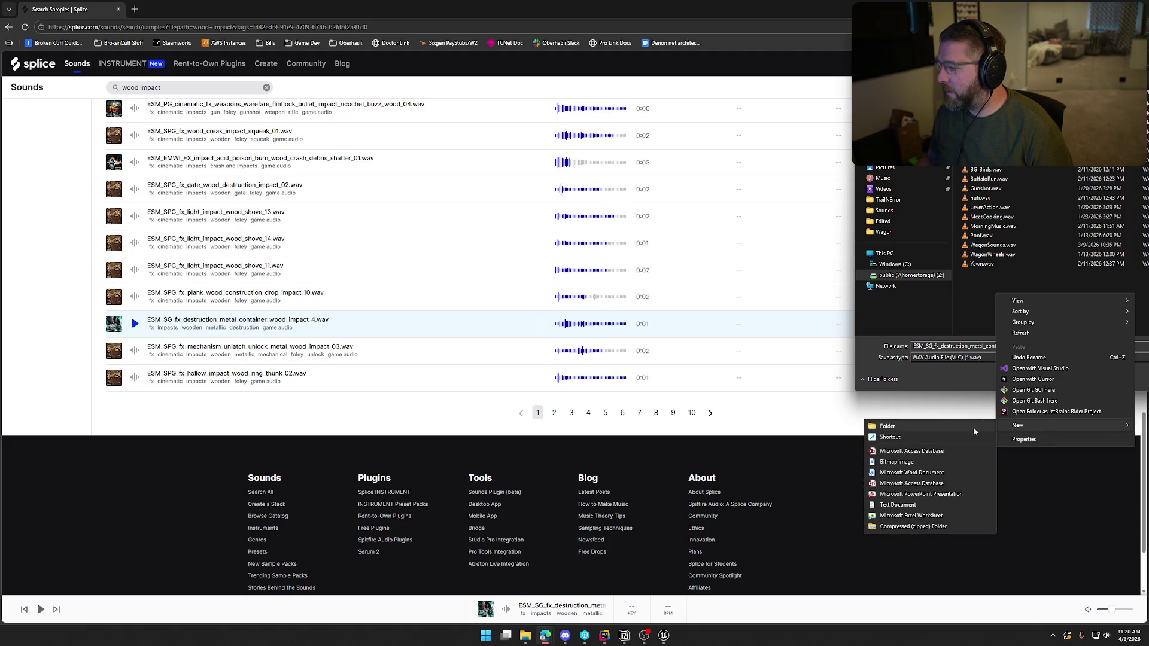
left_click(982, 429)
type("Drobox")
key("Return")
Save the sample as AxeDrop inside the new Drobox folder
double_click(986, 276)
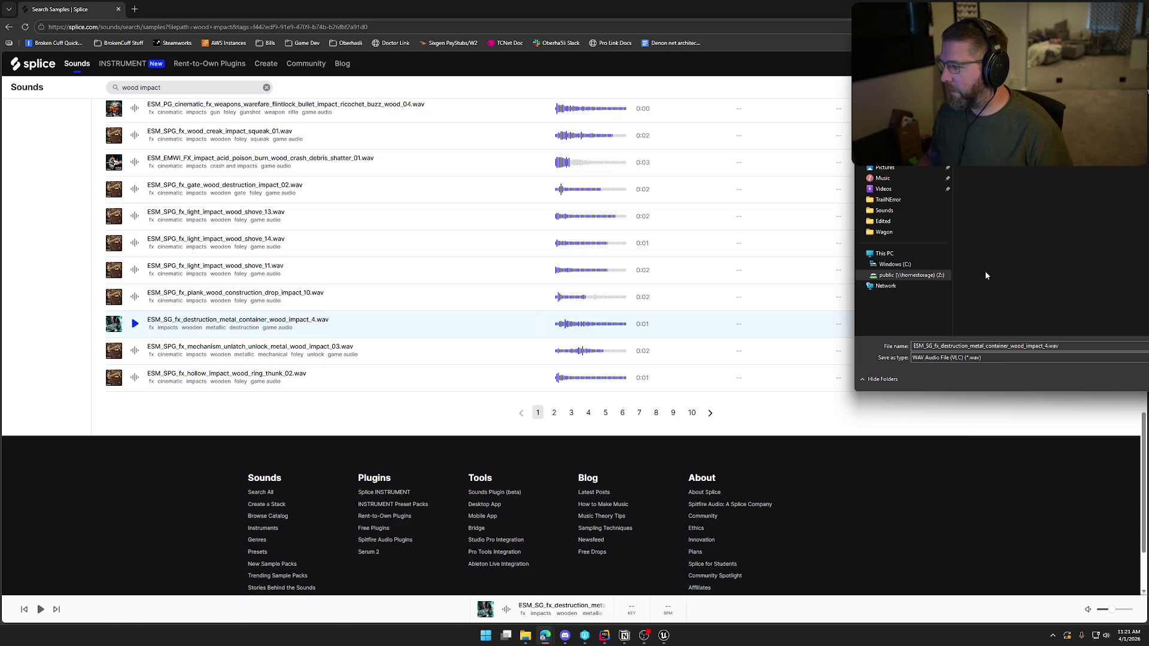
key("alt+n")
type("Axe")
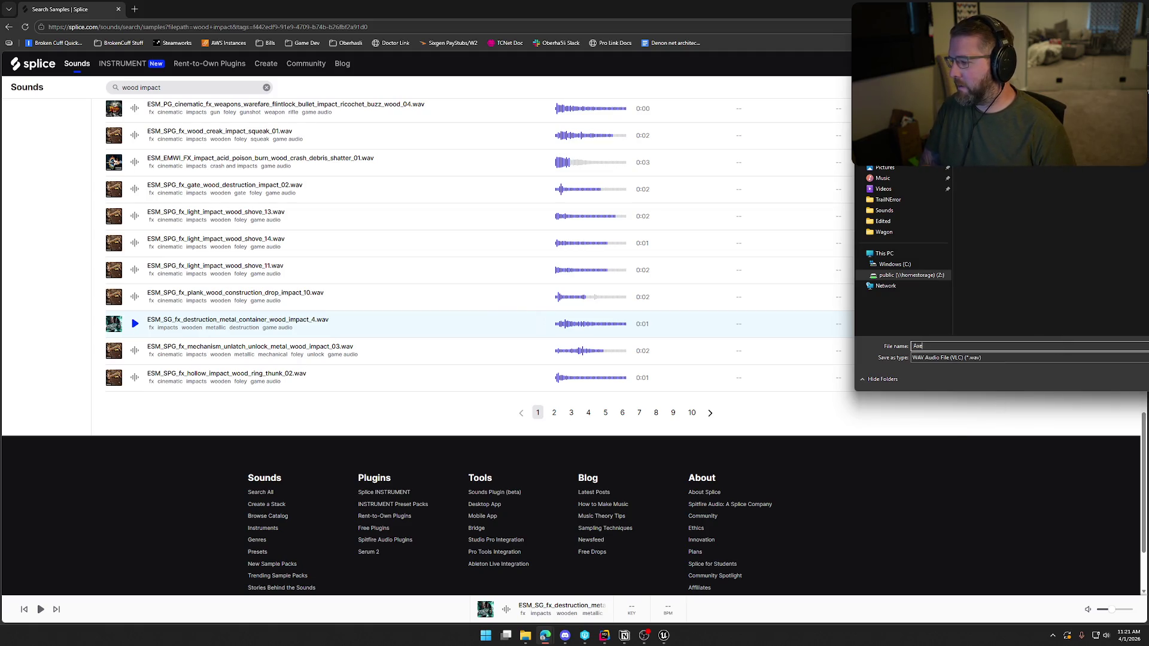
type("Drop")
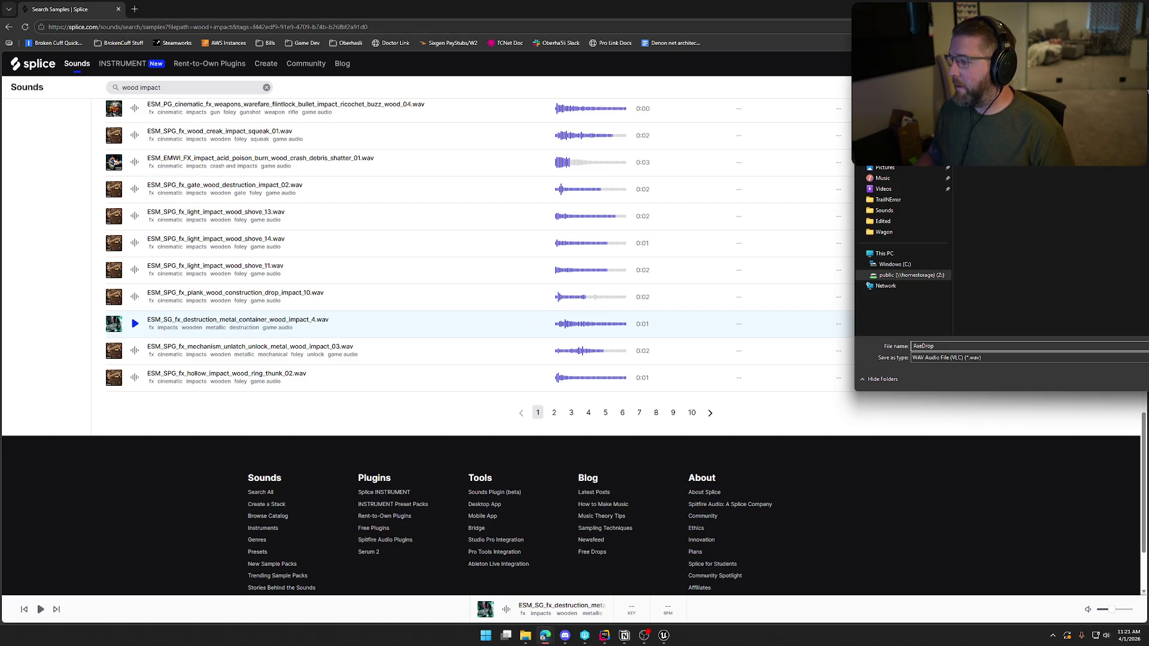
key("Return")
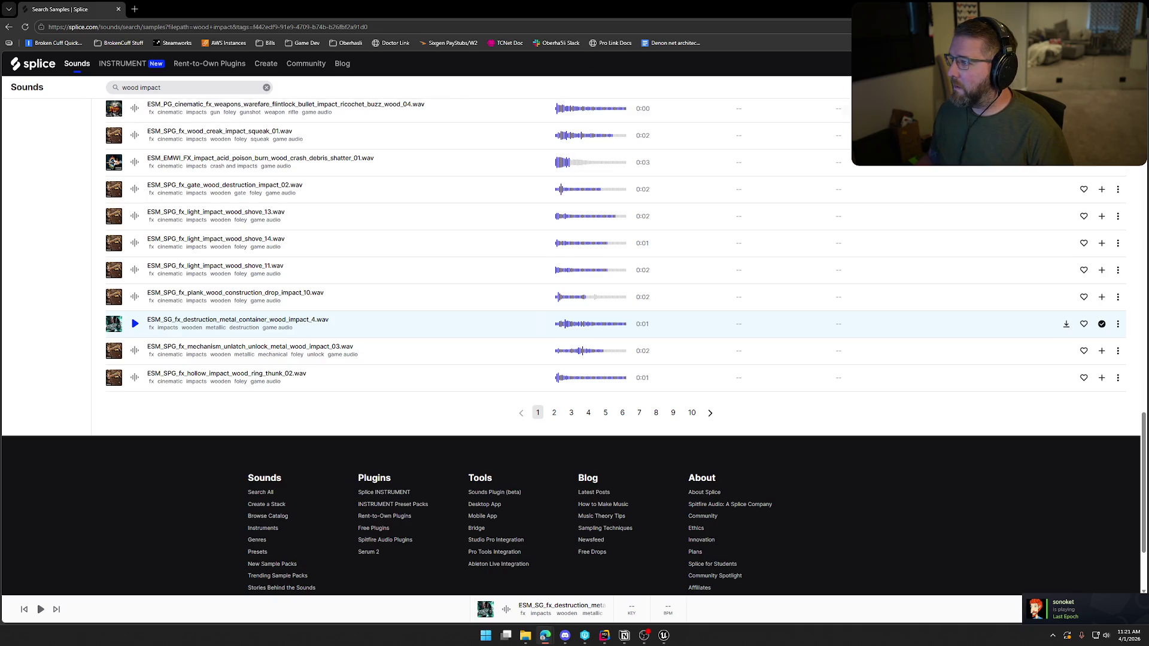
key("alt+Tab")
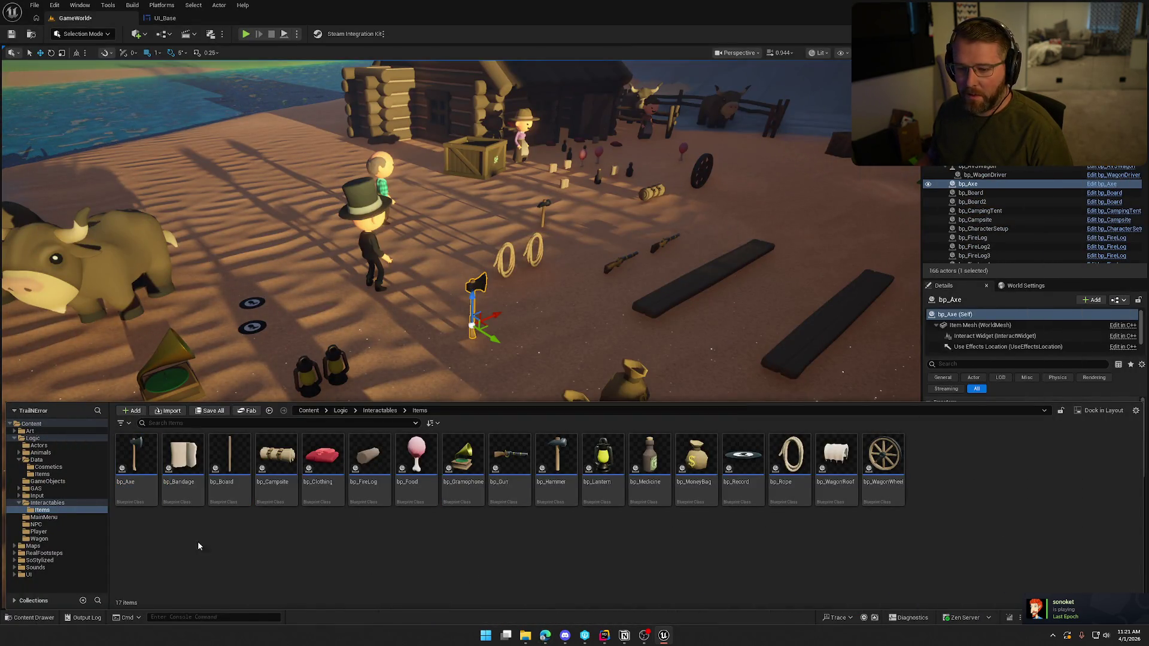
Open the DA_Axe data asset from Interactables > Data, then return to the Splice browser
left_click(47, 511)
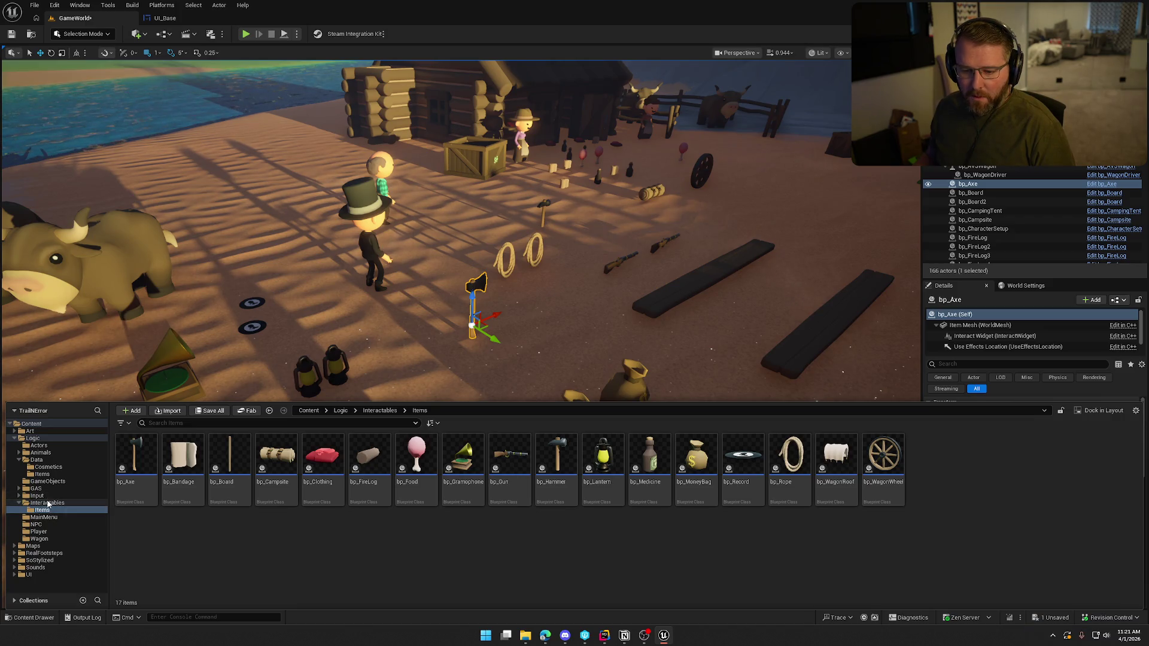
left_click(47, 503)
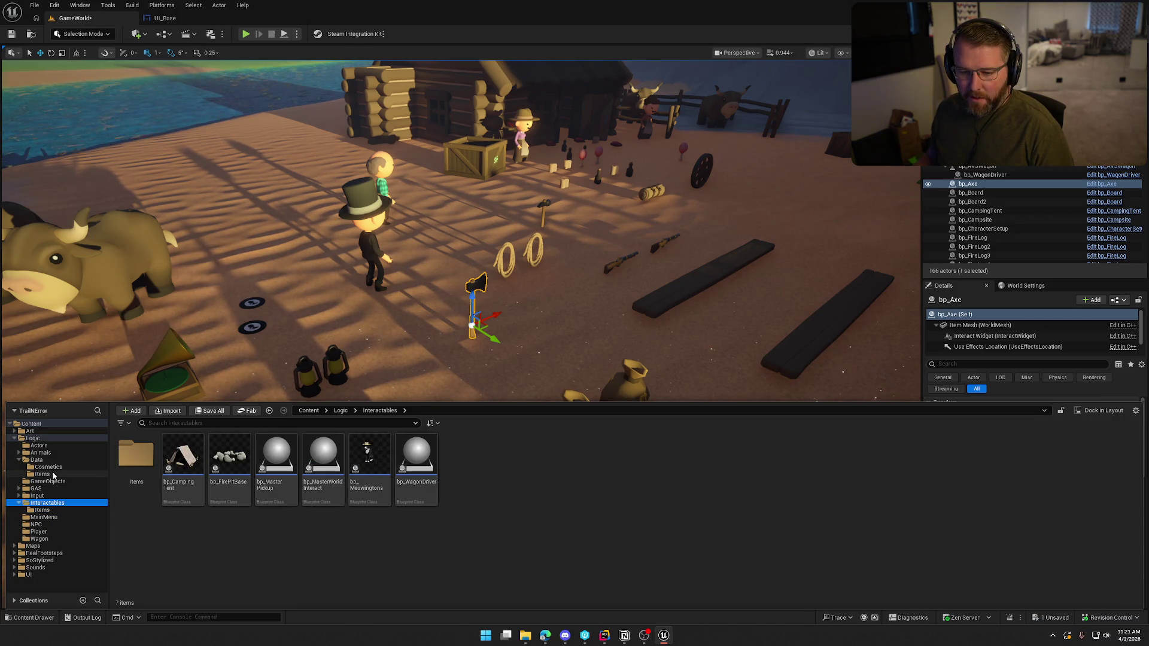
left_click(49, 462)
double_click(135, 461)
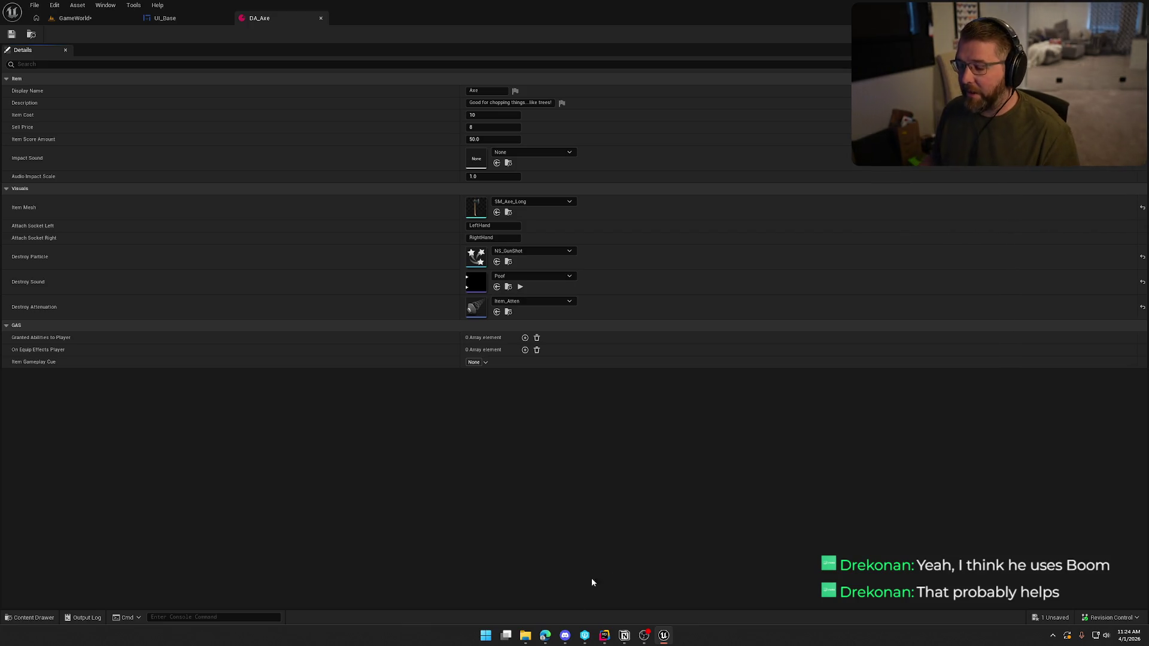
mouse_move(546, 637)
left_click(623, 584)
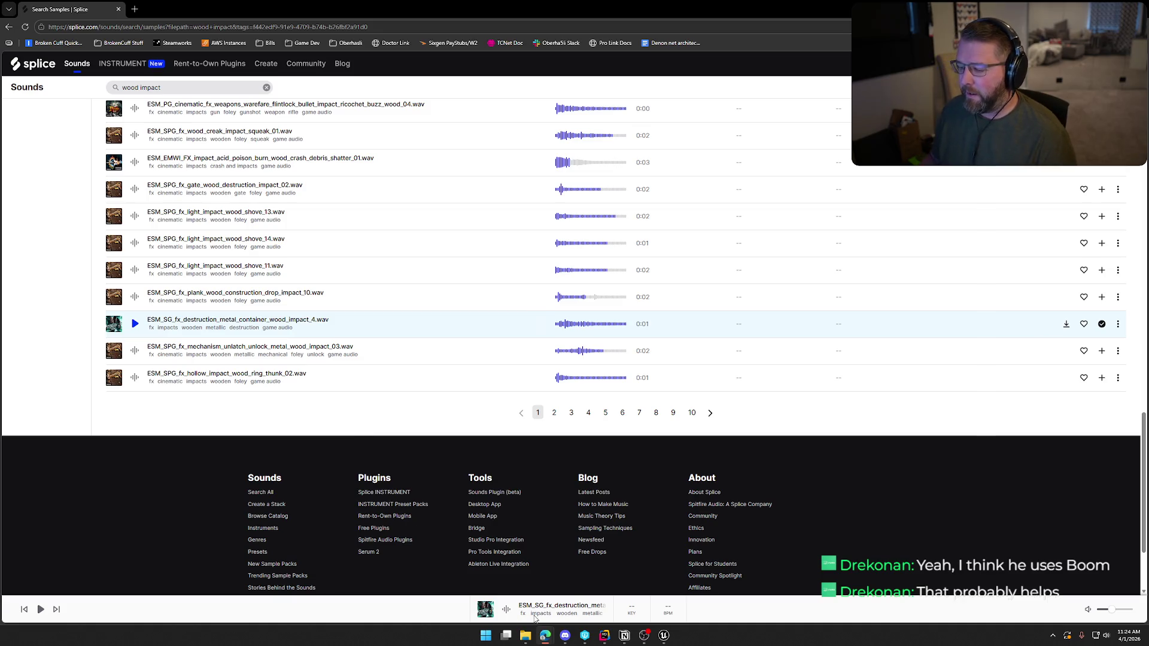
Switch back to Unreal Editor's DA_Axe details, where Impact Sound is set to None
left_click(664, 635)
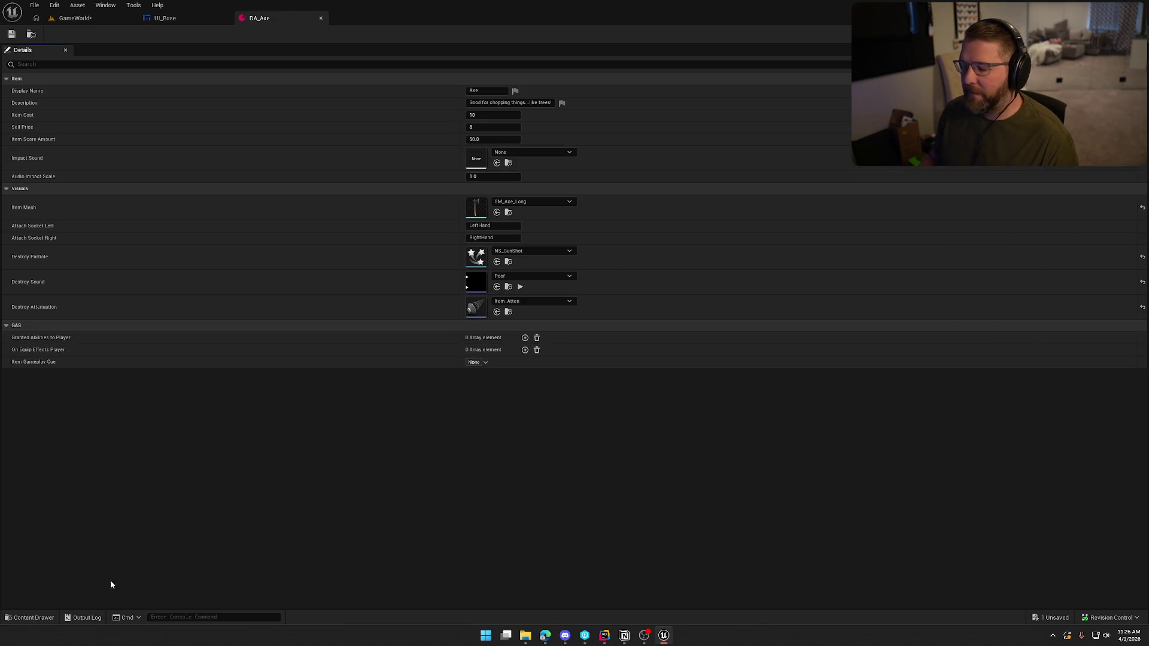
Add an ItemDrops folder under Sounds/SoundEffects in the Content Drawer and open it
left_click(33, 619)
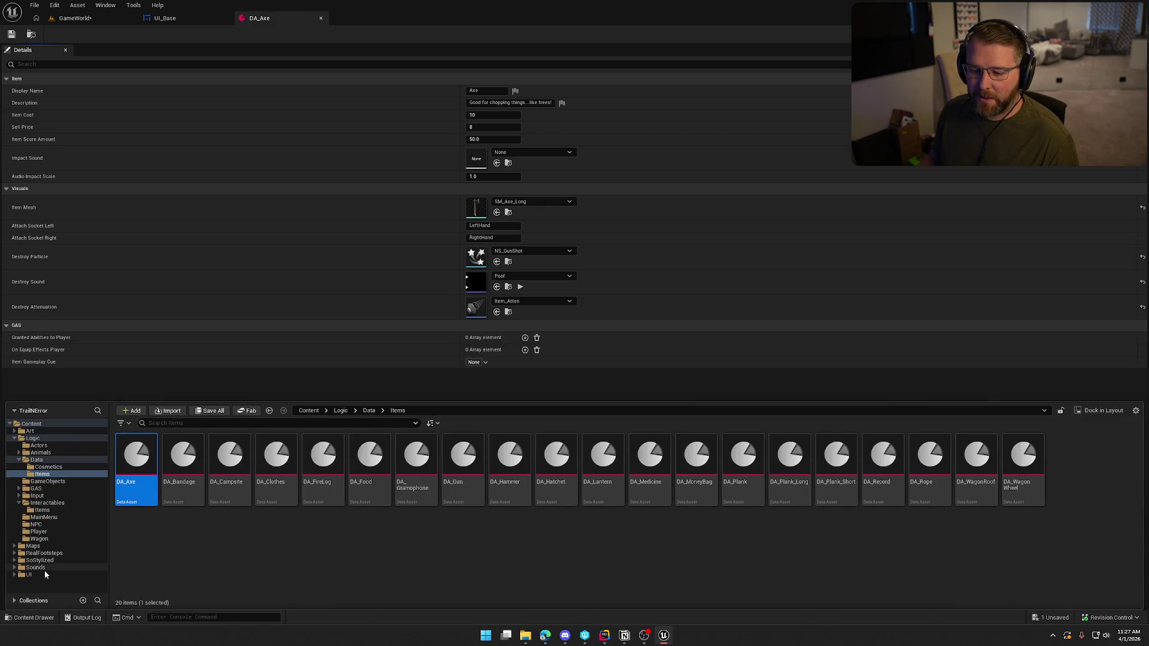
left_click(44, 568)
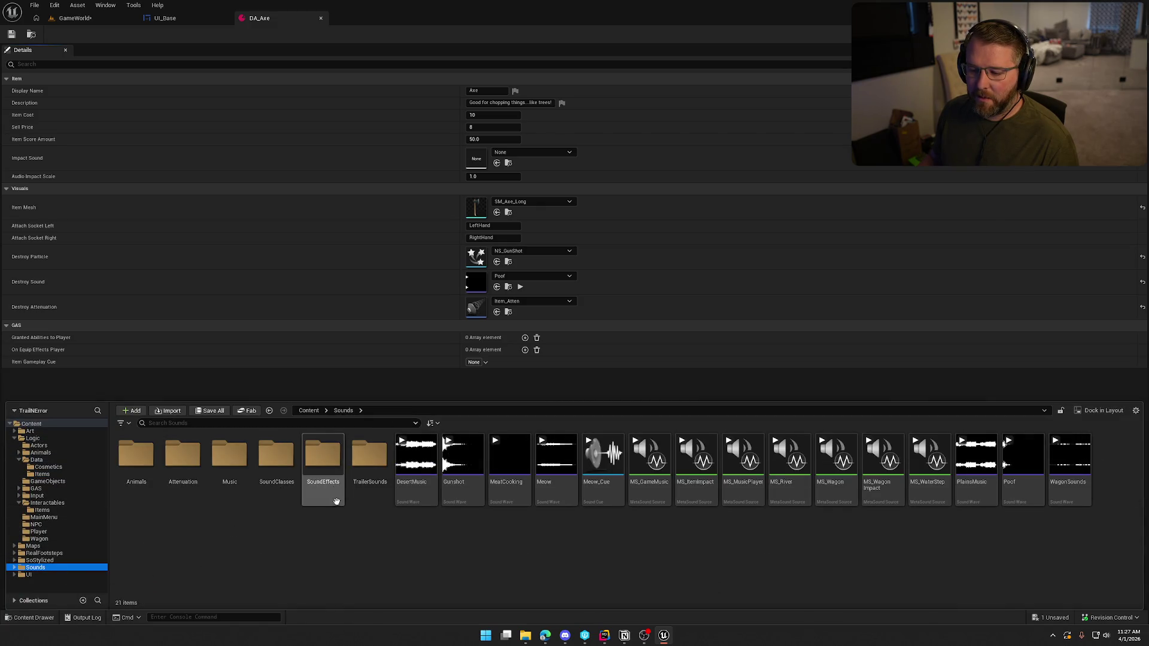
double_click(324, 467)
scroll(957, 543, "down", 2)
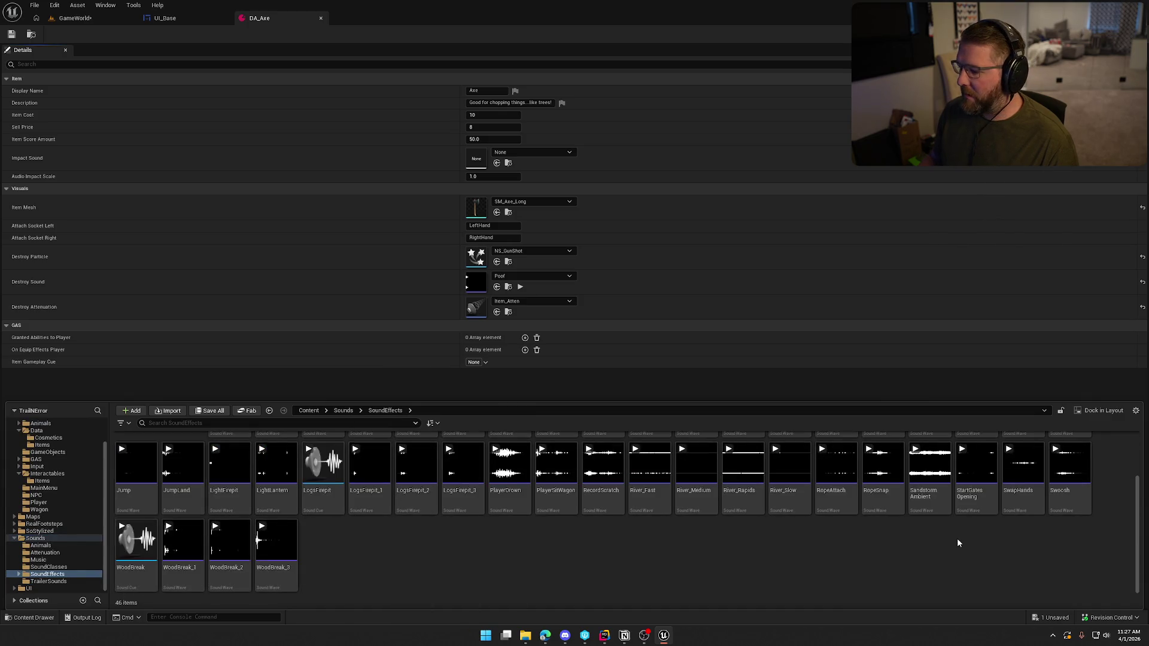
right_click(663, 548)
left_click(711, 212)
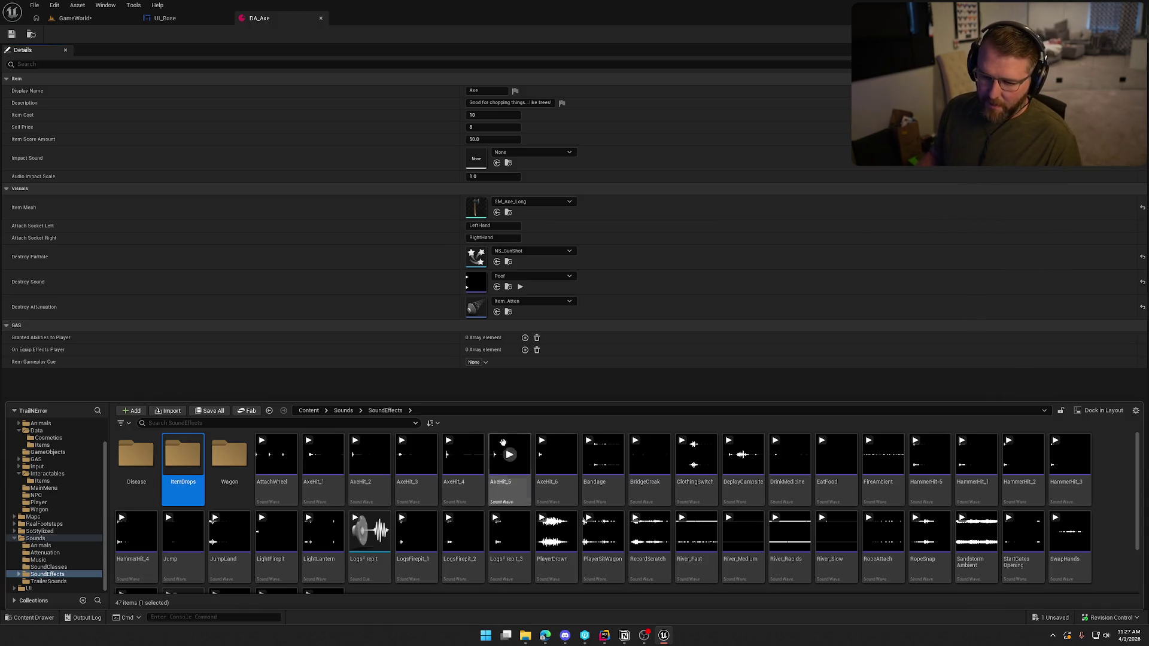
double_click(192, 447)
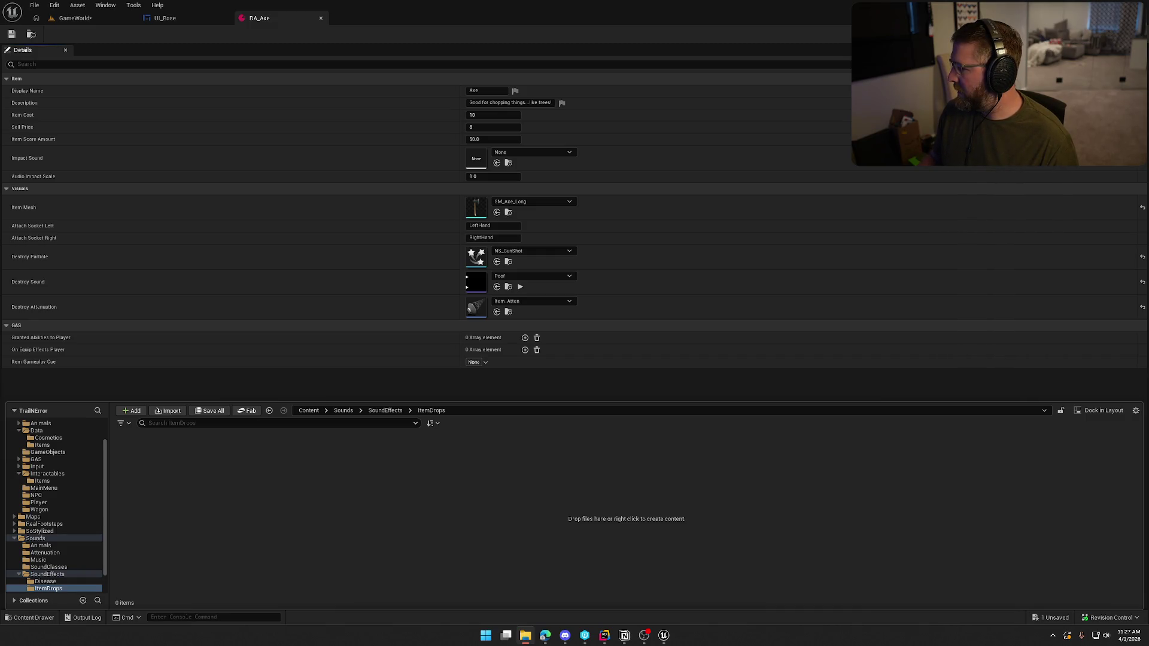
Import the AxeDrop wav into ItemDrops and open the AxeDrop sound asset
mouse_move(743, 518)
left_mouse_down()
mouse_move(261, 526)
mouse_move(272, 513)
mouse_move(292, 523)
left_mouse_up()
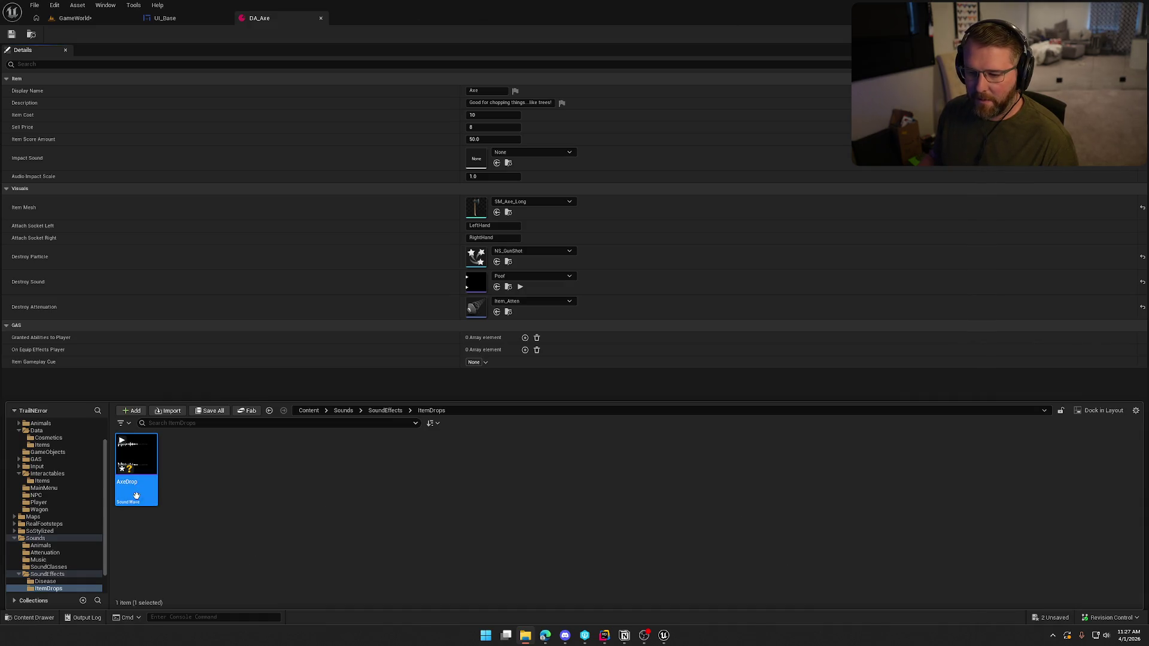
key("ctrl+space")
mouse_move(419, 31)
left_mouse_down()
mouse_move(408, 37)
mouse_move(391, 21)
left_mouse_up()
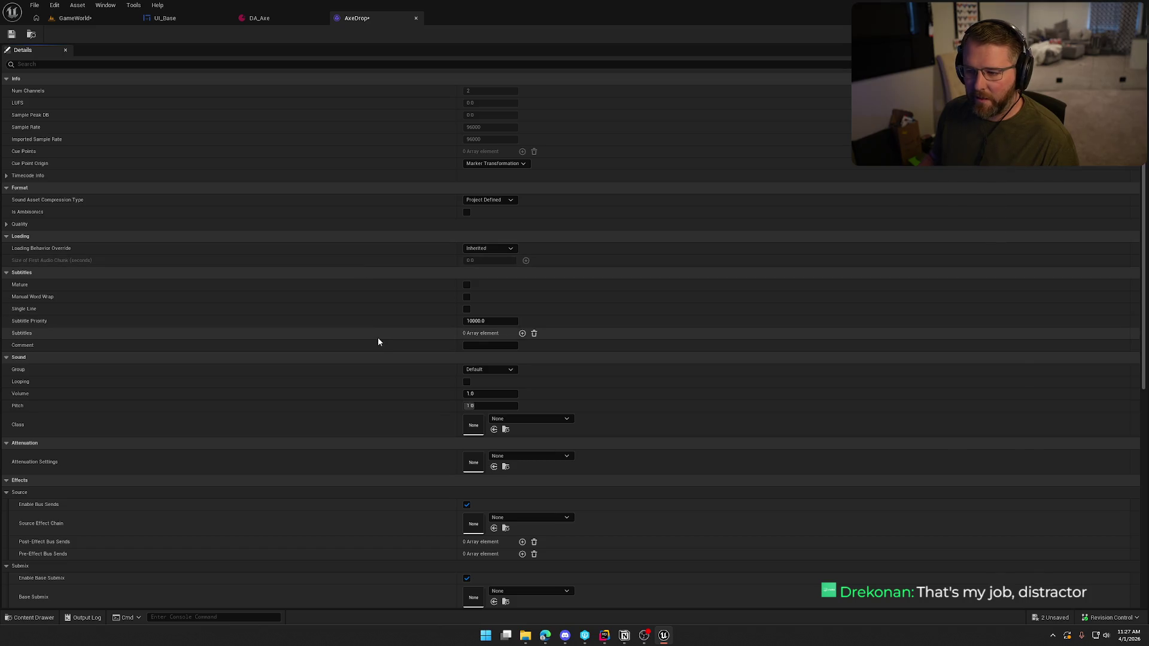
Give AxeDrop the SFX sound class, Item_Atten attenuation and Play when Silent virtualization
left_click(514, 418)
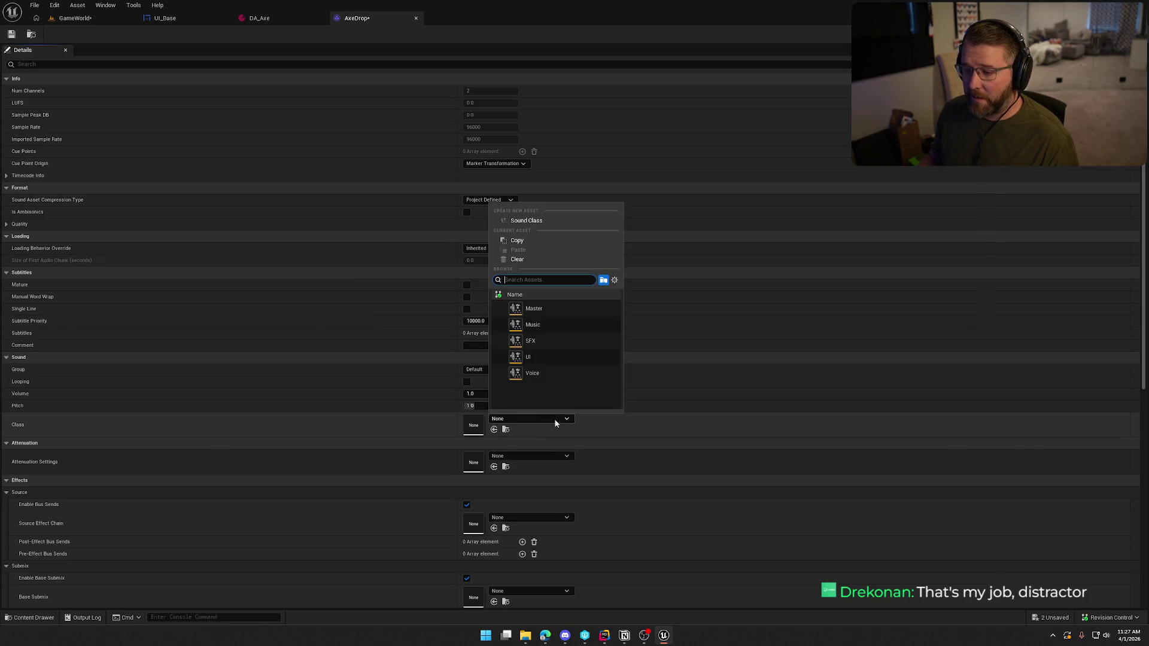
left_click(541, 343)
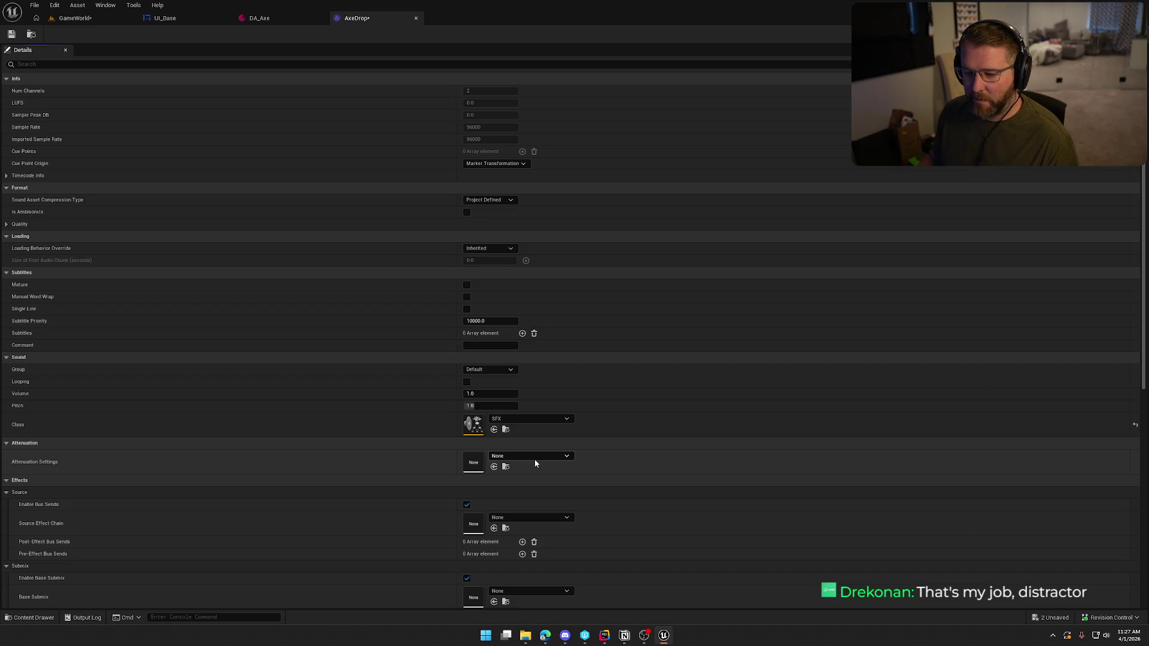
left_click(535, 458)
left_click(561, 382)
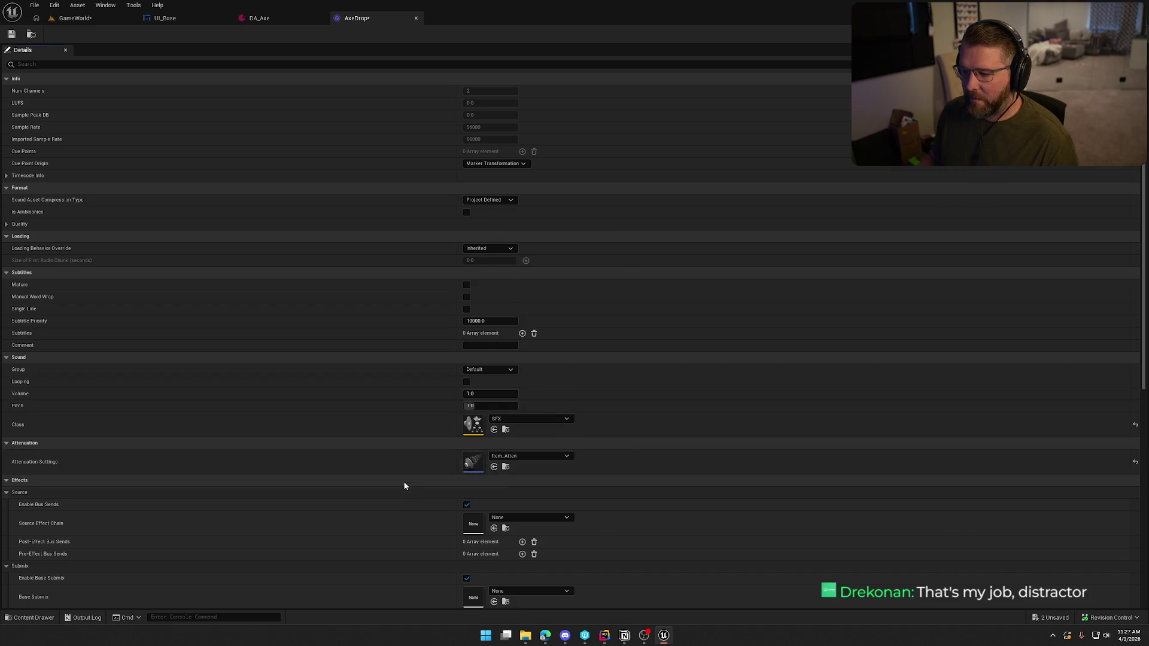
scroll(403, 488, "down", 3)
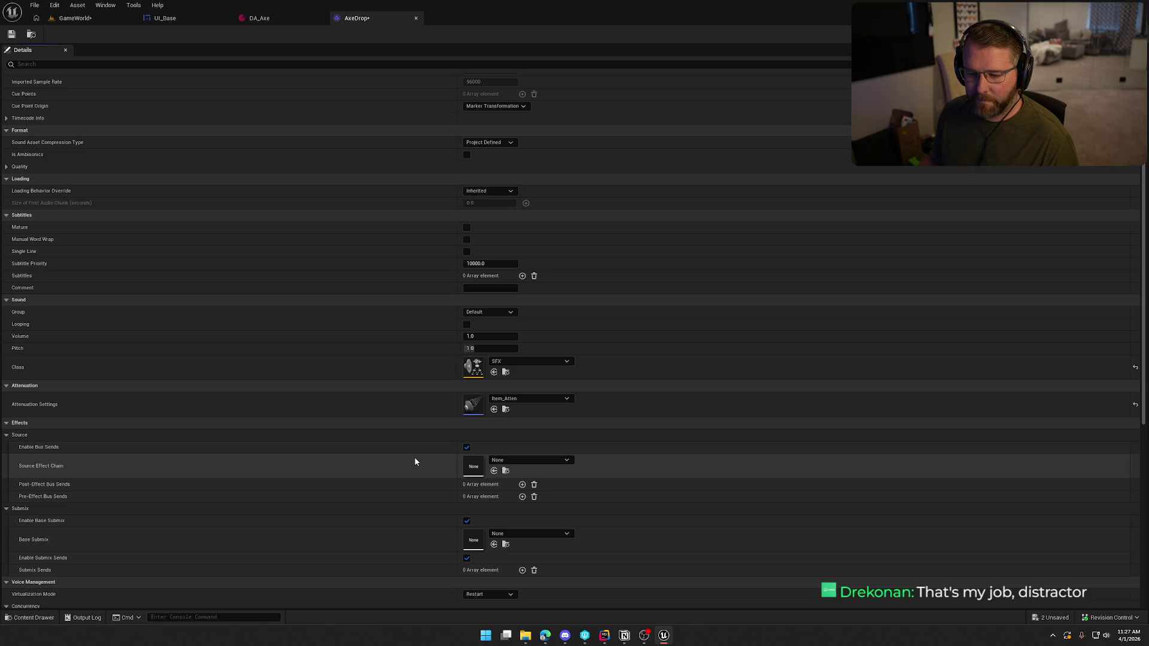
scroll(418, 461, "down", 5)
left_click(495, 509)
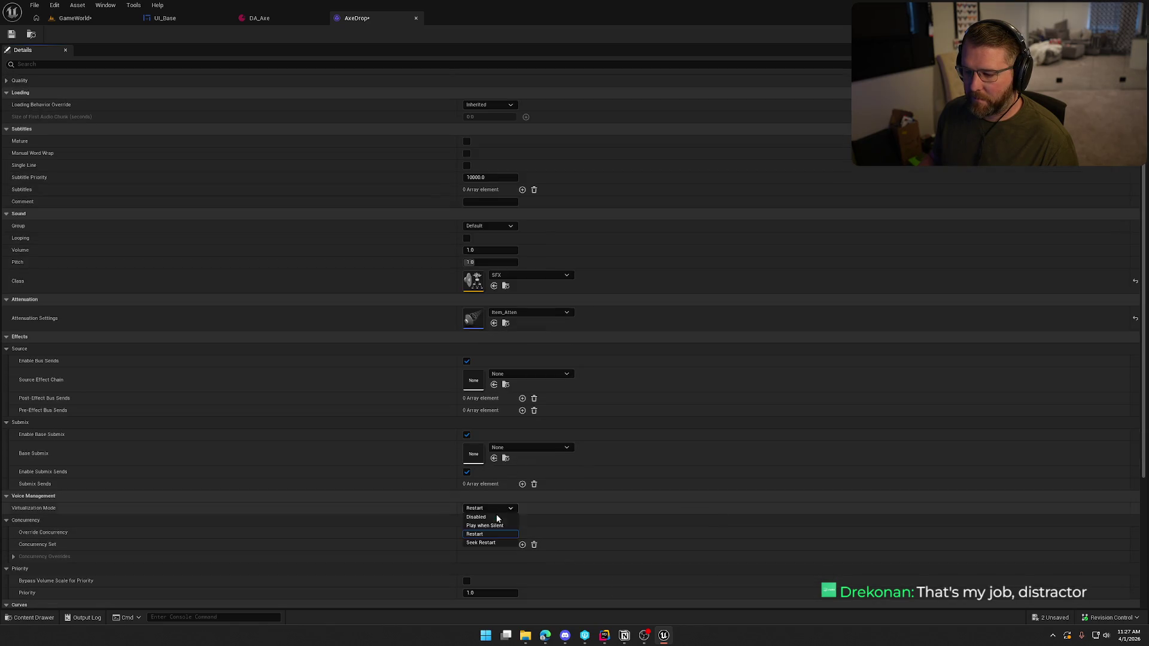
left_click(485, 526)
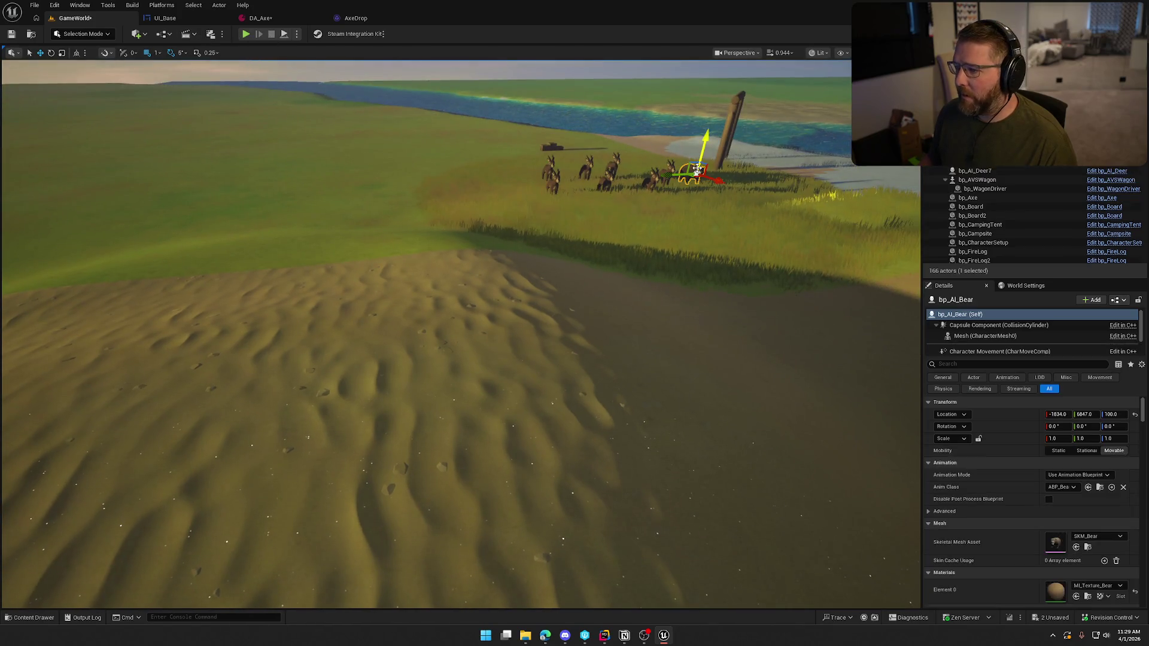
Delete the bear actor, then playtest picking up and dropping the axe three times
key("Delete")
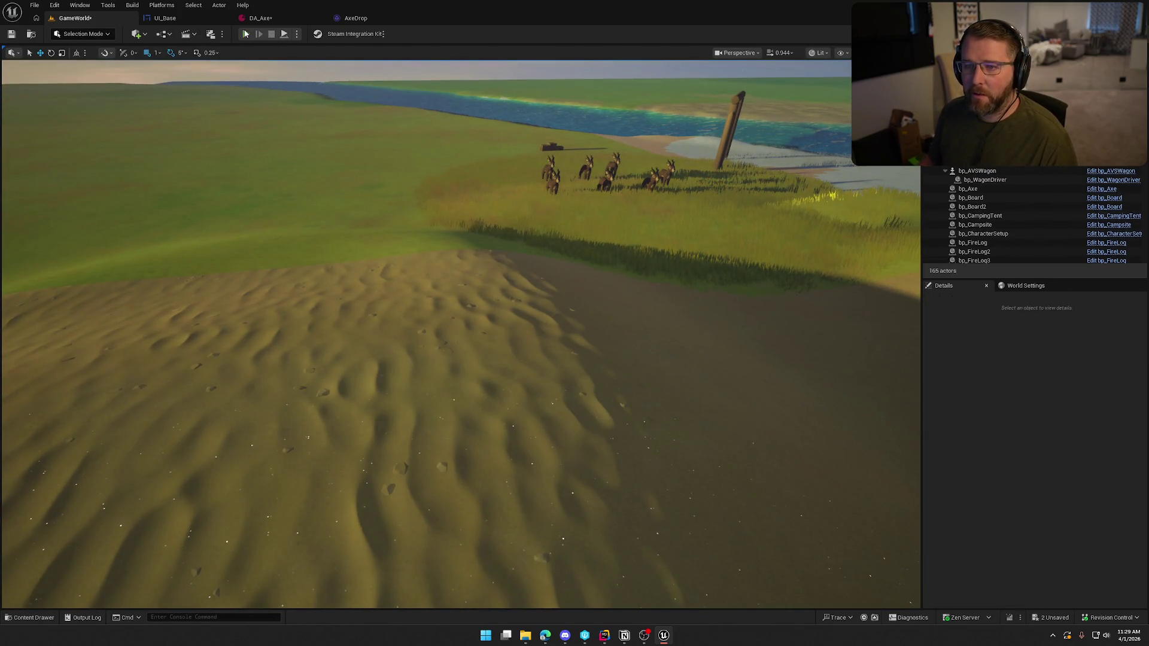
left_click(245, 34)
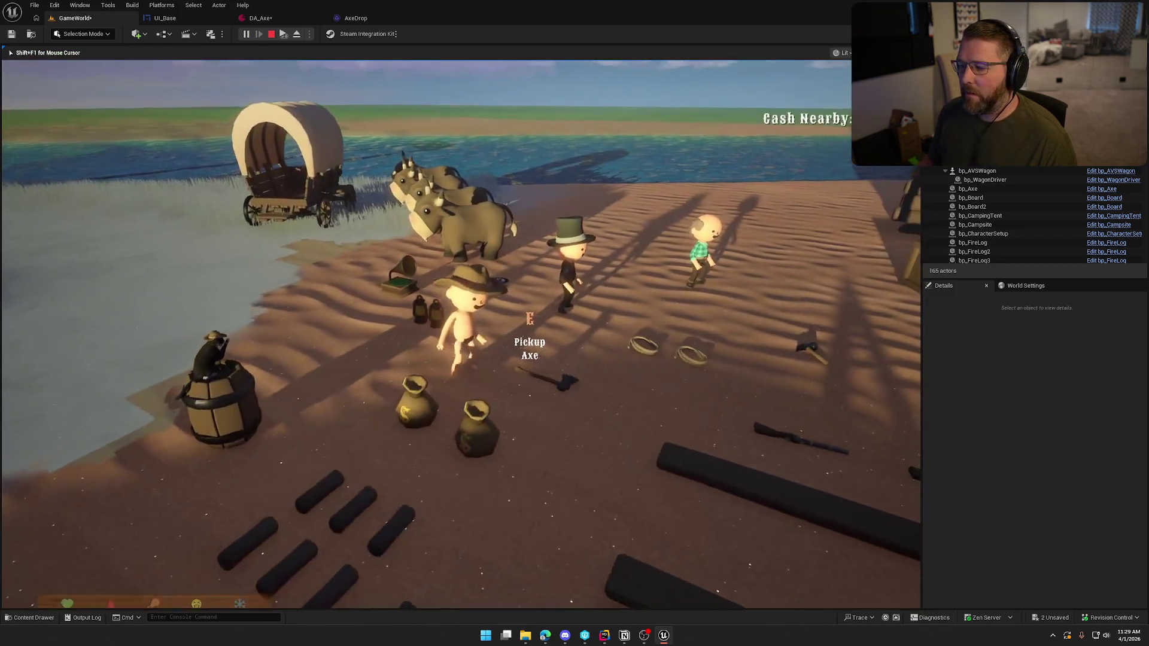
key("e")
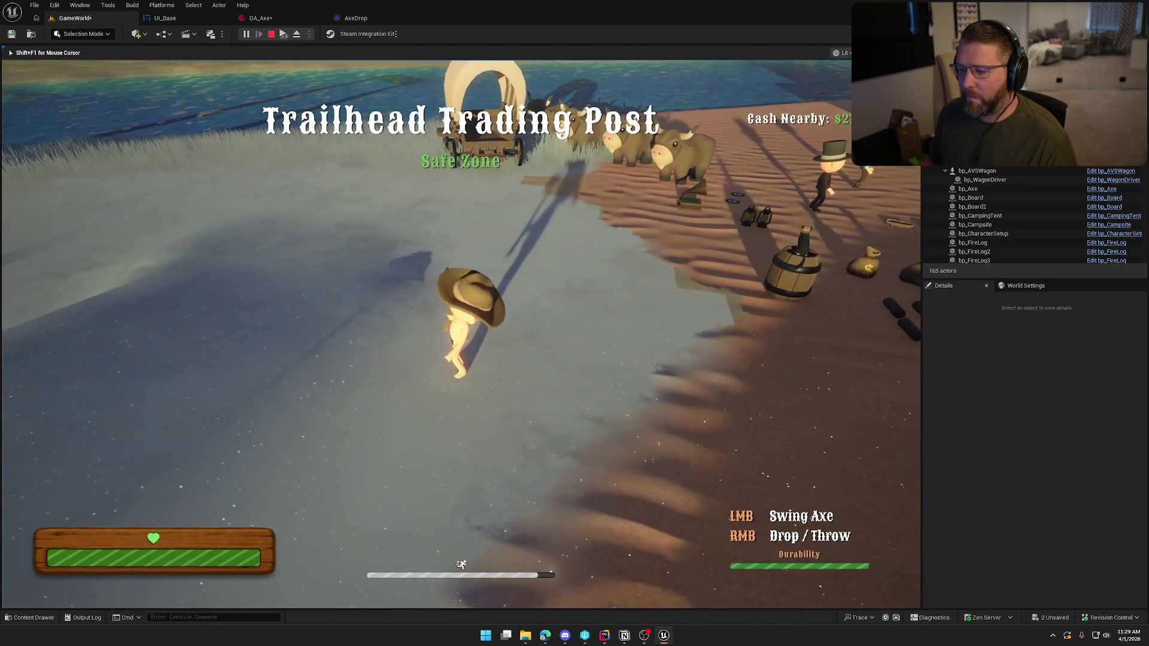
right_click(461, 334)
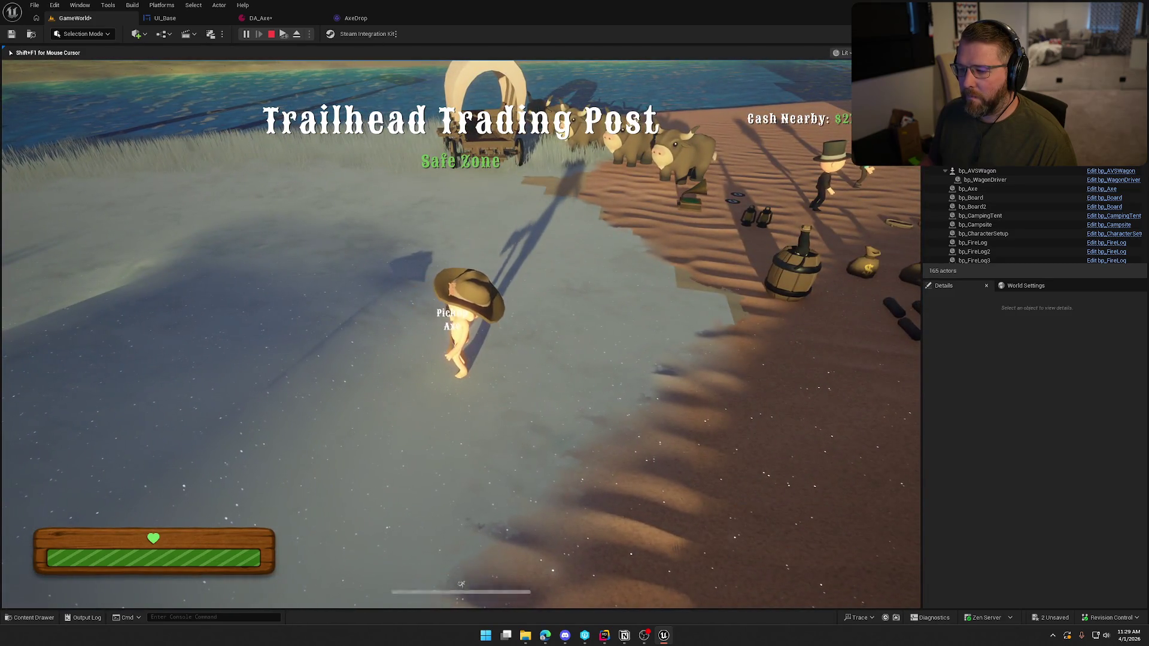
key("e")
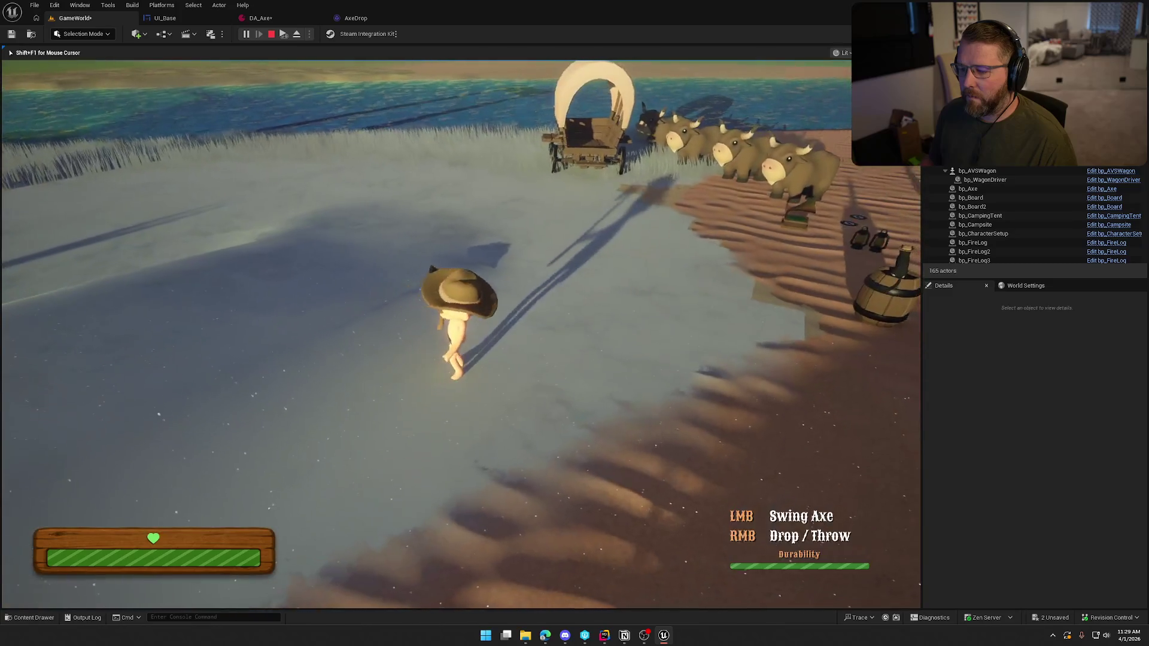
right_click(461, 334)
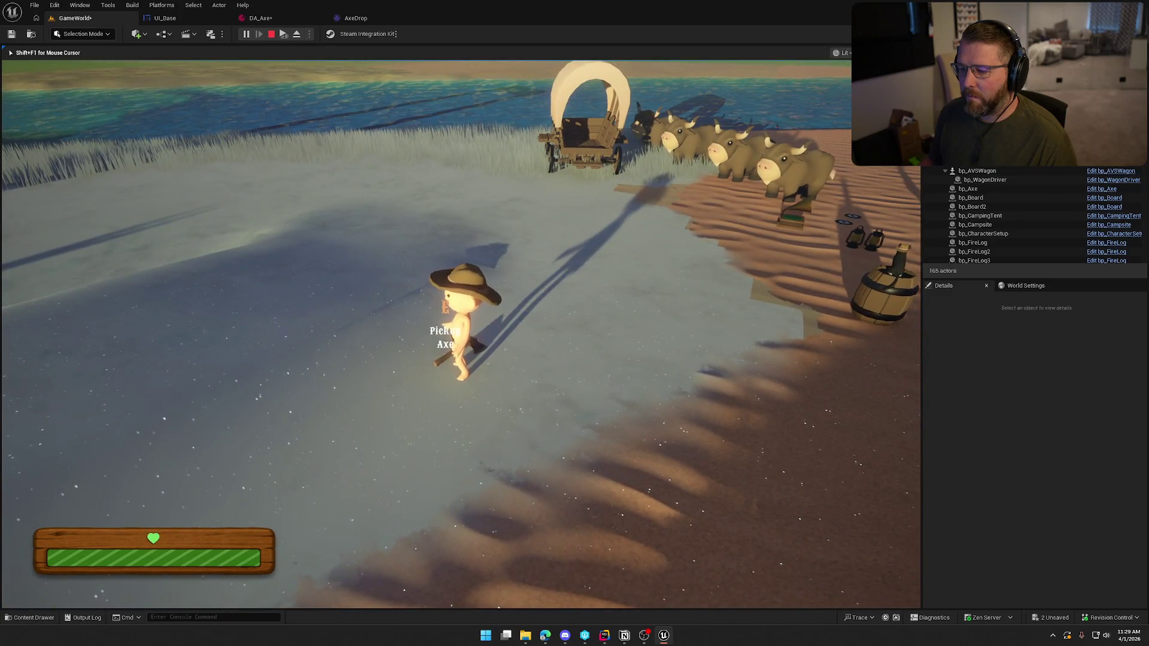
key("e")
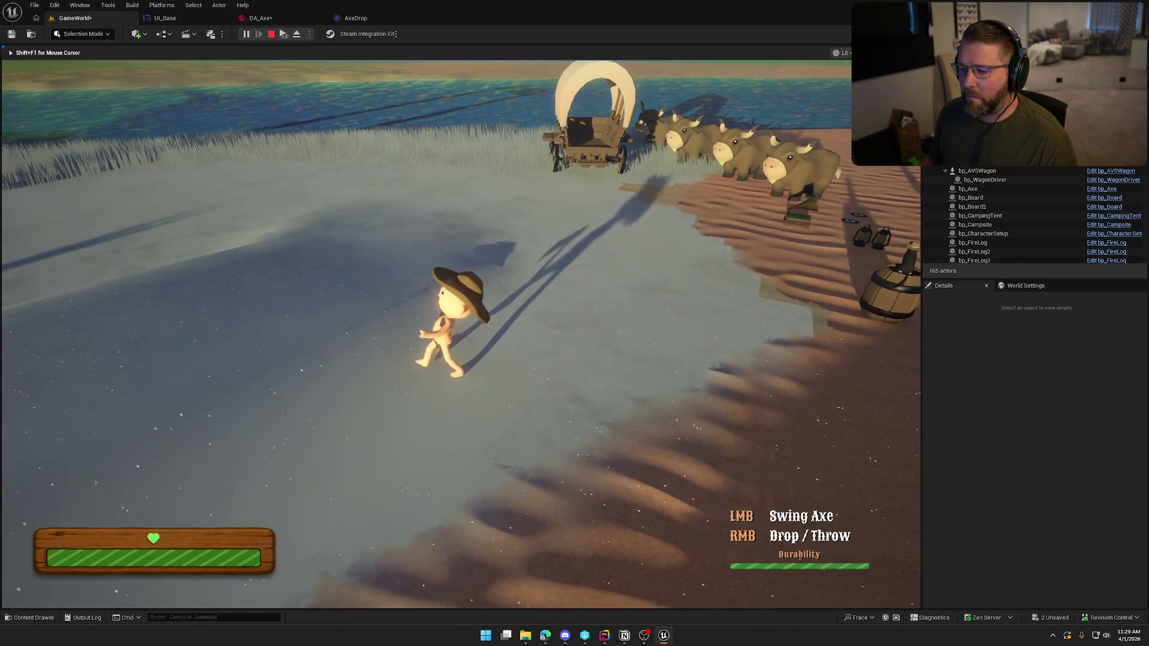
right_click(461, 334)
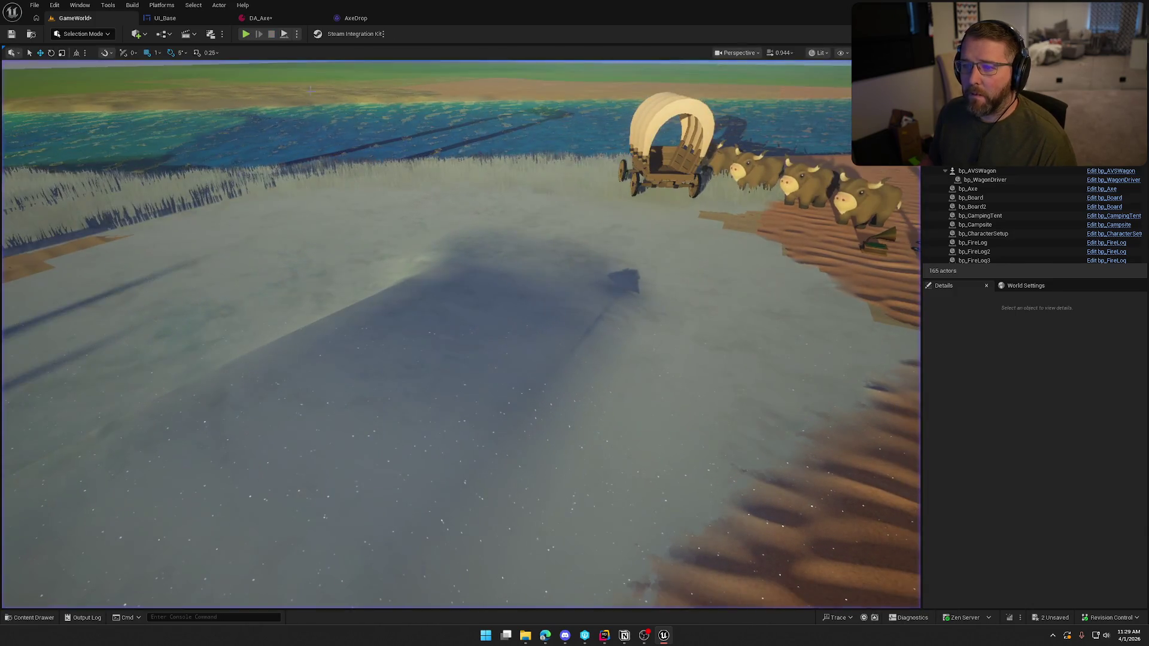
key("shift+F1")
Set the AxeDrop sound's volume to 0.5
left_click(359, 22)
left_click(493, 251)
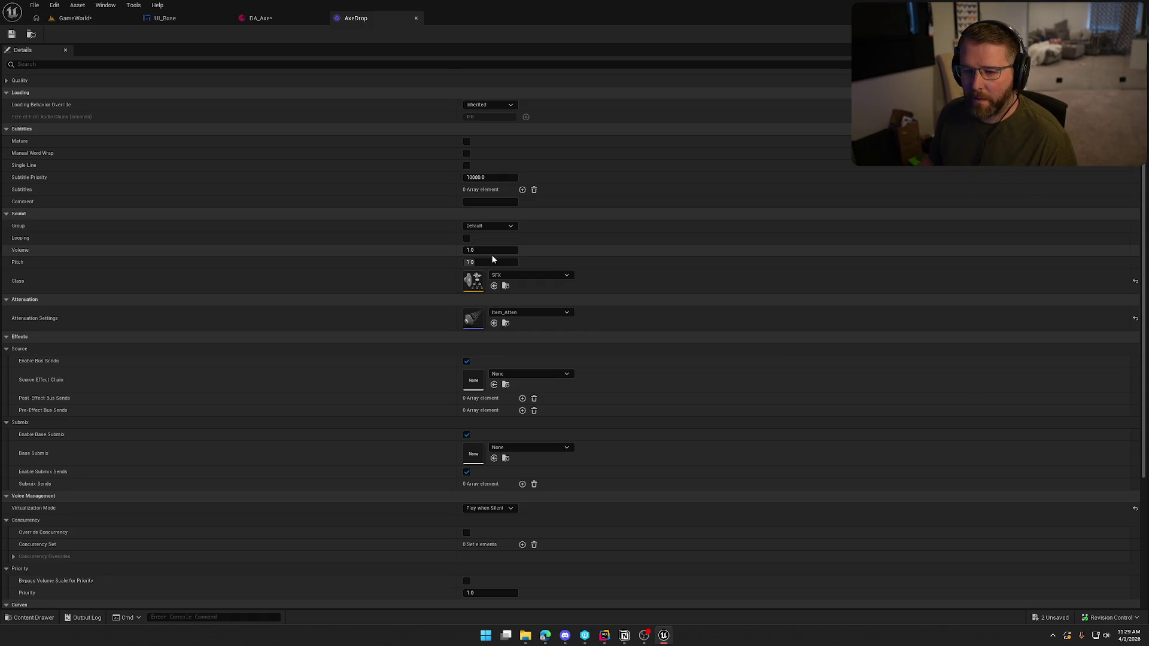
type("0.5")
key("Return")
Playtest again, dropping the axe twice at the quieter volume, then walk toward the birch trees and stop
left_click(67, 22)
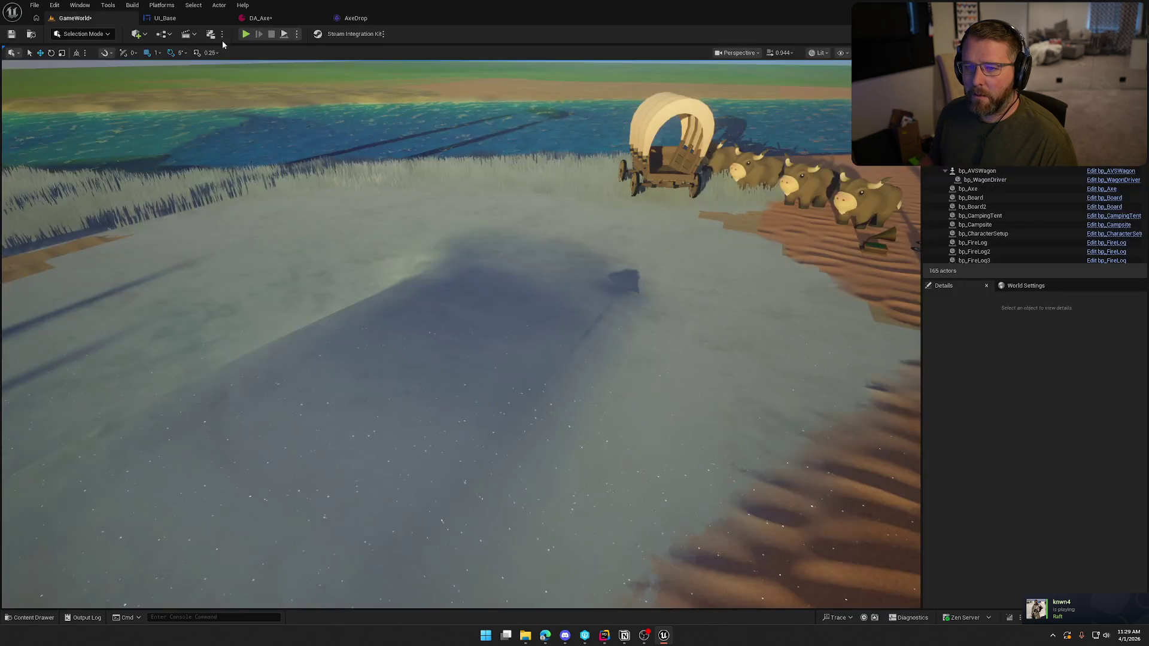
left_click(246, 34)
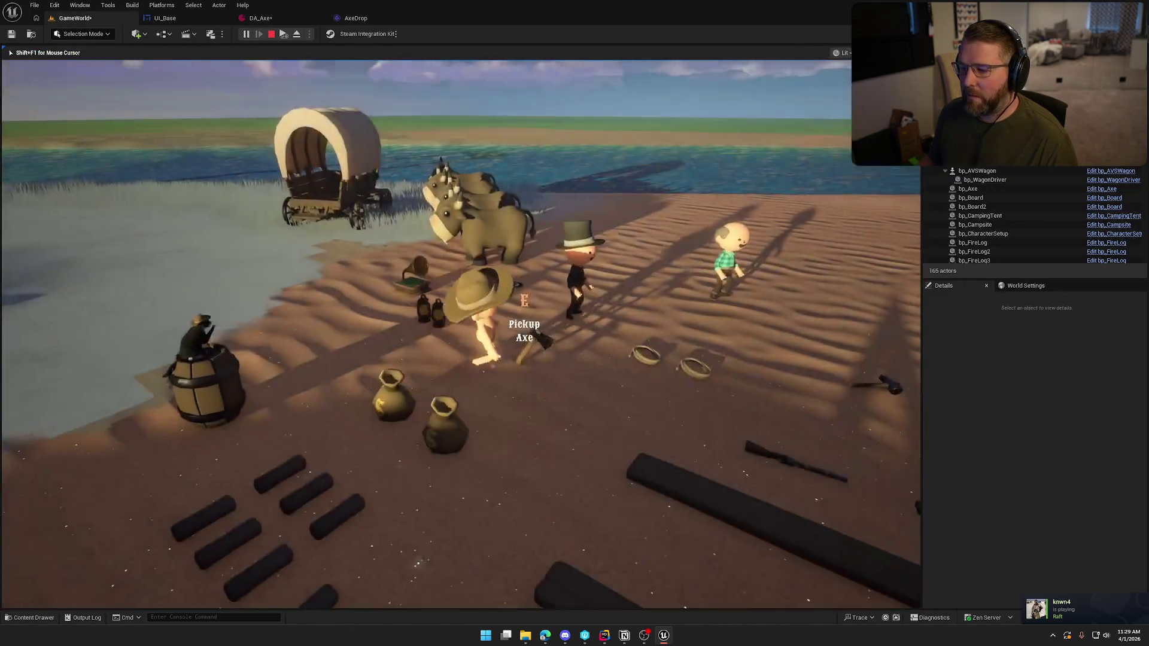
key("e")
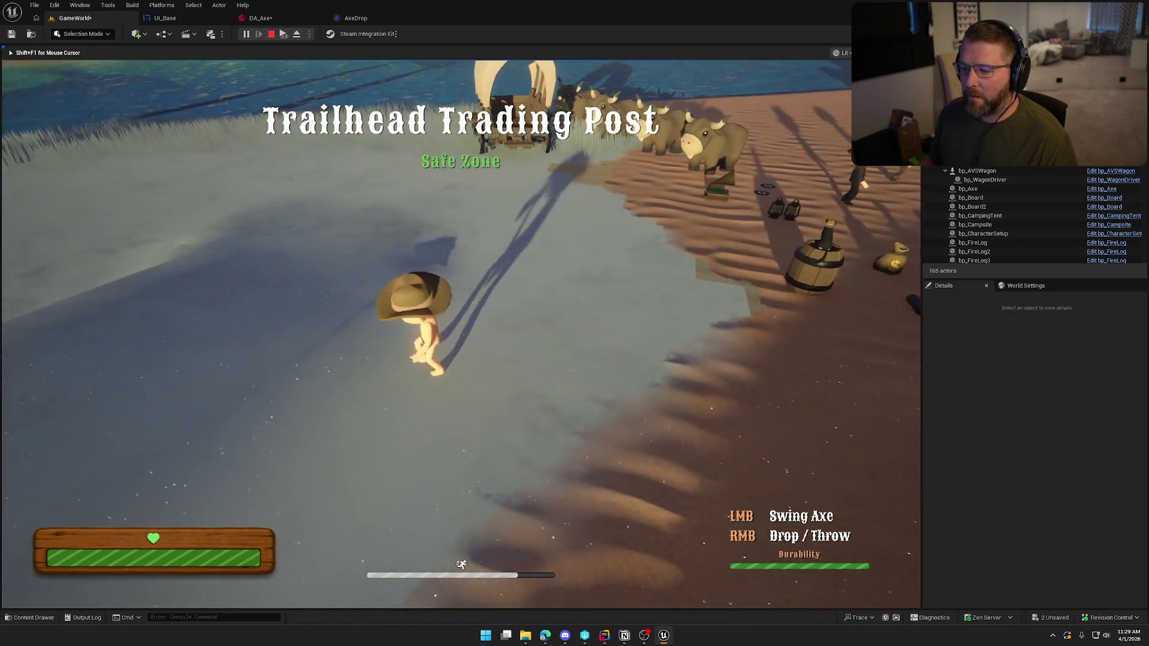
right_click(461, 334)
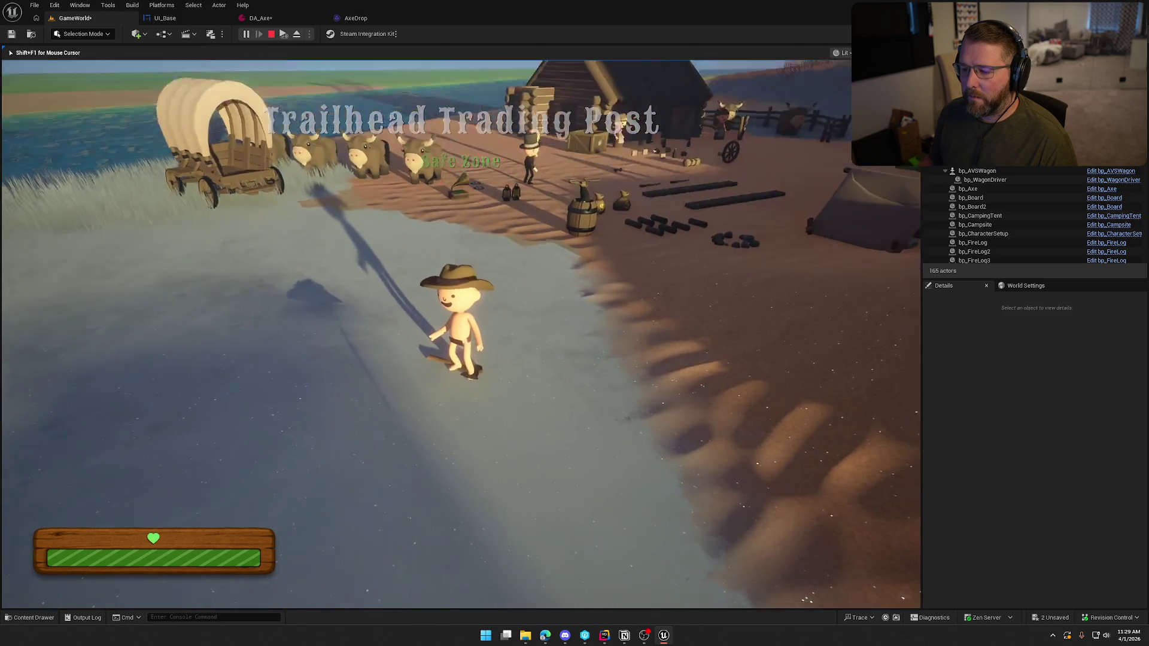
key("e")
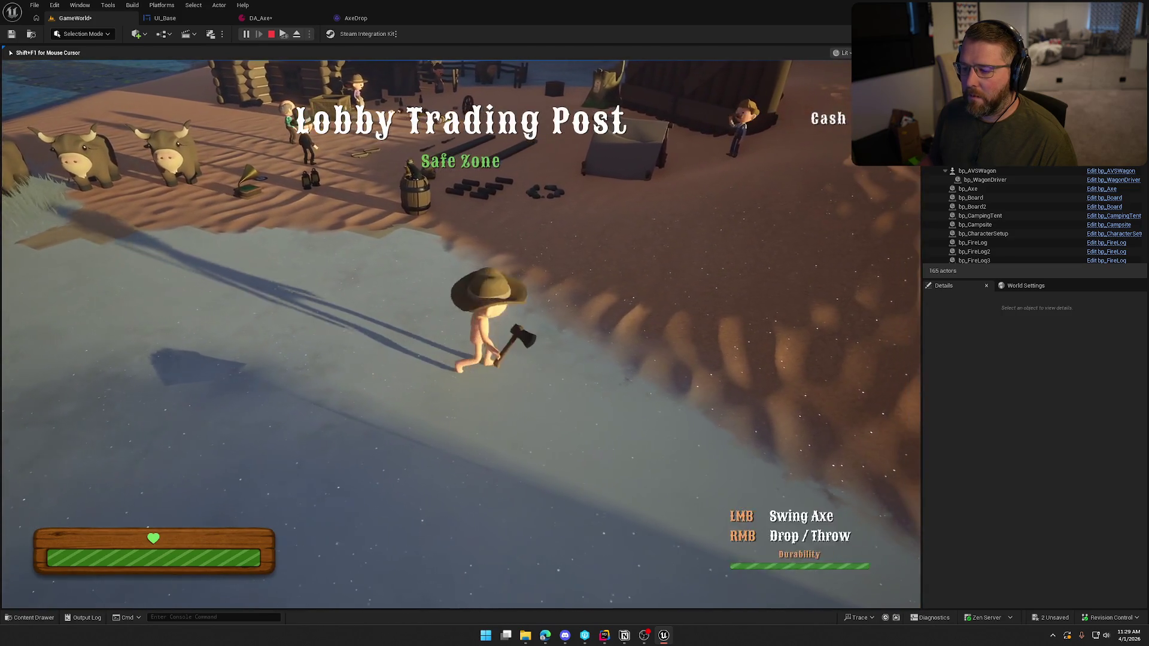
right_click(461, 334)
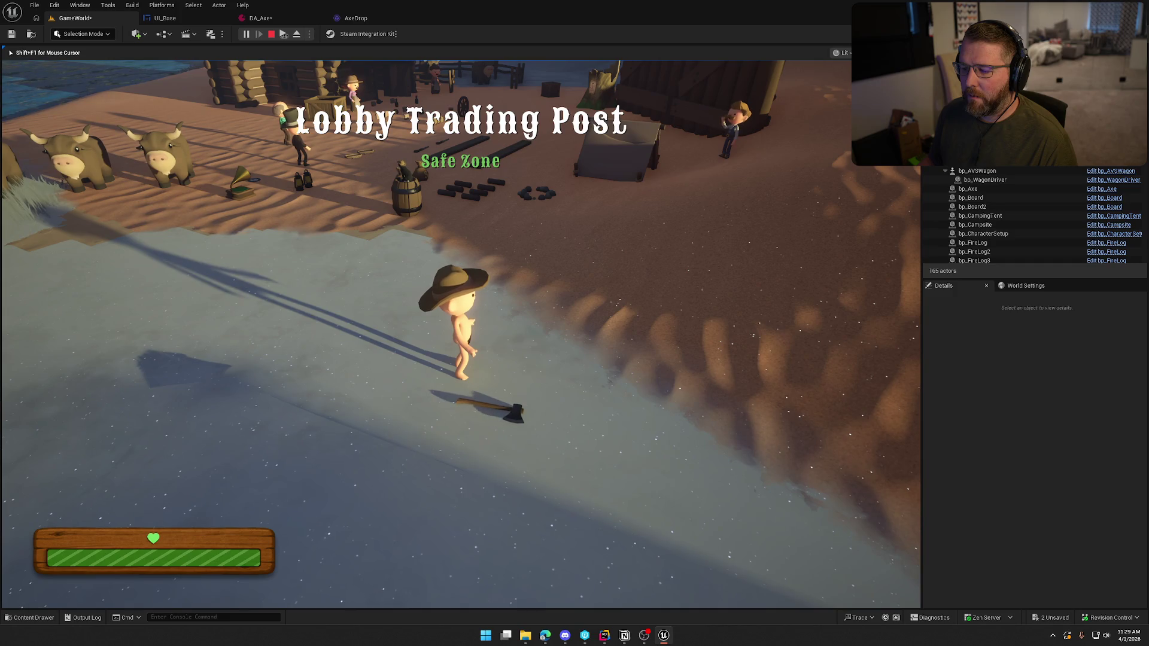
key("e")
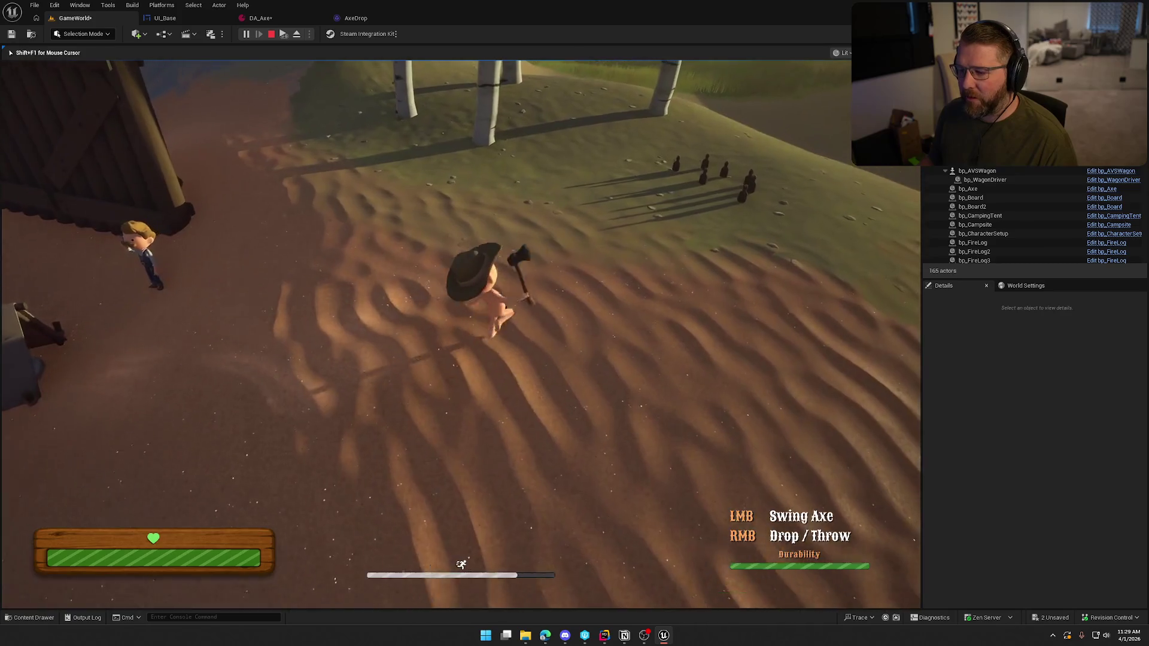
key("w")
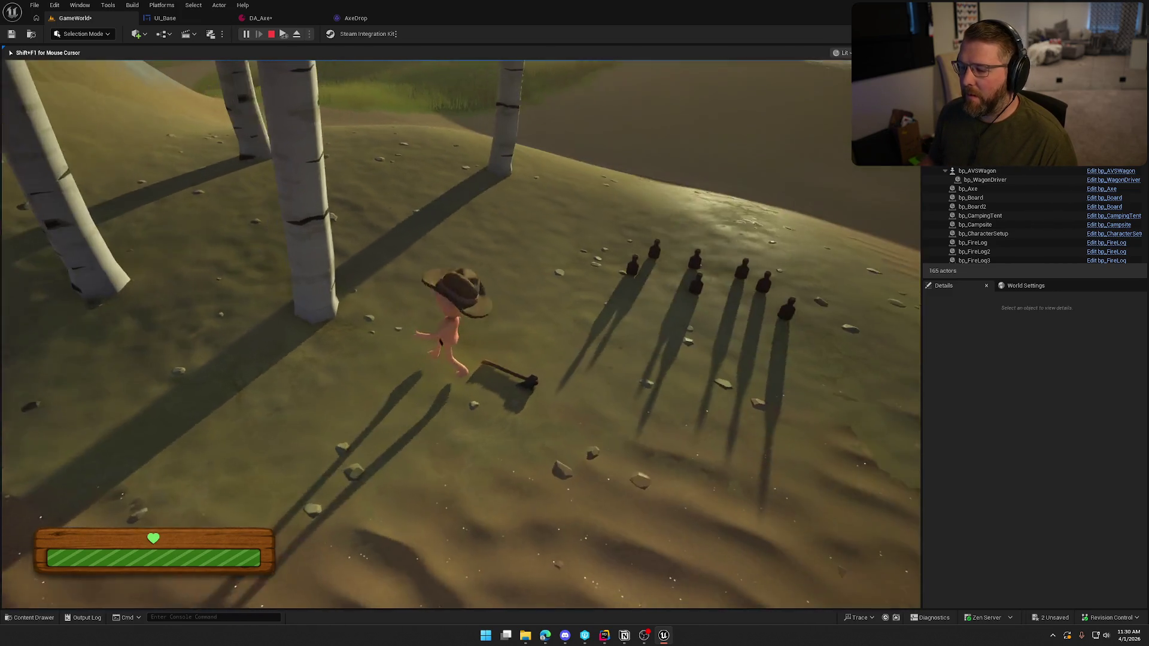
key("Escape")
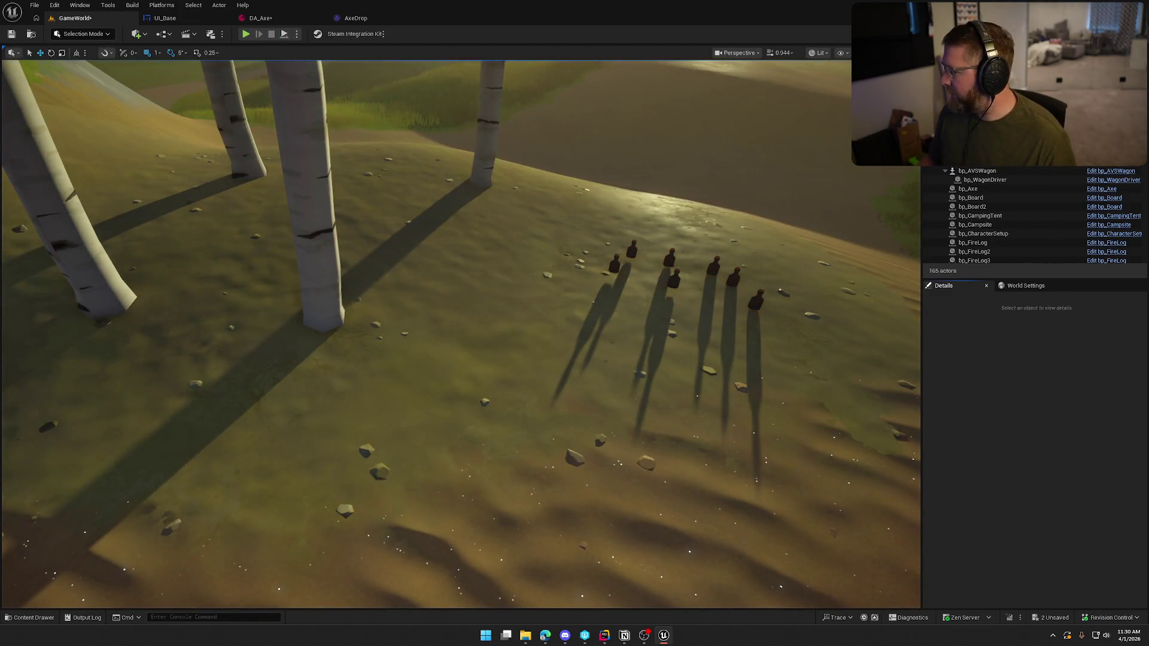
Launch Audacity, import the AxeDrop sound as a new track and play it
key("super")
type("audacity")
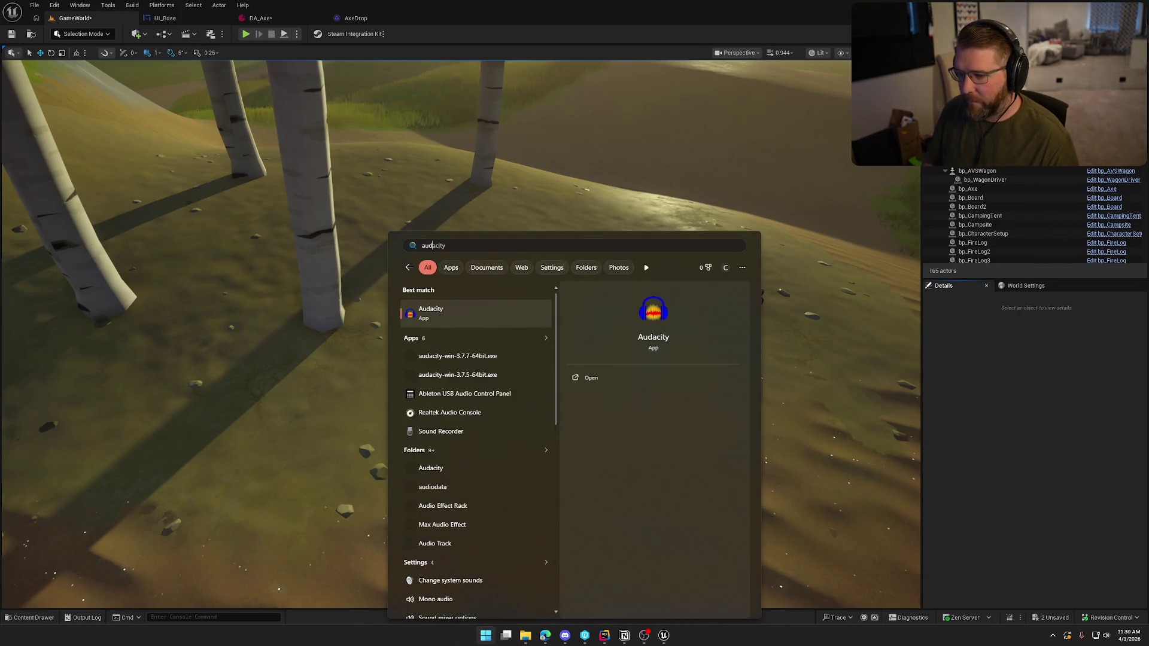
key("Return")
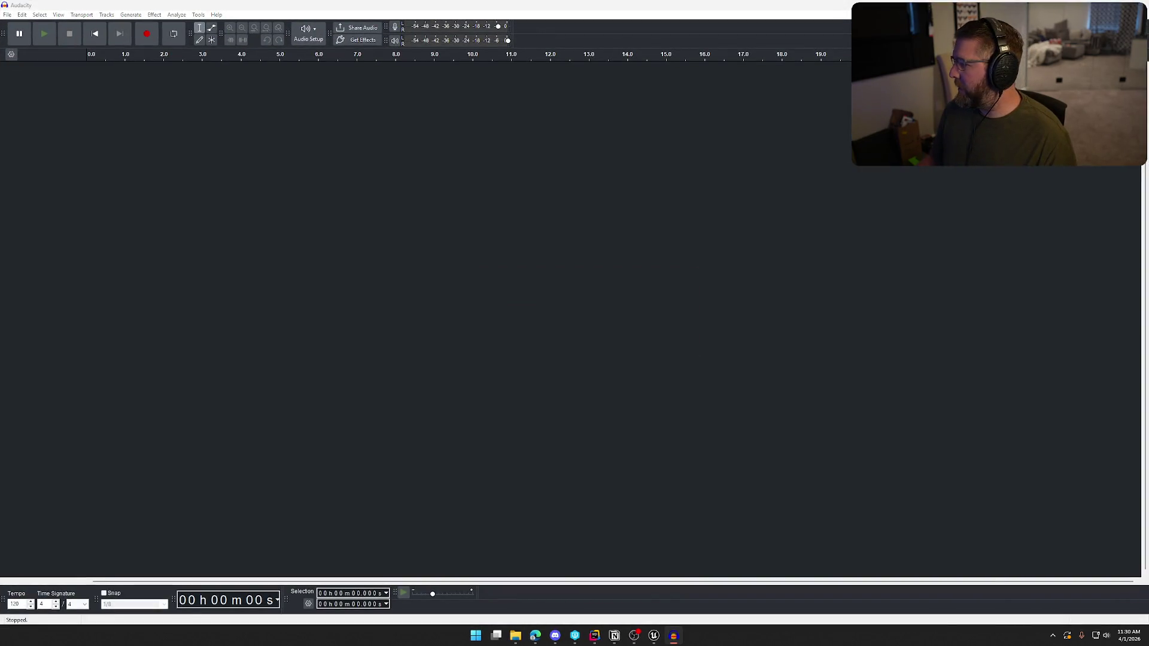
mouse_move(838, 335)
left_mouse_down()
mouse_move(572, 308)
mouse_move(391, 200)
left_mouse_up()
key("space")
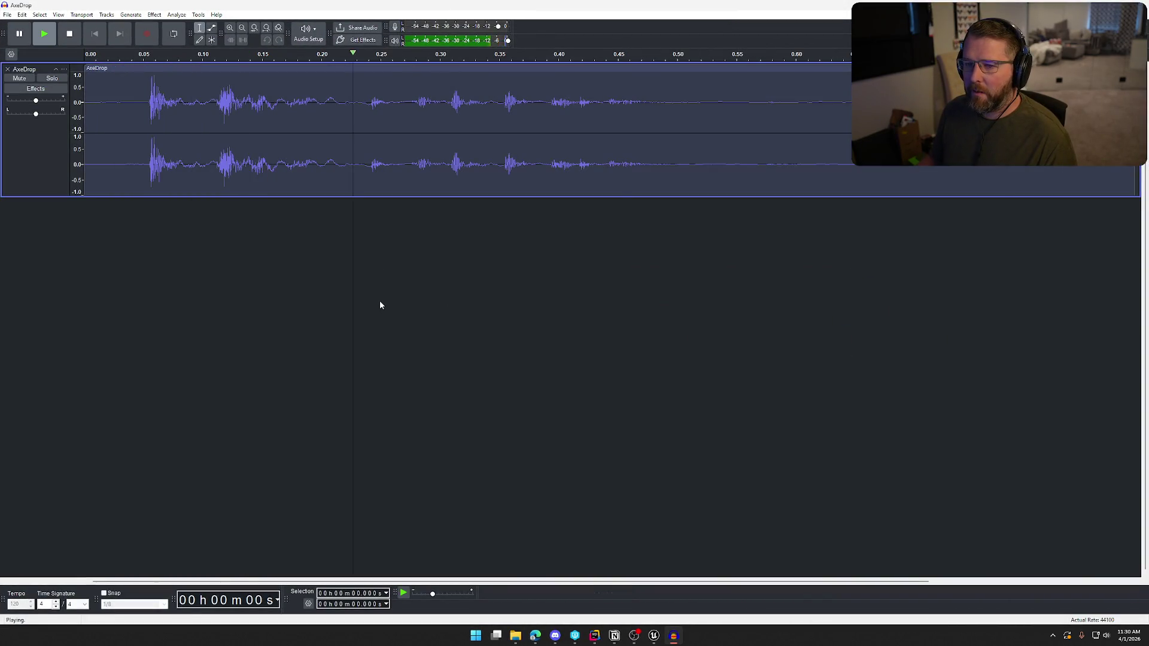
Audition the first hits (0.052–0.274 s) and the later hits (0.351–0.465 s)
left_click_drag(357, 119, 146, 119)
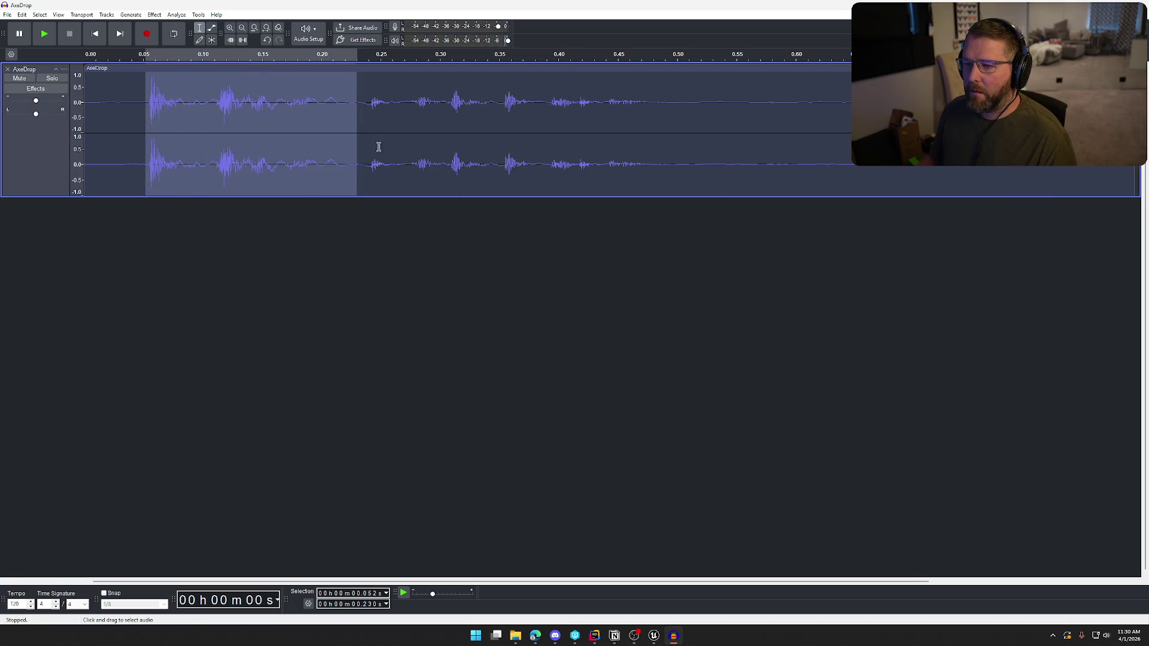
left_click_drag(352, 93, 650, 93)
key("space")
key("space")
key("space")
key("space")
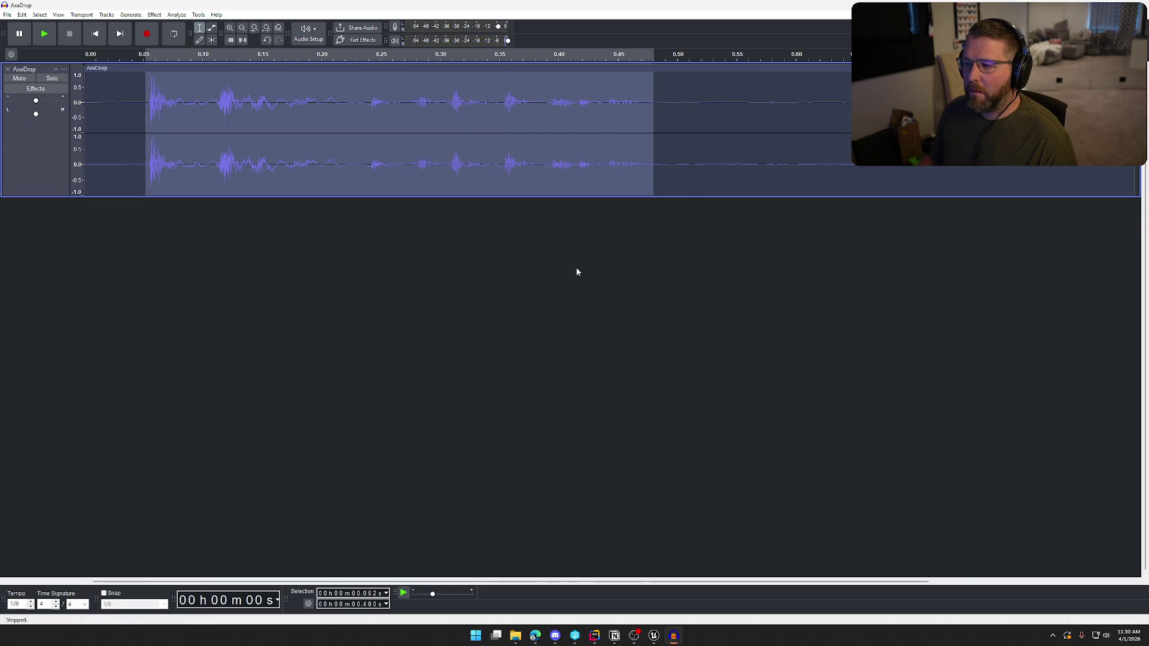
left_click(585, 256)
left_click_drag(501, 96, 636, 107)
key("space")
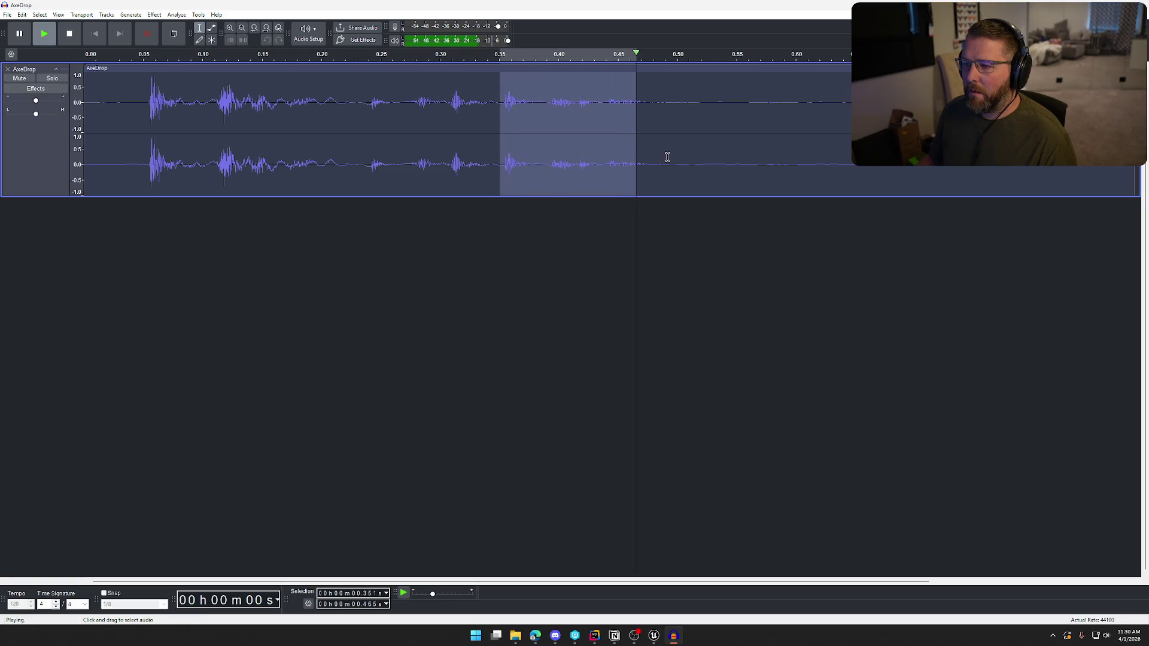
Delete everything after 0.351 s and the leading silence, then select the clip's end from 0.180 s
left_click(562, 267)
mouse_move(510, 118)
left_mouse_down()
mouse_move(660, 108)
mouse_move(1135, 174)
left_mouse_up()
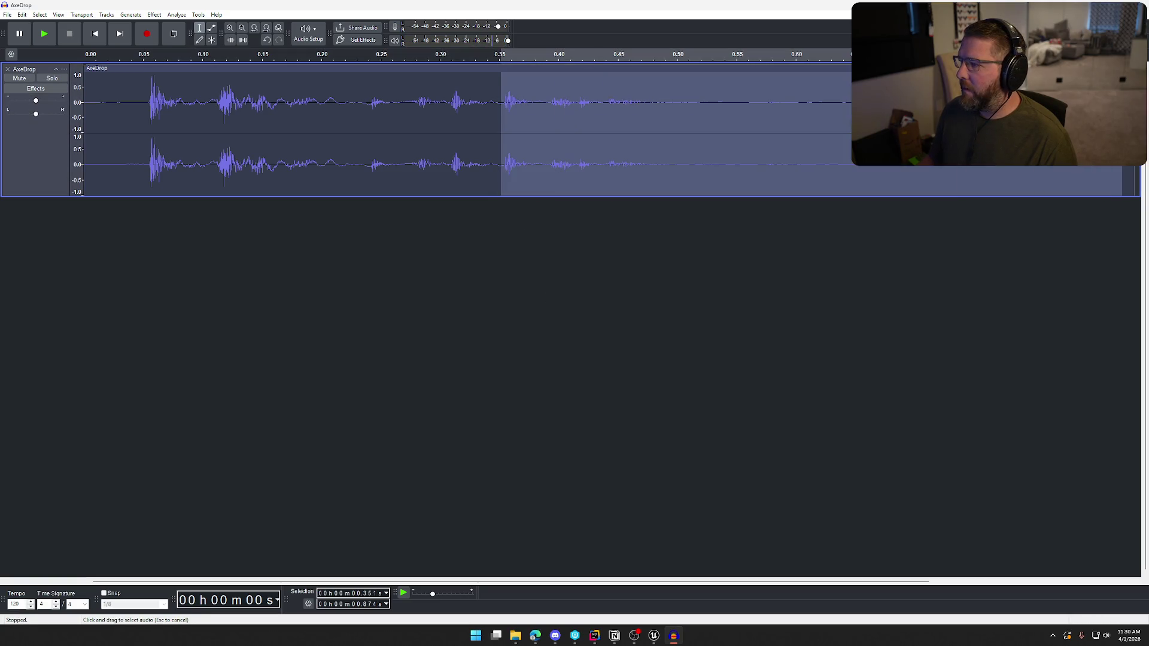
key("Delete")
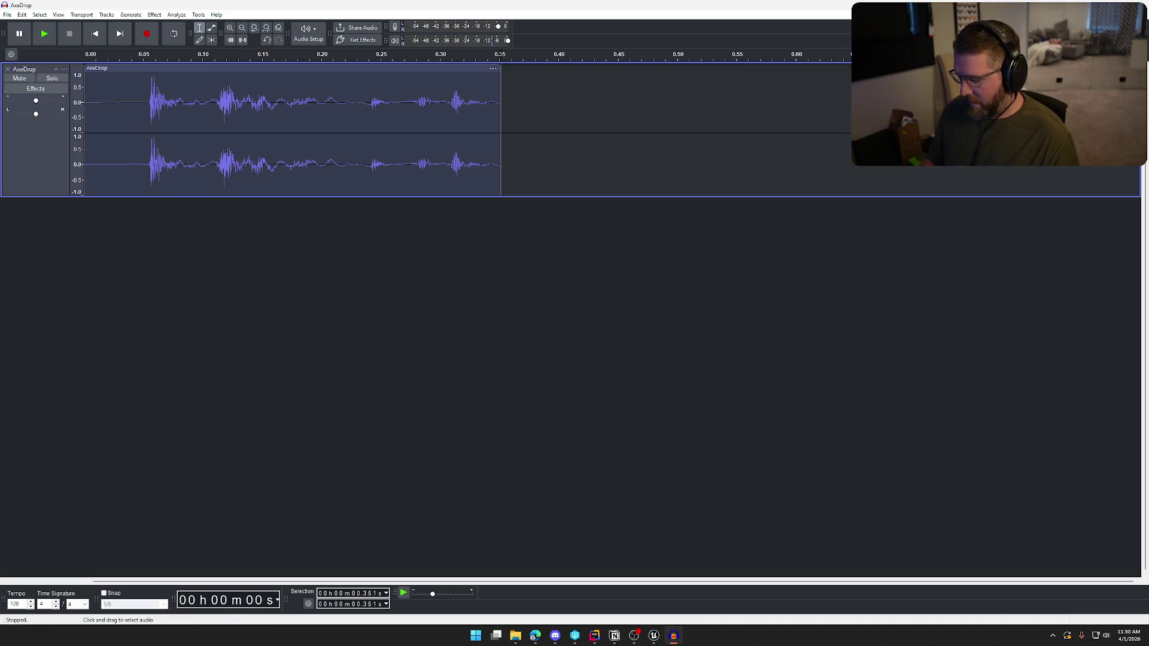
left_click_drag(146, 106, 87, 108)
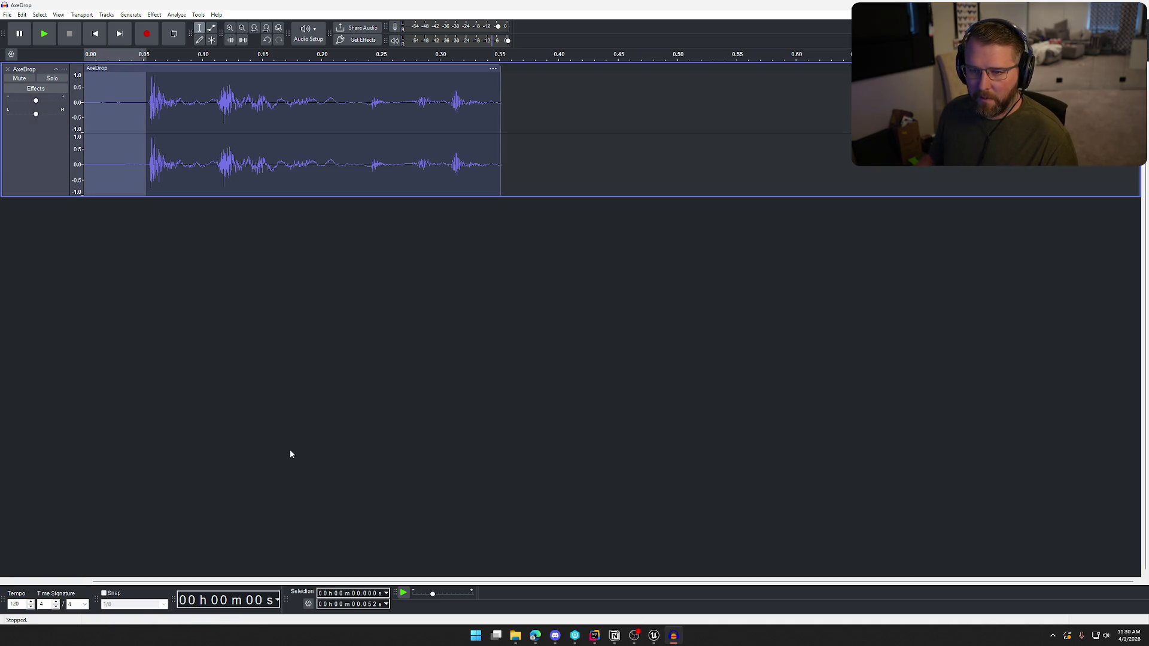
key("Delete")
key("space")
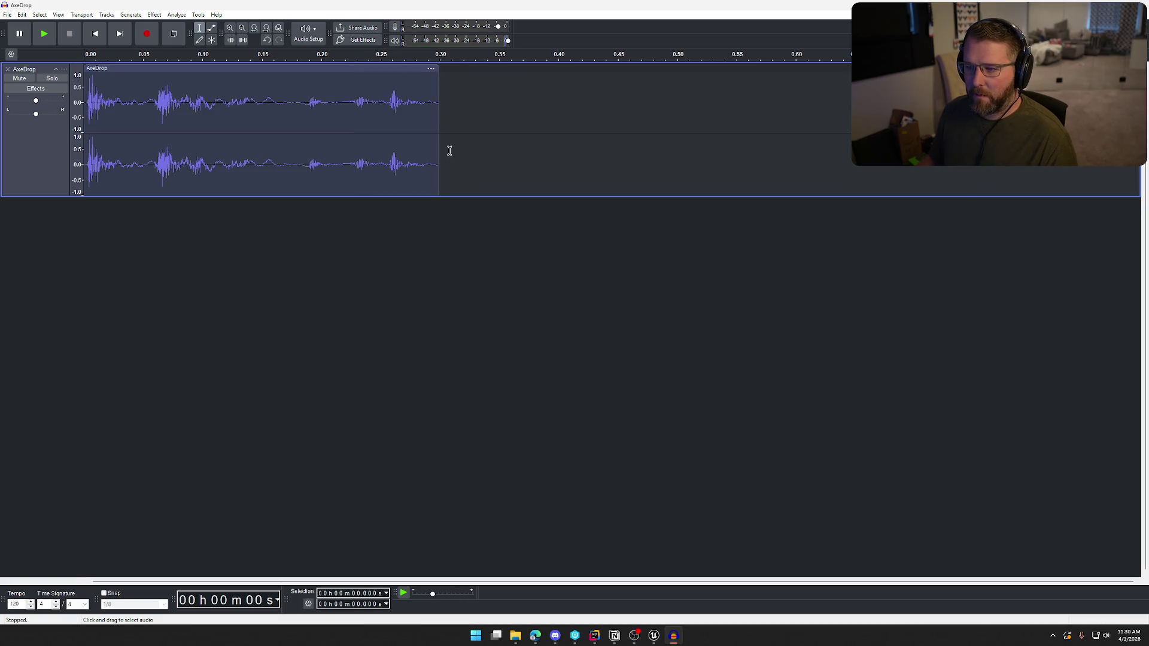
left_click_drag(441, 149, 298, 149)
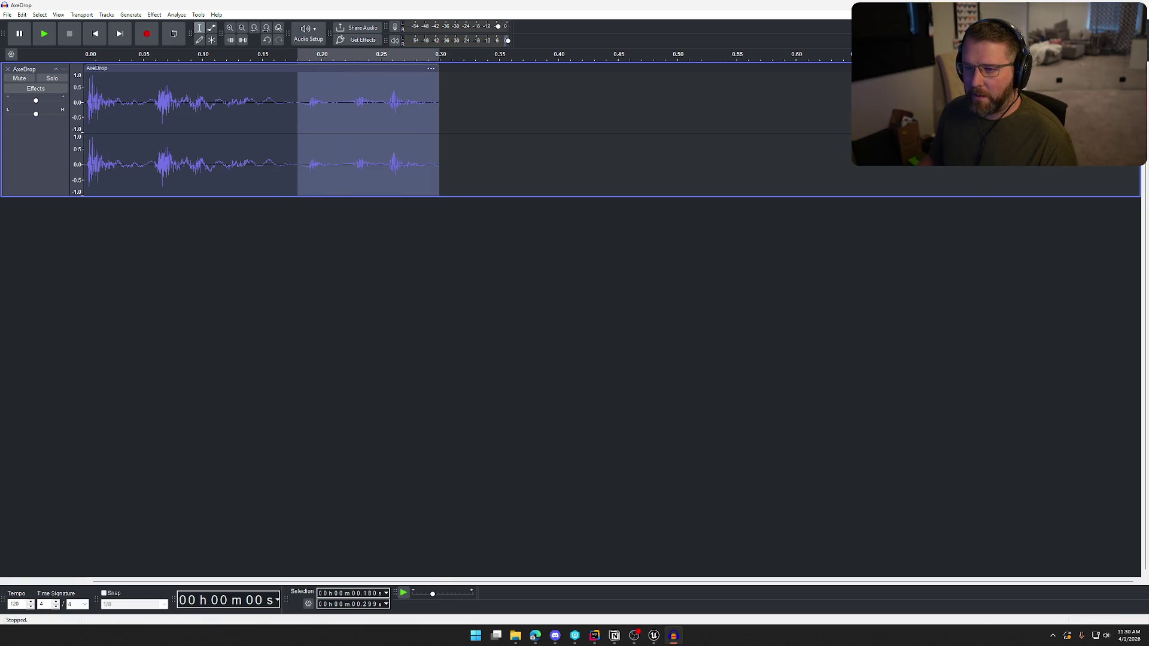
Apply Studio Fade Out to the selected end and play the clip
left_click(154, 15)
mouse_move(204, 88)
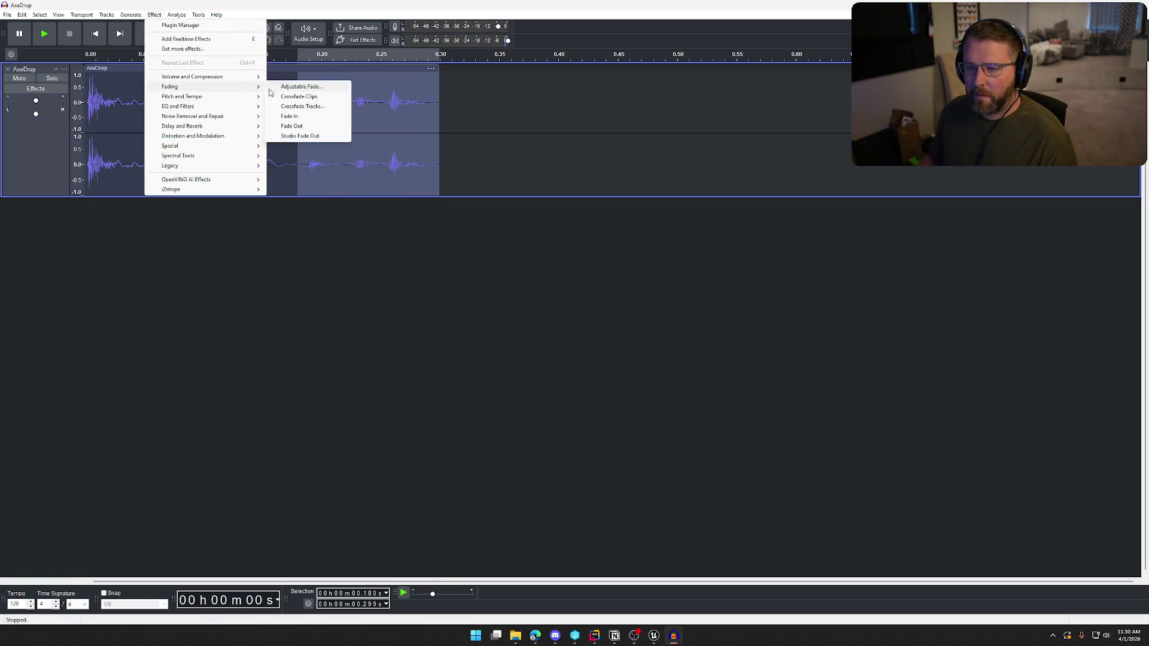
left_click(310, 137)
key("Home")
key("space")
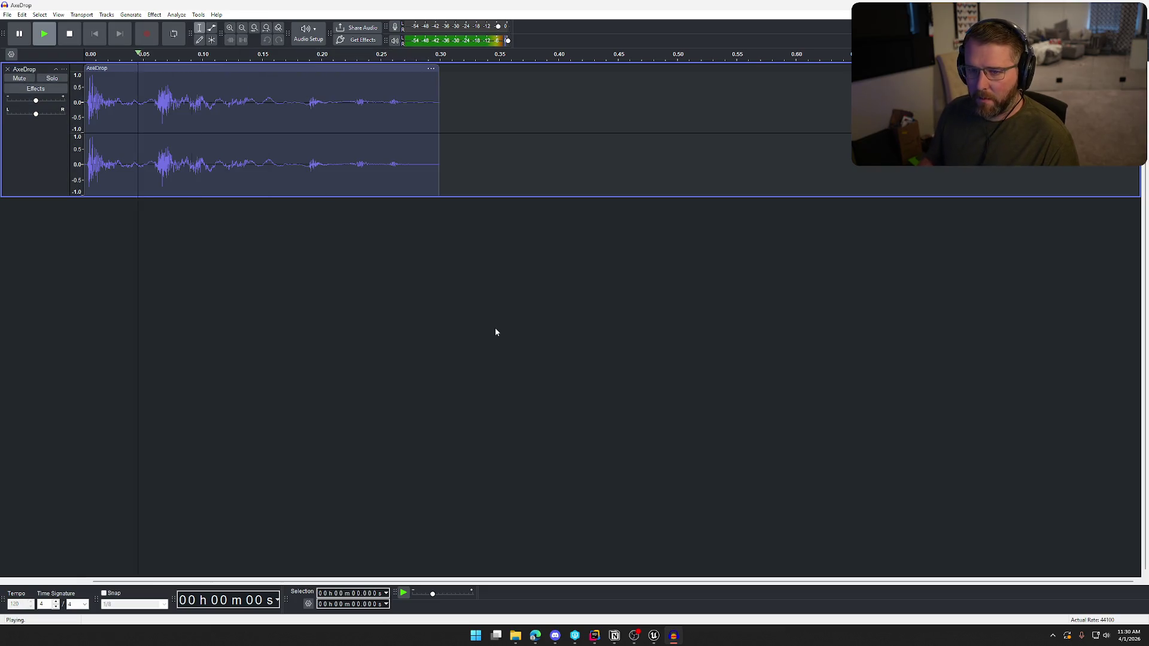
key("space")
Audition the region near the end and delete everything after 0.188 s
left_click_drag(354, 101, 450, 129)
key("space")
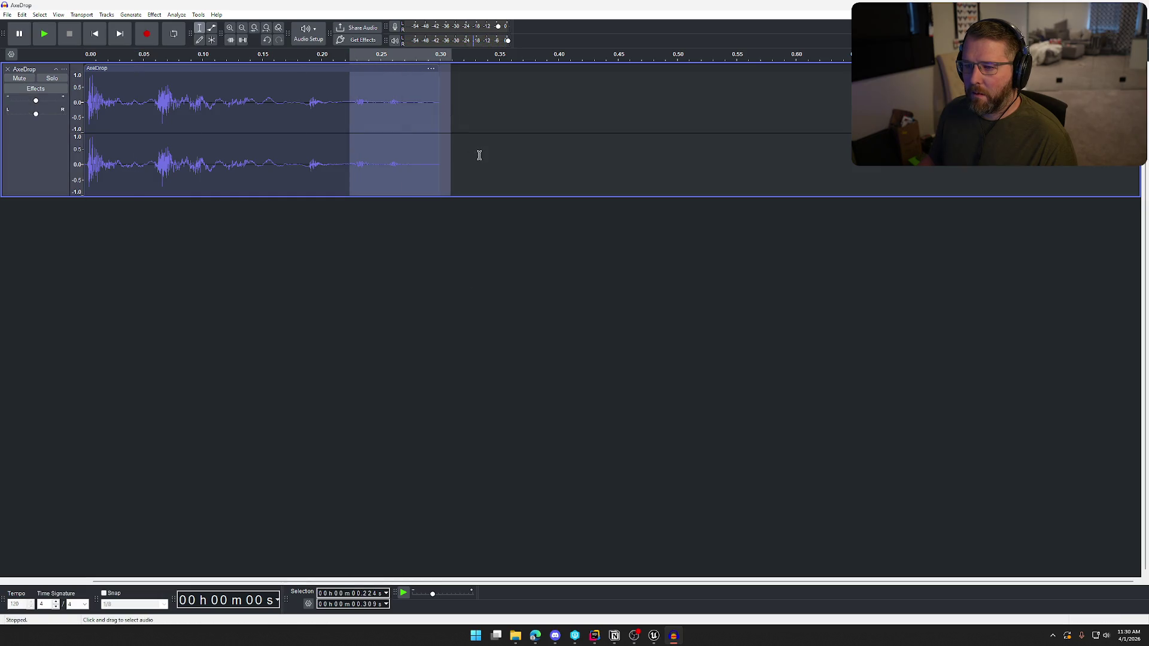
key("space")
mouse_move(380, 102)
left_mouse_down()
mouse_move(432, 126)
mouse_move(301, 105)
mouse_move(310, 90)
mouse_move(359, 120)
left_mouse_up()
key("space")
key("space")
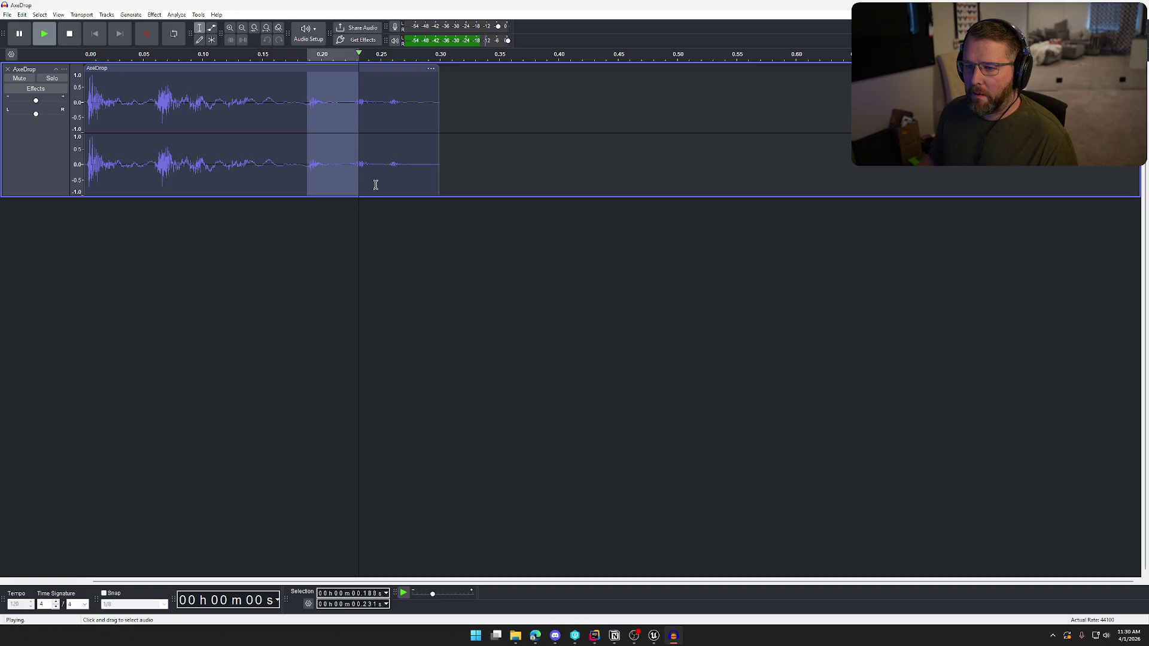
left_click(442, 106, "shift")
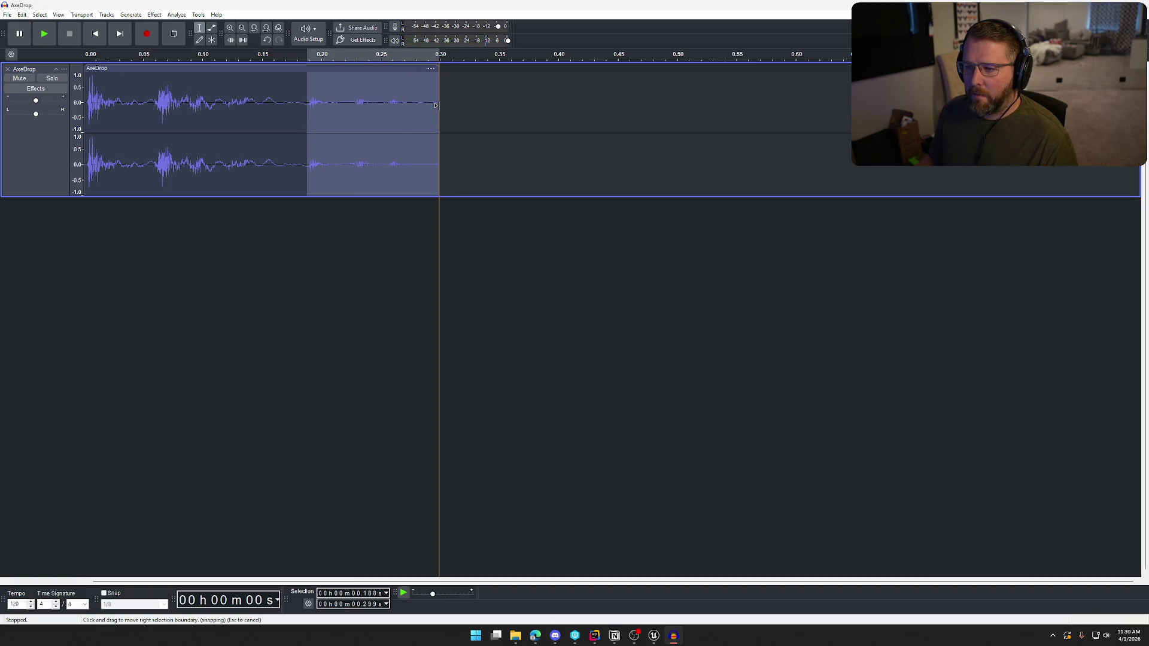
key("Delete")
Apply Studio Fade Out again to the new tail, play it, and select the whole clip
mouse_move(191, 102)
left_mouse_down()
mouse_move(309, 105)
mouse_move(167, 117)
left_mouse_up()
left_click(154, 15)
mouse_move(197, 88)
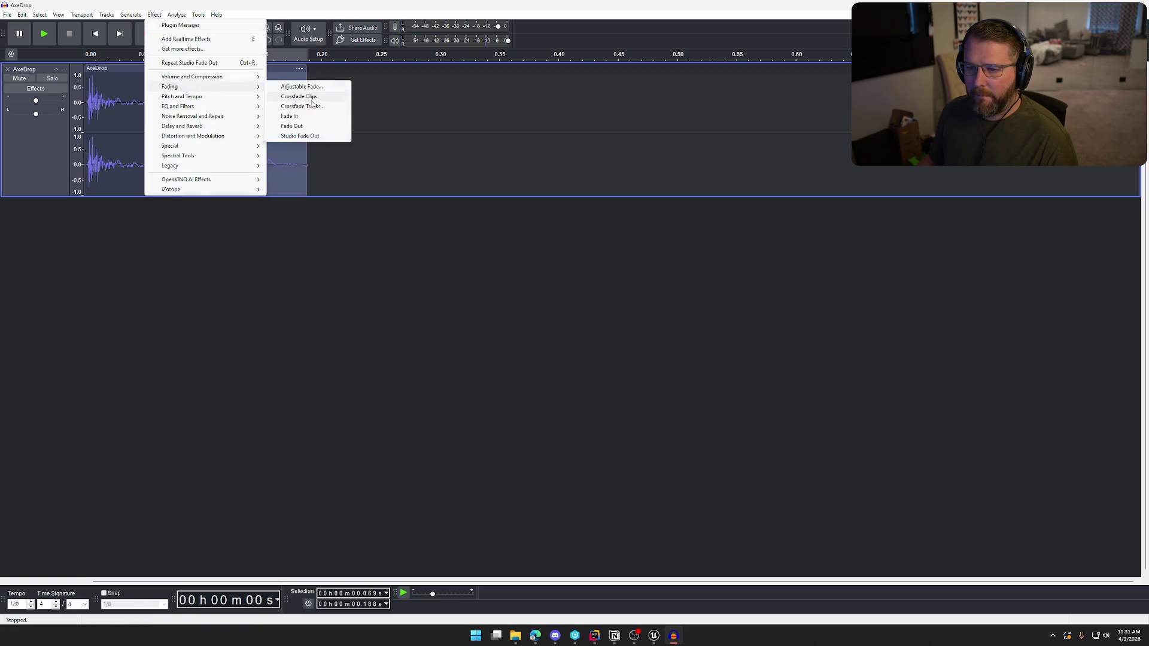
left_click(318, 137)
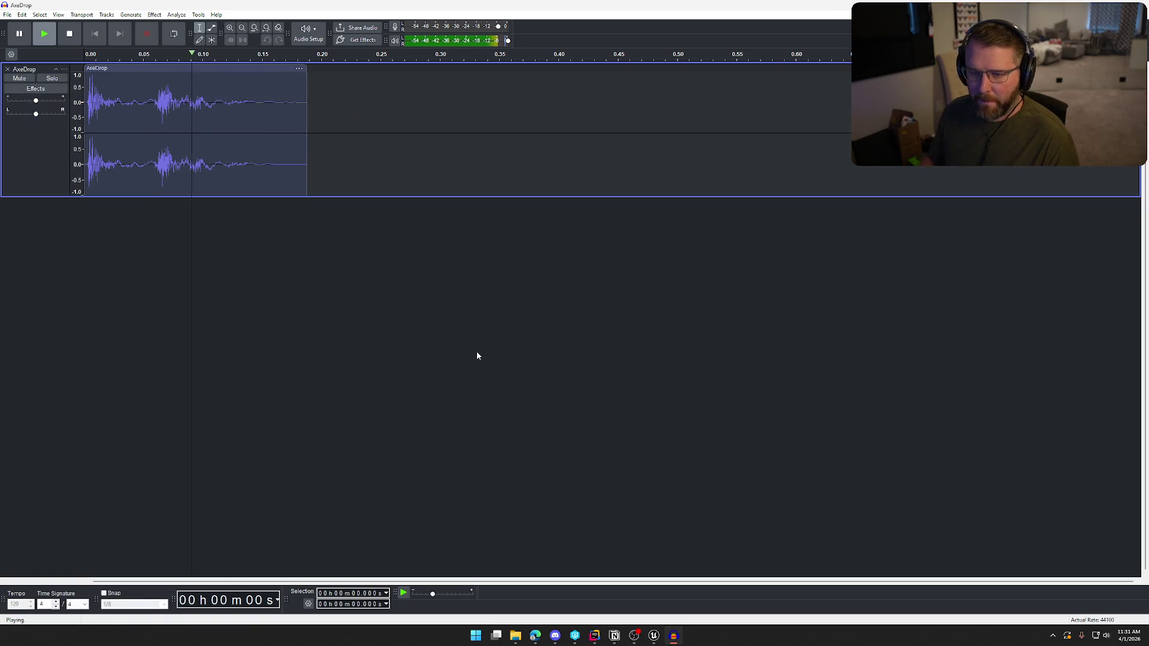
key("space")
key("space")
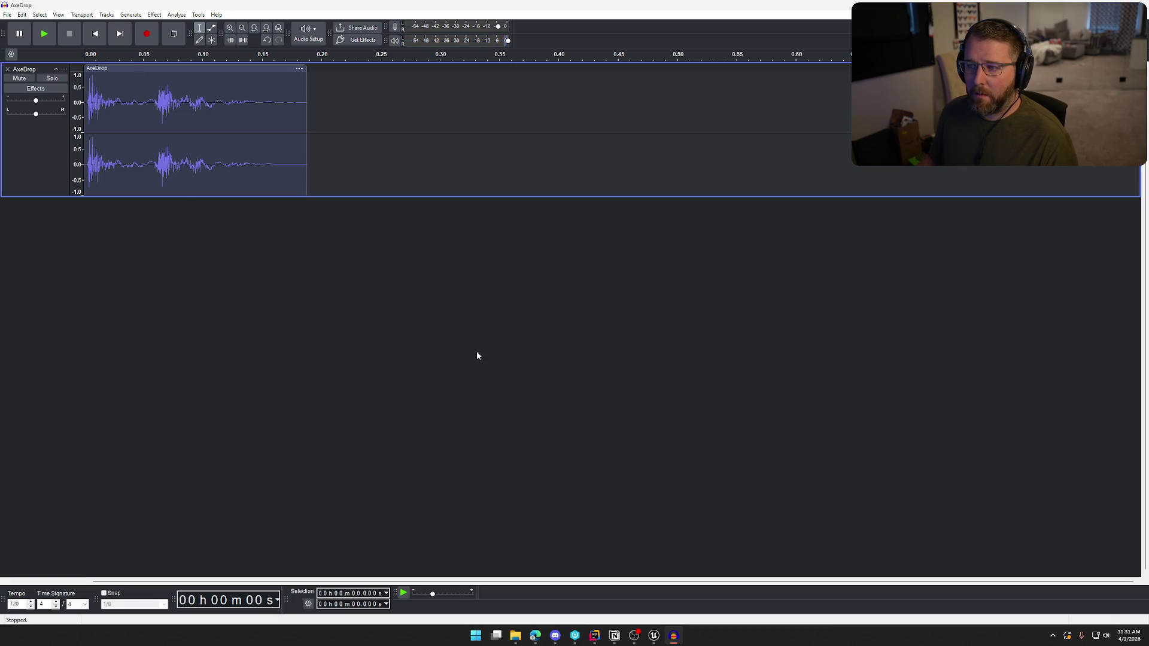
key("ctrl+a")
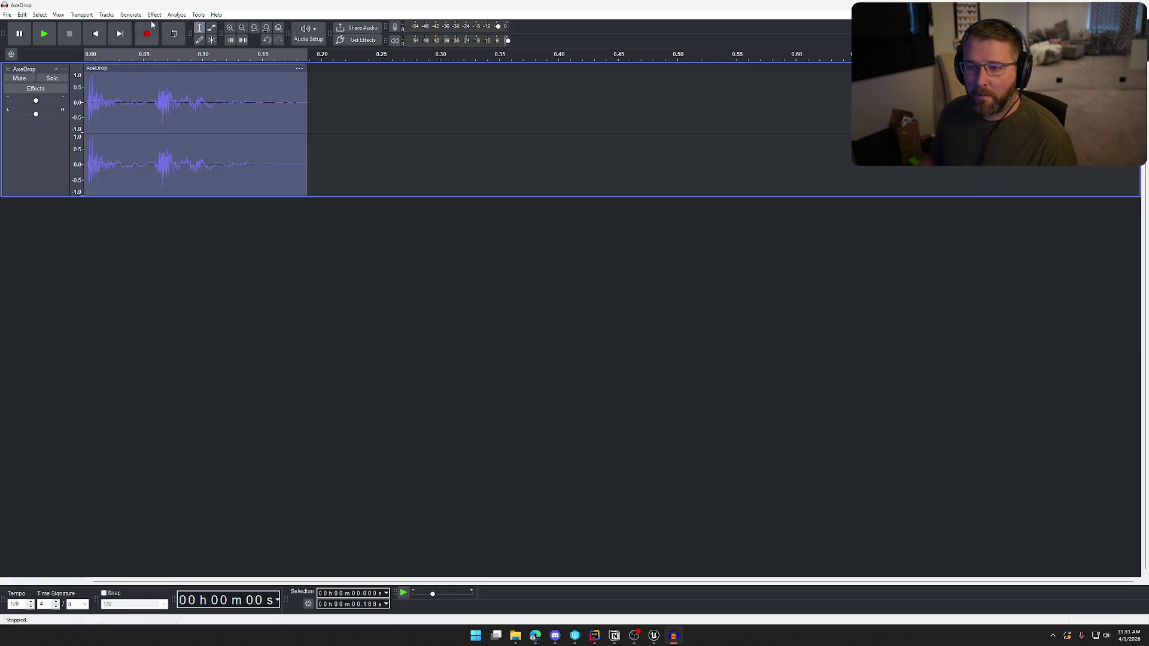
Apply a Change Pitch effect to the clip and listen to it
left_click(154, 14)
mouse_move(213, 80)
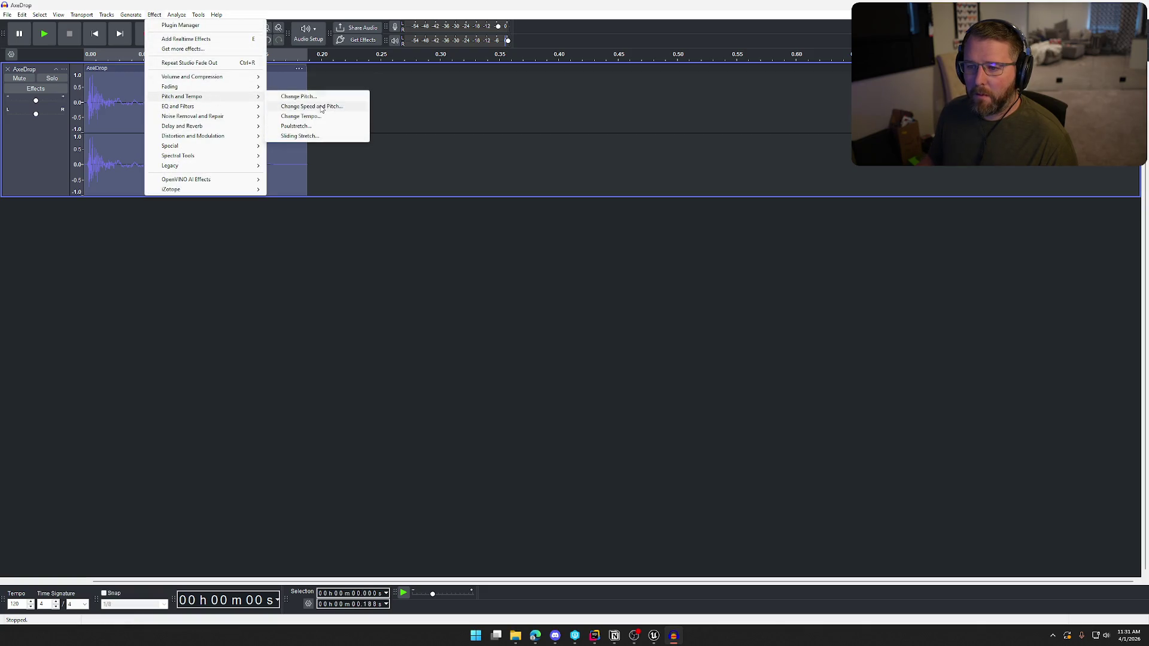
left_click(299, 96)
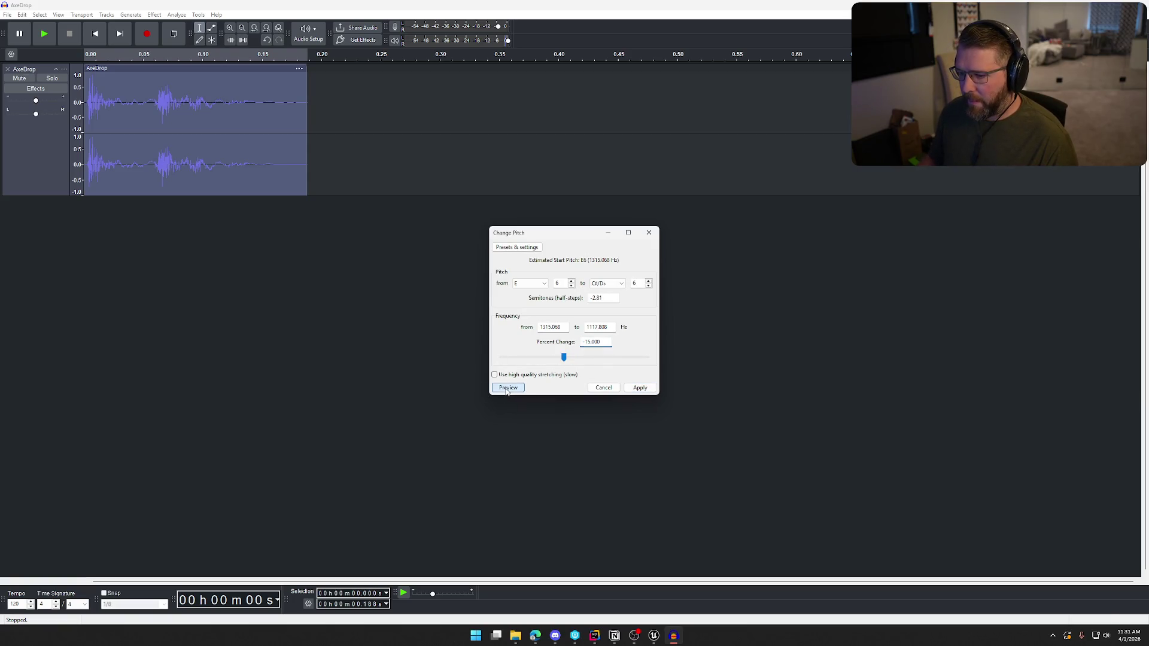
left_click(644, 389)
key("space")
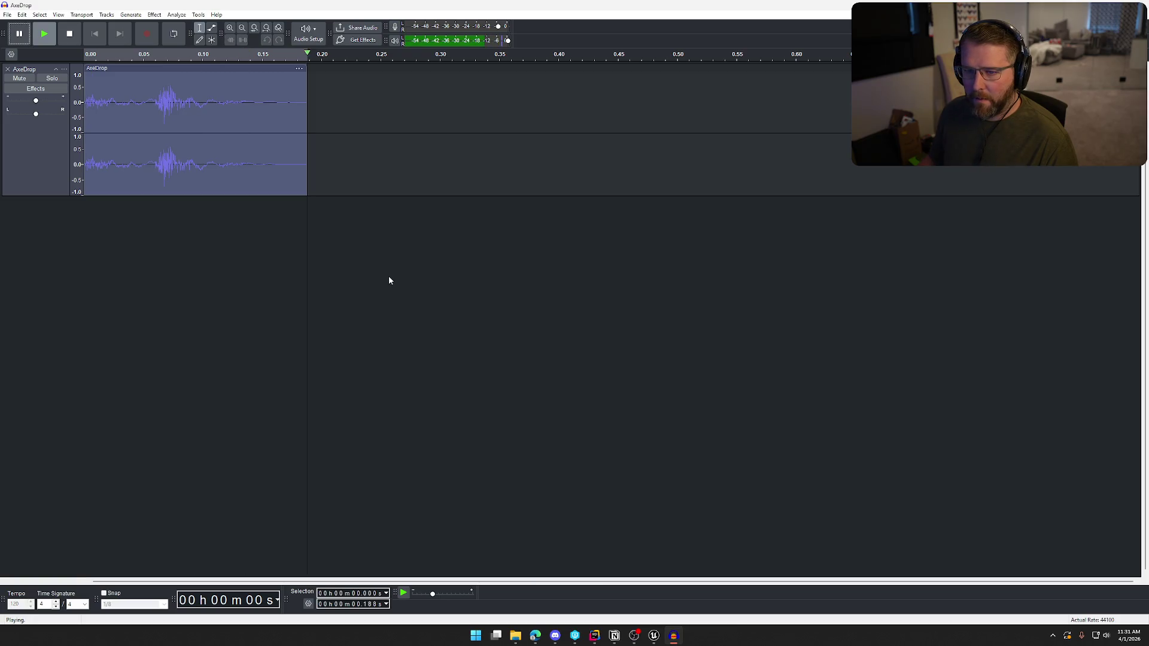
Apply Bass and Treble, listen to the result, then remove the AxeDrop track
left_click(155, 15)
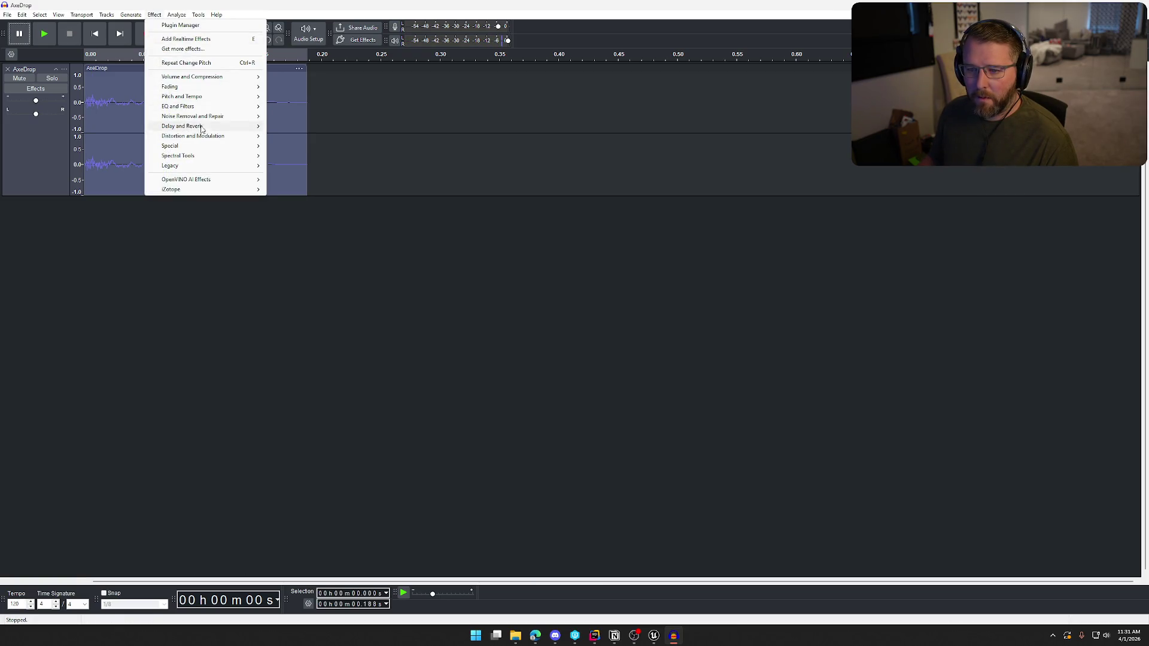
mouse_move(206, 108)
left_click(296, 108)
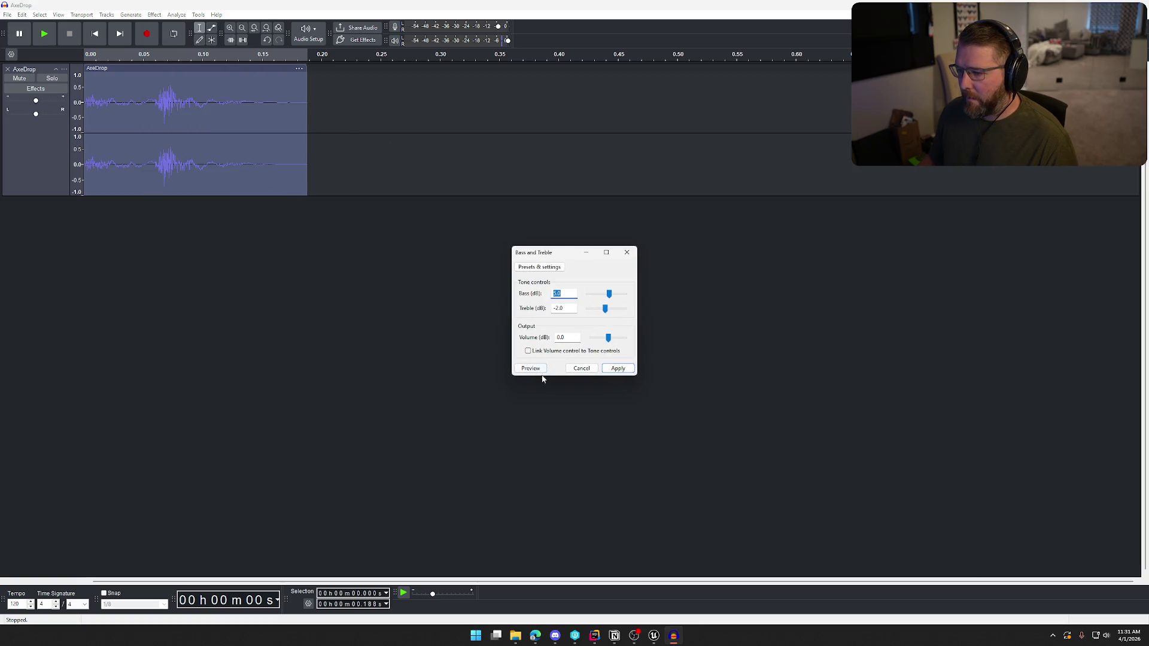
left_click(626, 372)
key("space")
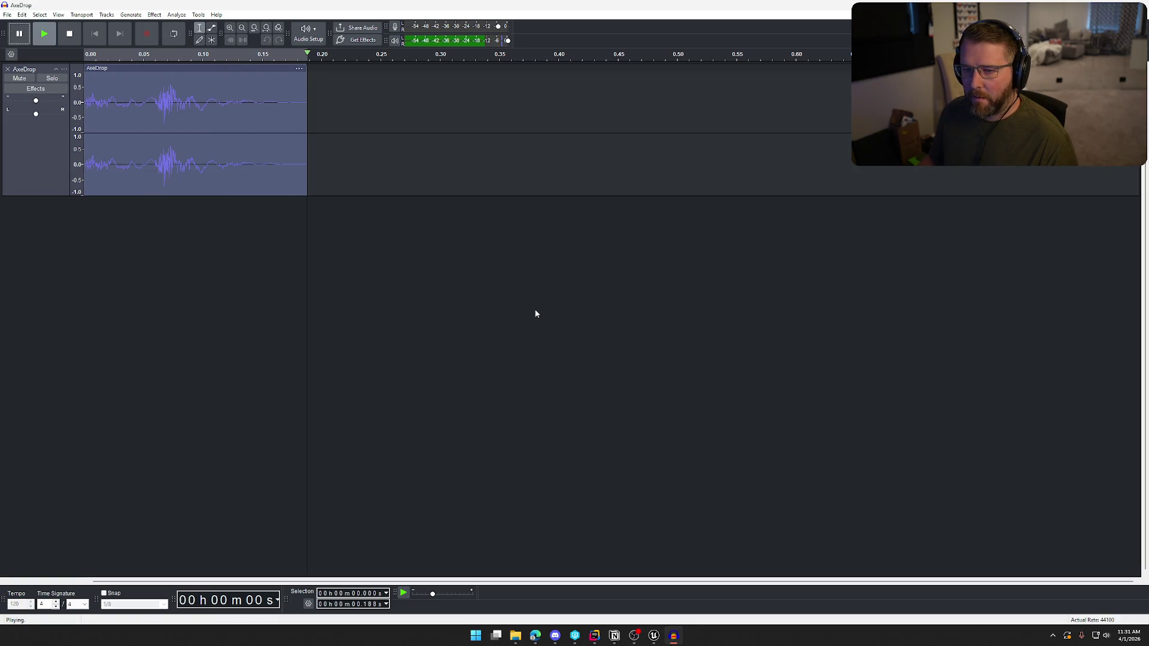
key("space")
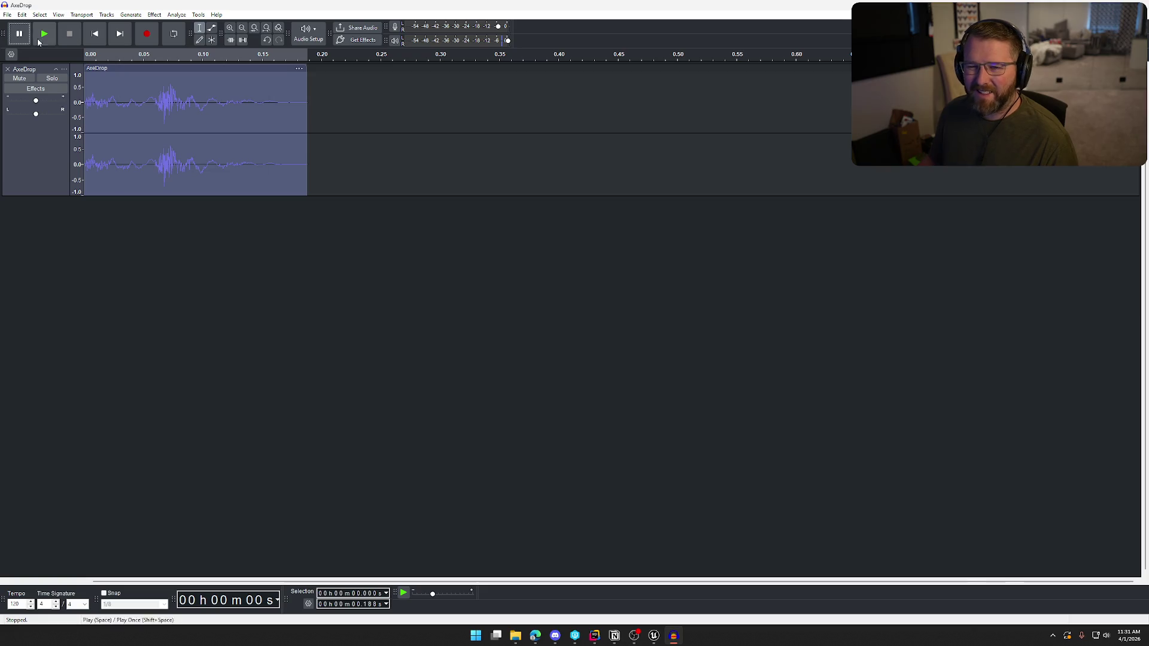
left_click(7, 69)
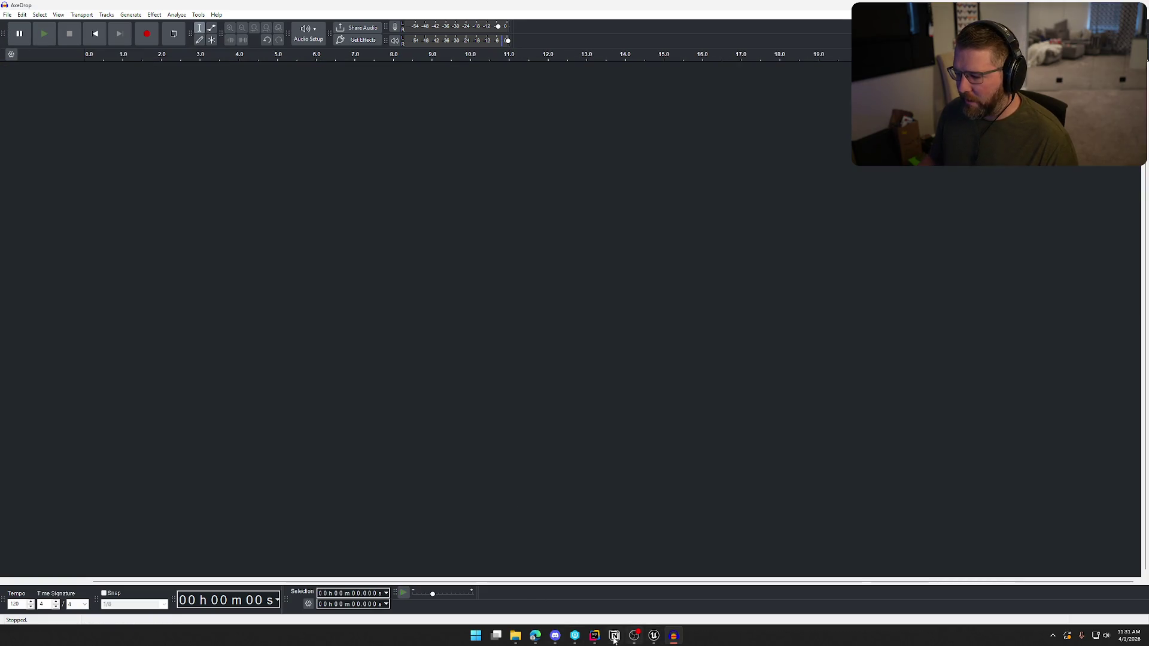
In Splice, preview the mechanism_unlatch sample and go to results page 2
mouse_move(535, 636)
left_click(461, 590)
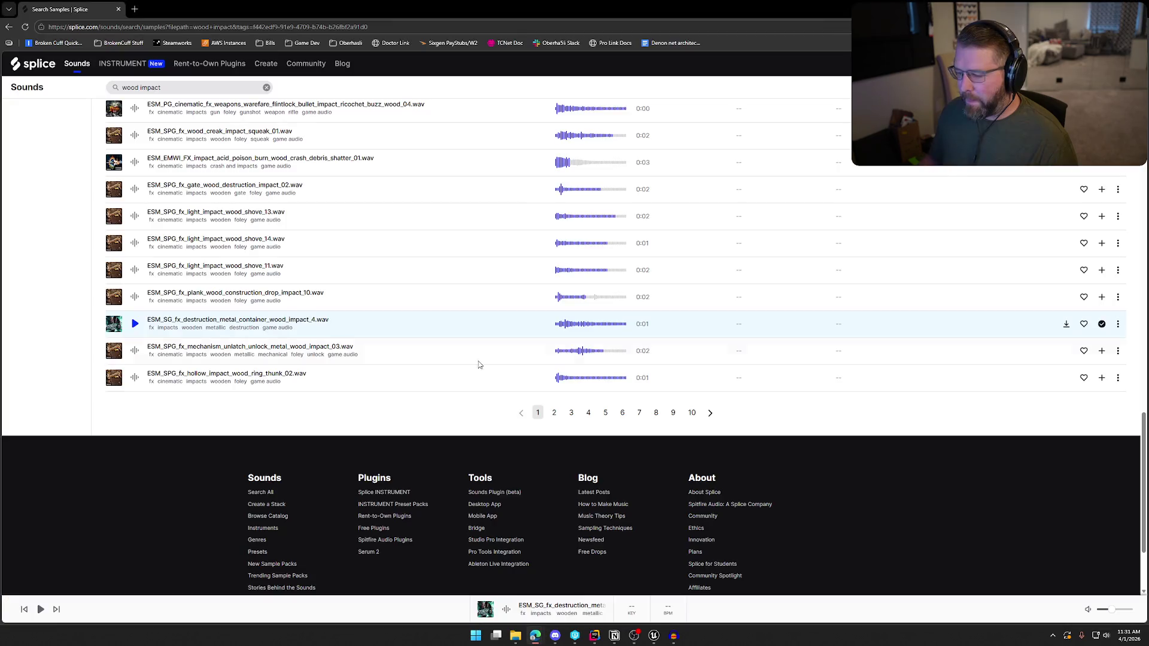
left_click(135, 354)
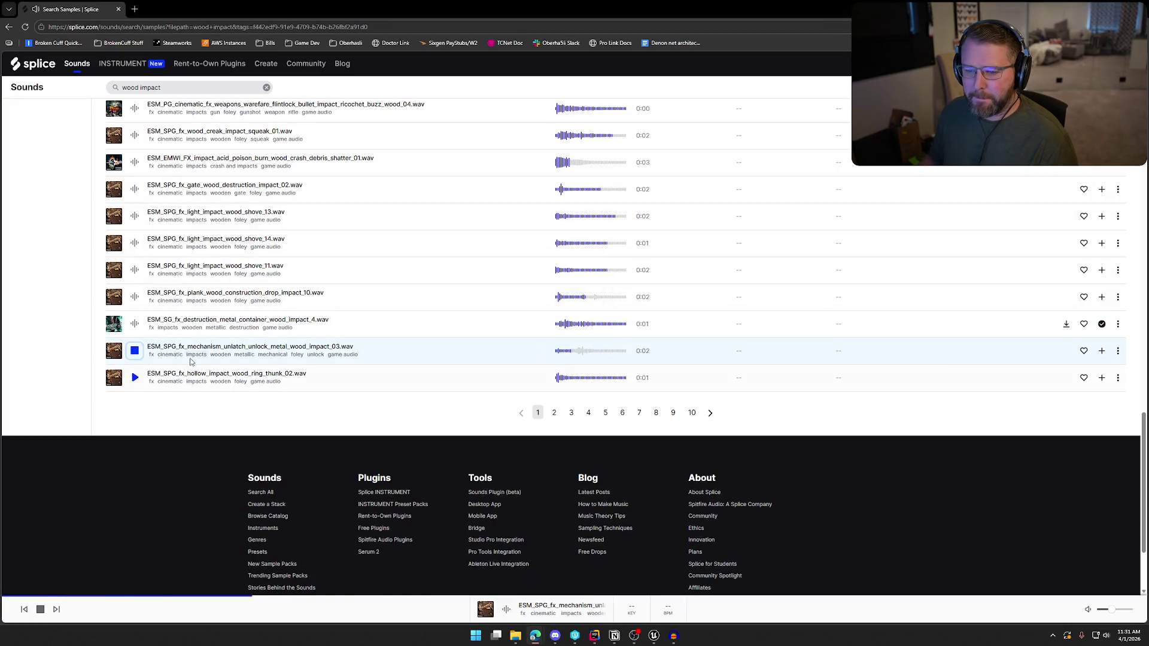
left_click(554, 413)
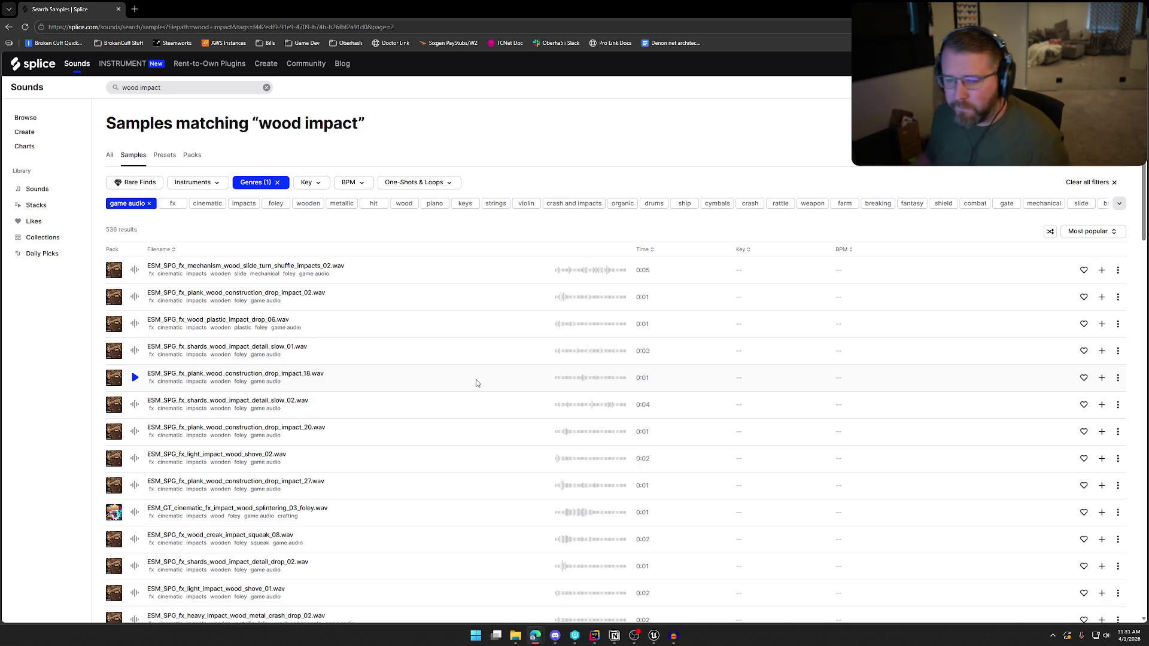
Preview wood impact samples including plank_wood_construction_drop_impact_02, 18 and 20
left_click(135, 297)
left_click(134, 324)
left_click(137, 352)
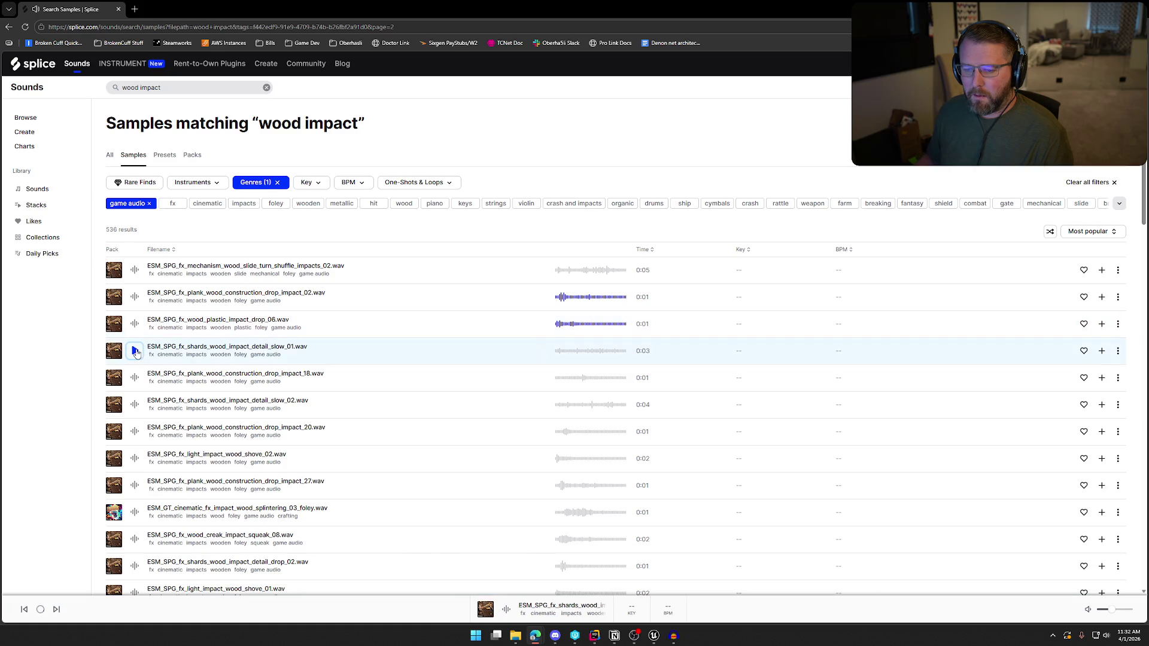
scroll(137, 353, "down", 2)
left_click(136, 288)
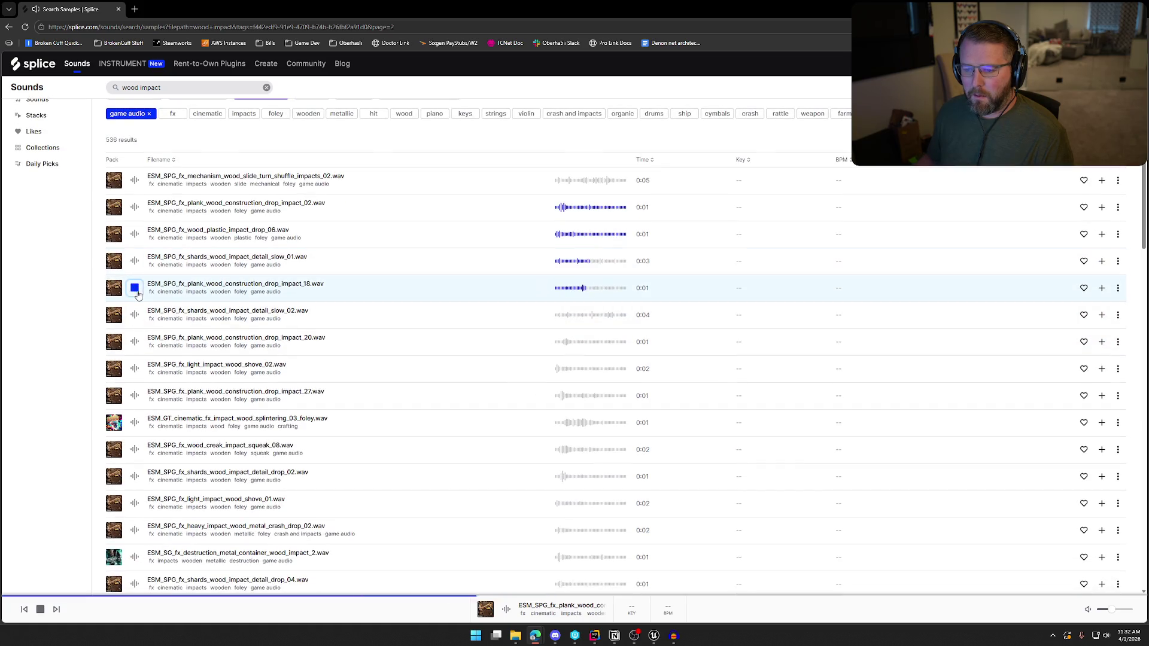
left_click(137, 343)
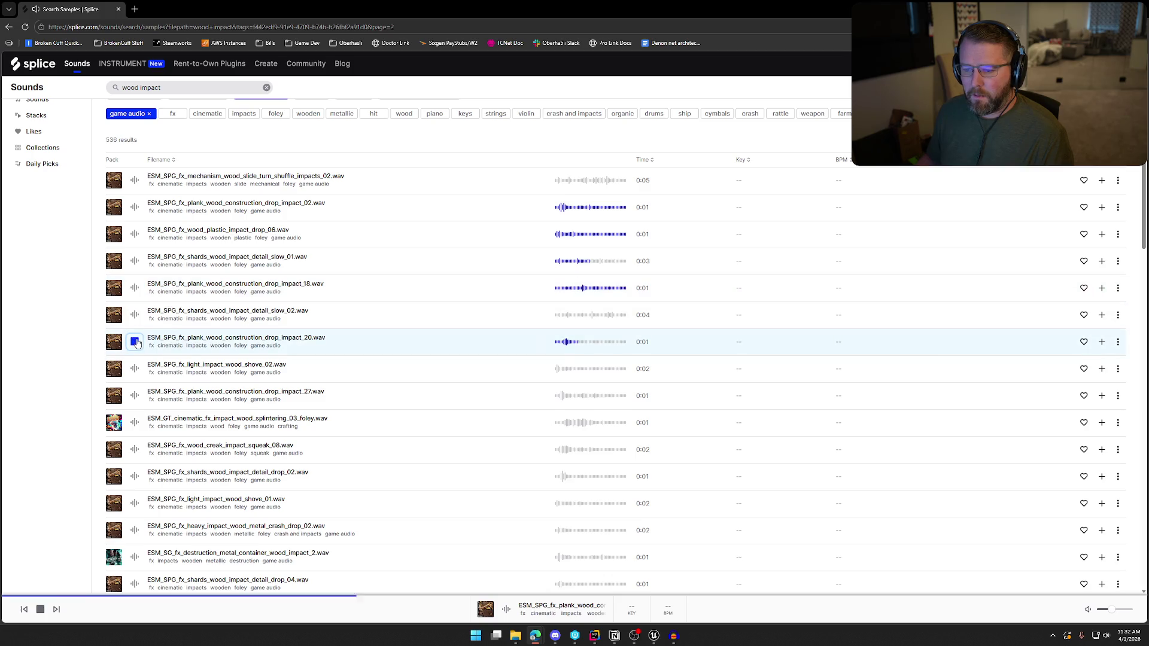
left_click(135, 372)
scroll(135, 365, "down", 1)
Preview plank_wood_construction_drop_impact_27, add it and download it as AxeDrop.wav
left_click(136, 354)
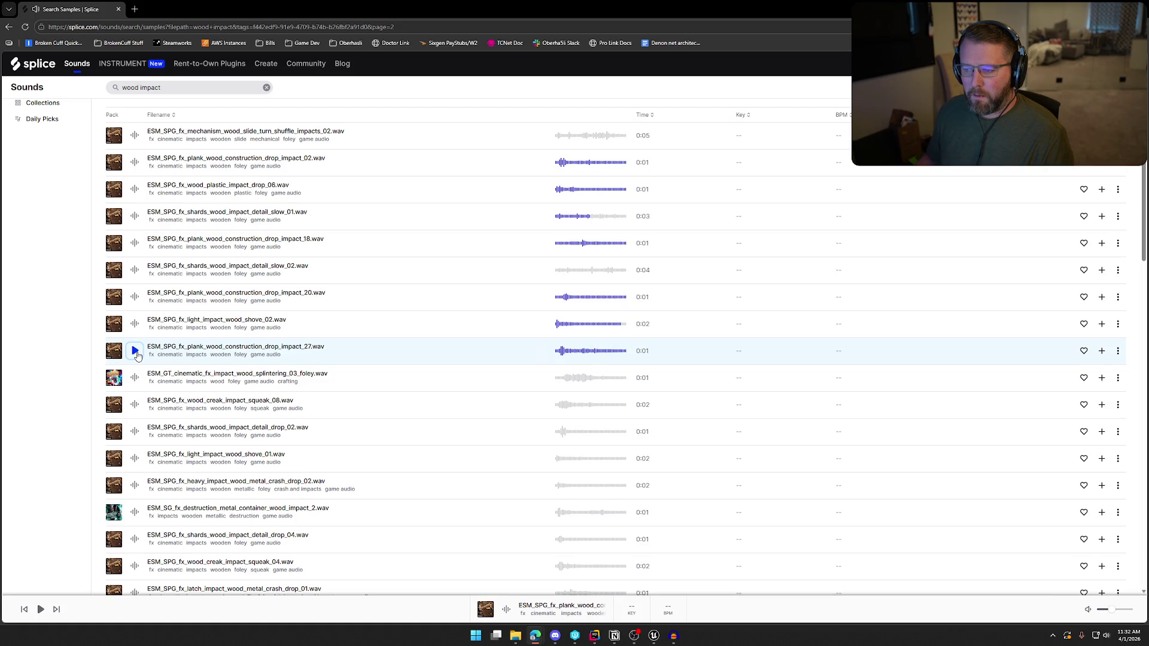
left_click(135, 352)
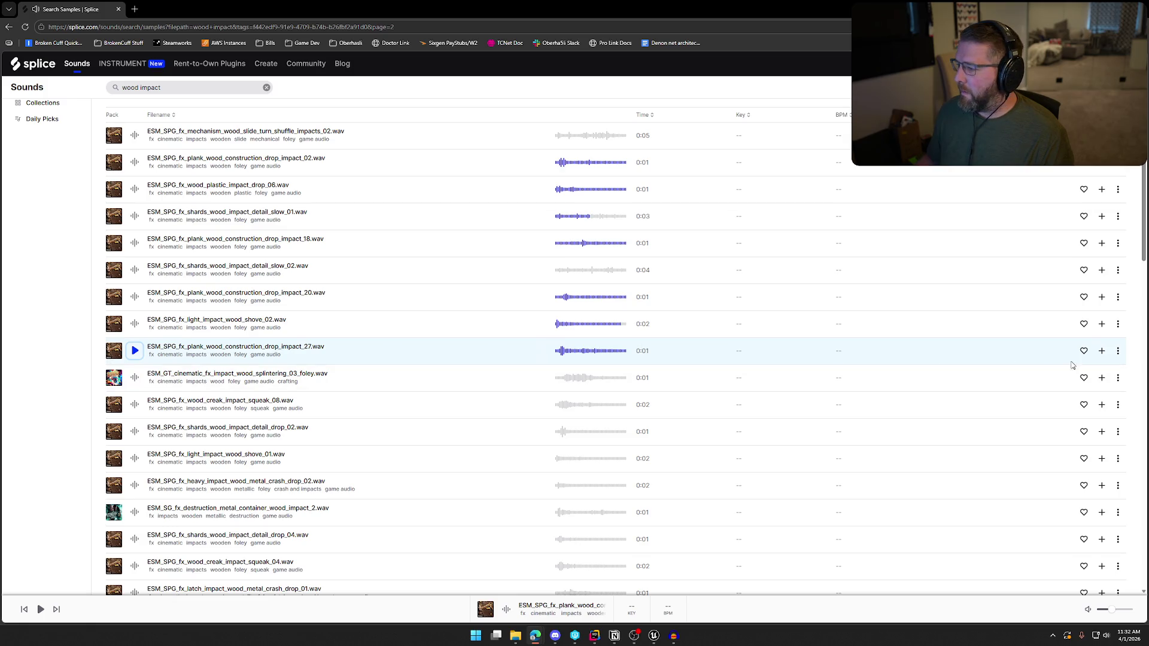
left_click(1102, 352)
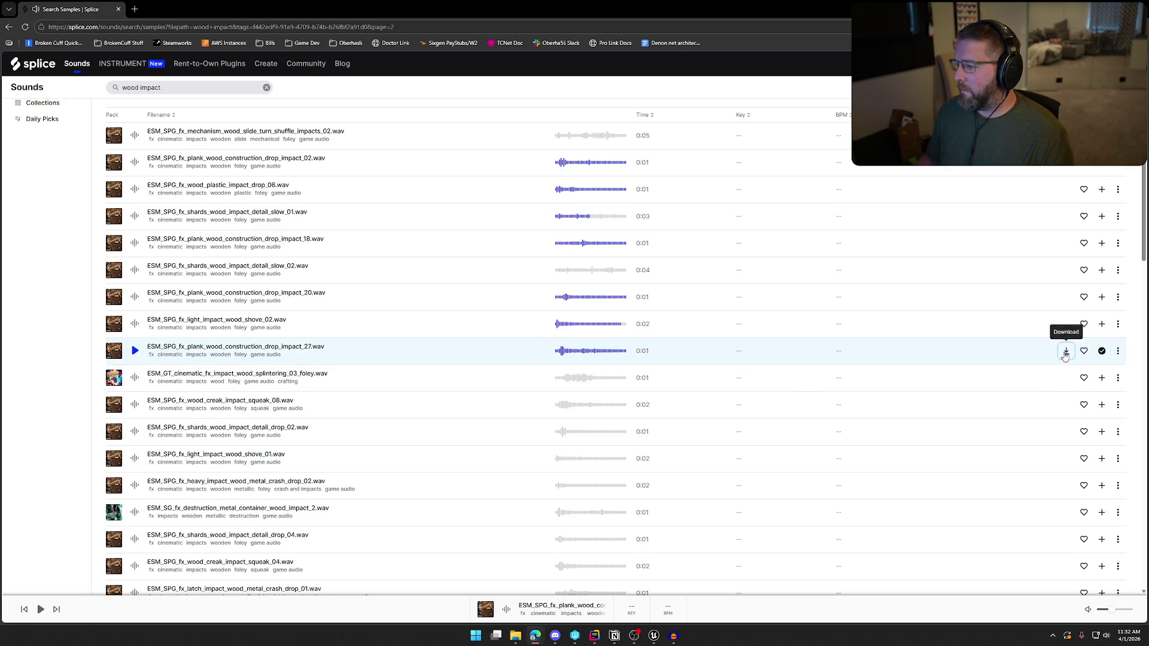
left_click(1067, 352)
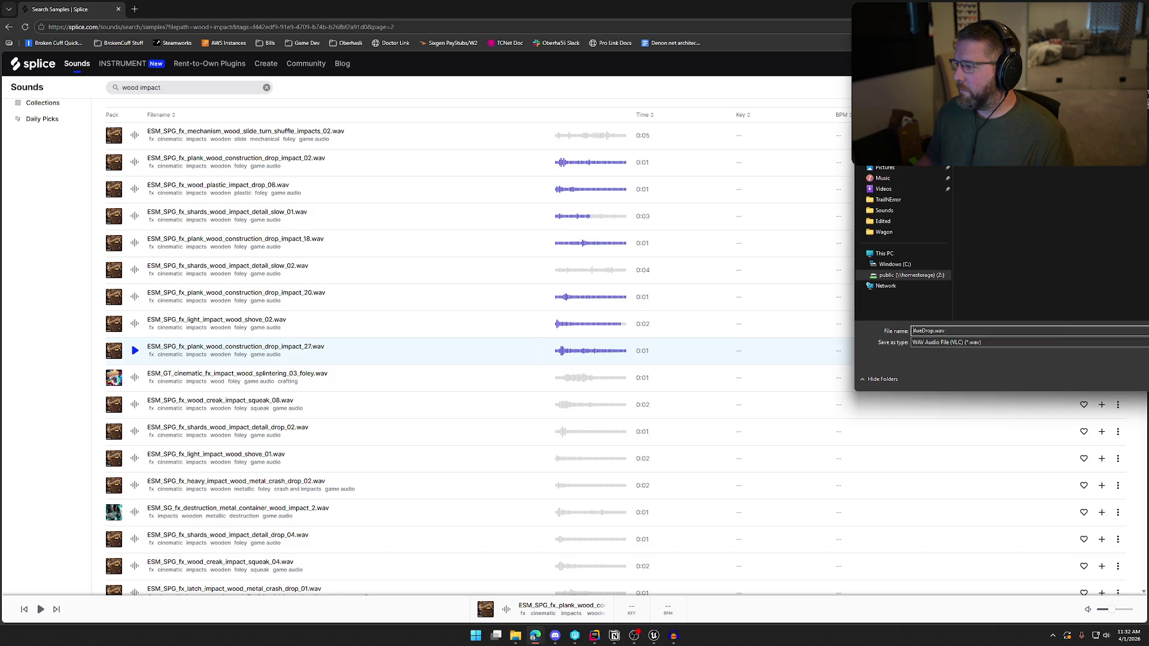
key("Return")
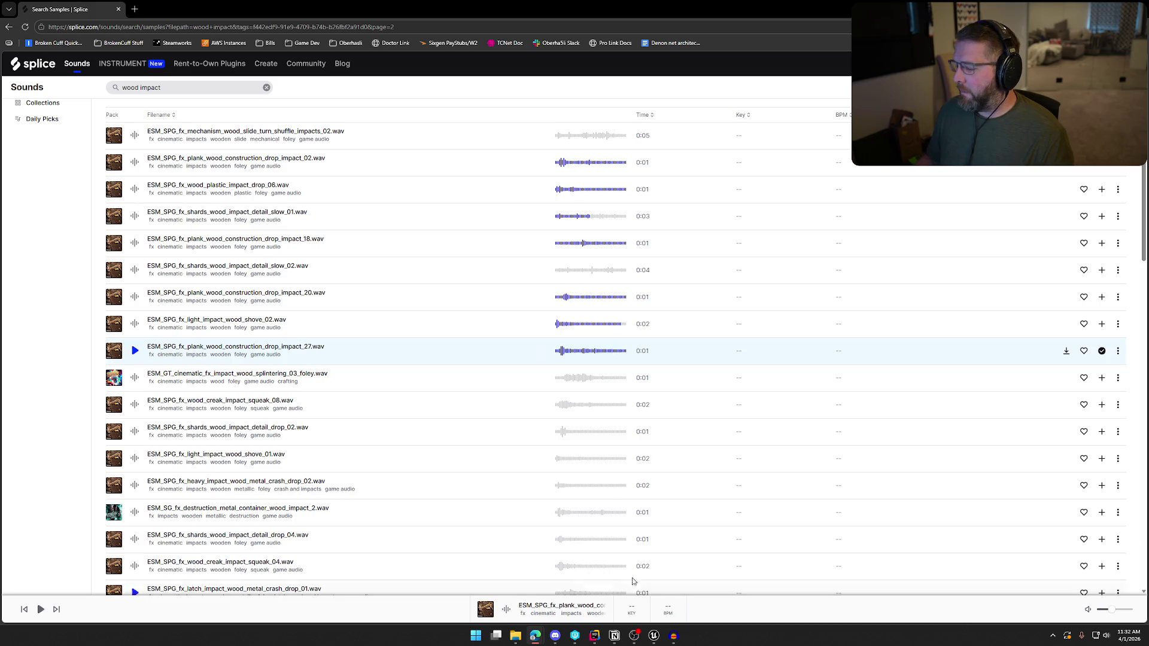
left_click(668, 637)
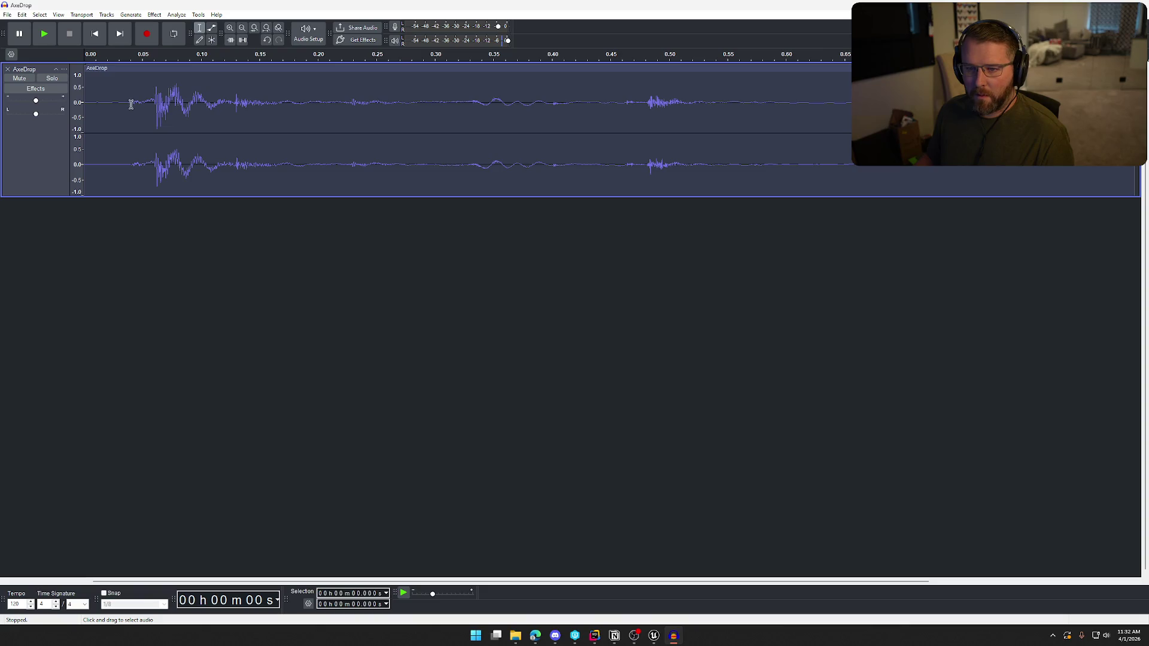
Delete the leading silence before the impact and select the whole track
left_click_drag(131, 104, 84, 104)
key("Delete")
key("space")
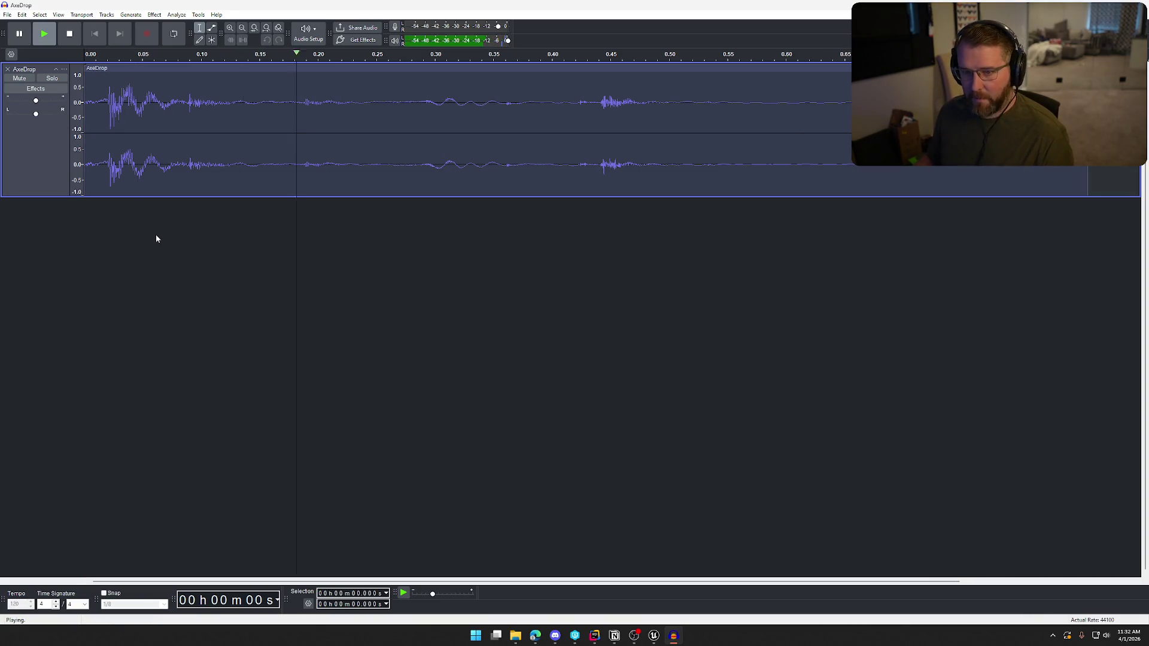
key("ctrl+a")
Speed up the clip with Change Tempo of about 56%, shortening it to 0.55 s
left_click(154, 14)
mouse_move(206, 97)
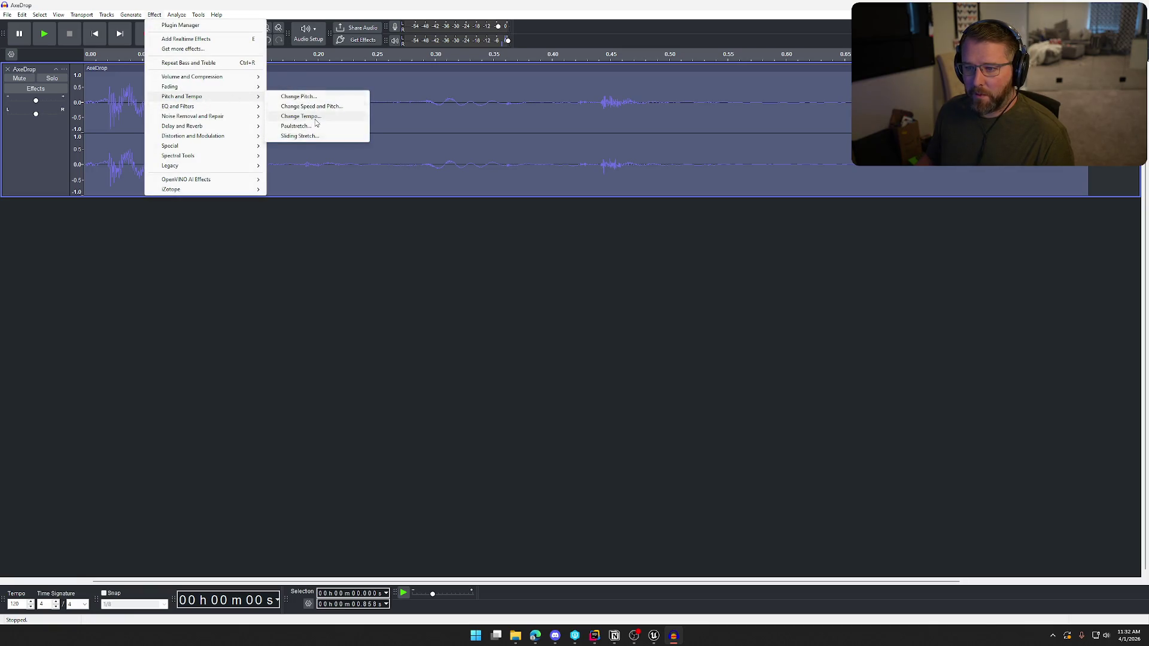
left_click(301, 116)
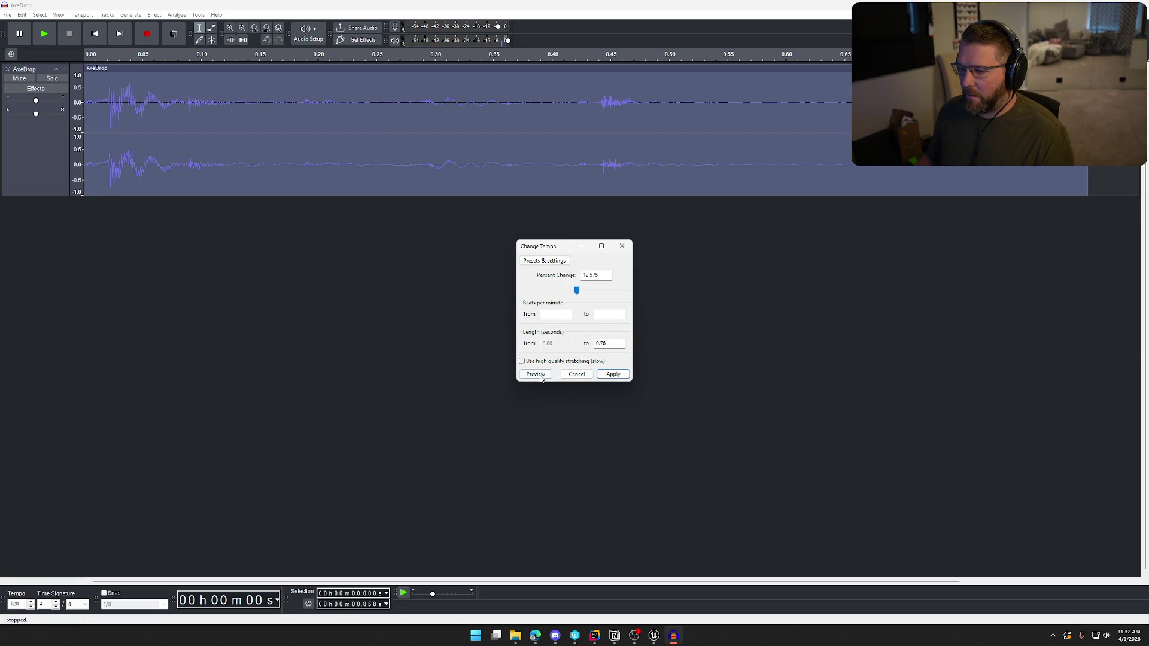
left_click_drag(577, 290, 585, 291)
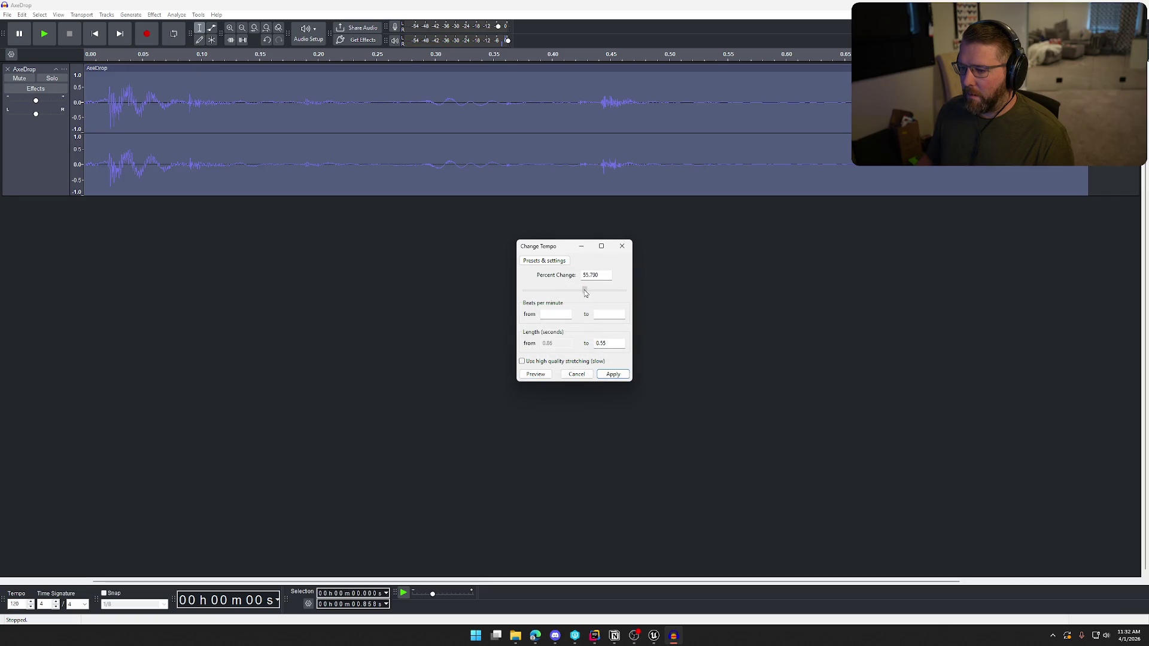
left_click(613, 375)
key("space")
left_click(7, 15)
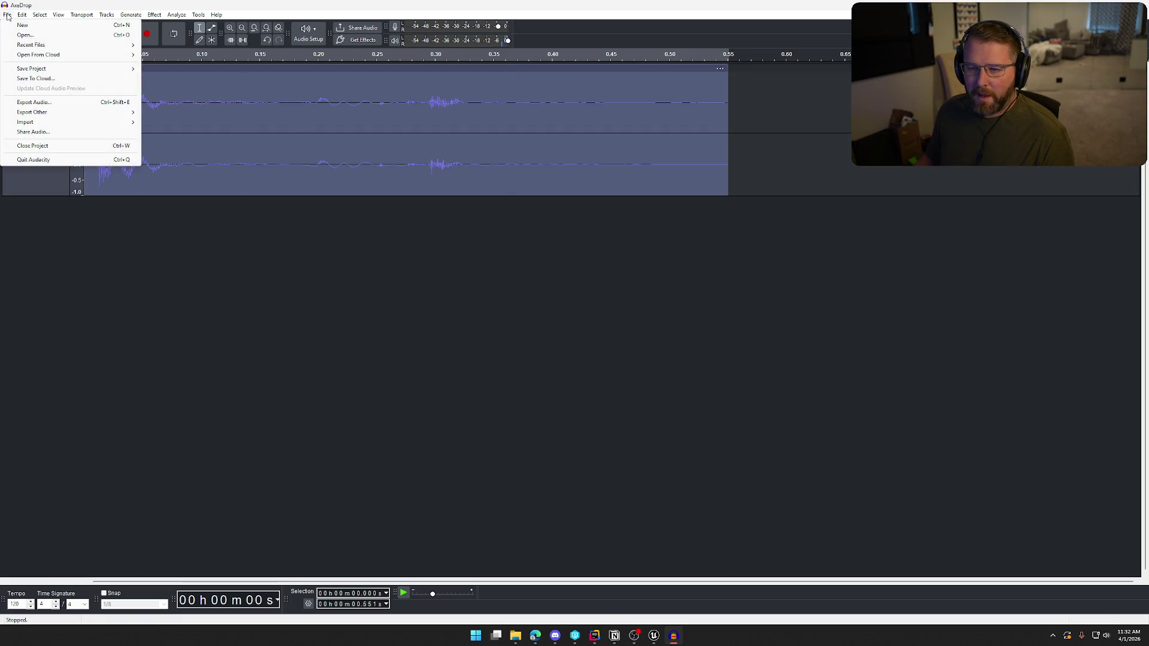
left_click(7, 15)
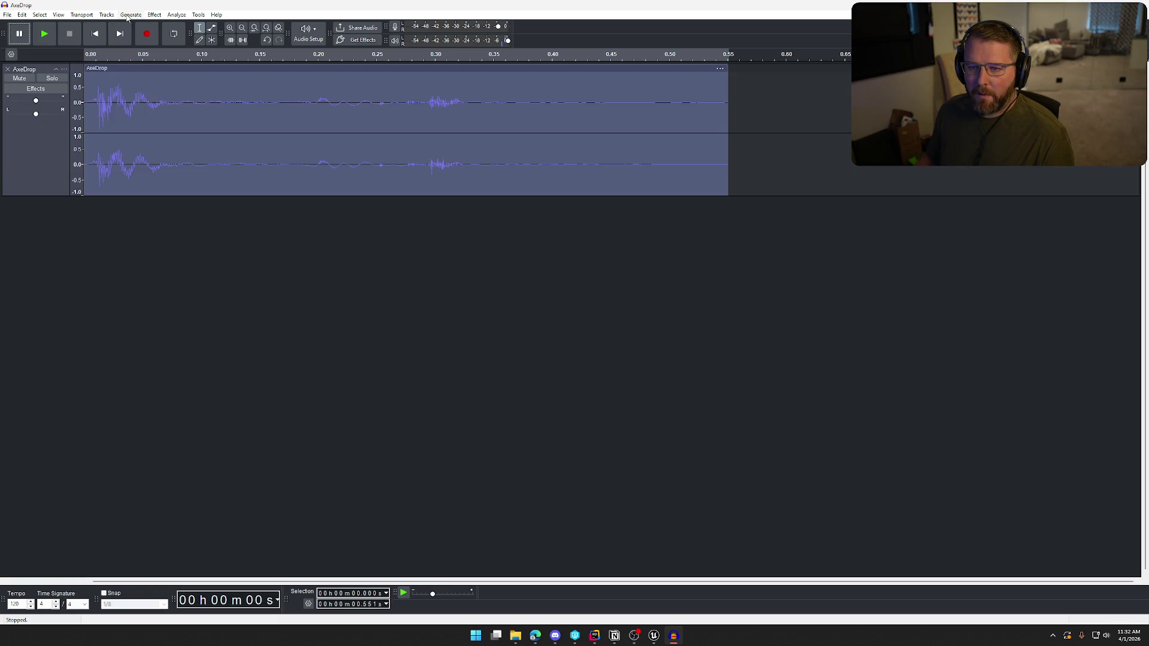
left_click(153, 16)
Amplify the clip and play it back
mouse_move(211, 81)
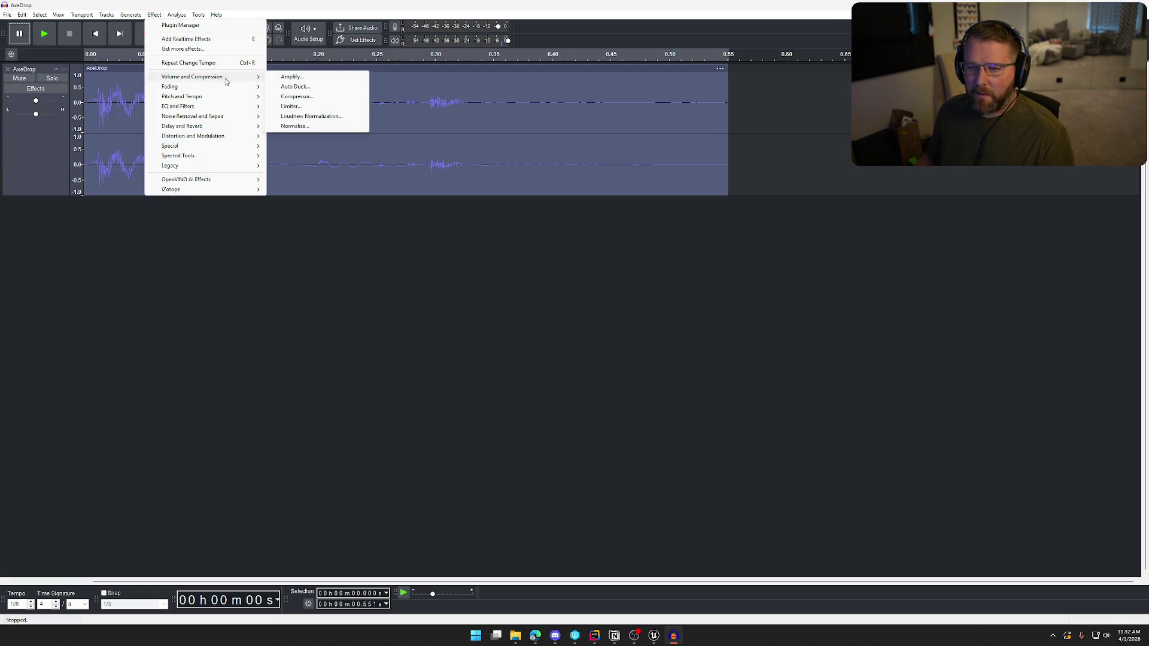
left_click(293, 77)
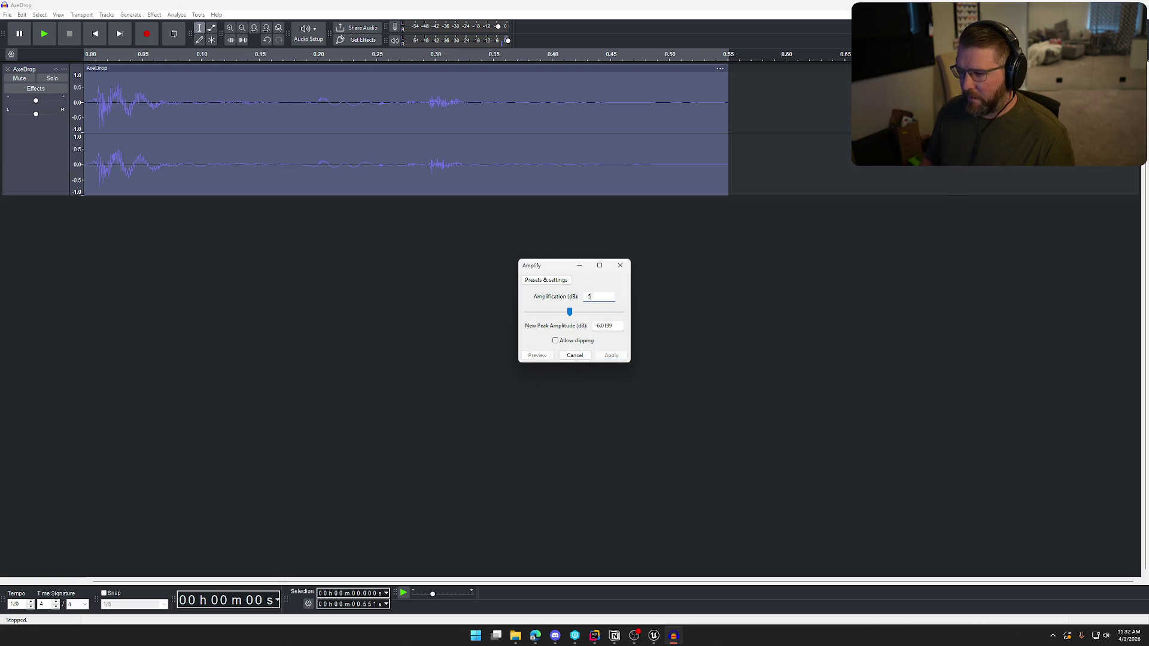
left_click(612, 356)
key("space")
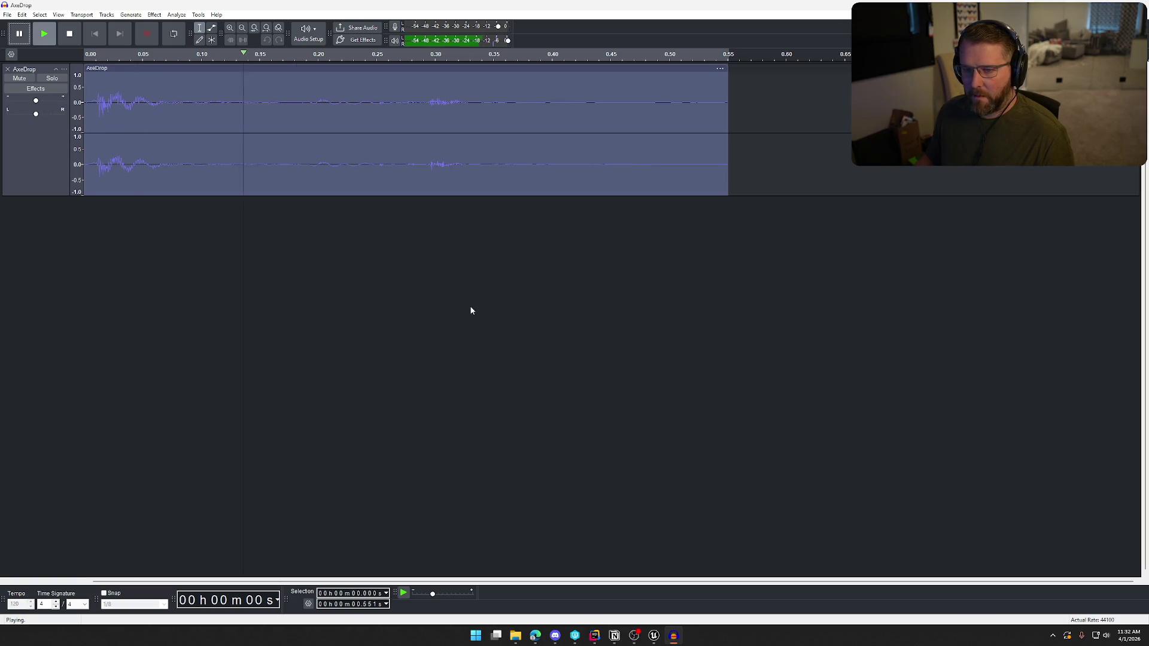
Export the clip as AxeDrop.wav into the DropItems folder, replacing the existing file
left_click(7, 14)
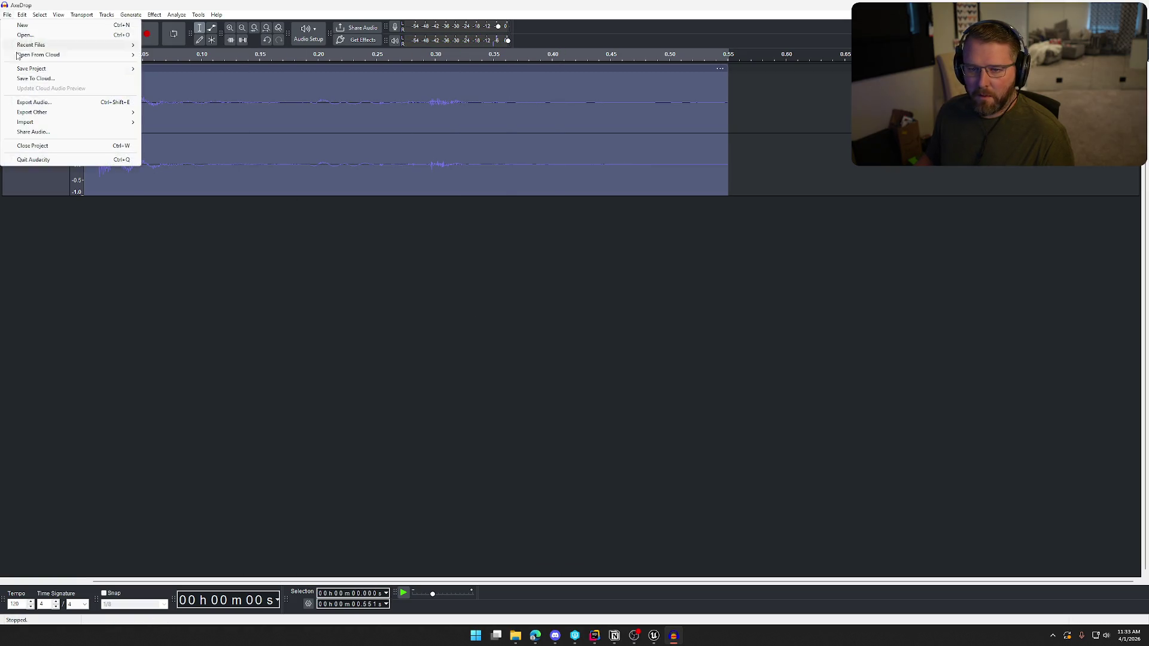
left_click(33, 102)
left_click(668, 399)
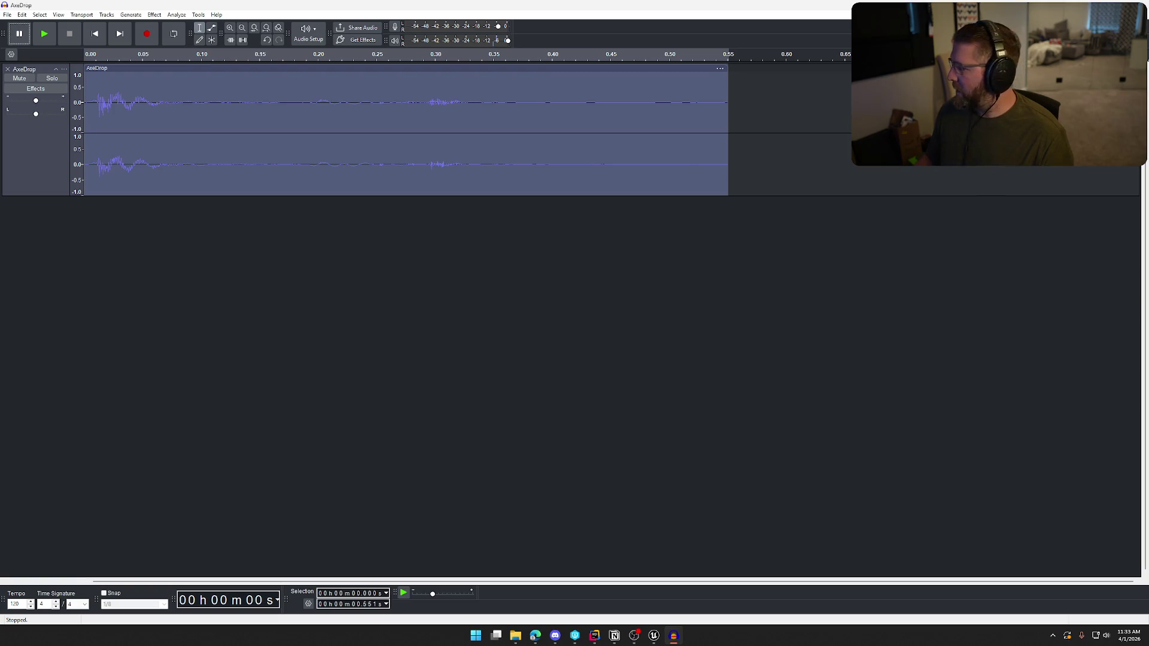
left_click(7, 14)
left_click(33, 102)
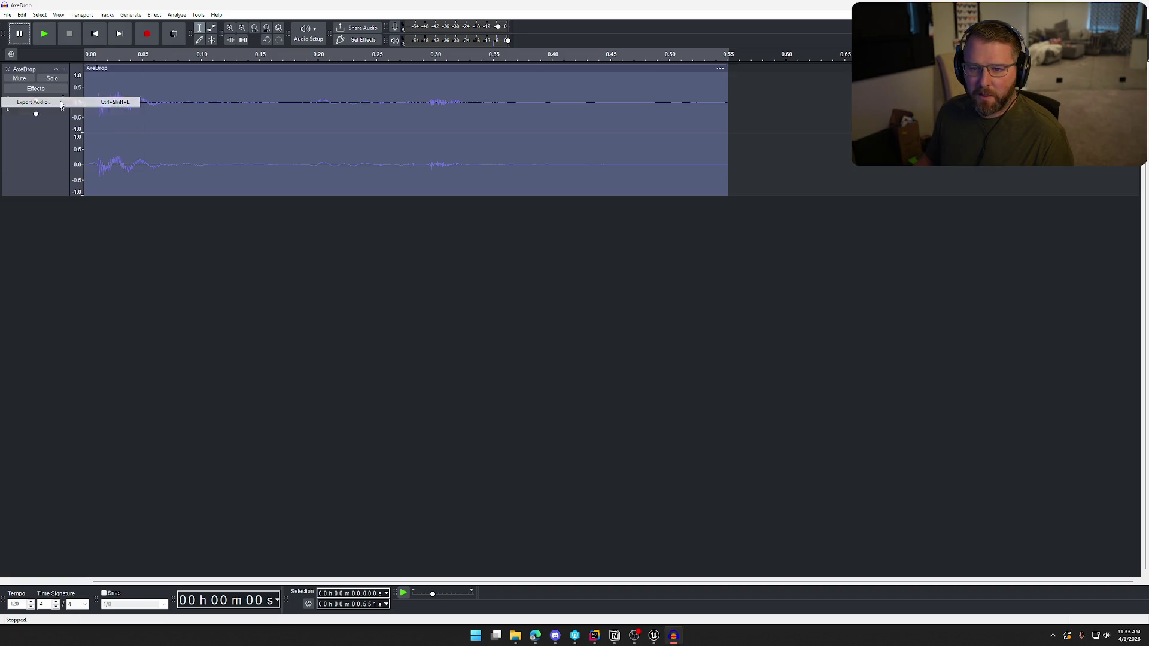
left_click(660, 255)
left_click(708, 254)
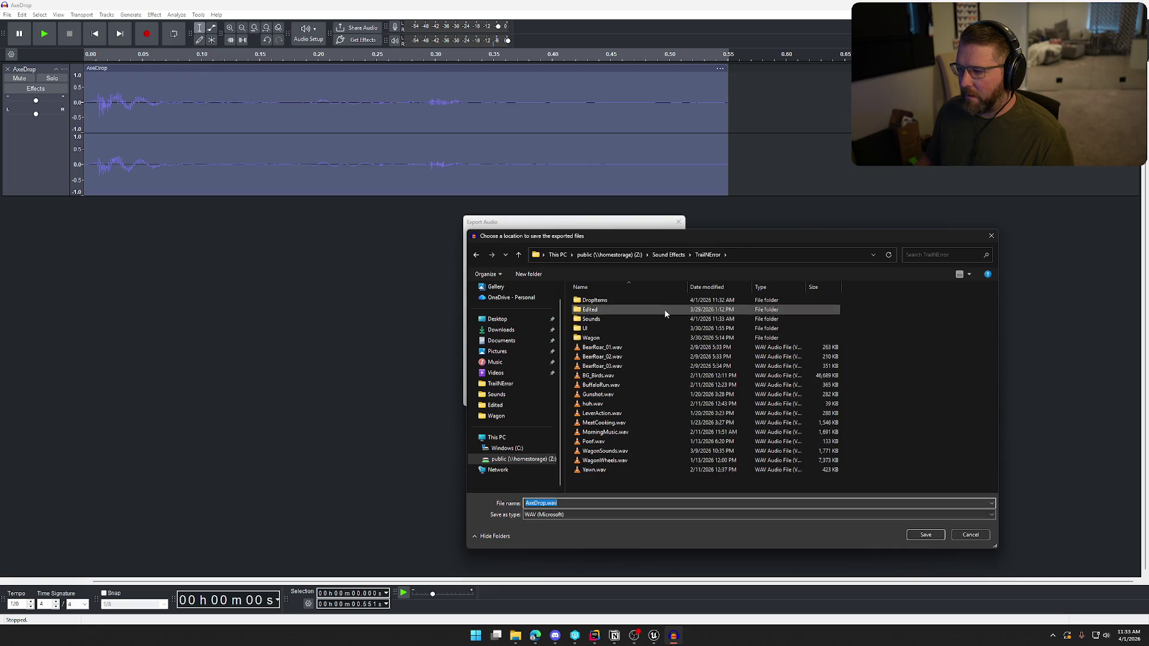
double_click(664, 300)
left_click(925, 535)
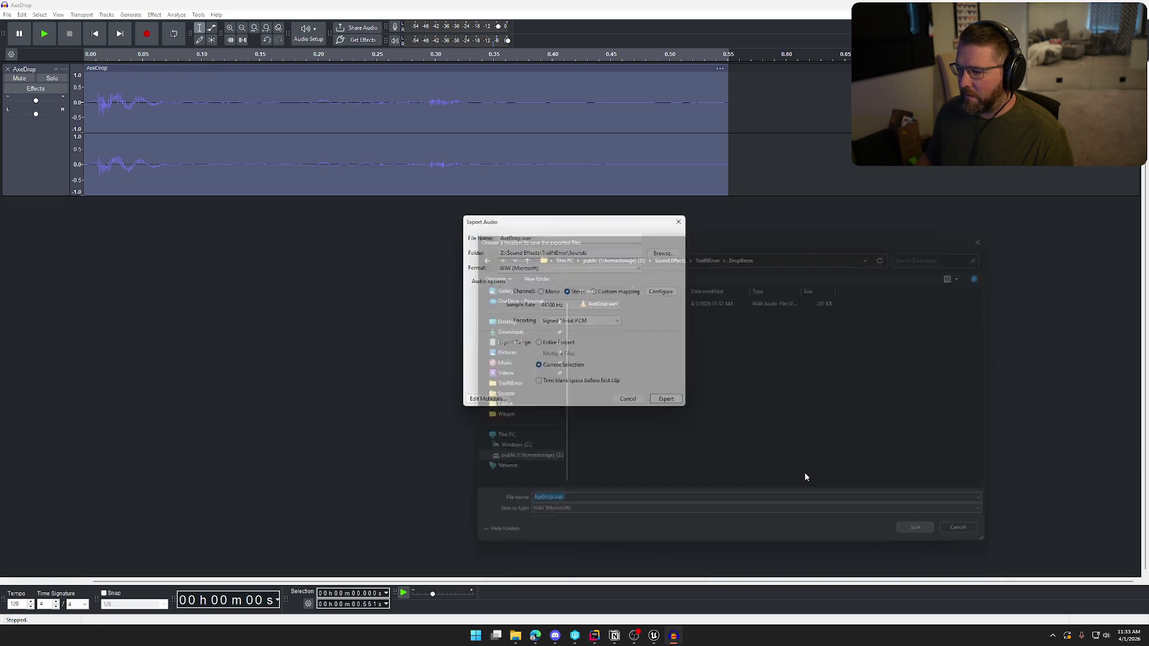
left_click(654, 399)
left_click(642, 315)
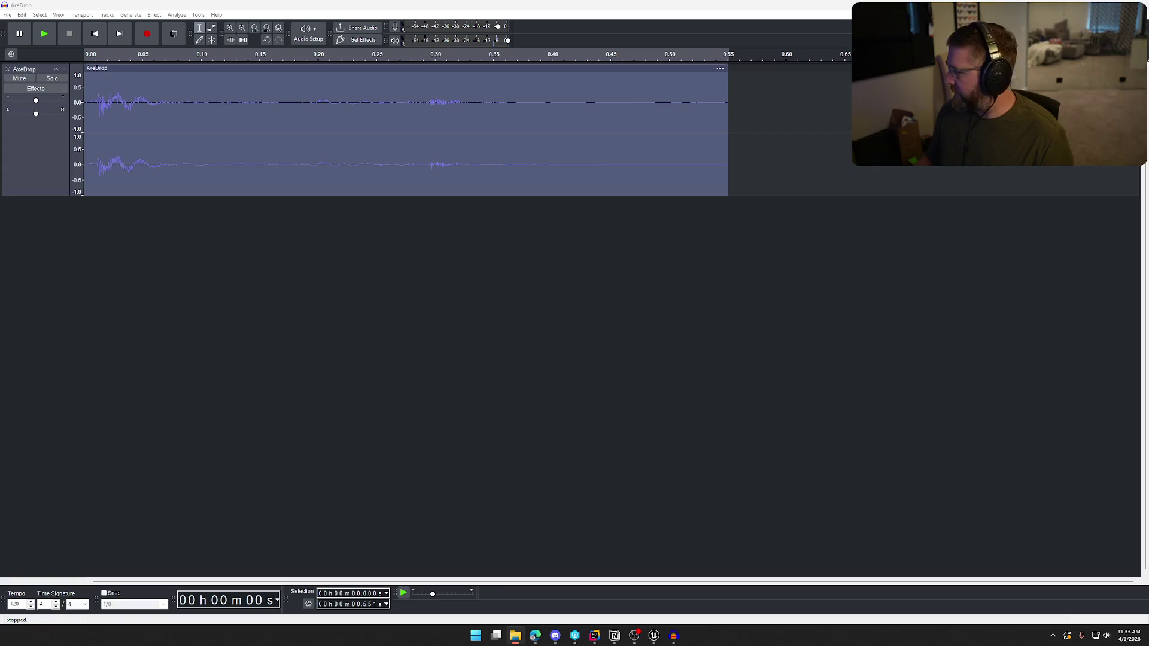
left_click(654, 636)
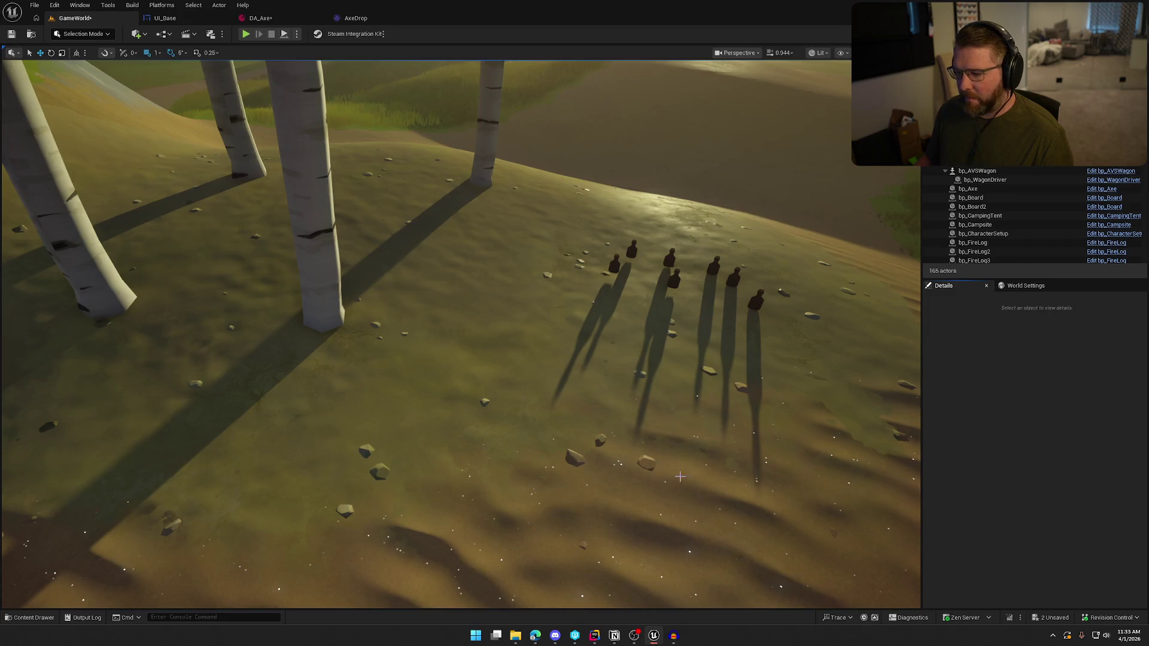
Reimport the AxeDrop sound in Sounds/SoundEffects/ItemDrops from the updated file
key("ctrl+space")
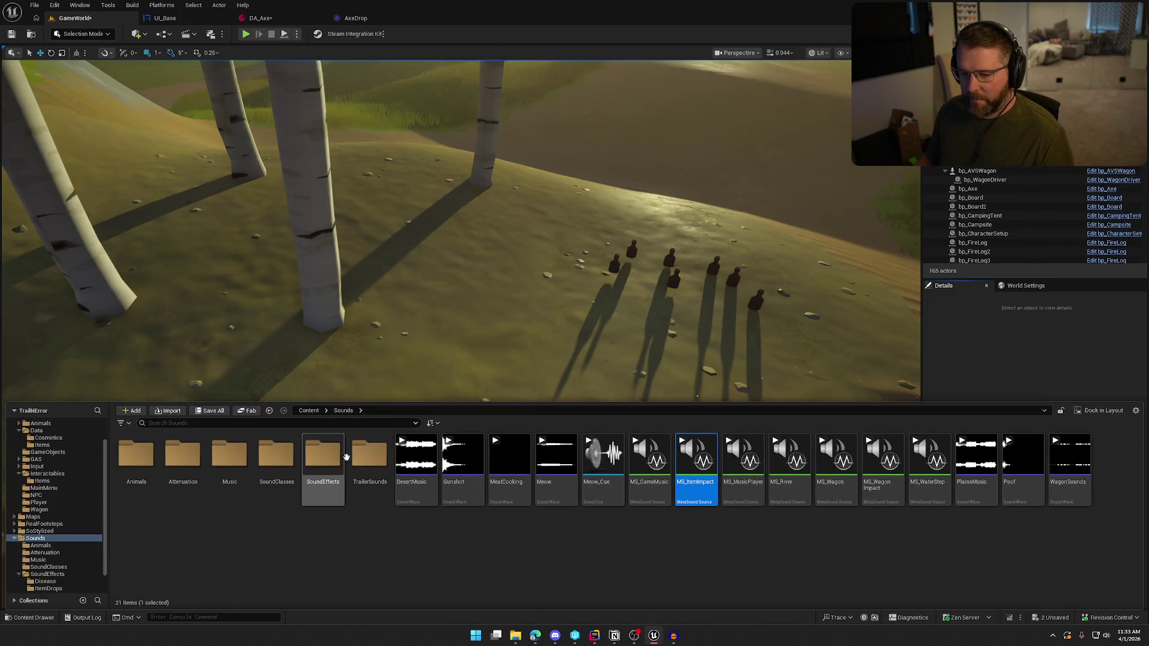
left_click(369, 455)
double_click(323, 455)
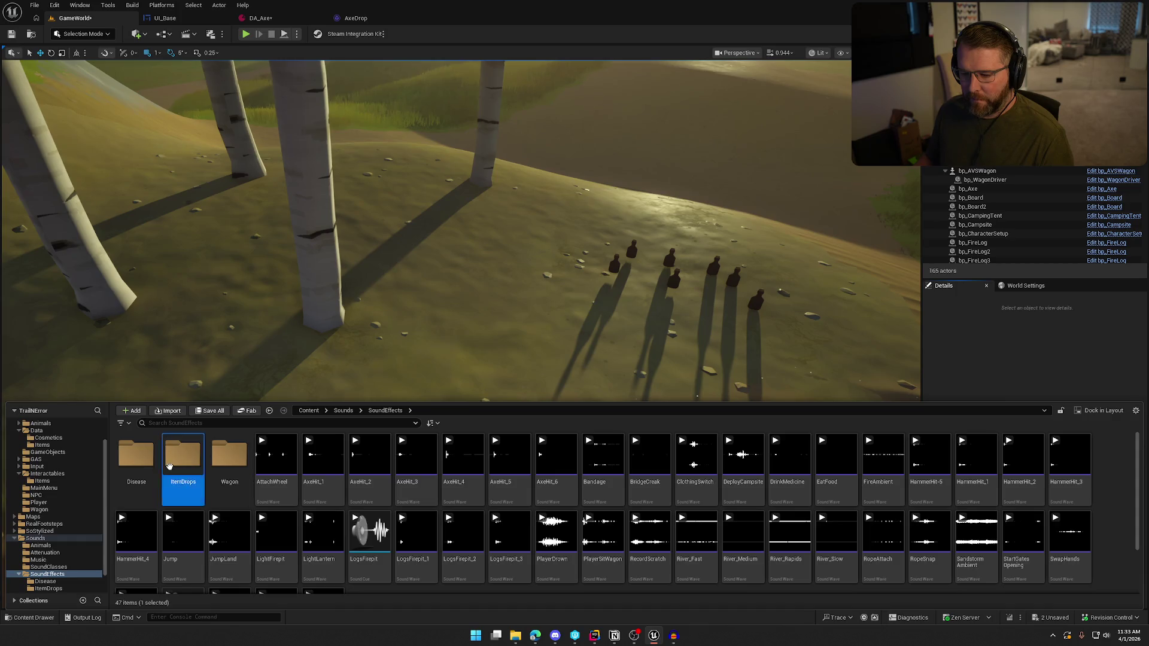
double_click(183, 455)
left_click(135, 473)
right_click(133, 476)
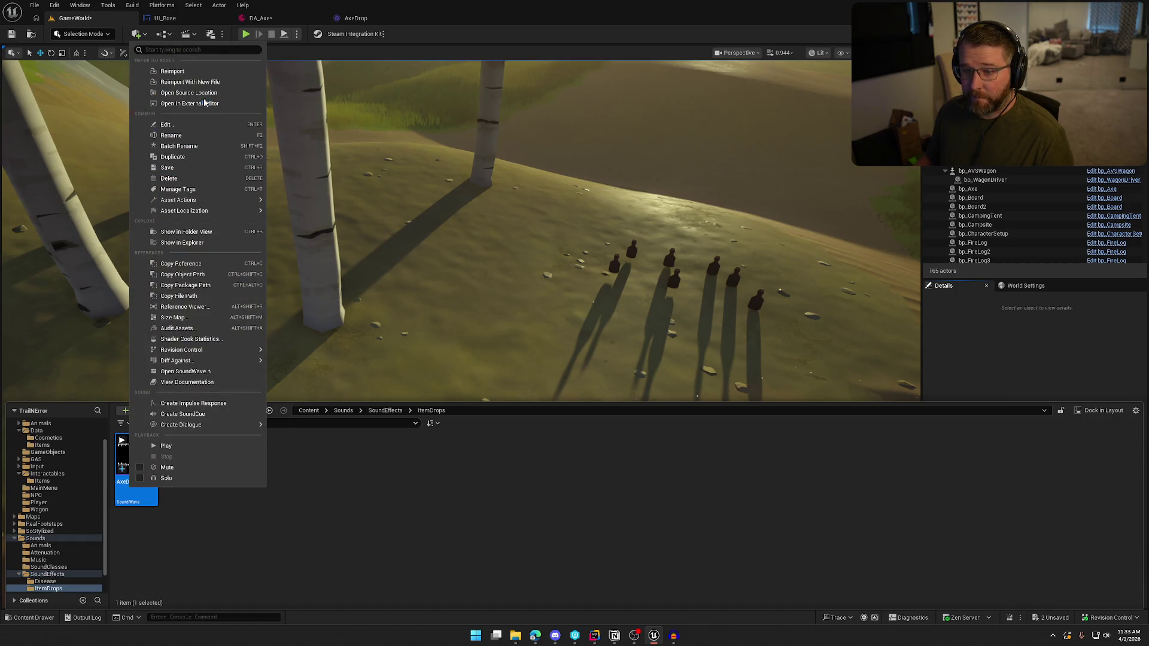
left_click(179, 71)
Save, check out the GameWorld level package, and preview the reimported AxeDrop sound
key("ctrl+s")
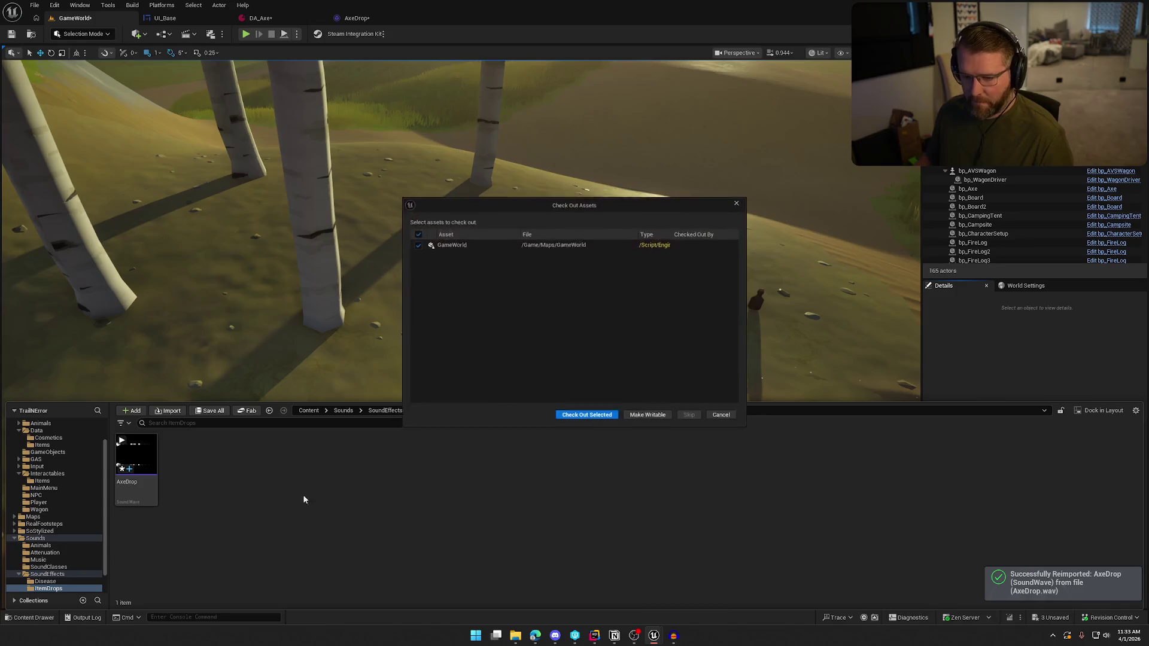
left_click(565, 417)
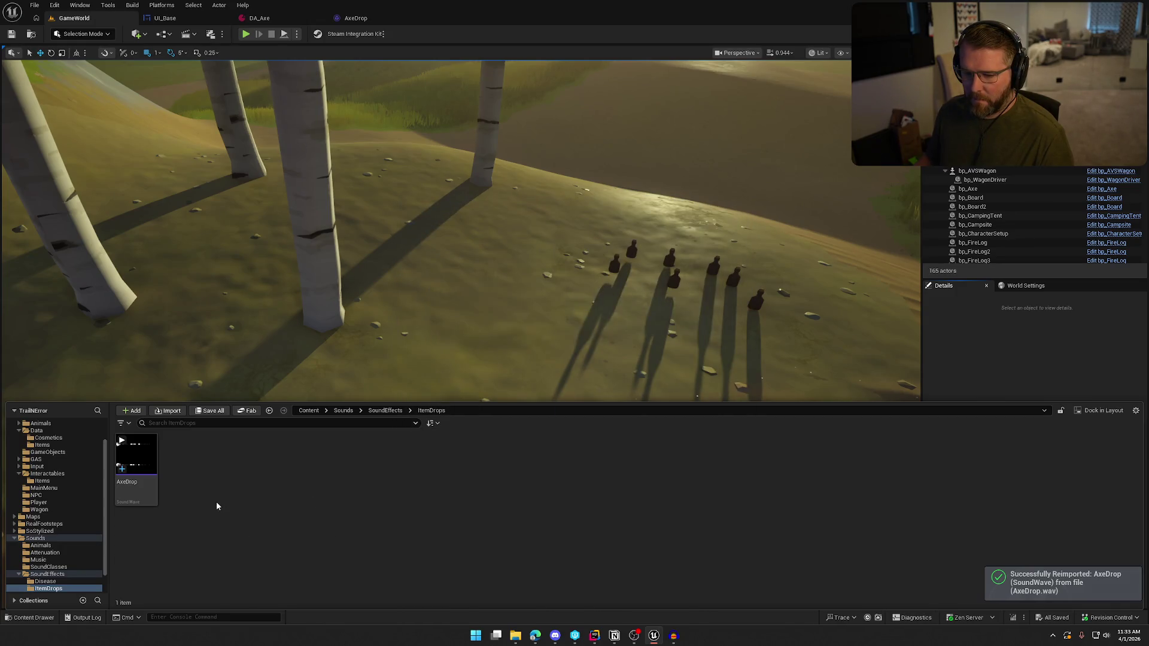
left_click(137, 456)
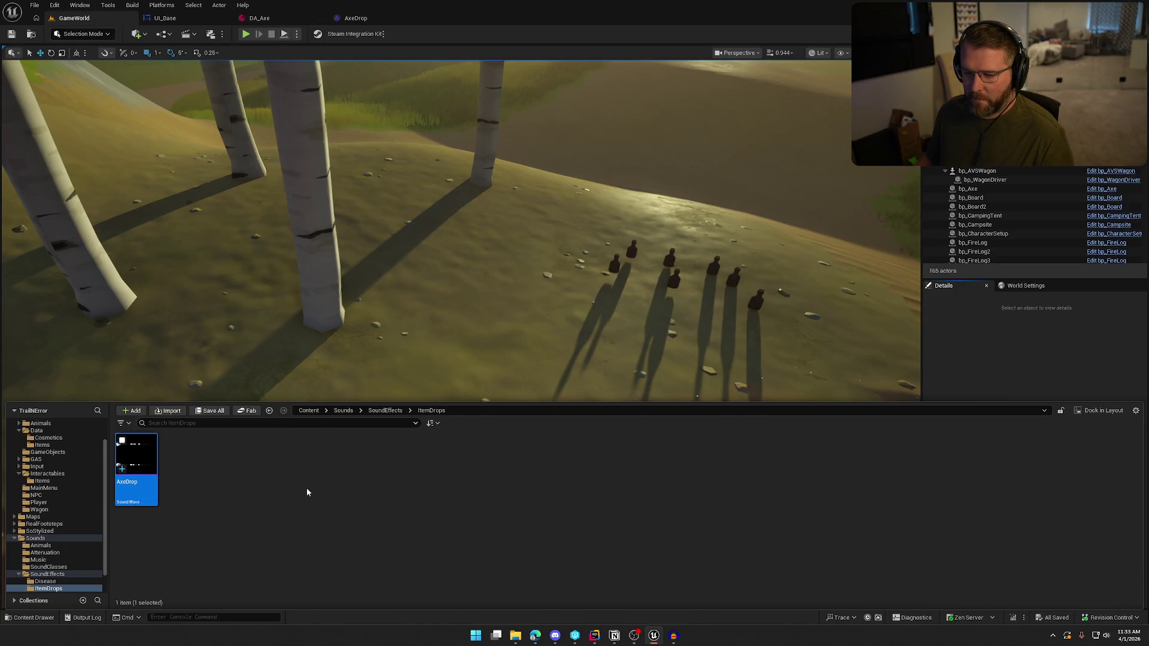
Playtest the level, dropping the axe several times while walking toward the trees, then stop
left_click(245, 35)
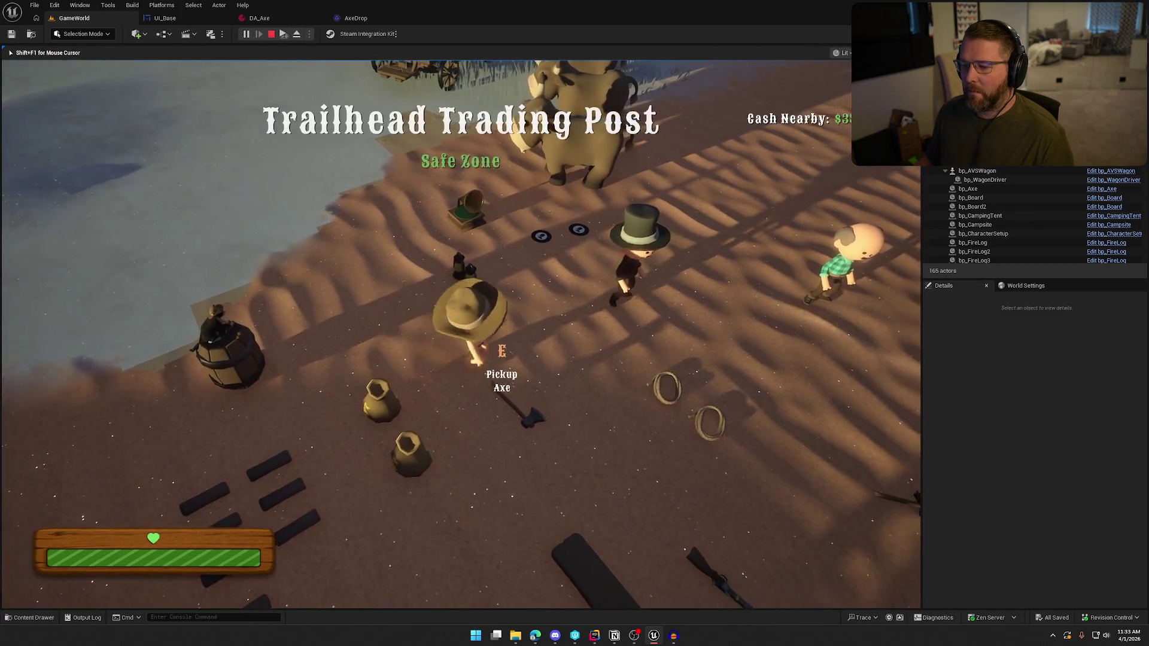
key("e")
key("w")
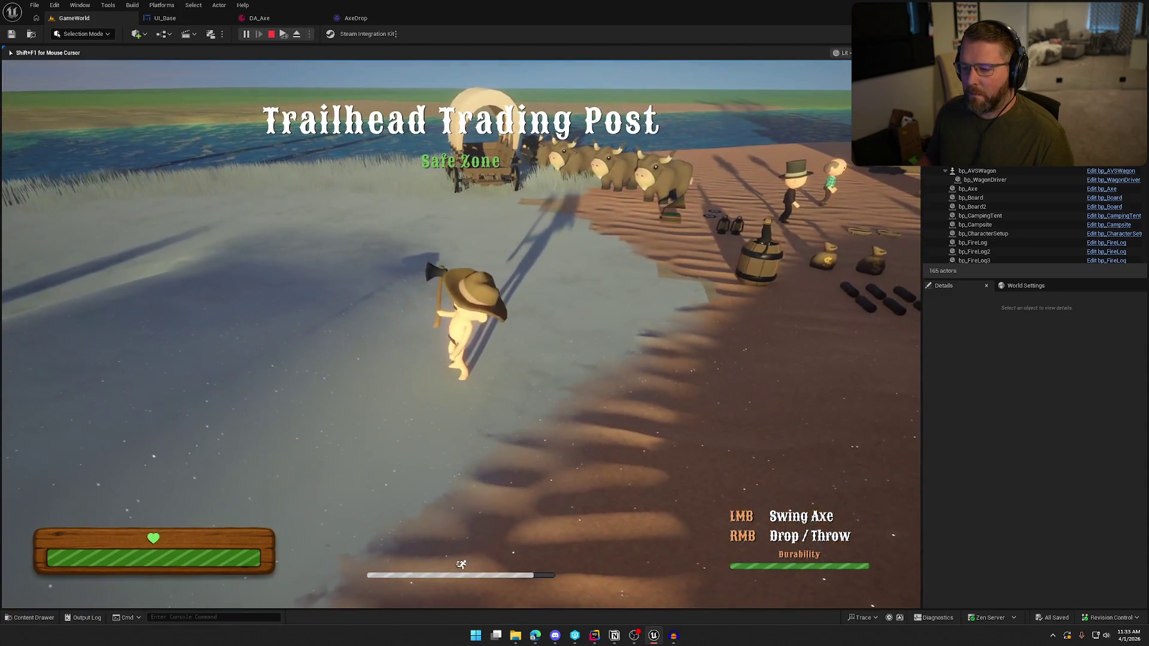
right_click(461, 335)
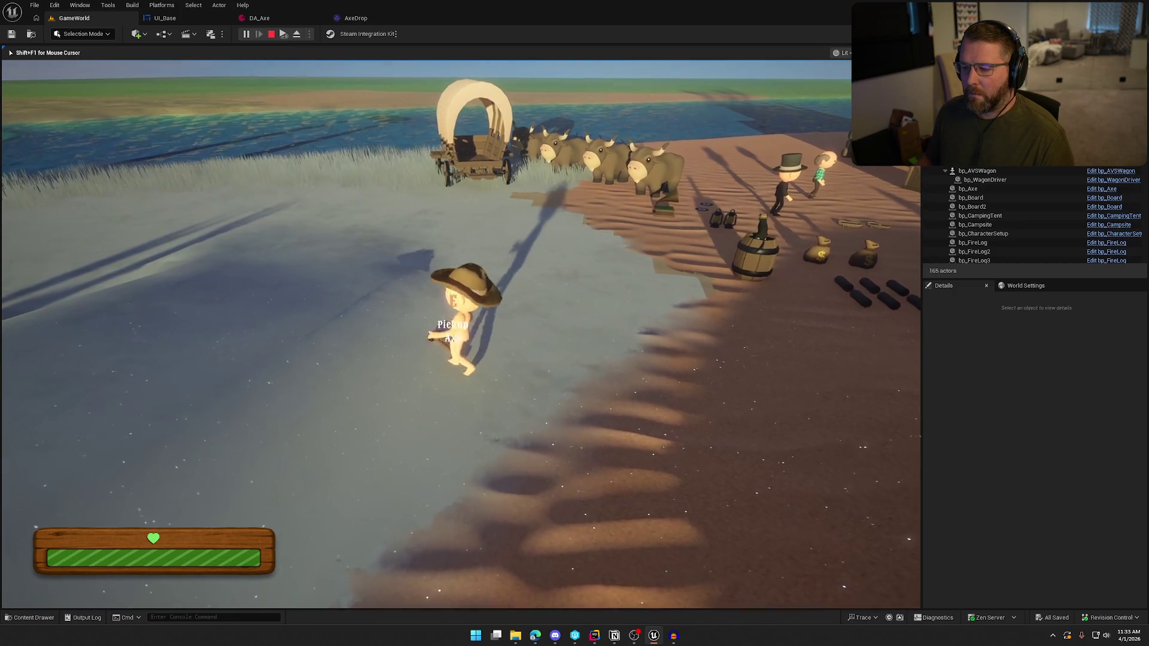
key("e")
key("shift+w")
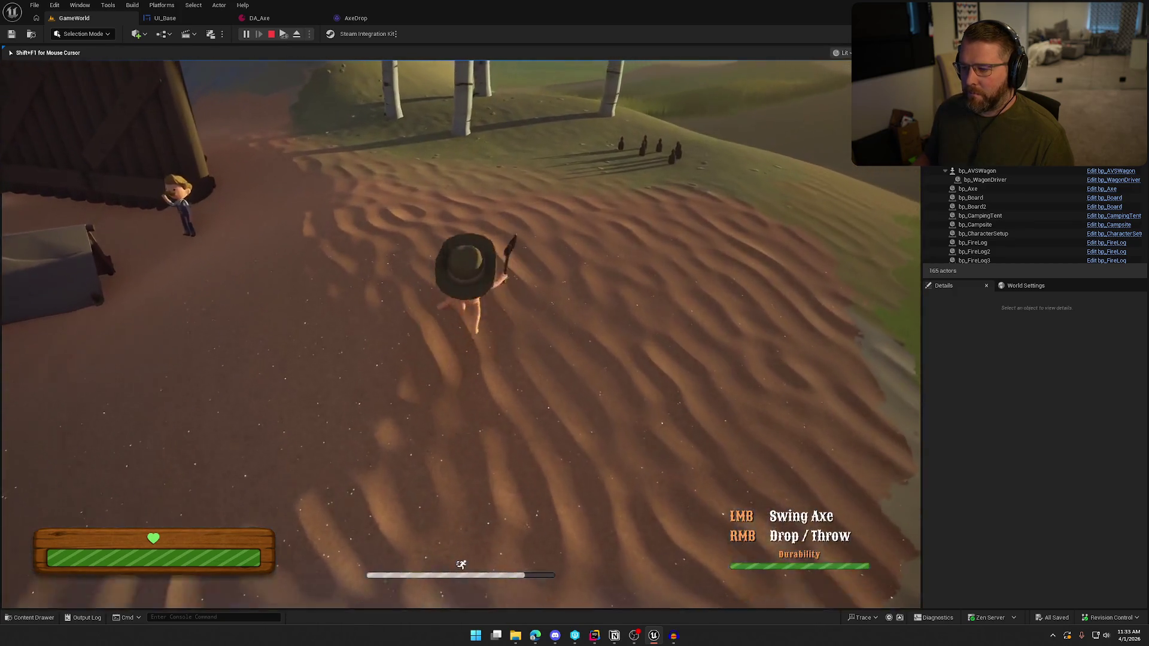
key("w")
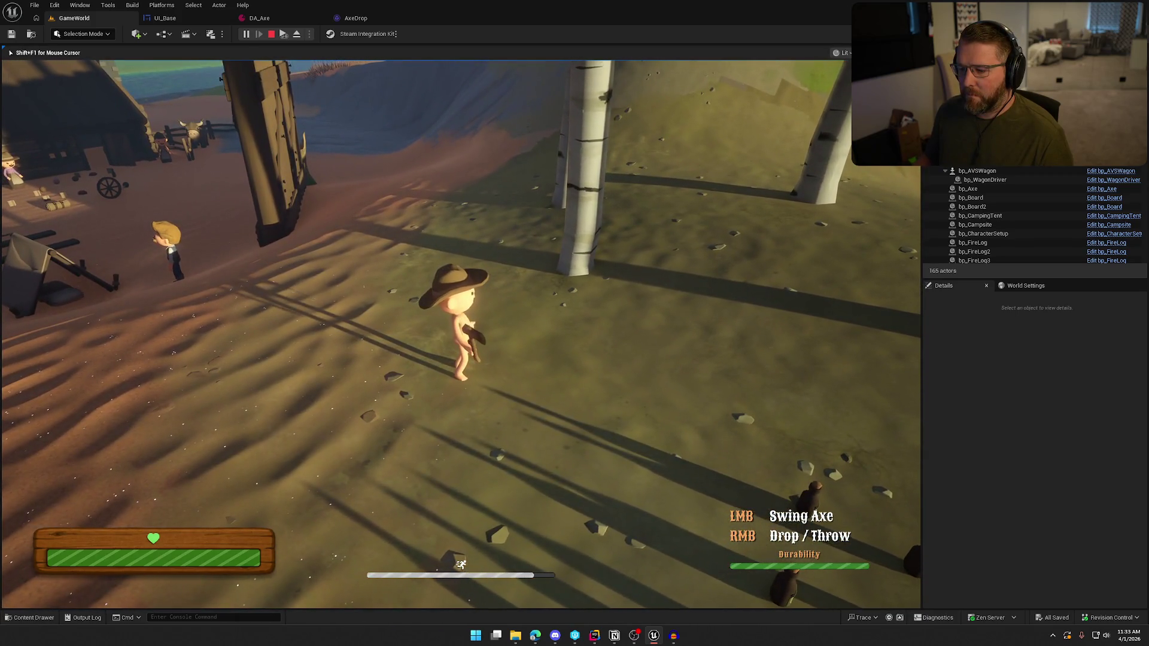
right_click(461, 334)
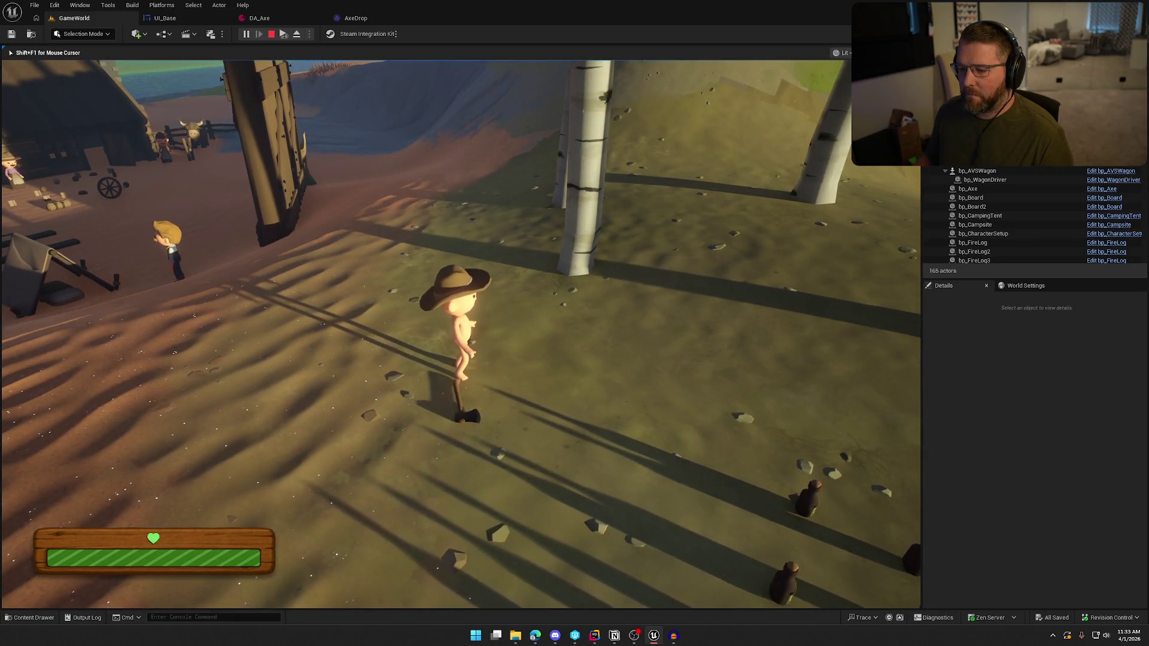
key("w")
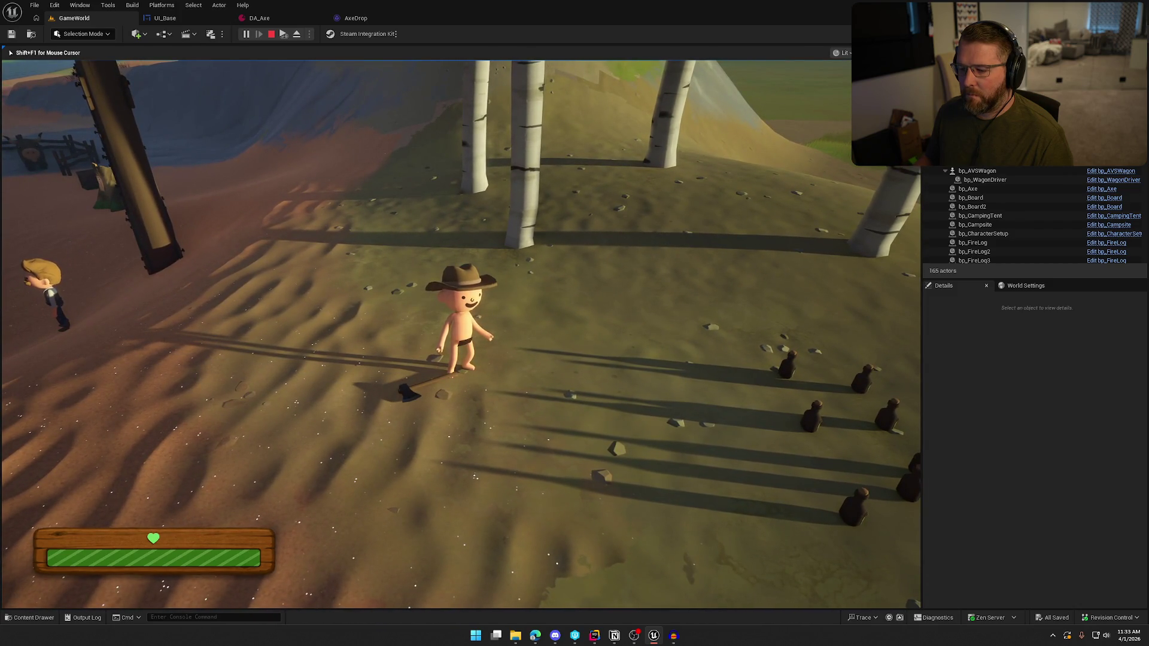
key("Escape")
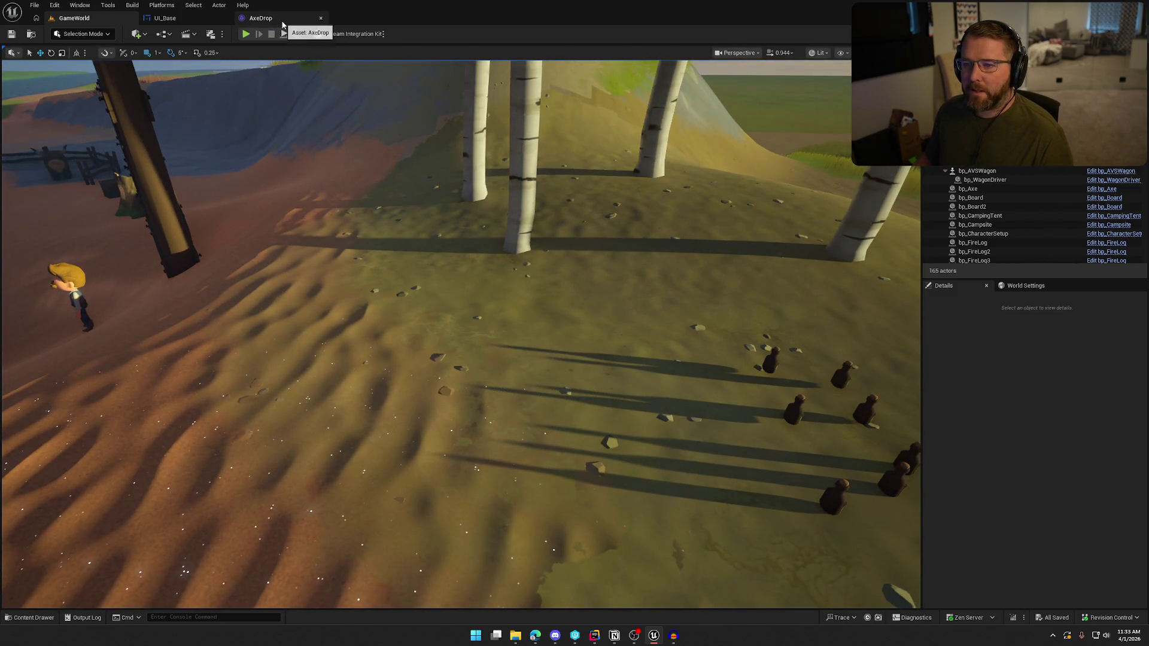
key("ctrl+space")
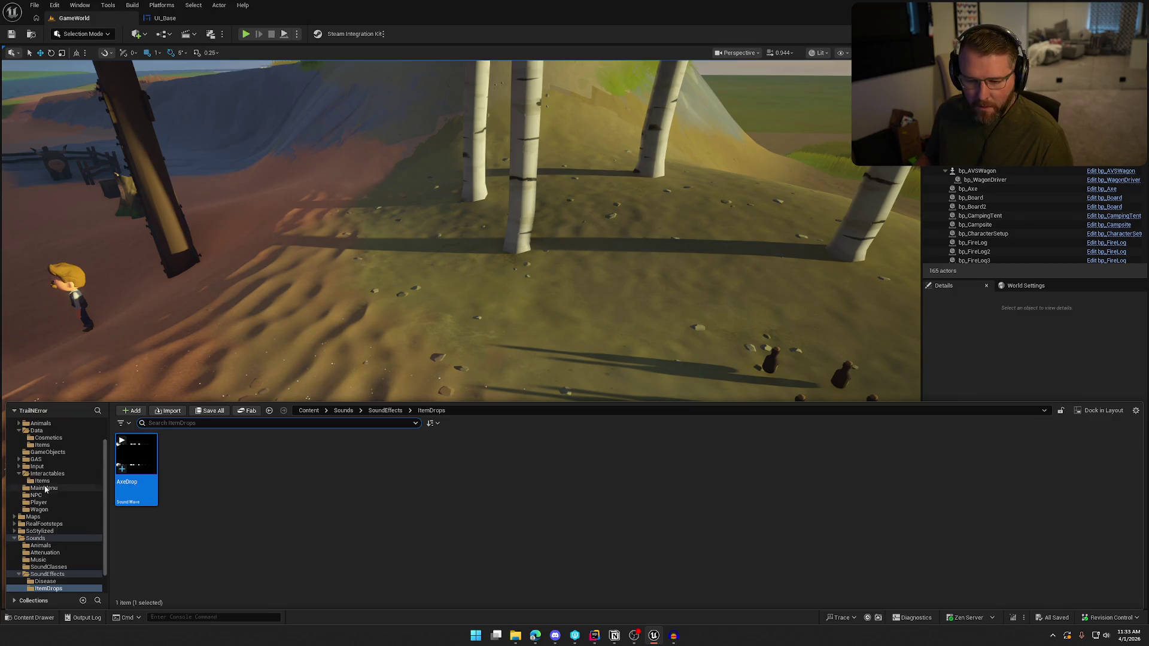
Browse to Logic > Data > Items and open the DA_Bandage item asset
scroll(51, 466, "up", 2)
left_click(51, 461)
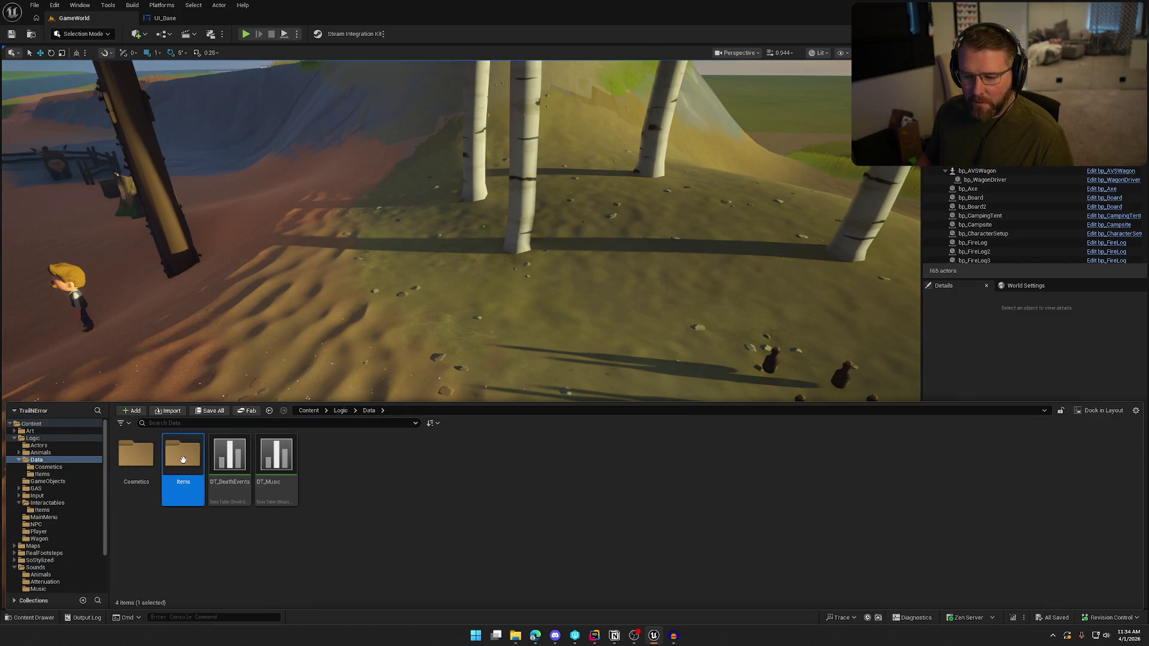
double_click(183, 456)
double_click(182, 461)
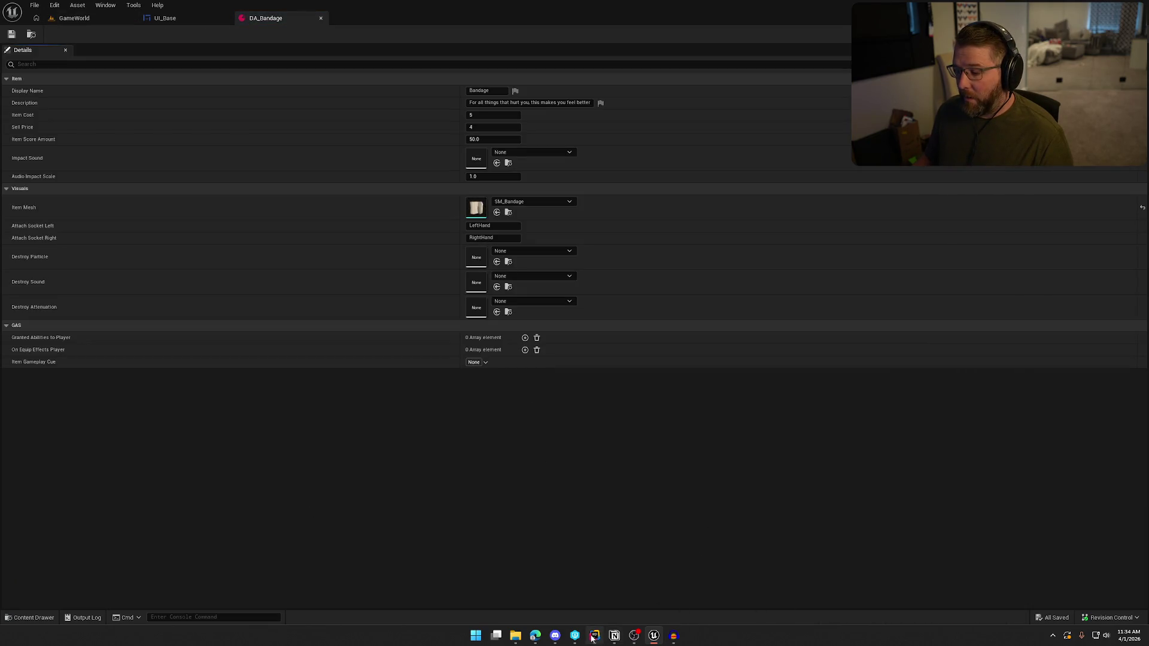
Return to the Splice browser and select the word 'wood' in the search box
mouse_move(592, 639)
mouse_move(532, 638)
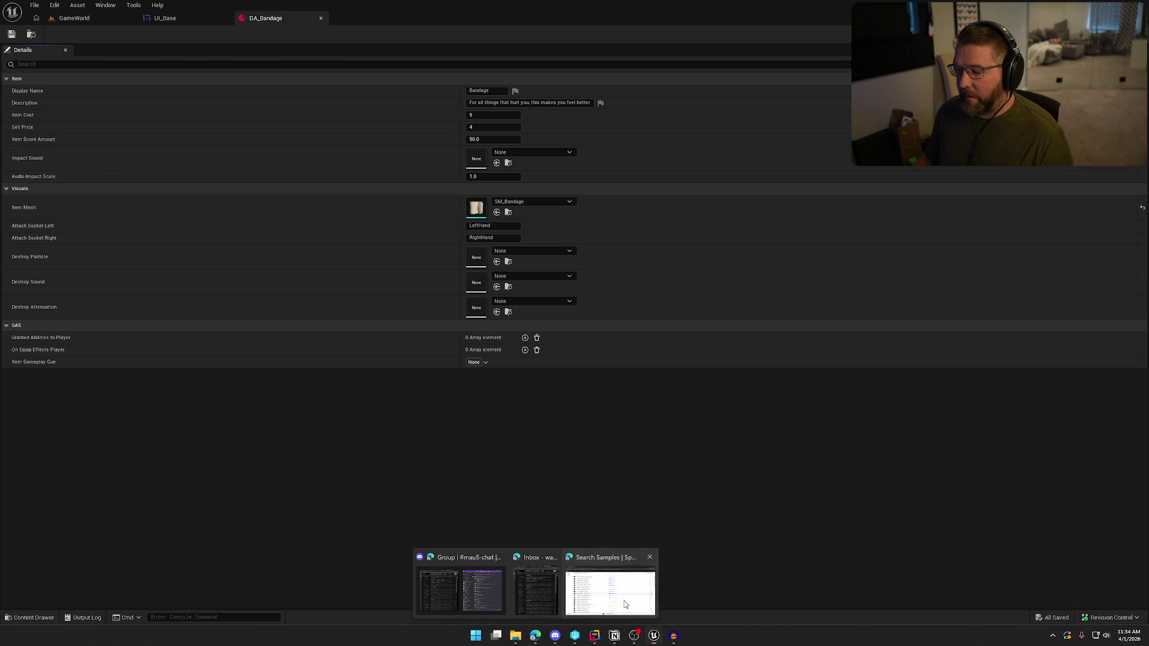
left_click(611, 589)
double_click(129, 87)
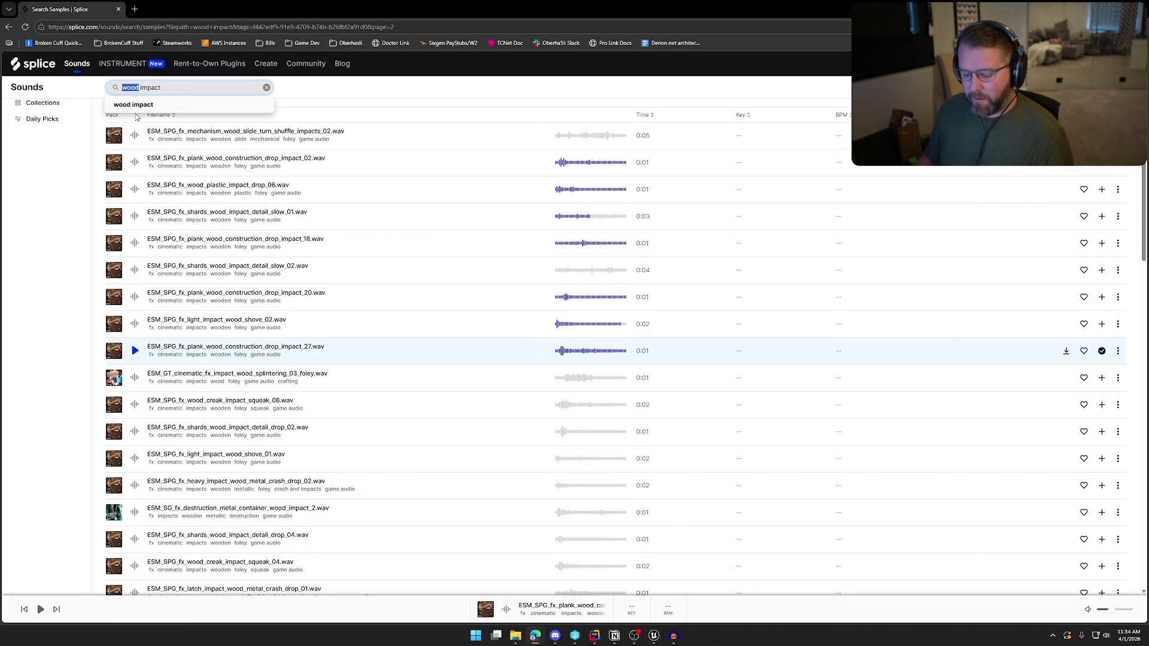
type("cloth")
Search Splice for 'cloth impact' with the game audio tag, preview results, and save Dead_Body_Drop_2 as CampsiteDrop
key("Return")
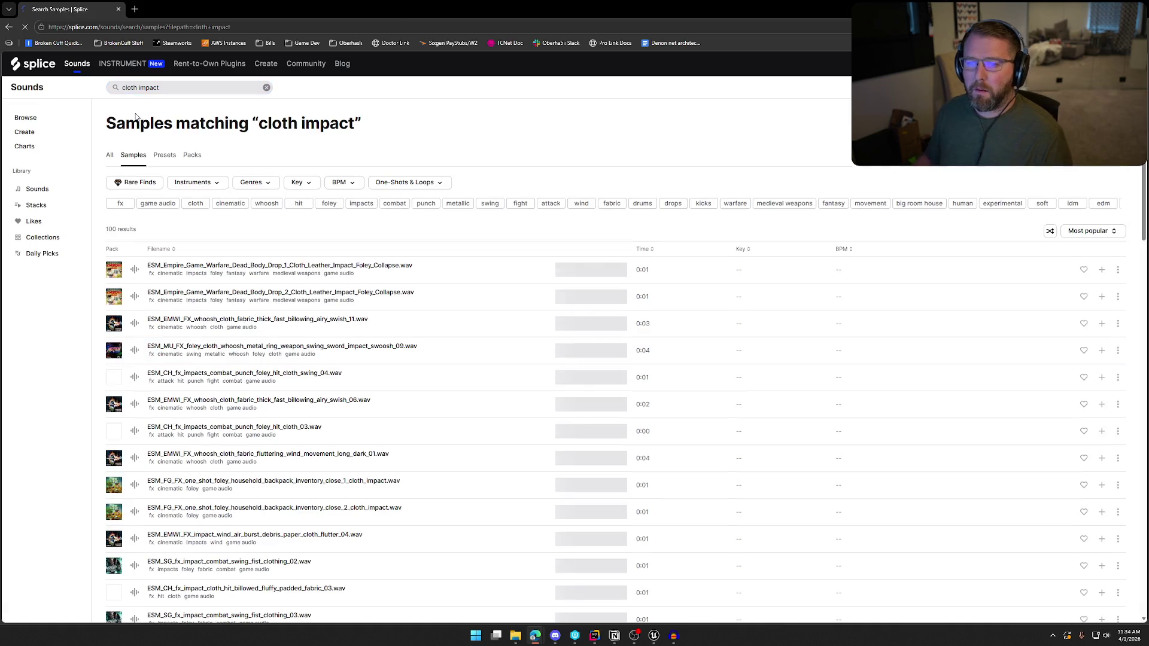
left_click(160, 204)
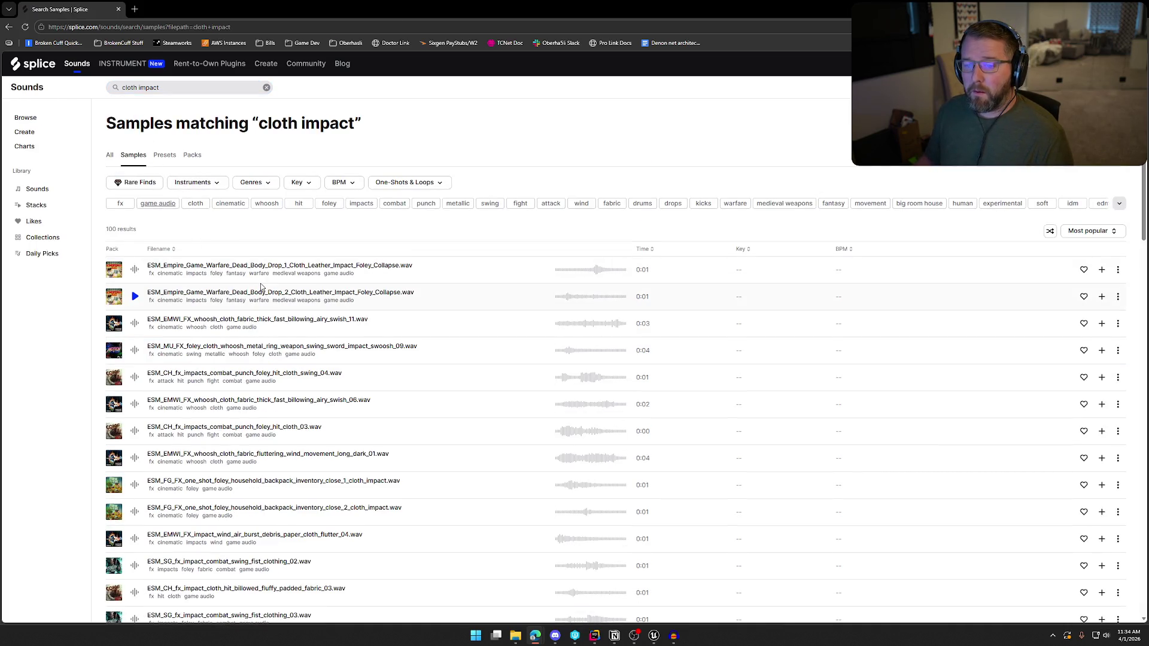
left_click(136, 274)
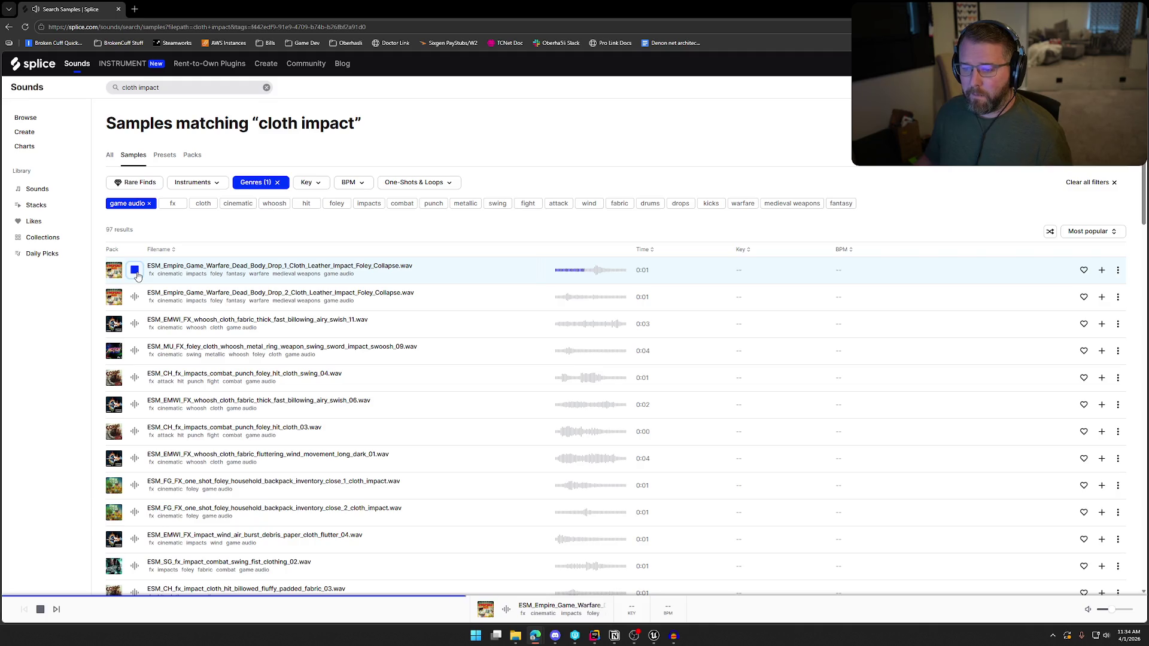
left_click(136, 298)
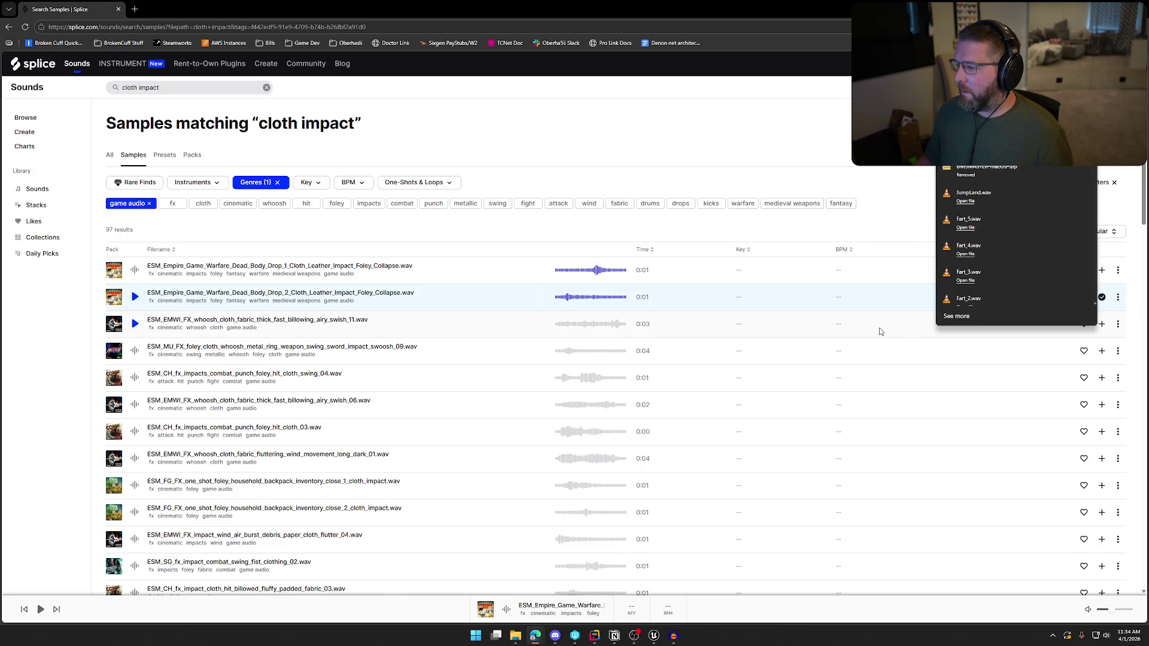
type("CampsiteDrop")
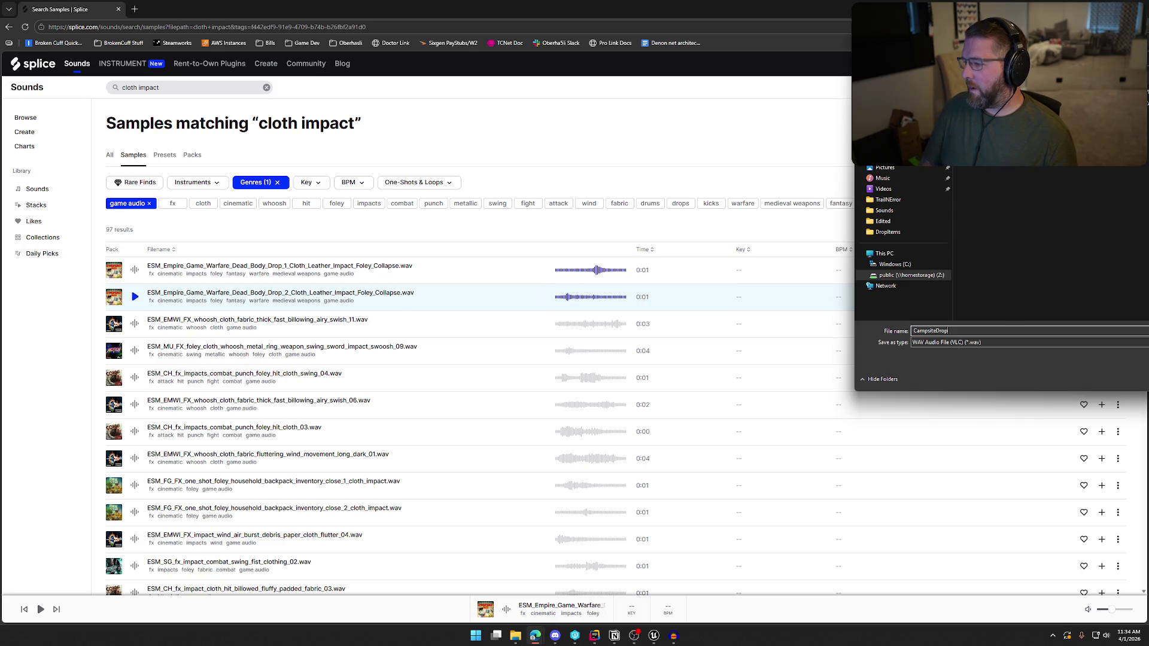
key("Return")
Audition cloth whoosh, punch, backpack close and the first Empire body drop samples
left_click(116, 257)
left_click(132, 329)
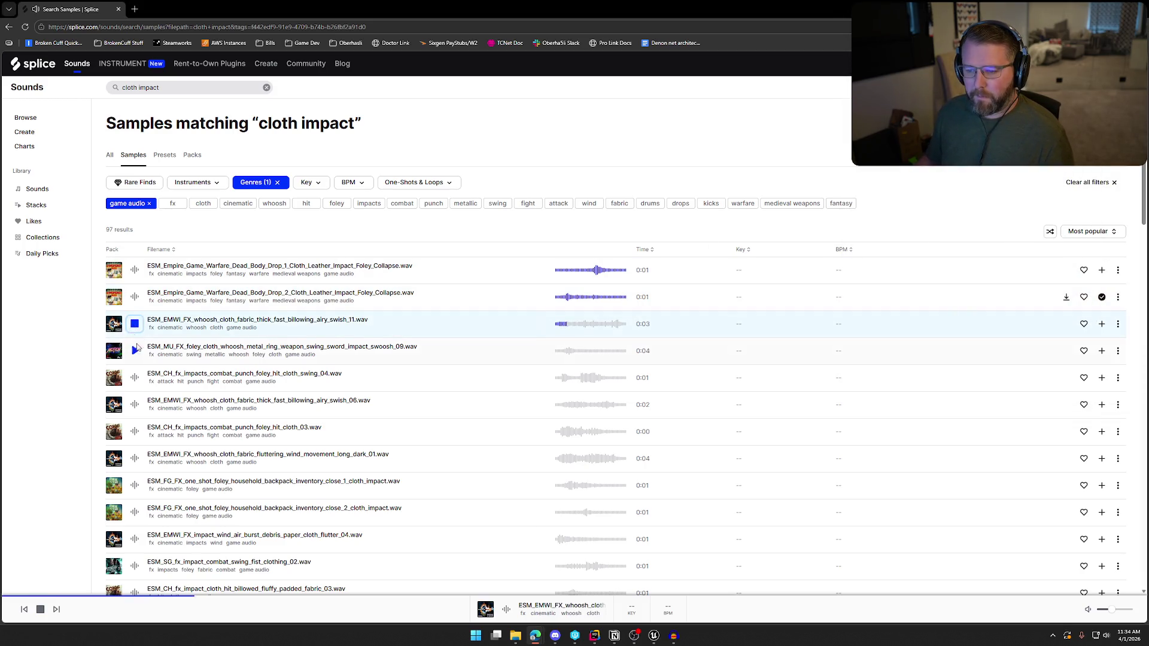
left_click(136, 352)
left_click(137, 378)
scroll(137, 379, "down", 1)
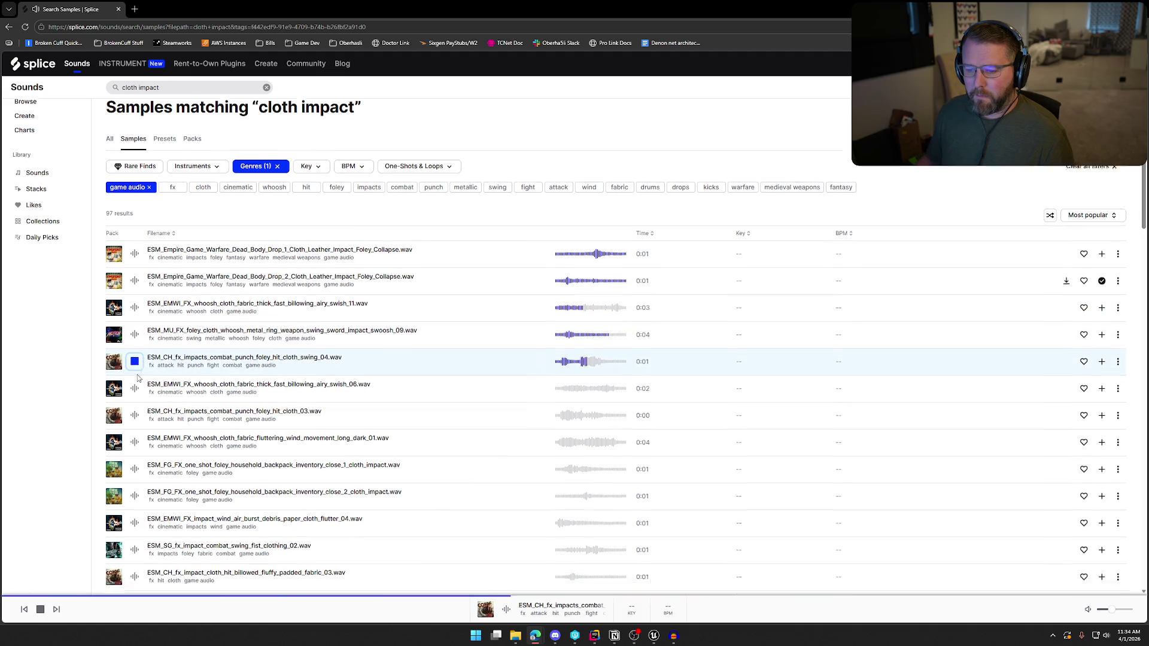
left_click(135, 360)
left_click(136, 387)
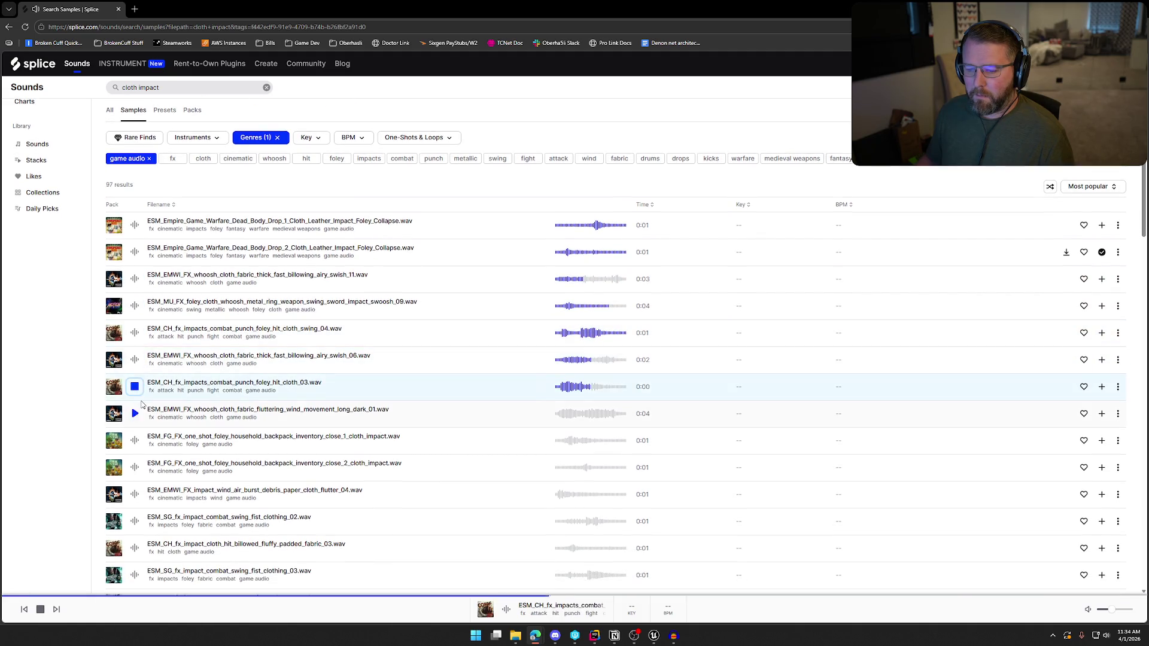
left_click(136, 414)
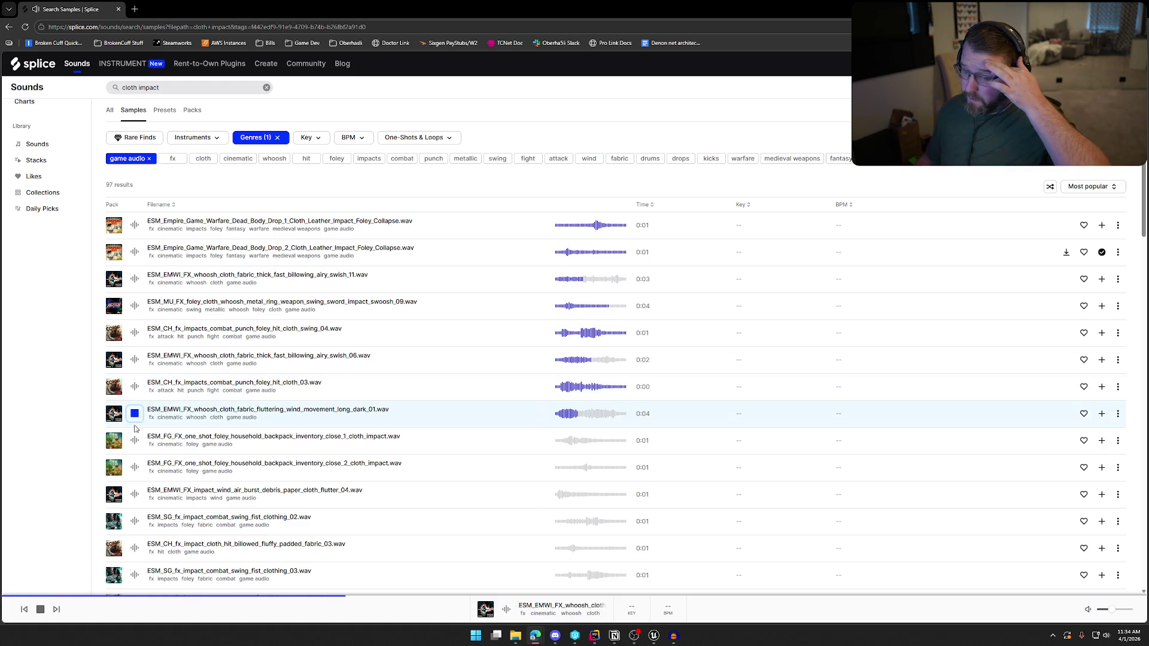
left_click(135, 441)
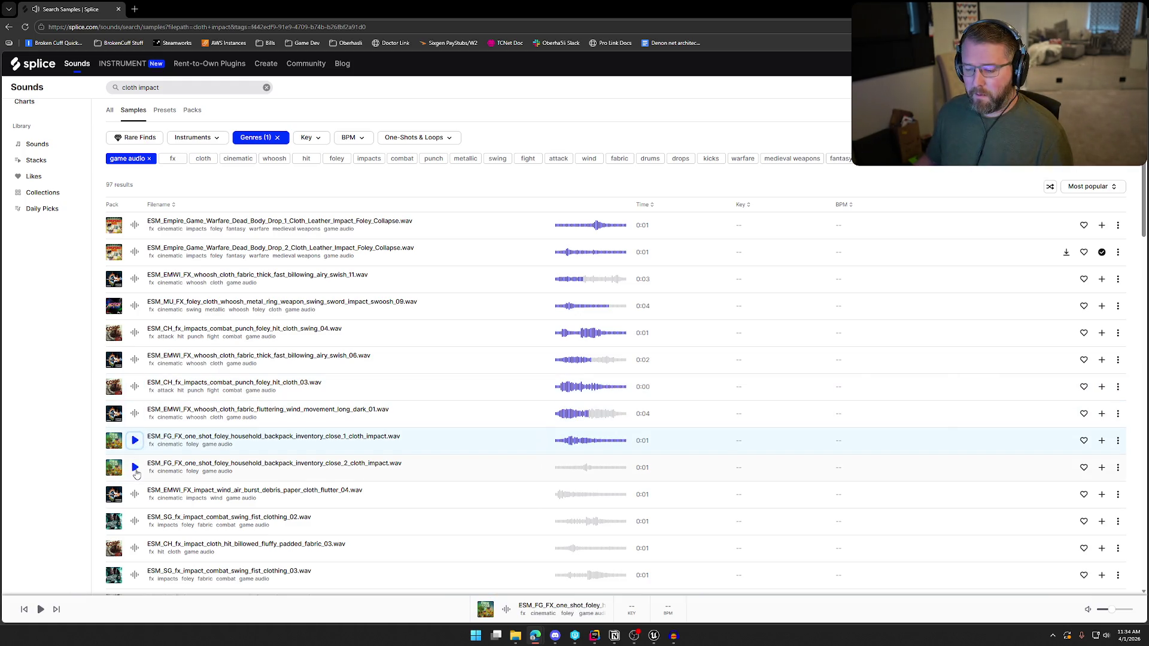
left_click(135, 469)
left_click(135, 443)
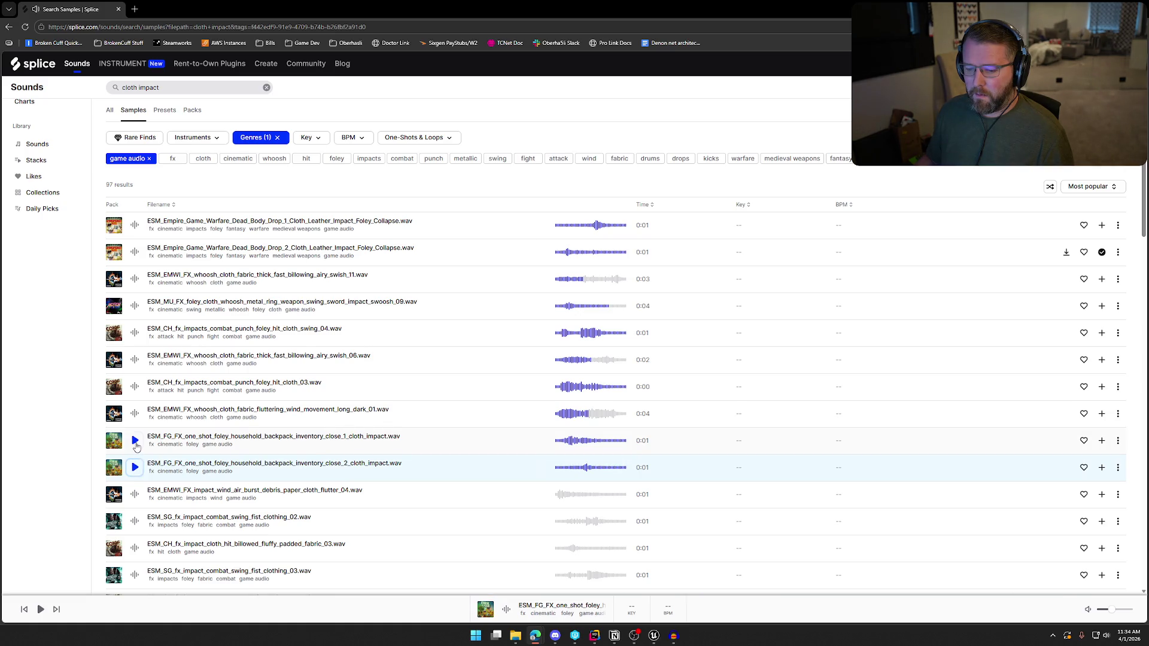
left_click(135, 468)
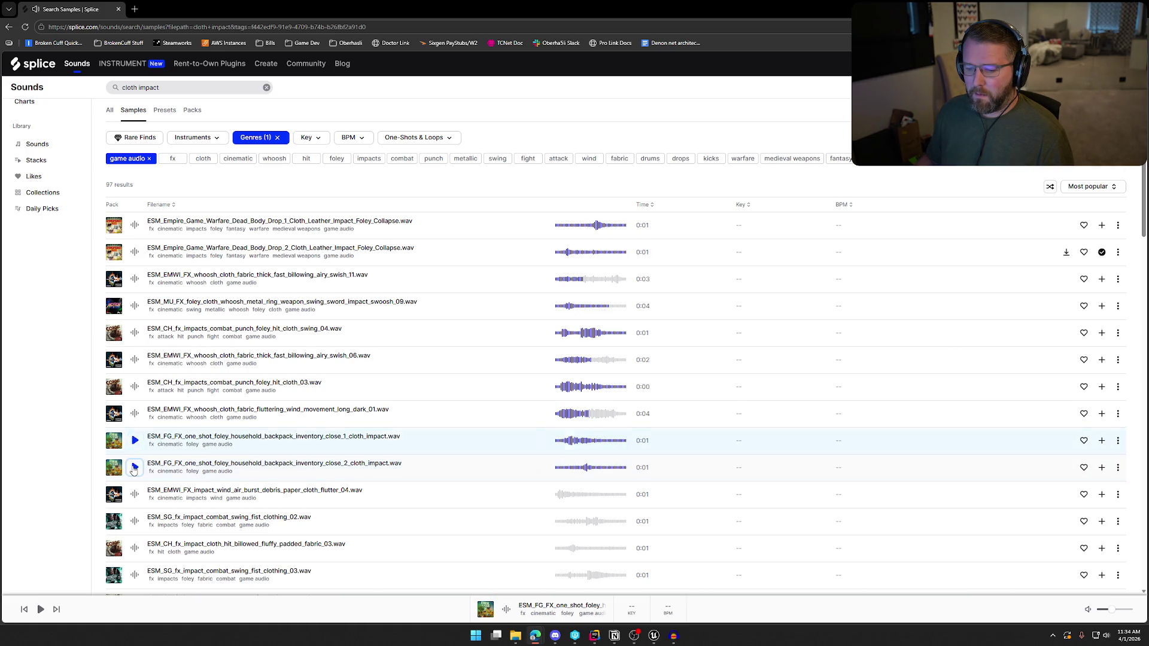
left_click(135, 226)
Audition combat swing, padded fabric, fluttering wind and slide friction scrape samples further down
scroll(204, 392, "down", 2)
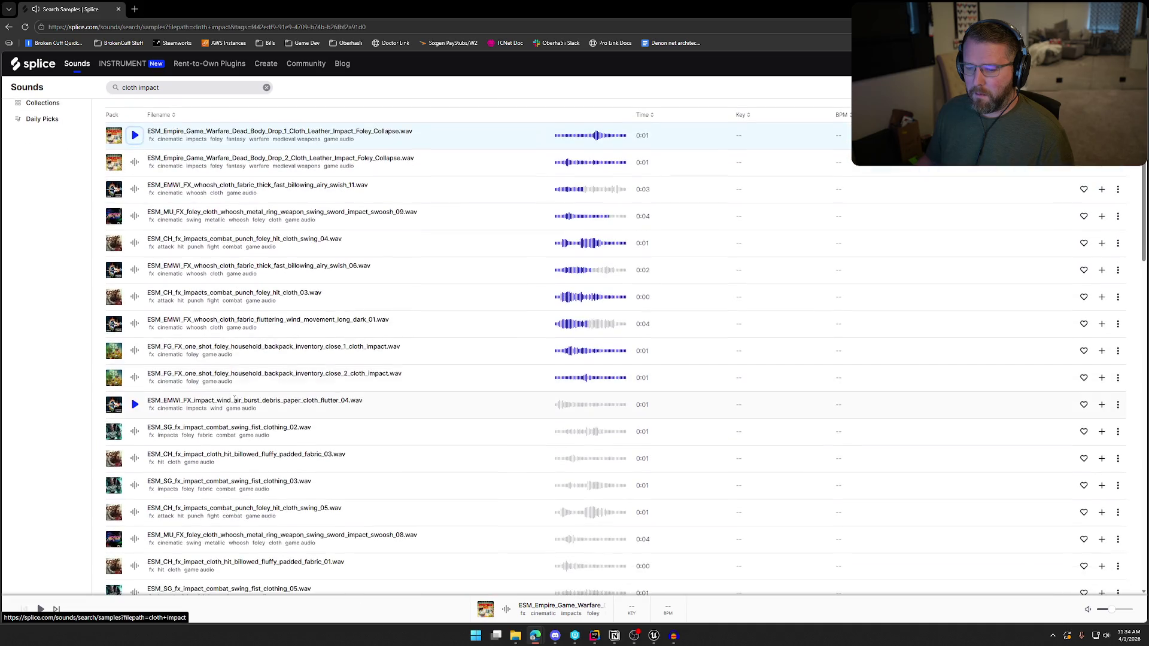
left_click(134, 432)
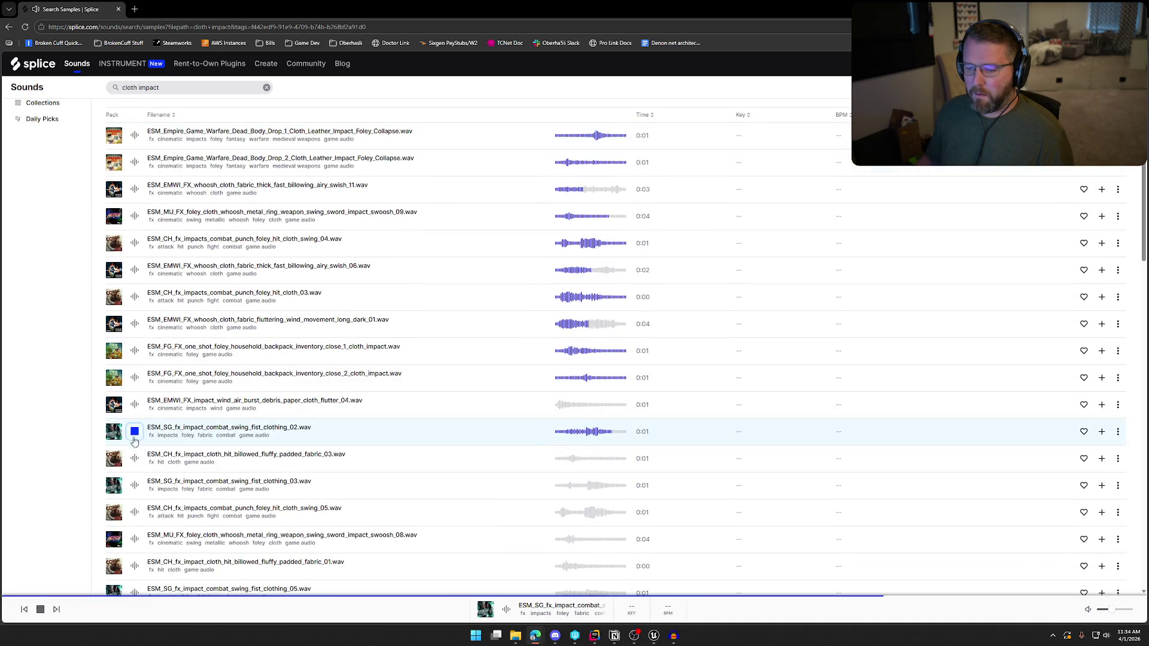
left_click(133, 460)
scroll(132, 455, "down", 1)
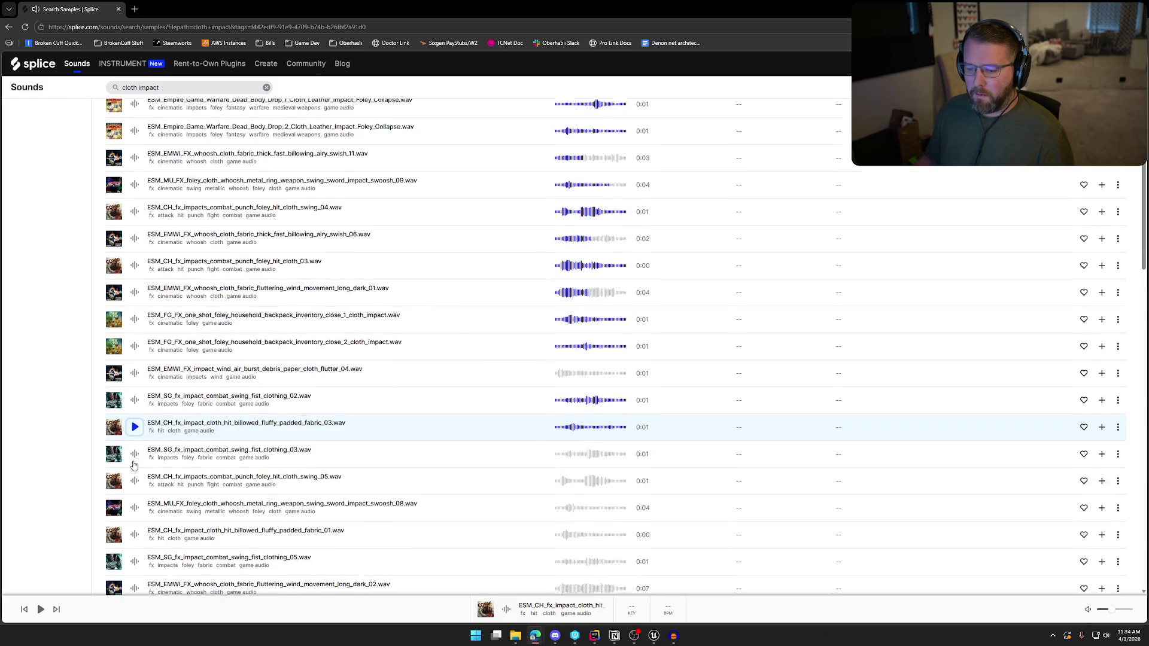
left_click(132, 443)
left_click(135, 467)
scroll(139, 491, "down", 1)
left_click(136, 491)
scroll(138, 488, "down", 1)
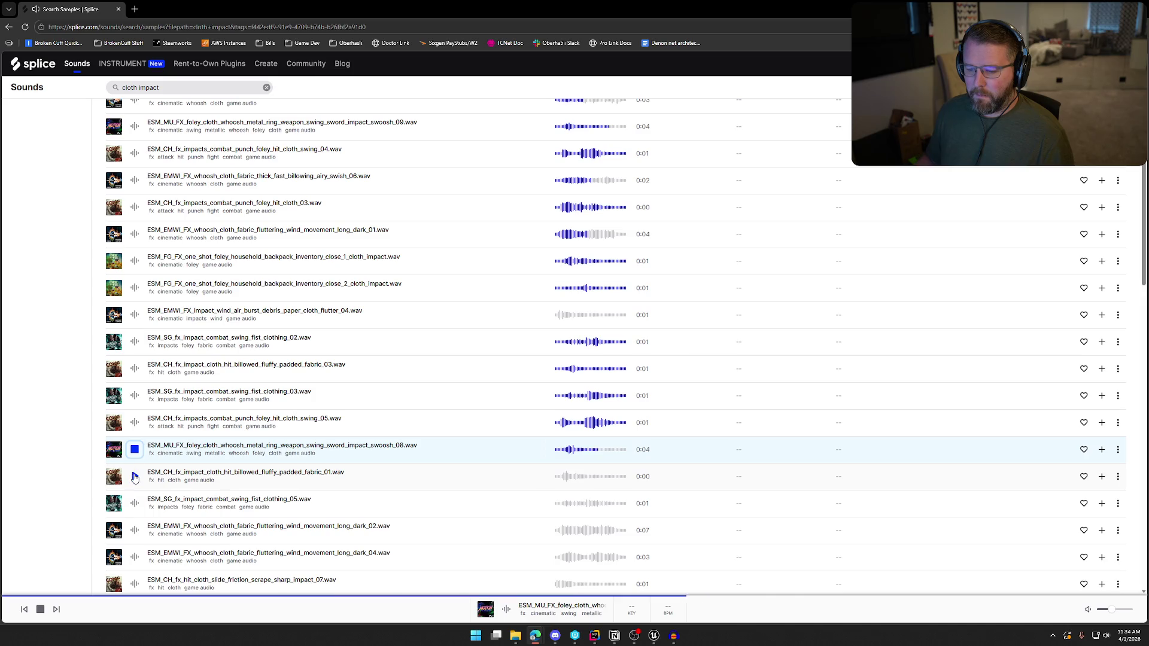
left_click(135, 477)
left_click(135, 503)
scroll(135, 503, "down", 2)
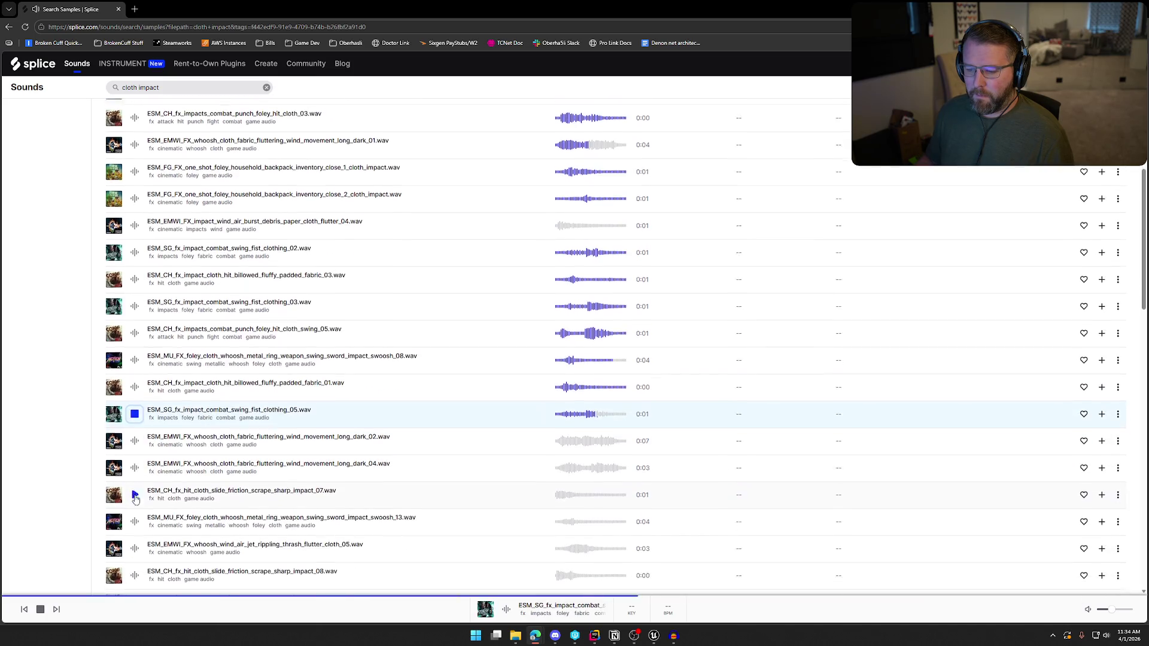
left_click(135, 440)
left_click(137, 470)
left_click(136, 494)
scroll(134, 481, "down", 1)
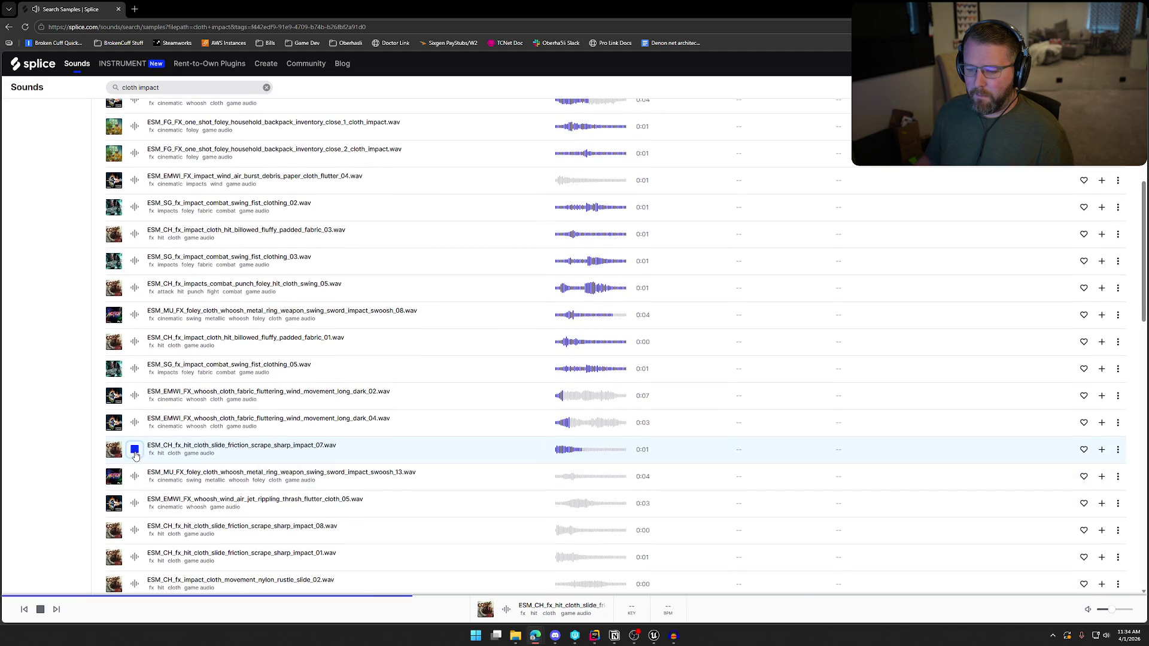
left_click(134, 476)
scroll(135, 487, "down", 1)
left_click(134, 485)
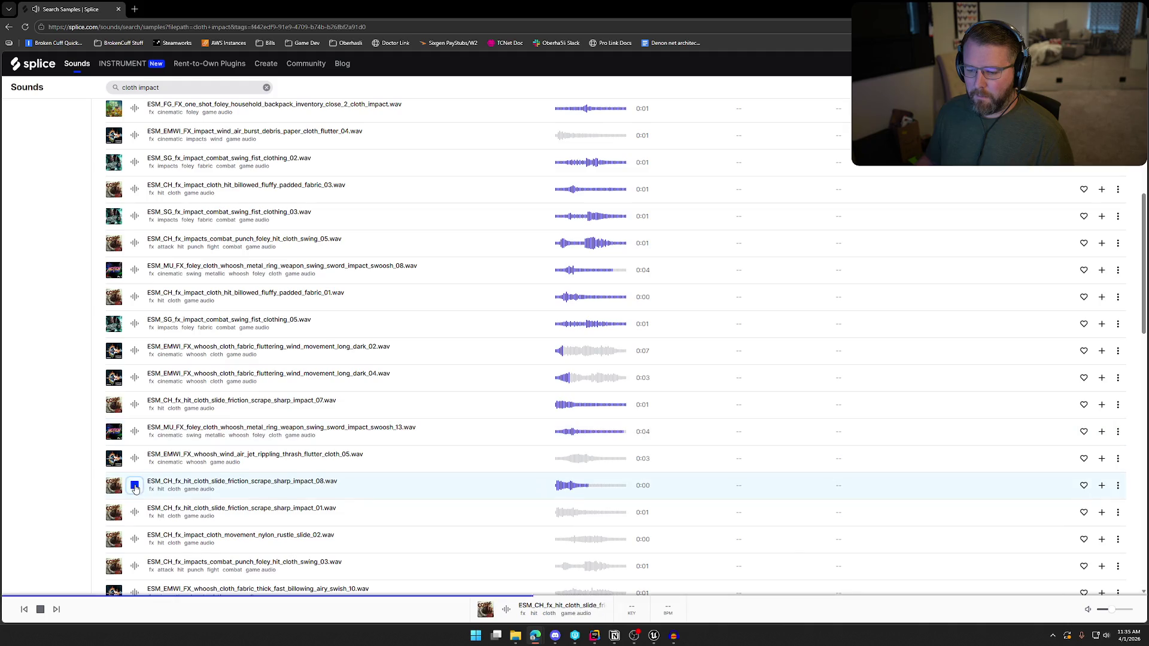
left_click(135, 512)
scroll(136, 506, "down", 2)
left_click(135, 455)
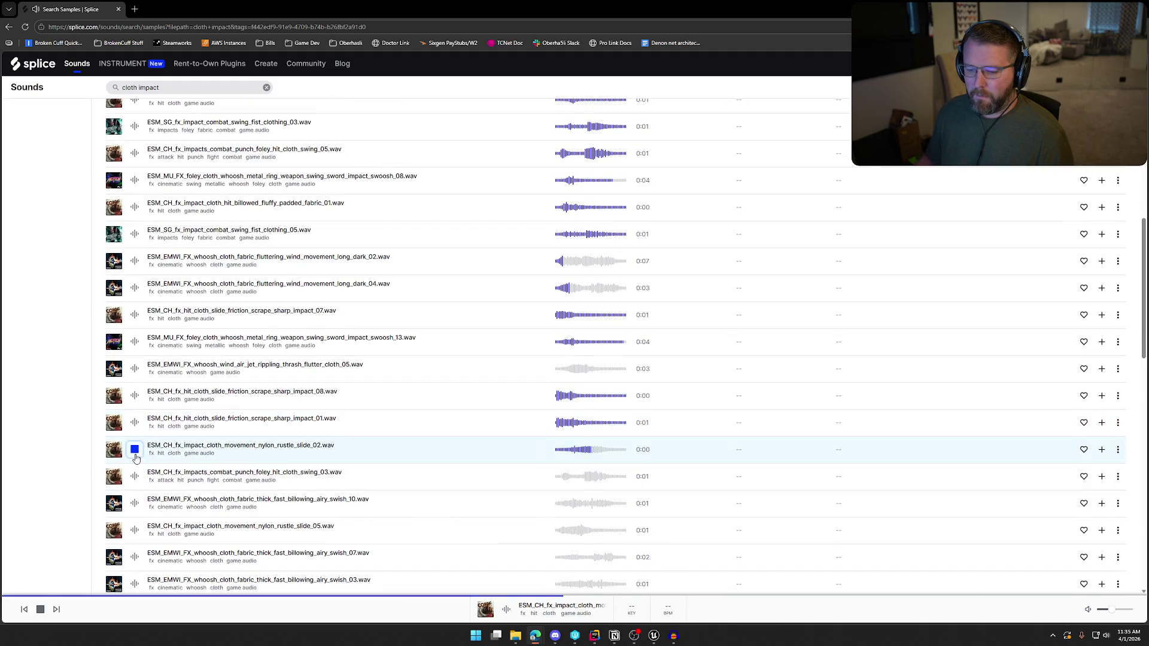
left_click(135, 477)
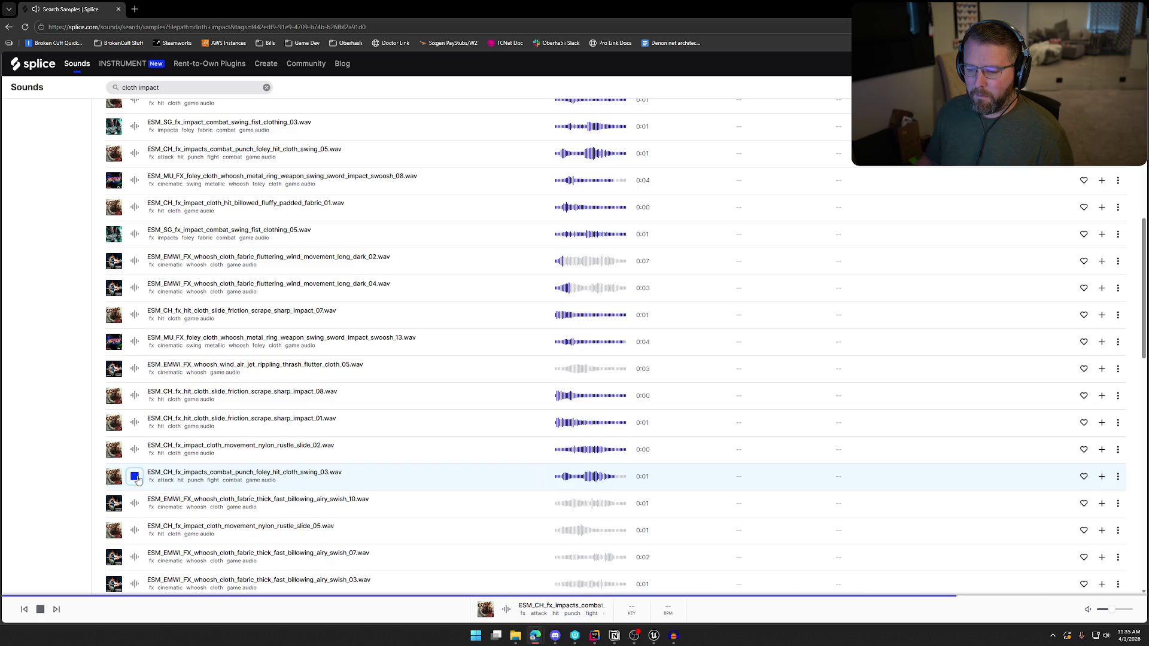
Audition more airy swish, nylon rustle, cloth punch drop, canvas flap and buckle rattle samples
scroll(137, 476, "down", 1)
left_click(136, 472)
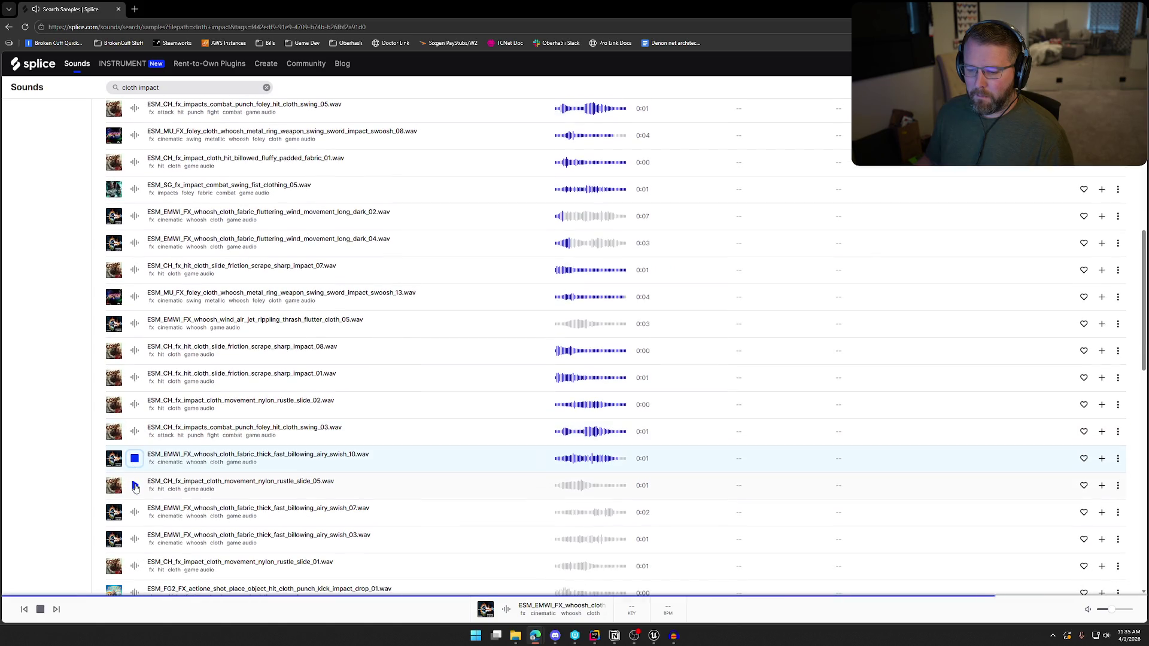
left_click(135, 485)
left_click(135, 513)
scroll(136, 467, "down", 3)
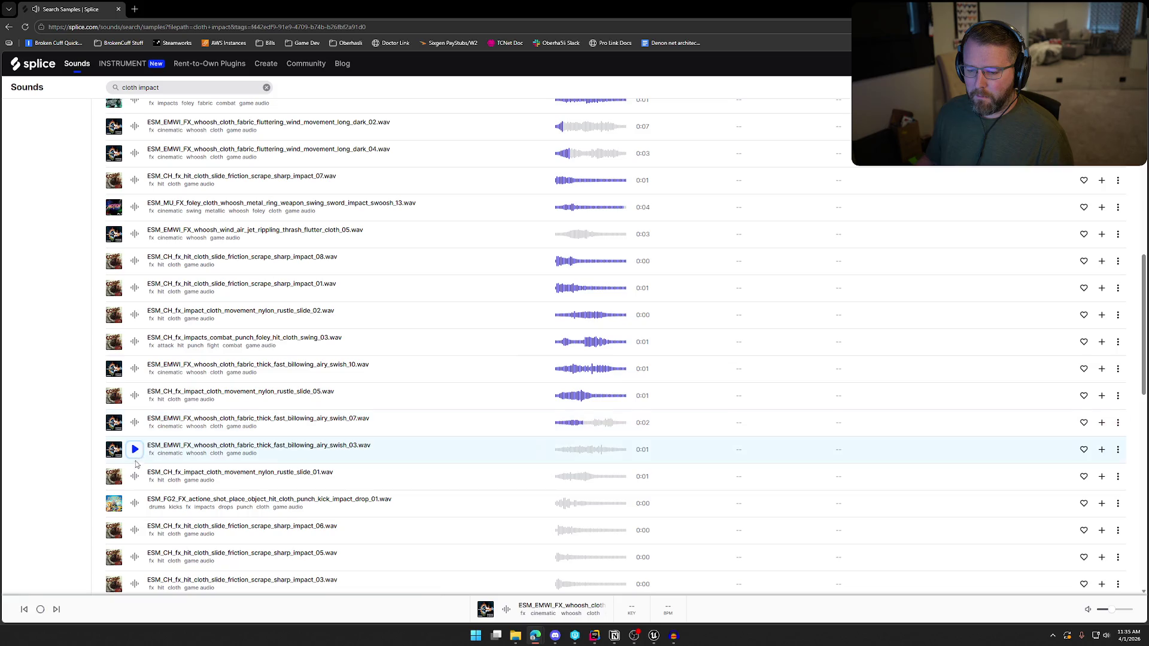
left_click(134, 477)
left_click(135, 503)
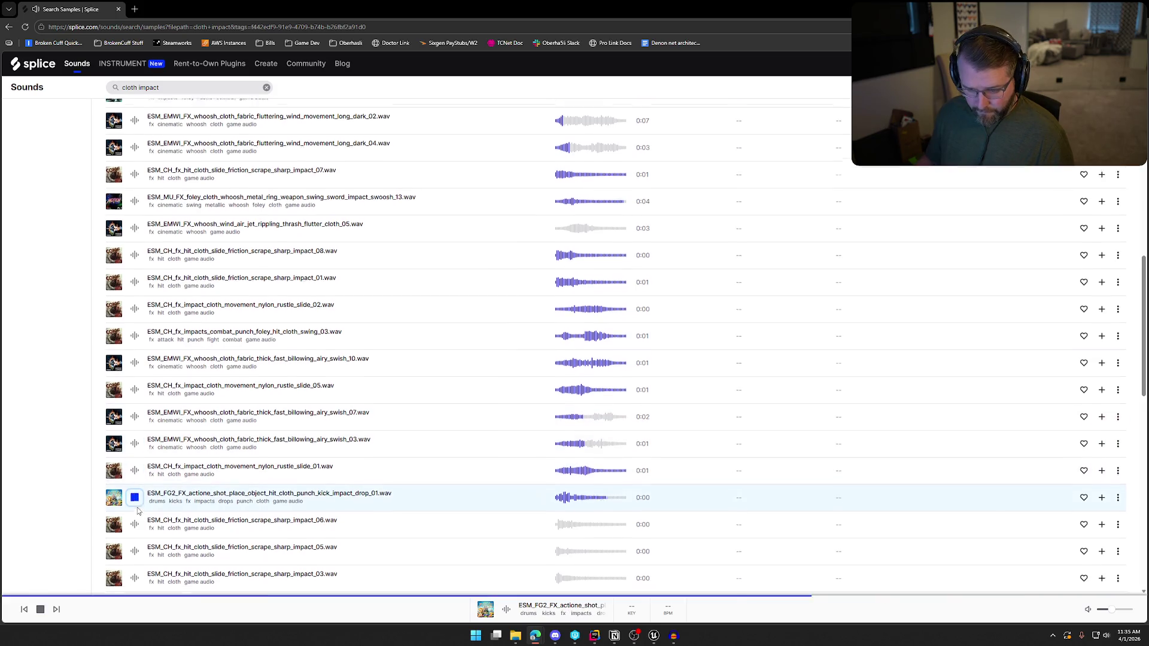
scroll(135, 506, "down", 1)
left_click(135, 485)
left_click(134, 513)
left_click(135, 540)
scroll(135, 527, "down", 3)
left_click(137, 442)
left_click(136, 458)
left_click(136, 488)
scroll(134, 467, "down", 7)
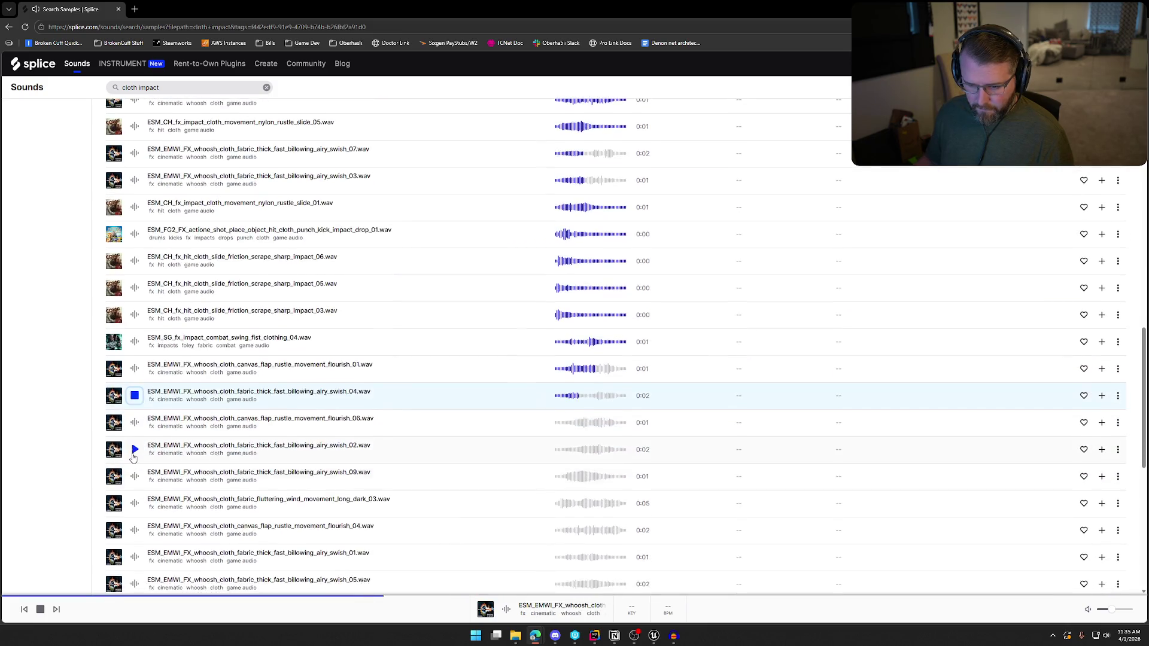
left_click(135, 386)
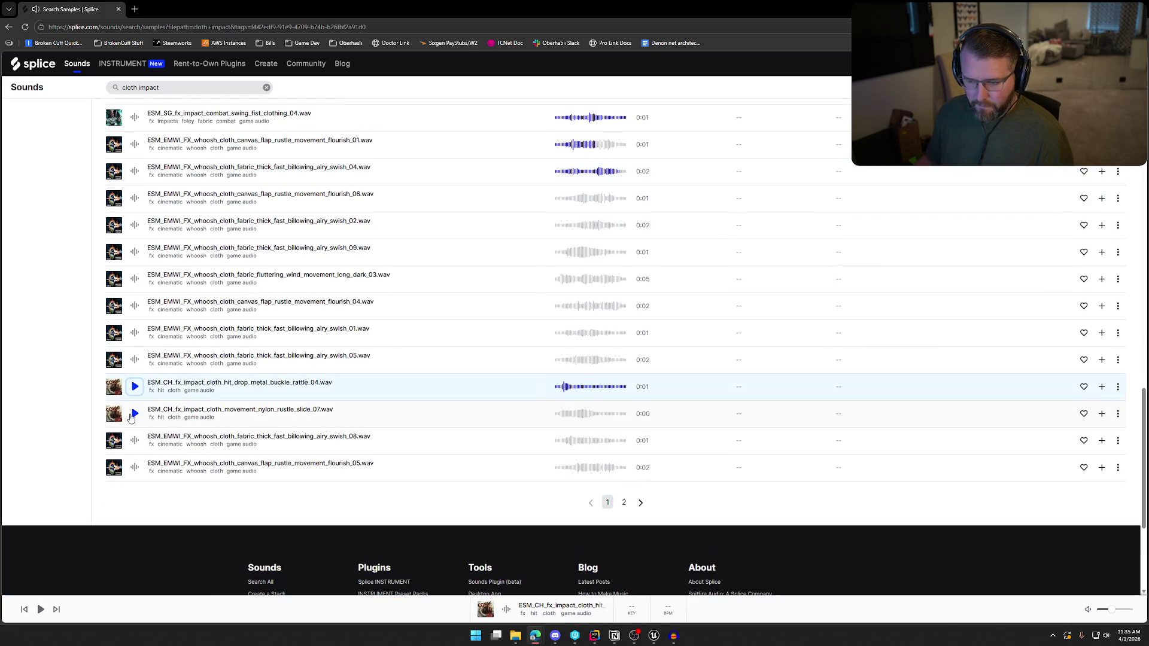
left_click(133, 416)
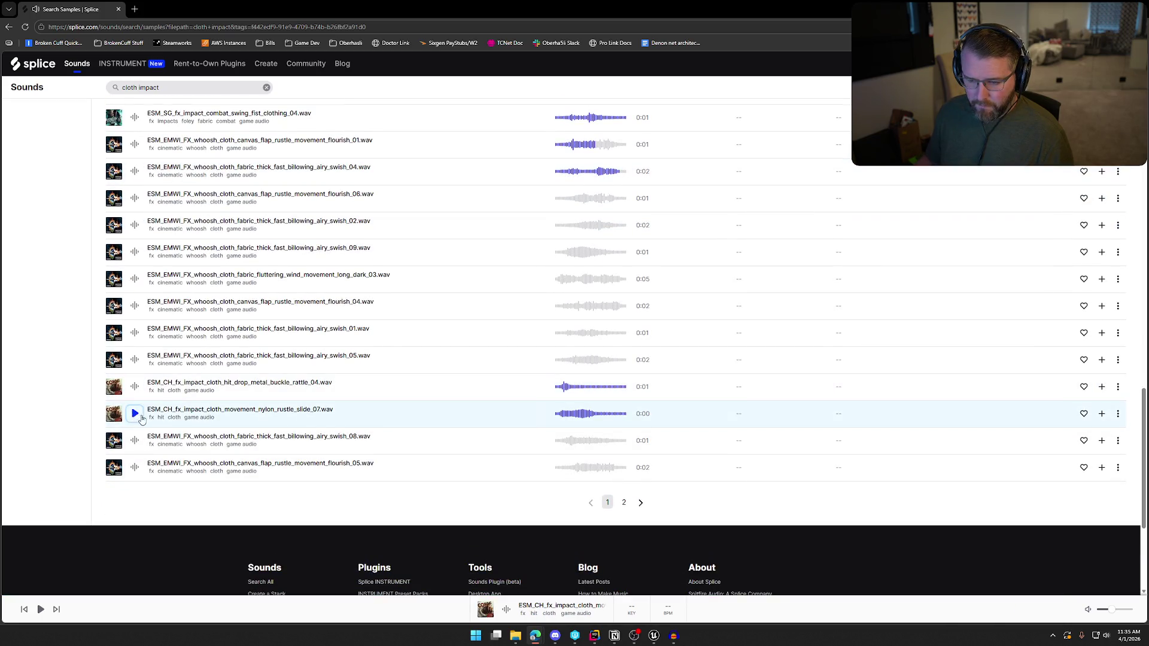
Replay the first Empire body drop cloth impact several times to confirm the choice
scroll(141, 419, "up", 20)
left_click(134, 270)
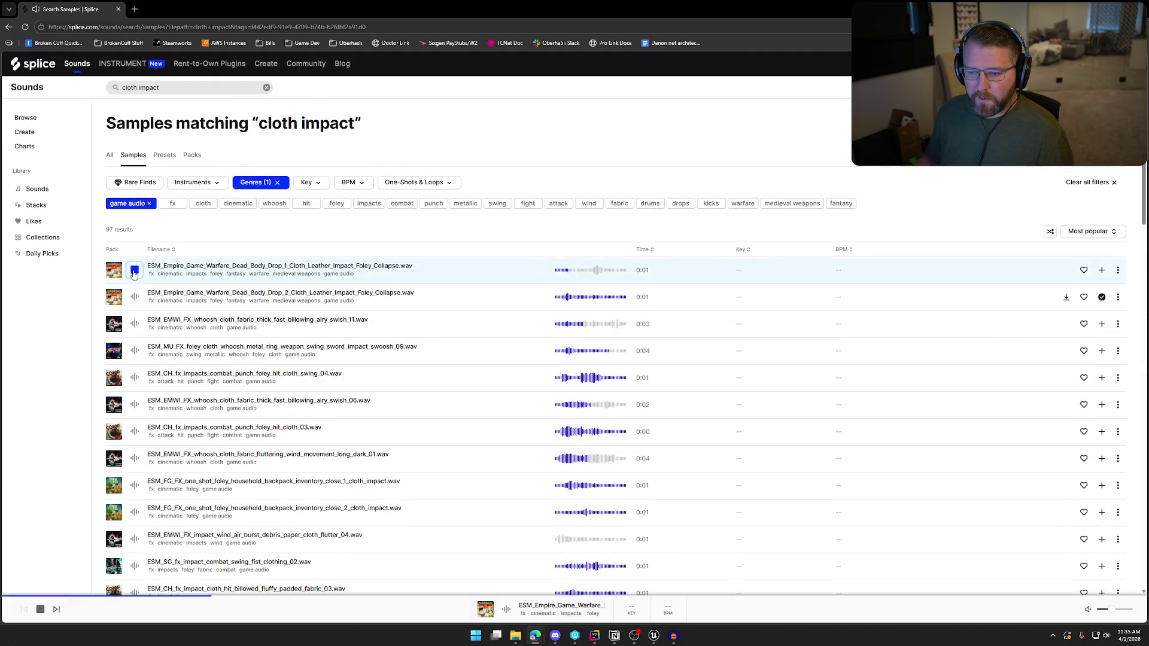
left_click(134, 271)
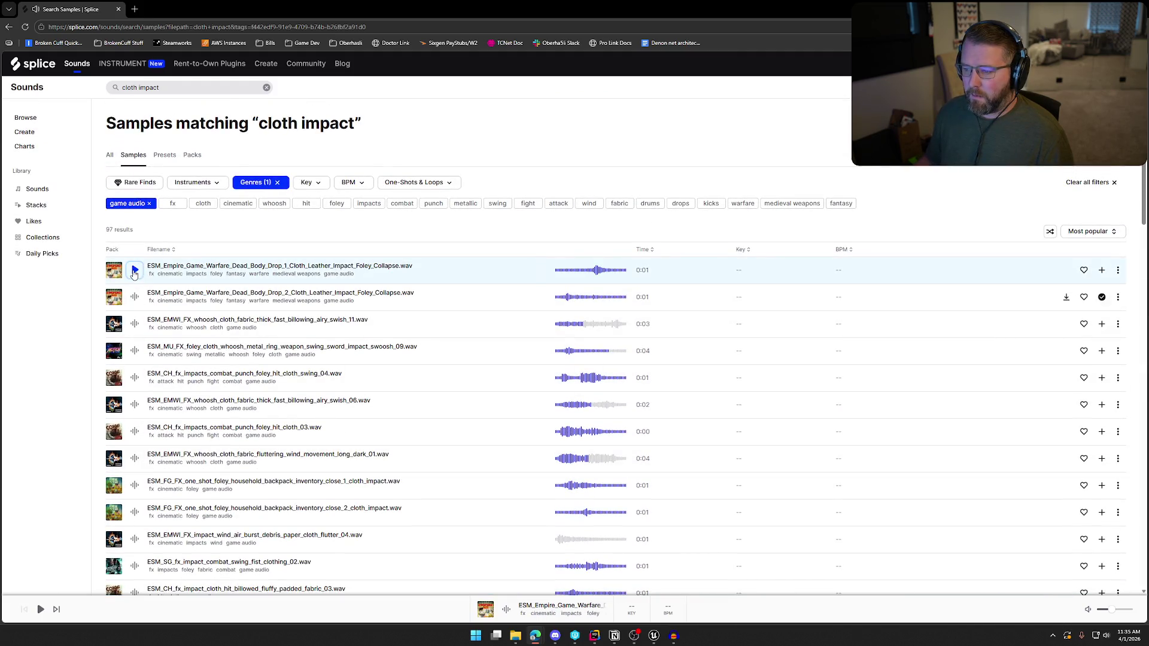
left_click(134, 270)
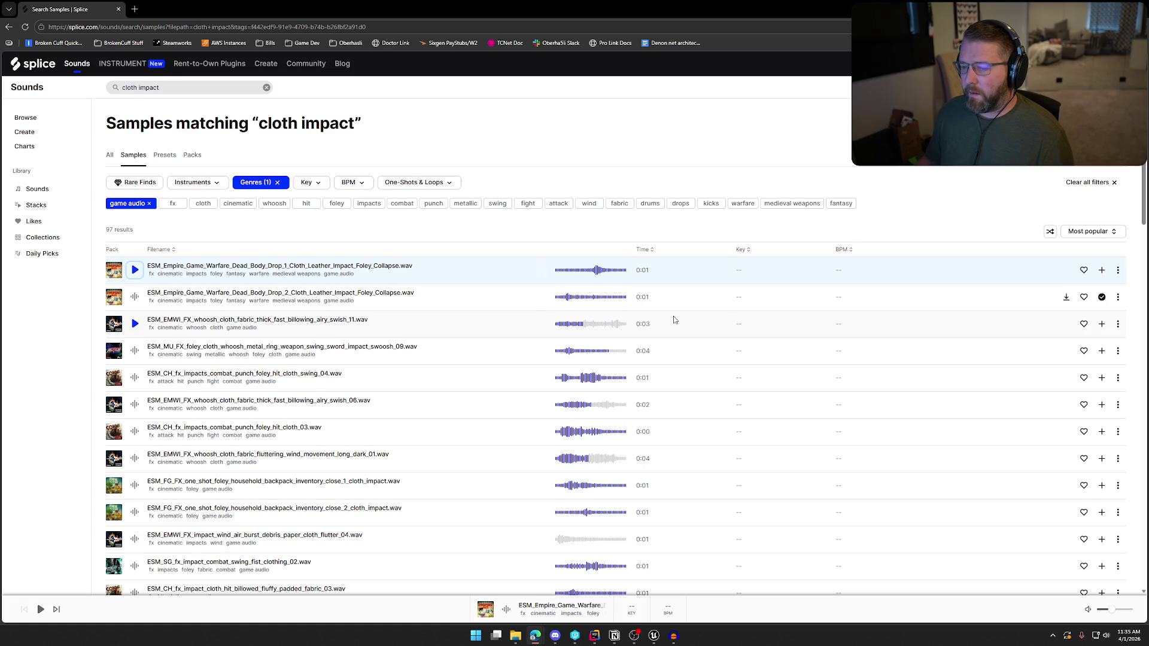
left_click(134, 273)
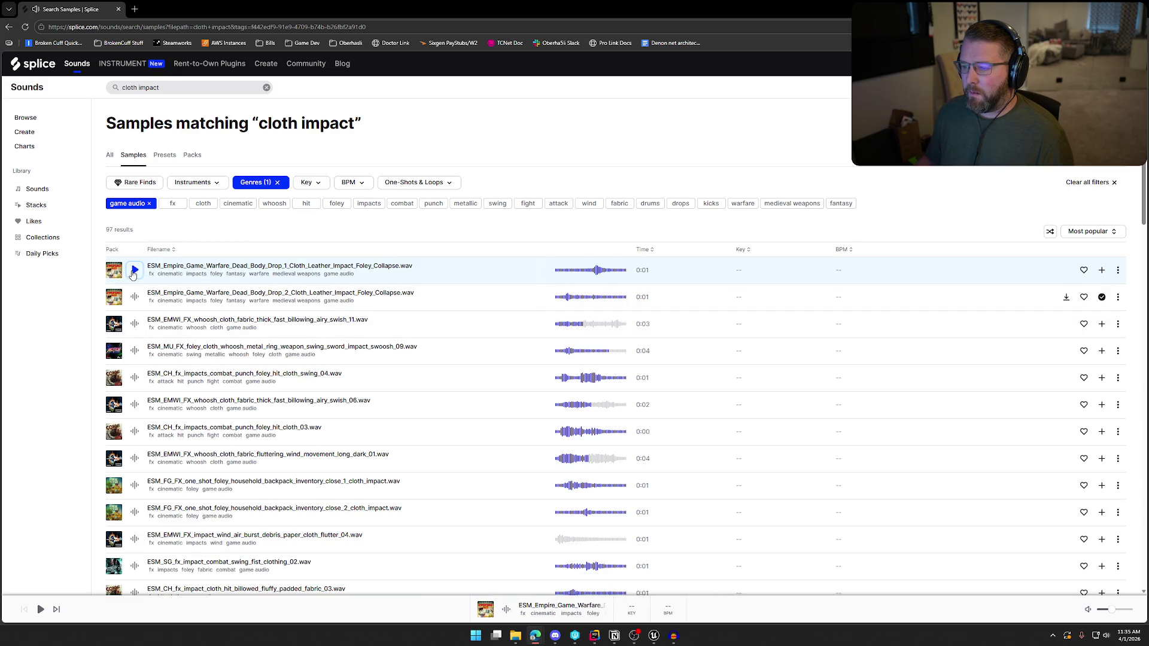
Add the first body drop sample to the library and save it as FabricDrop
left_click(1102, 270)
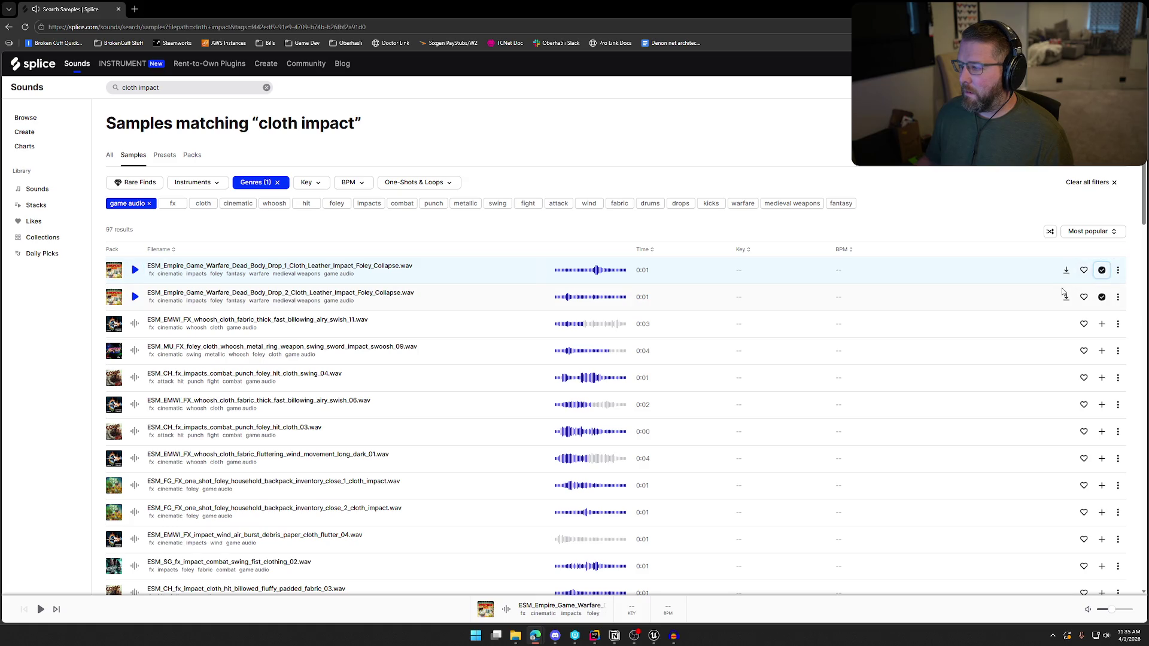
right_click(1067, 270)
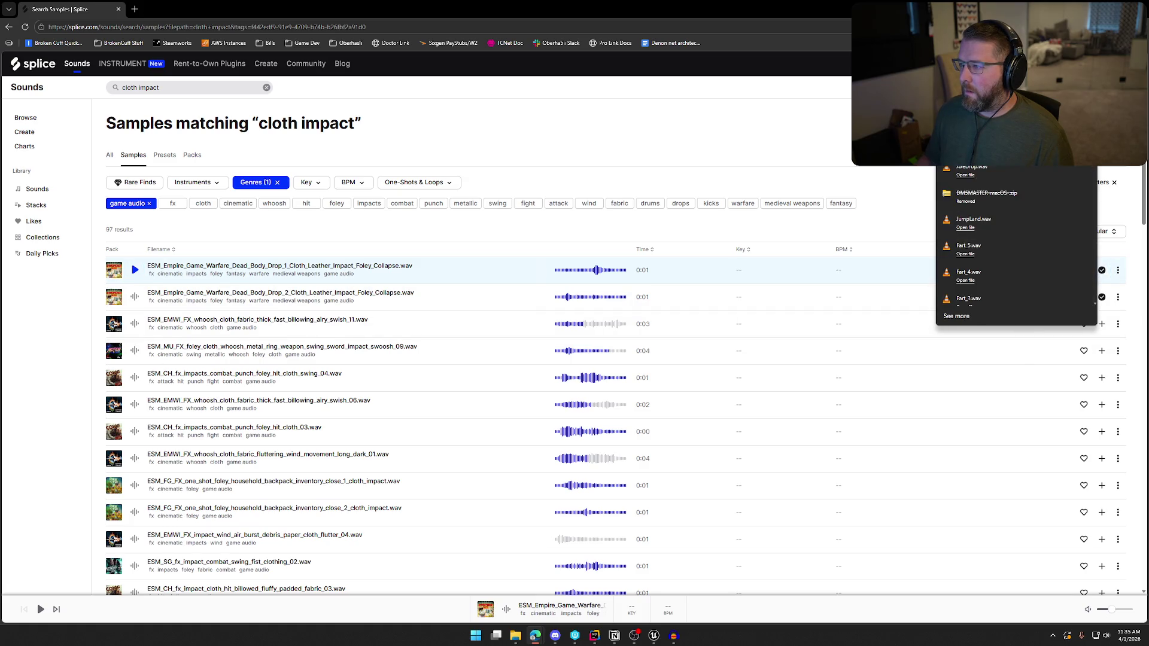
left_click(1012, 223)
type("FabricDrop")
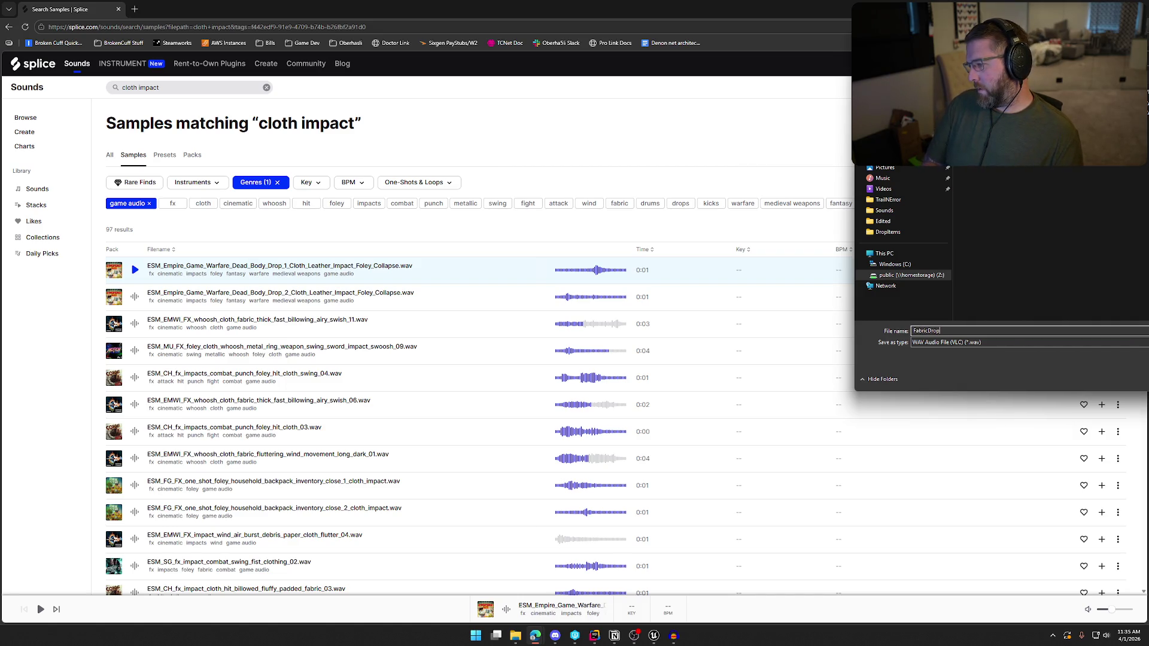
key("Return")
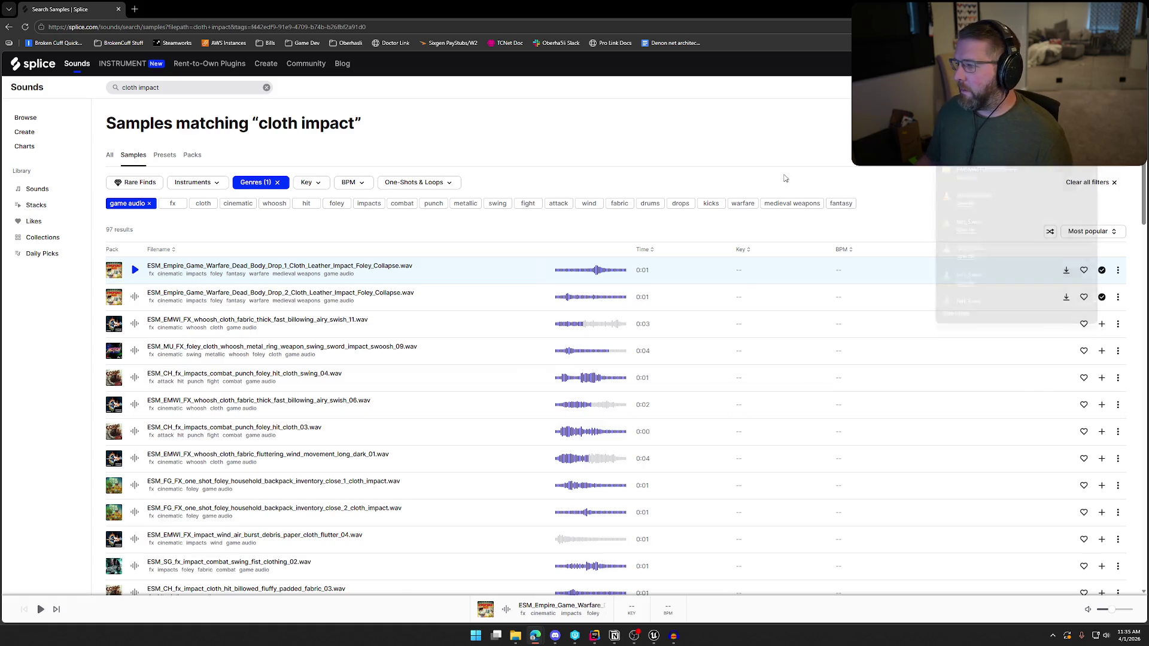
left_click(674, 636)
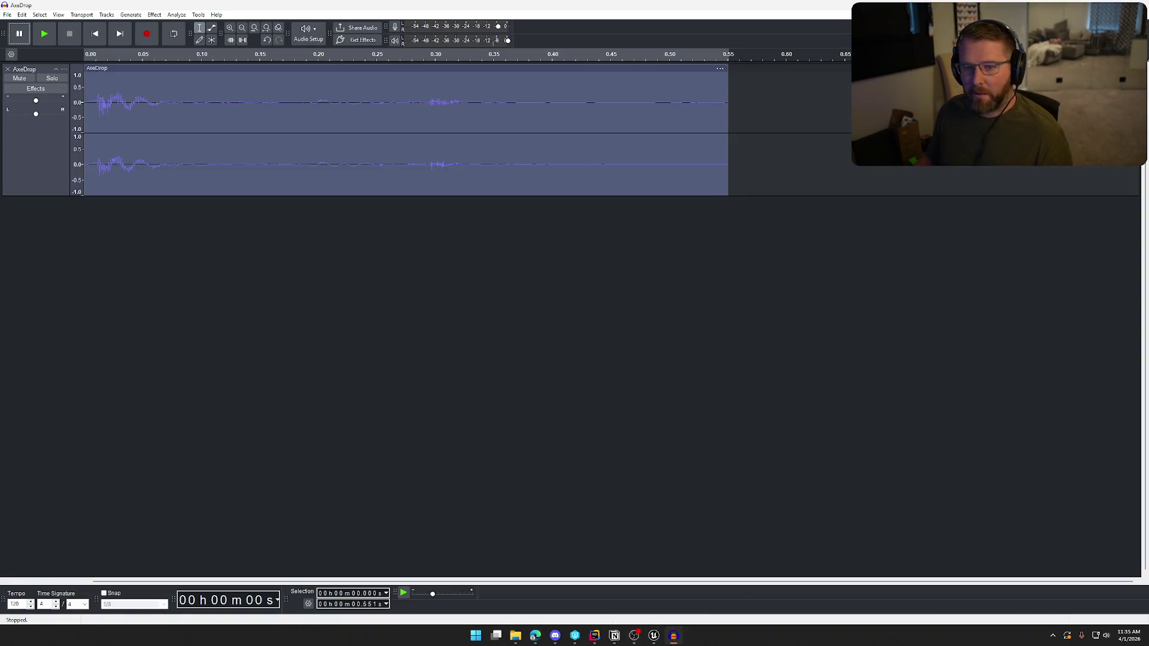
Replace the old AxeDrop track with the imported FabricDrop sample and play it
left_click(9, 69)
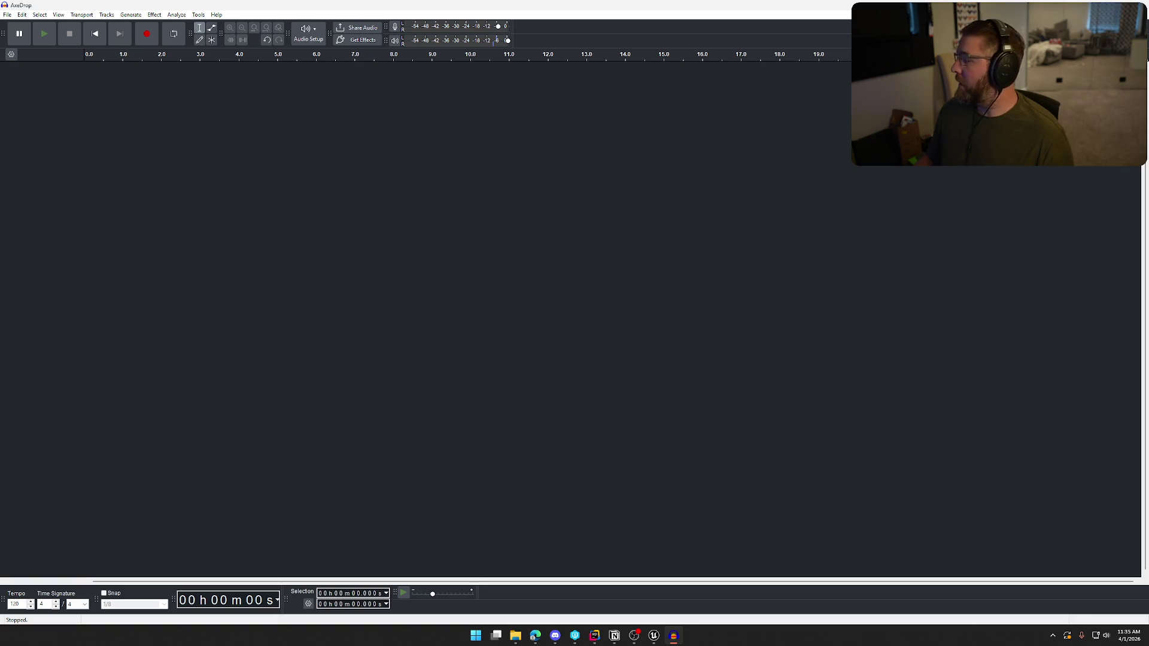
mouse_move(575, 12)
left_mouse_down()
mouse_move(497, 252)
mouse_move(567, 291)
left_mouse_up()
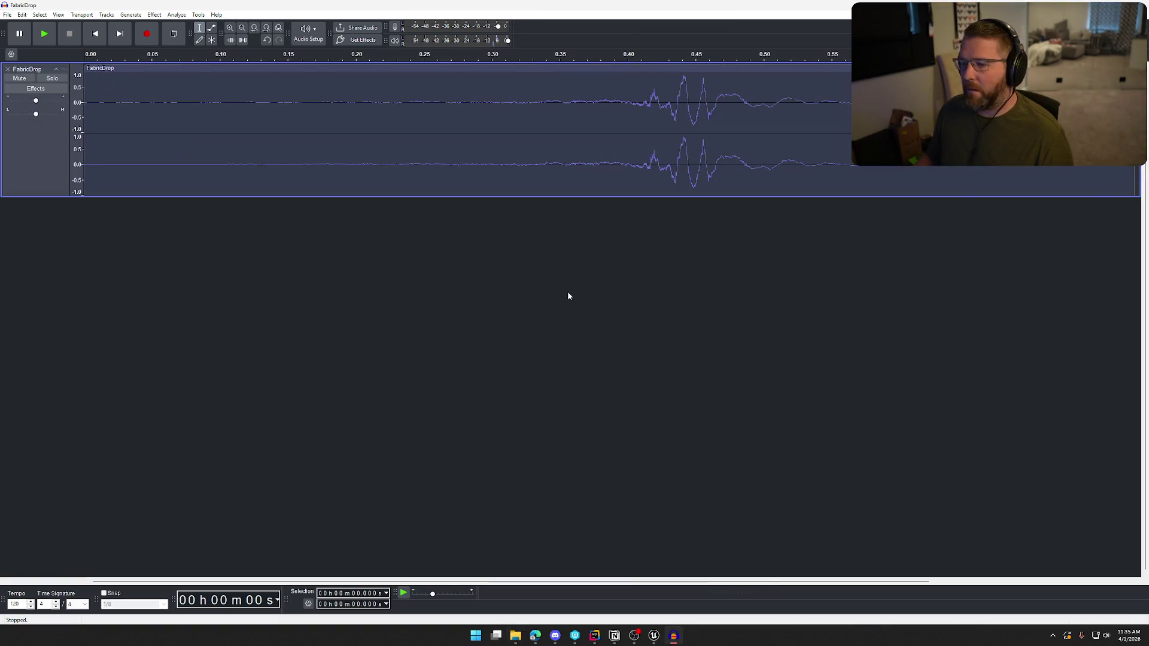
key("space")
Delete the quiet 0–0.336 s lead-in and select the whole trimmed clip
mouse_move(544, 136)
left_mouse_down()
mouse_move(559, 103)
mouse_move(1134, 179)
left_mouse_up()
key("space")
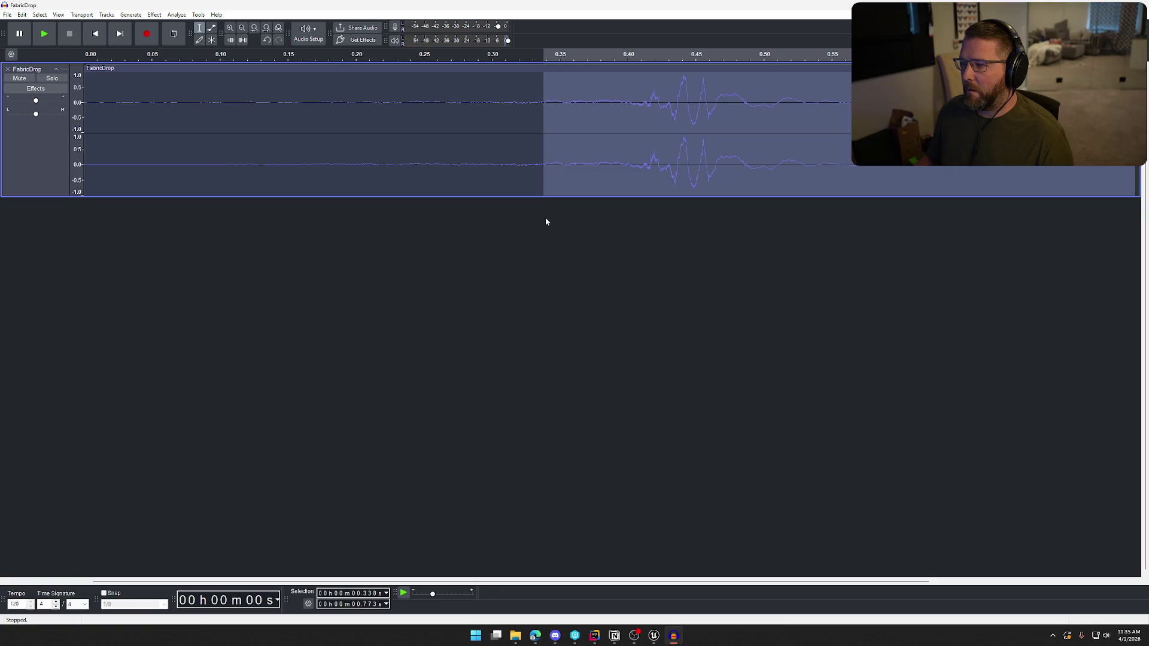
key("space")
mouse_move(541, 106)
left_mouse_down()
mouse_move(115, 150)
mouse_move(84, 180)
left_mouse_up()
key("space")
key("Delete")
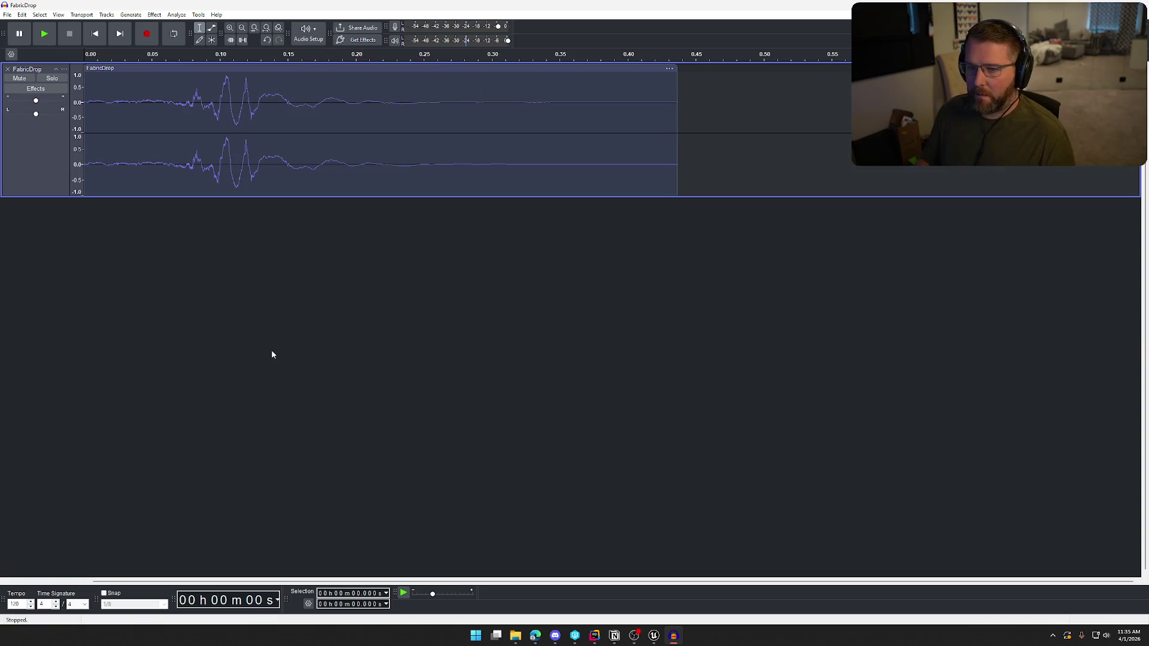
key("space")
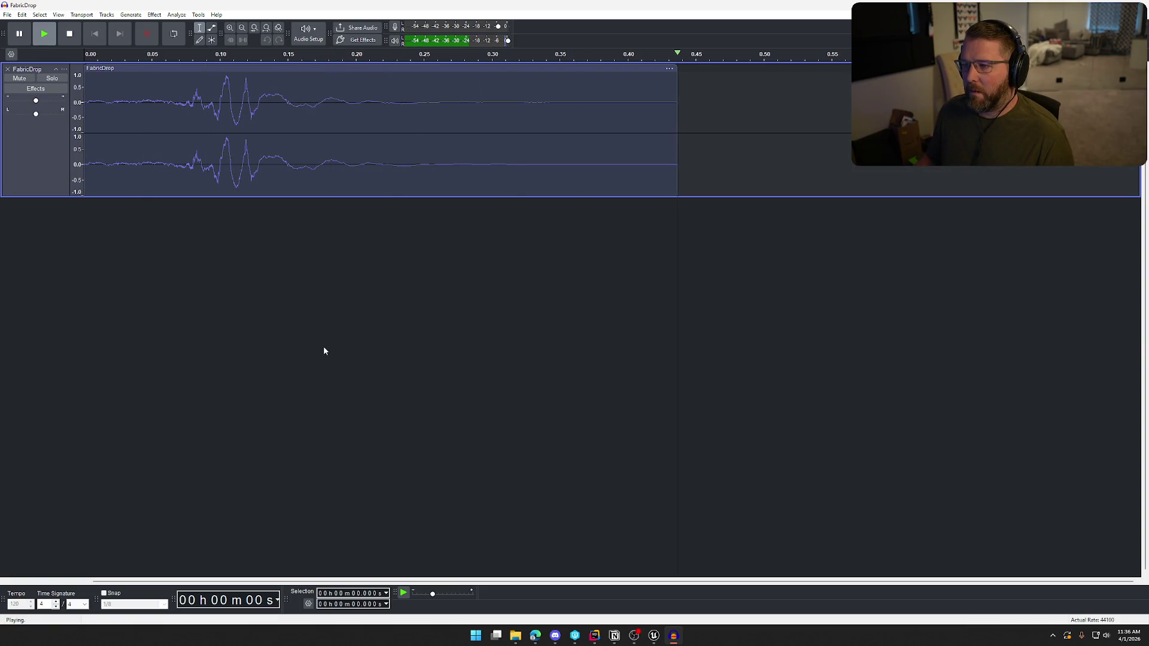
double_click(280, 126)
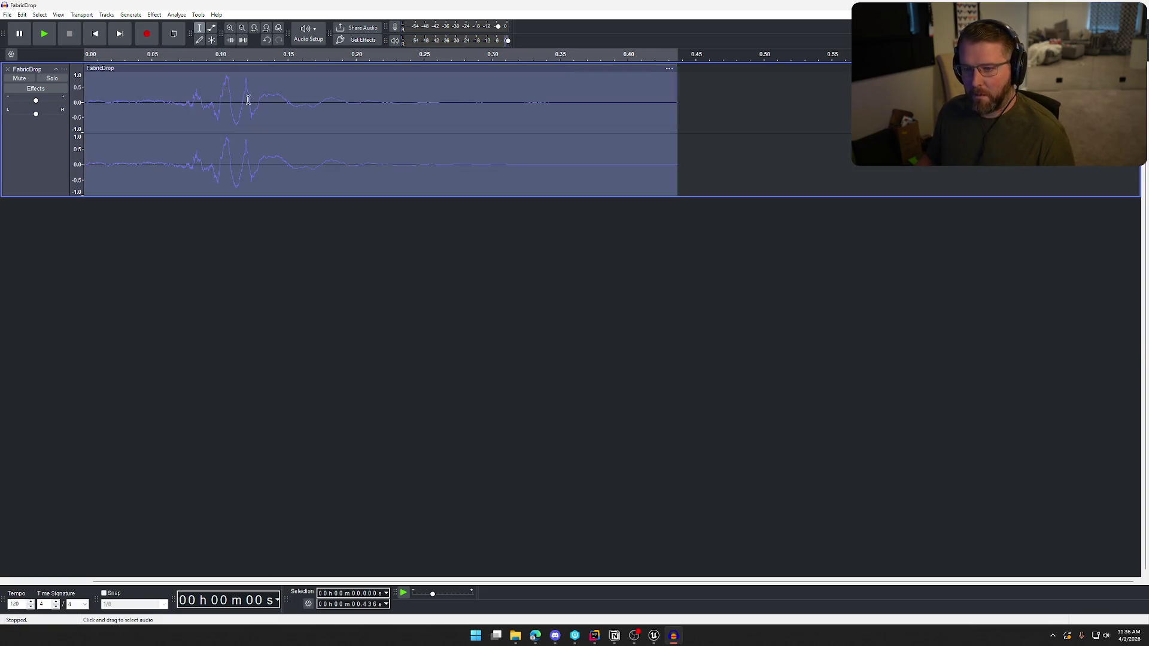
left_click(154, 15)
Apply Change Tempo to shorten FabricDrop to 0.28 s and play the result
mouse_move(203, 88)
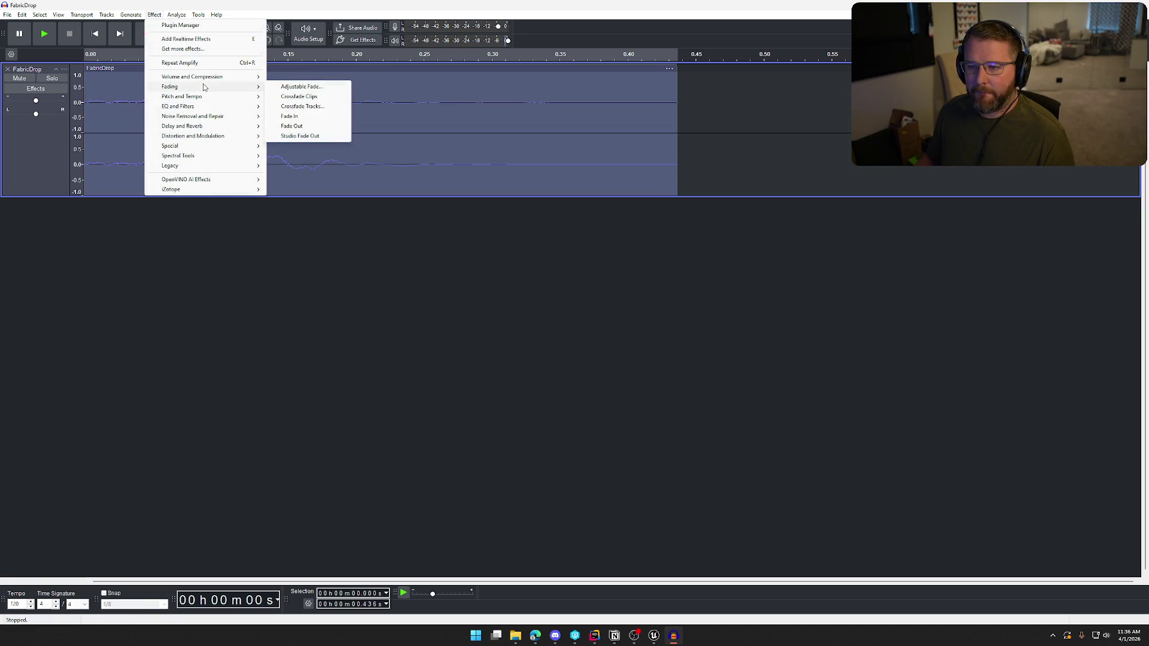
left_click(302, 116)
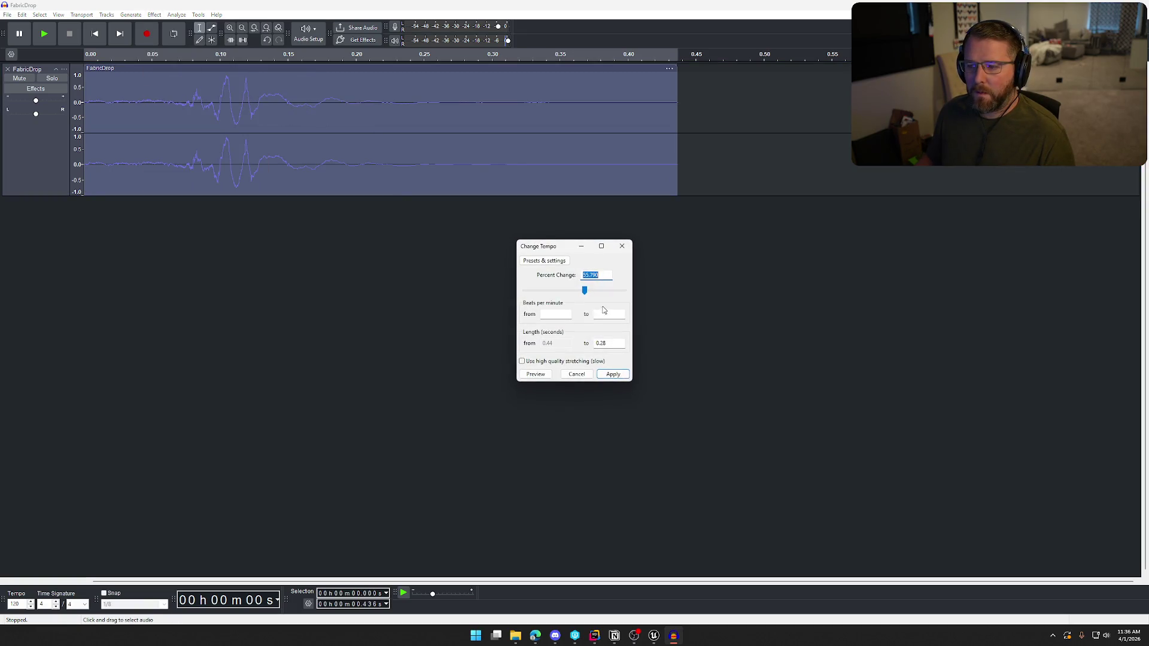
left_click(536, 374)
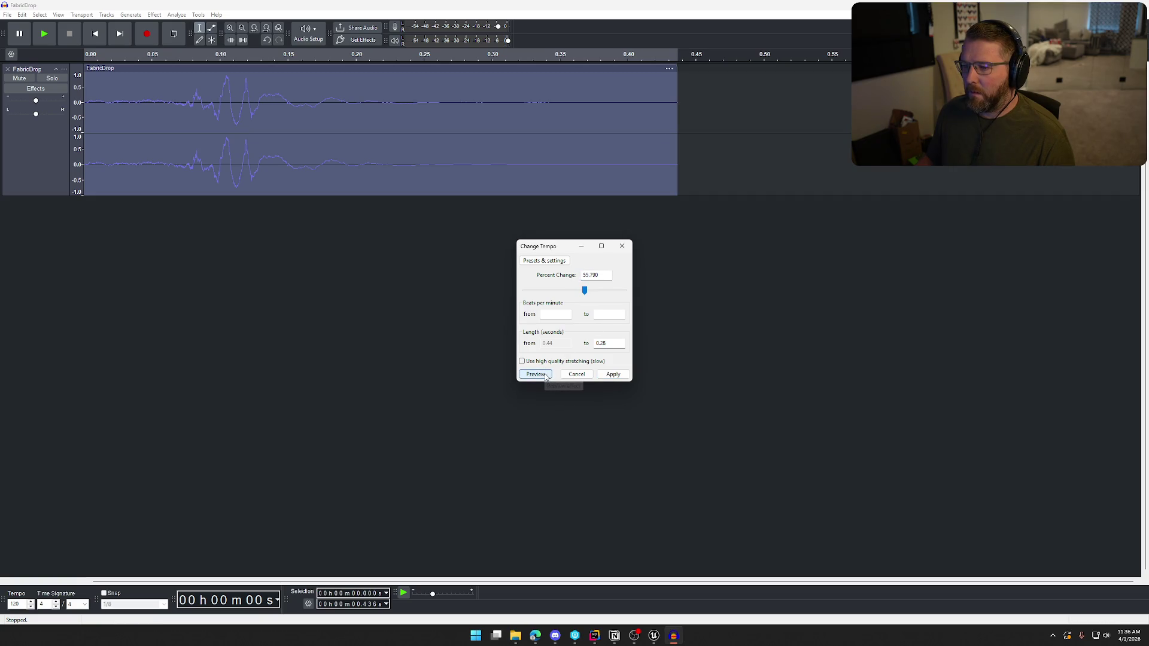
left_click(613, 375)
key("space")
key("space")
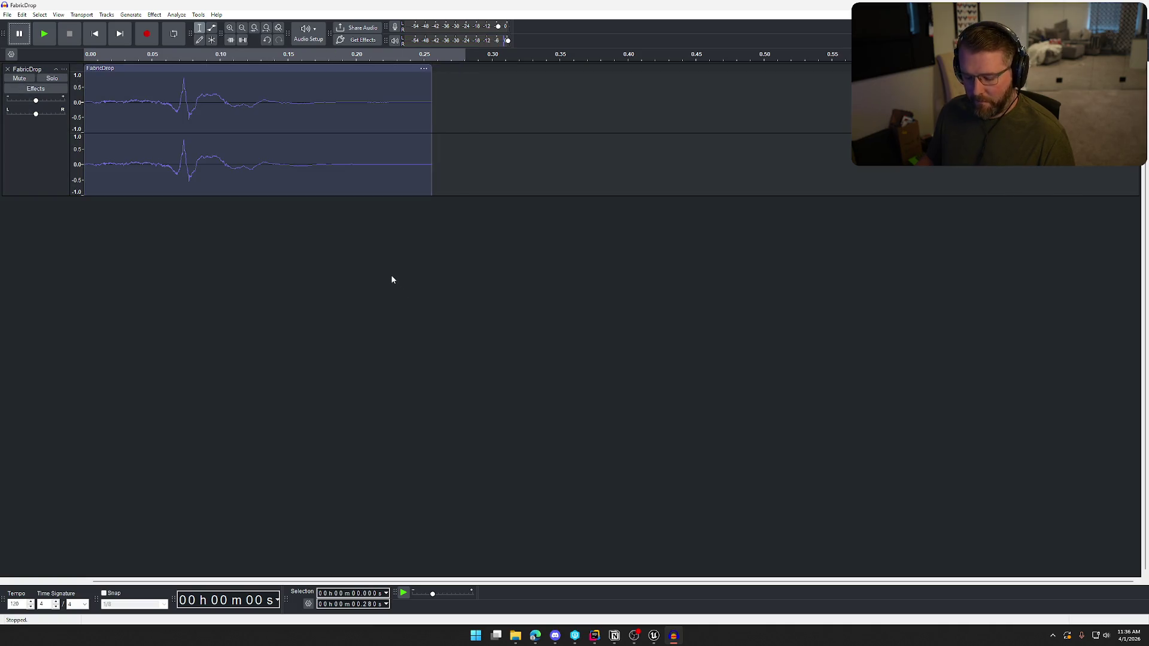
key("ctrl+a")
key("space")
key("space")
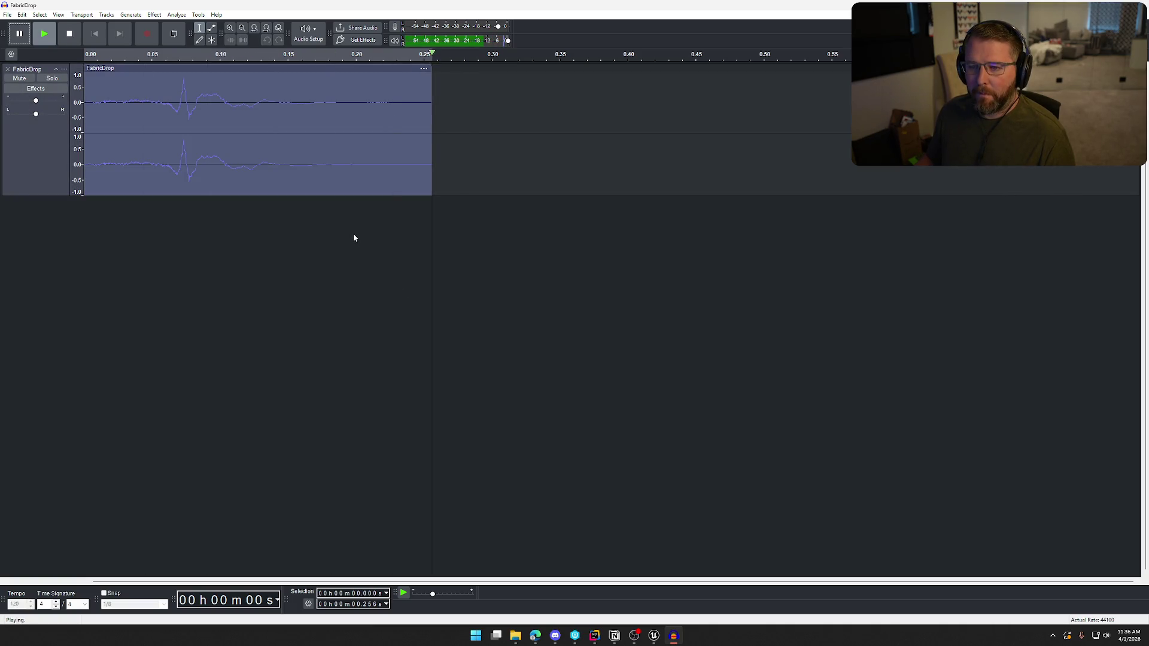
key("space")
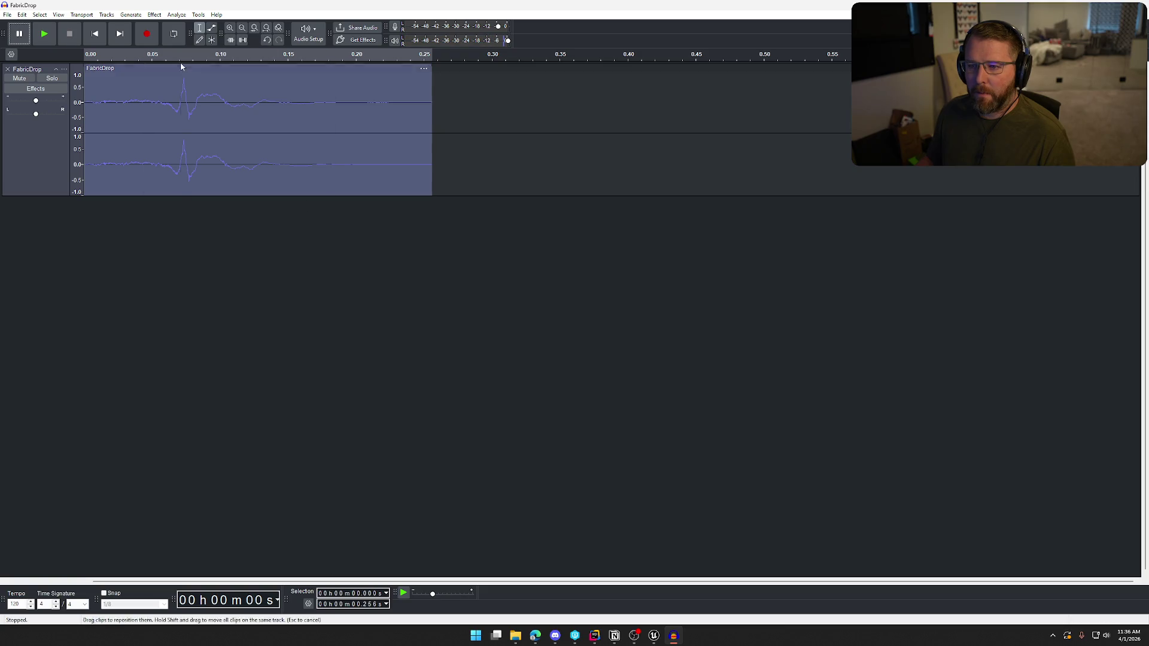
Apply Bass and Treble with bass at 1 dB and treble at -2 dB
left_click(154, 15)
mouse_move(193, 97)
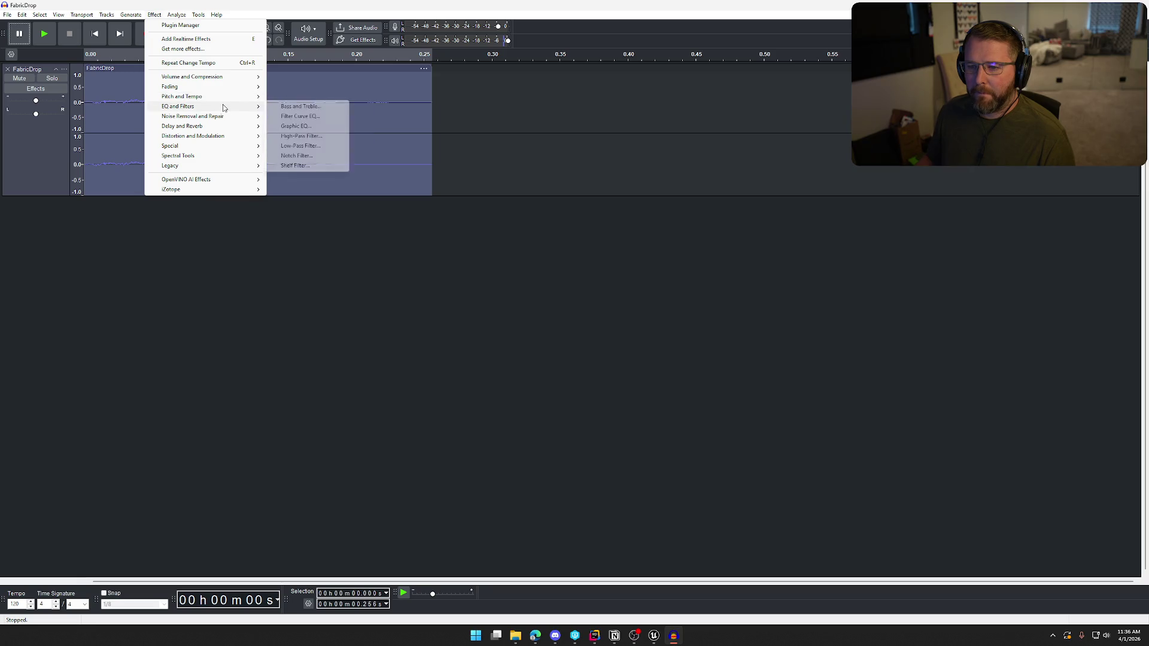
left_click(303, 106)
left_click(539, 371)
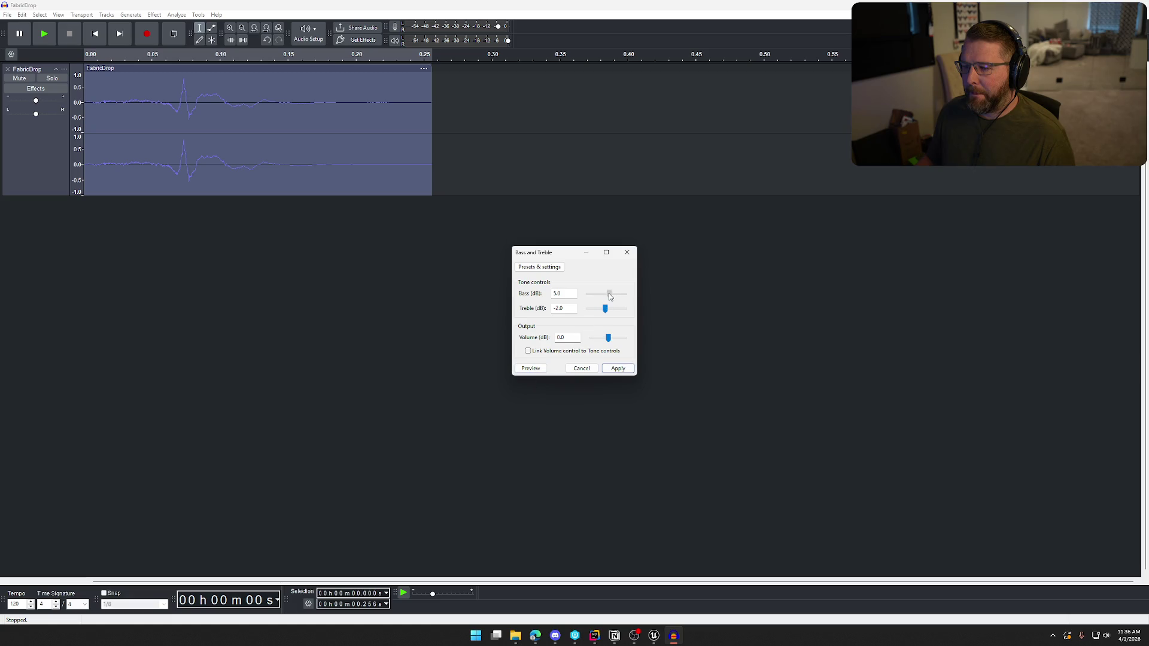
left_click_drag(606, 293, 608, 294)
type("1")
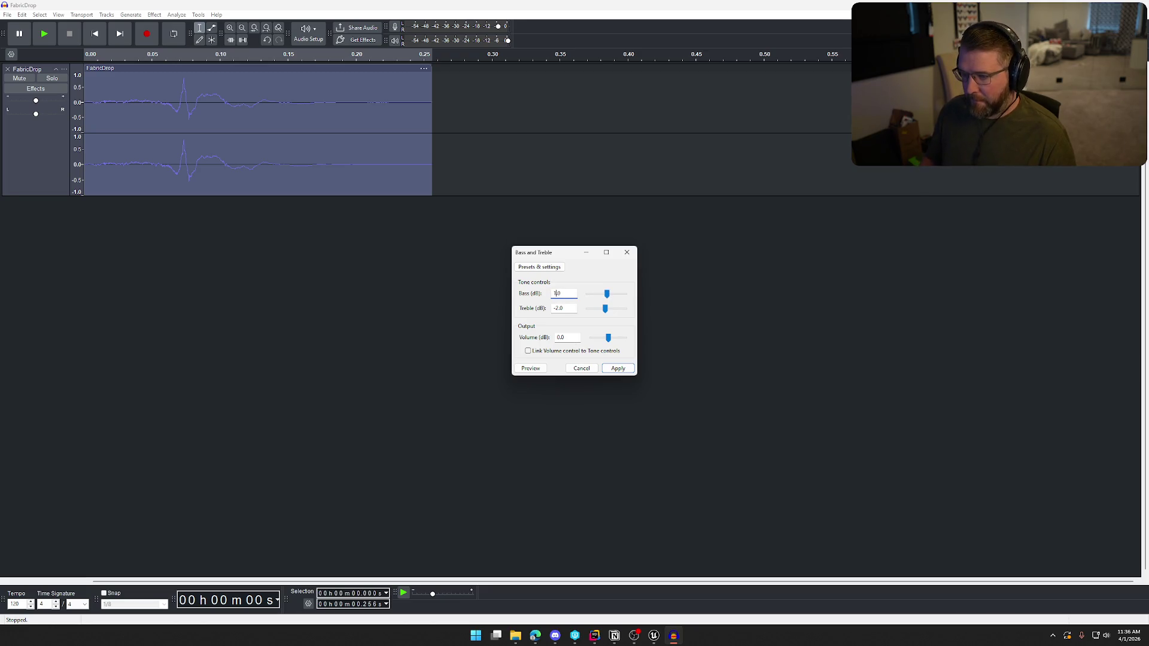
left_click(526, 369)
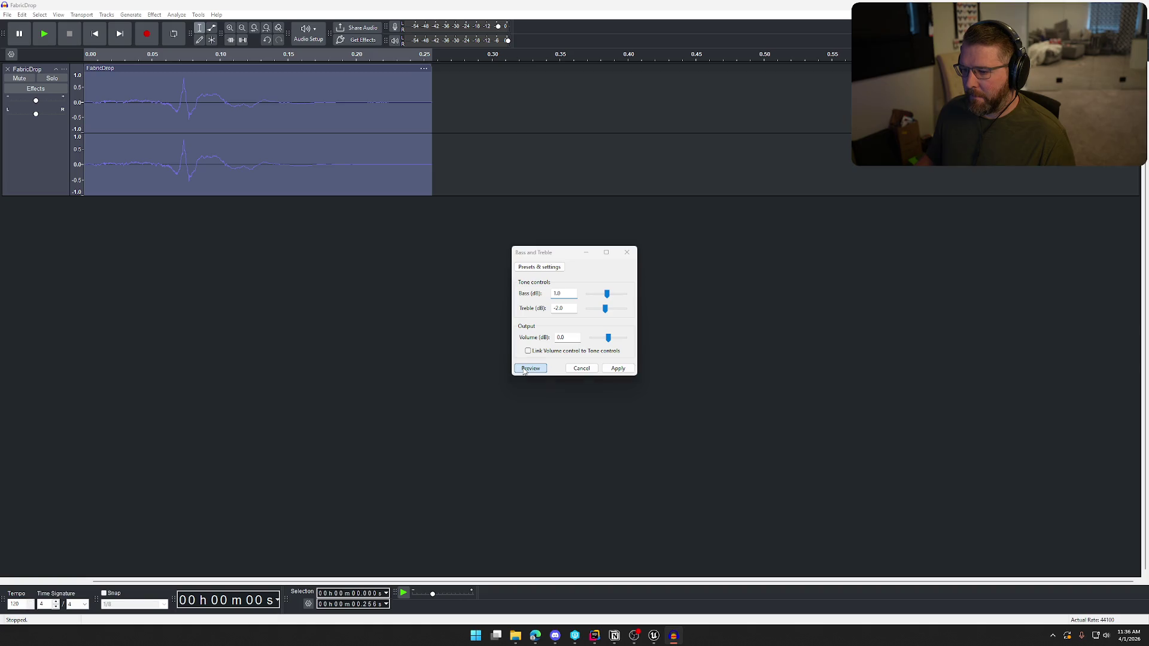
left_click(618, 368)
key("space")
key("space")
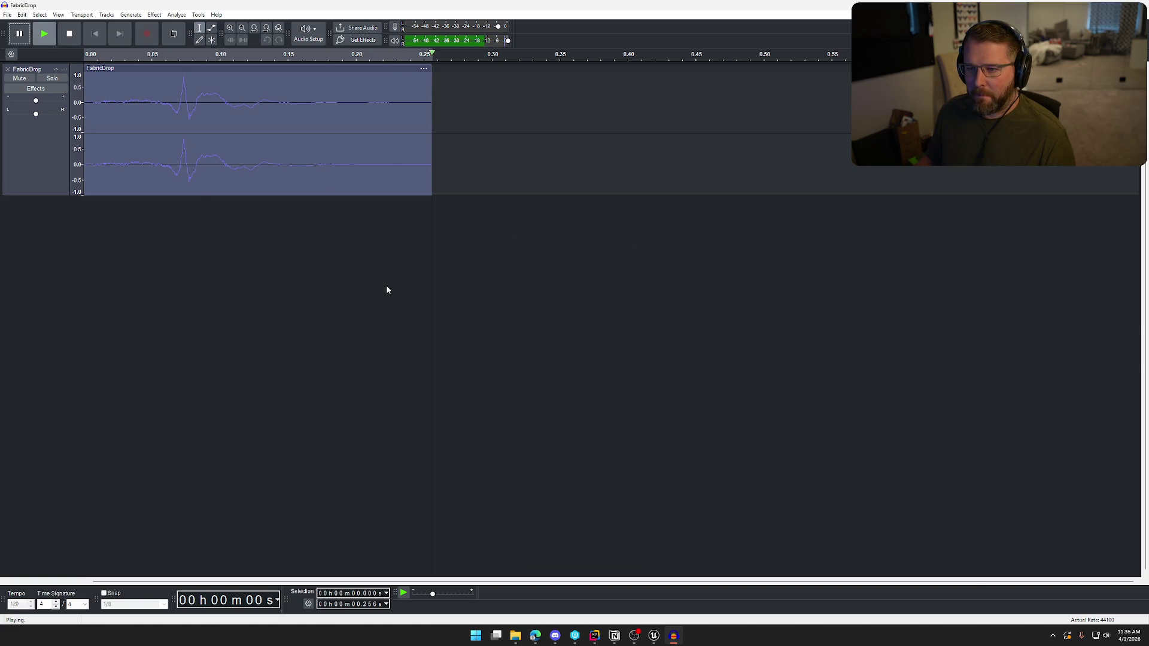
Export the clip as FabricDrop.wav into DropItems, overwriting the existing file
left_click(7, 14)
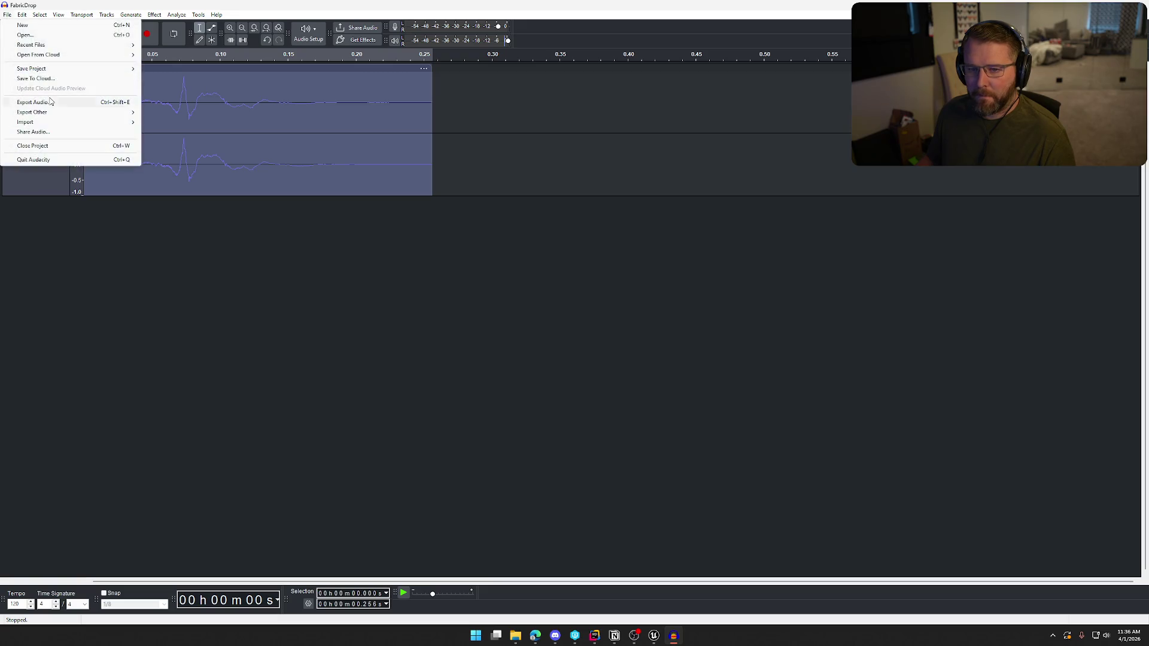
left_click(53, 105)
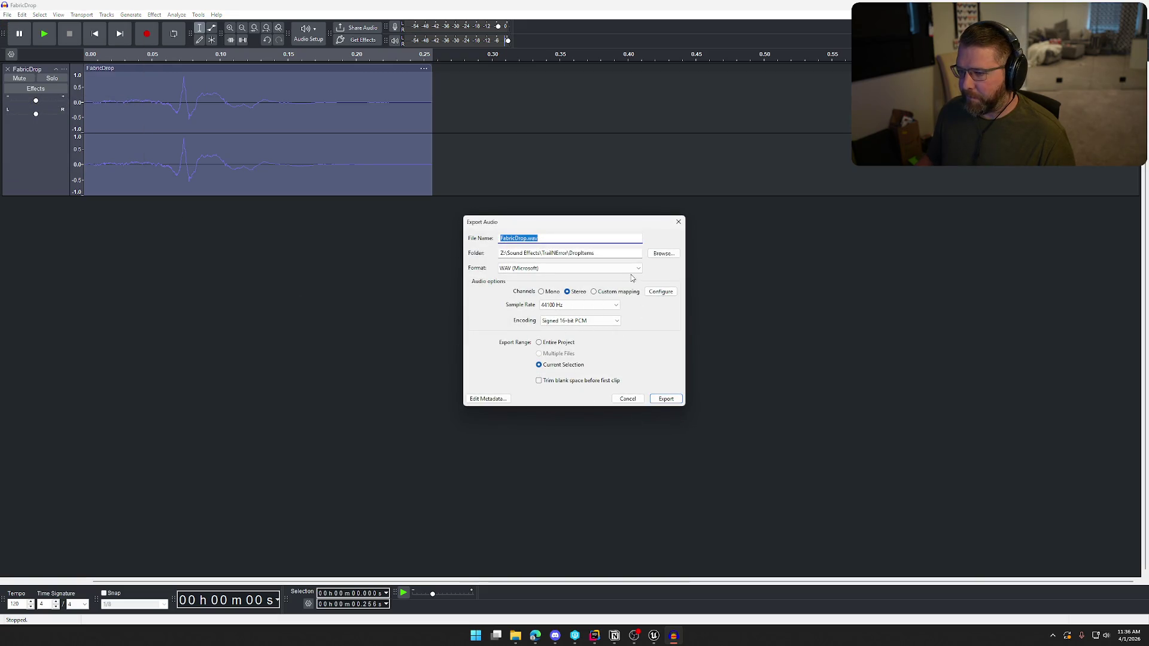
left_click(664, 398)
left_click(649, 317)
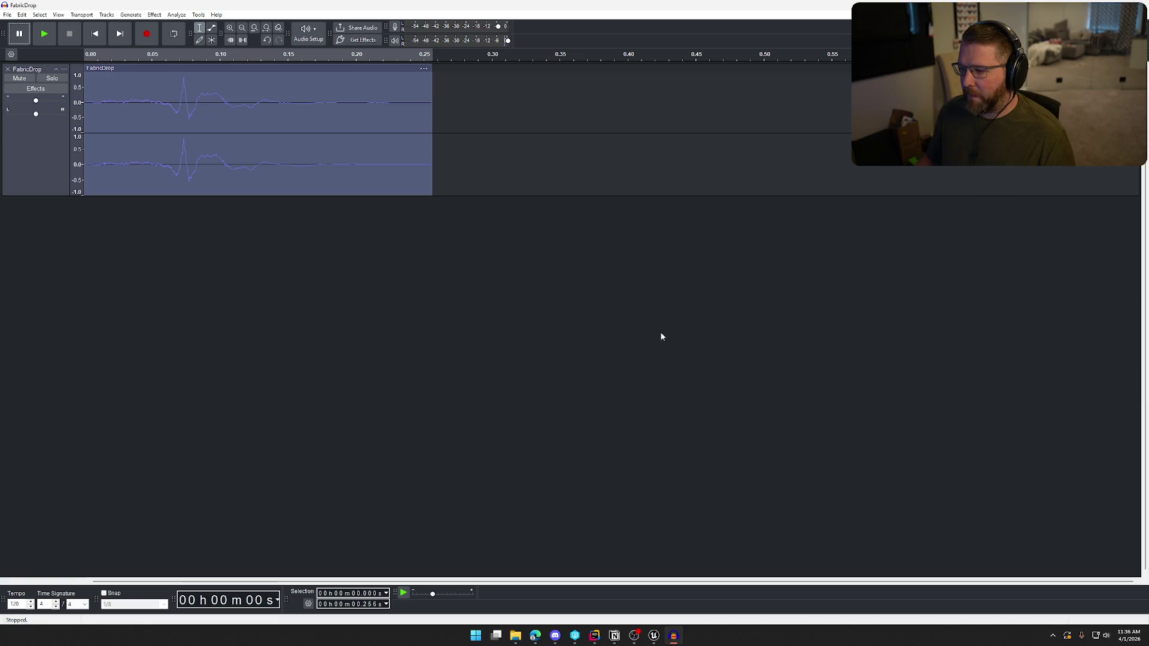
left_click(654, 638)
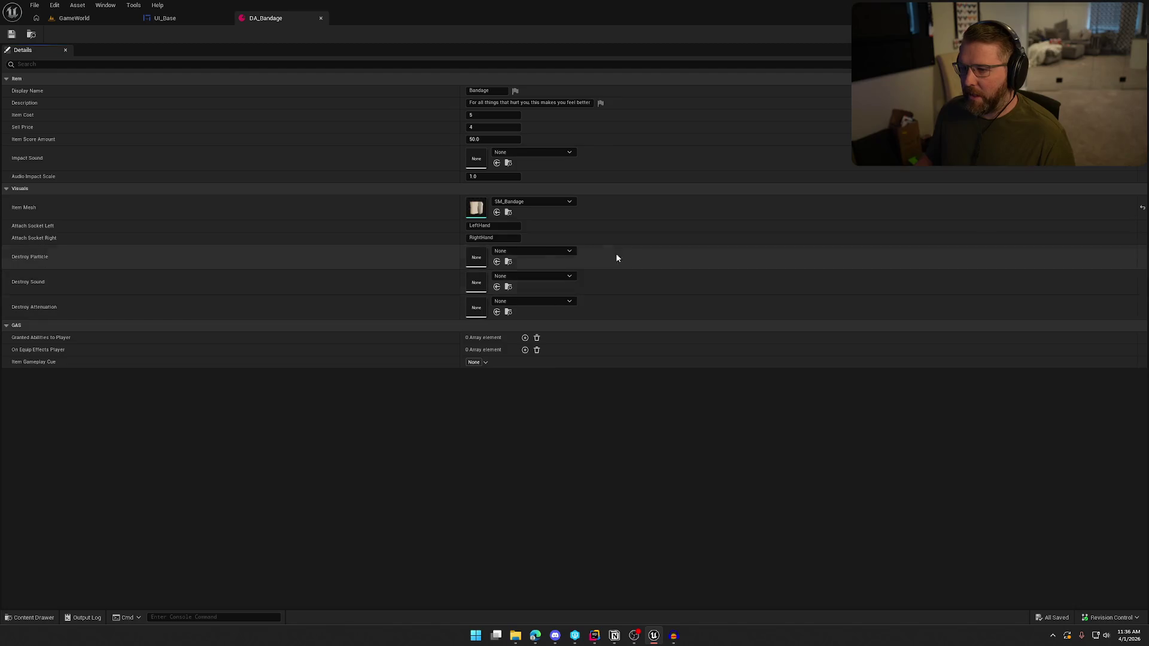
Import FabricDrop into Sounds > SoundEffects > ItemDrops and save the new asset
key("ctrl+space")
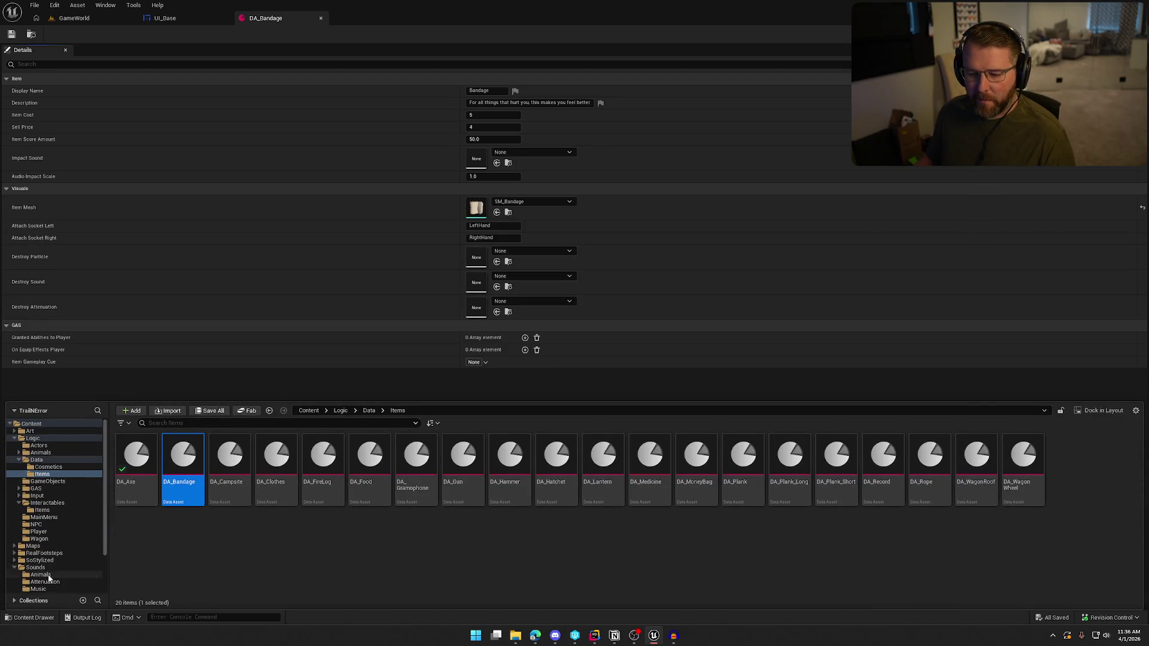
scroll(51, 568, "down", 3)
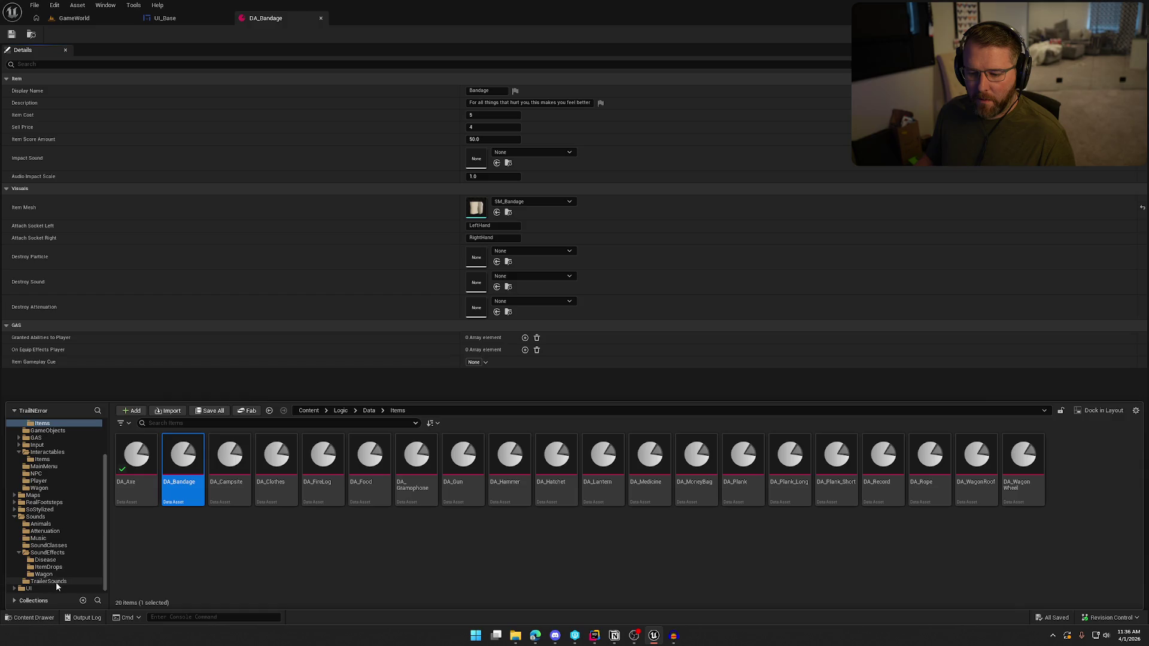
left_click(49, 552)
left_click(55, 568)
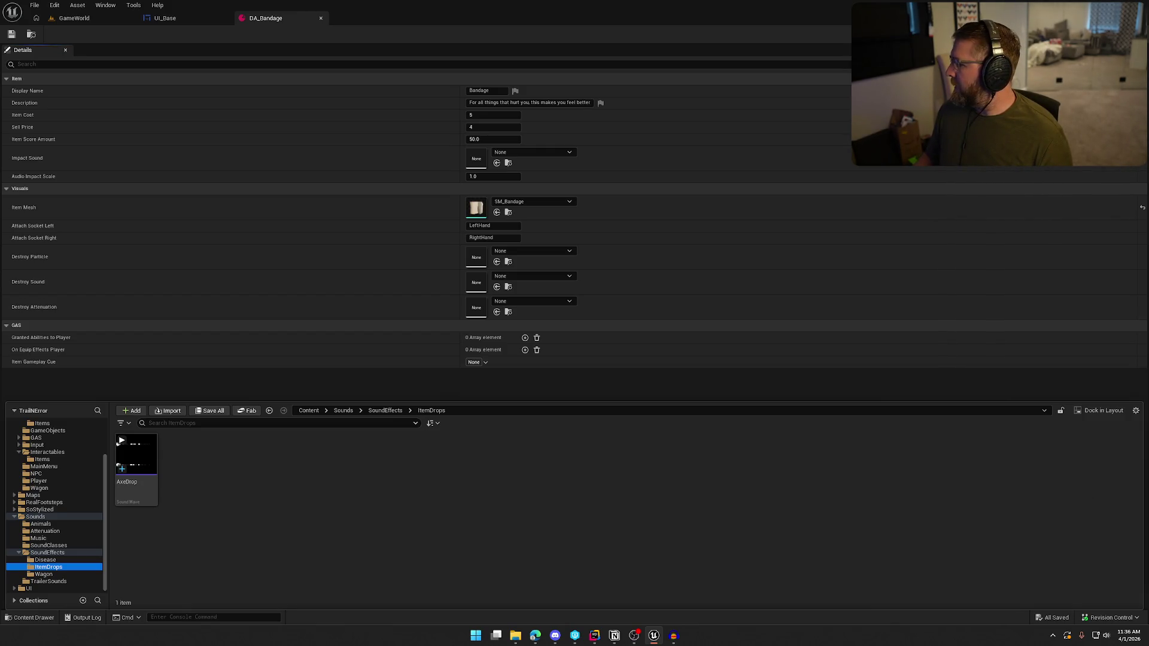
left_click_drag(117, 443, 472, 516)
left_click_drag(328, 483, 311, 527)
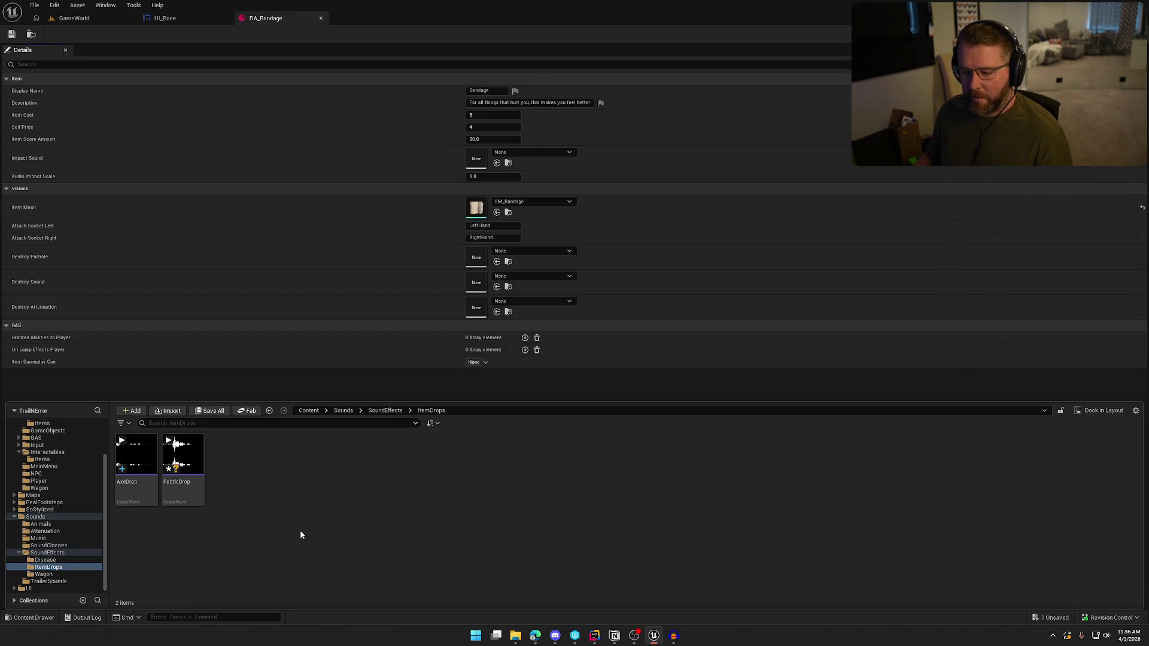
left_click(193, 493)
key("ctrl+s")
Give FabricDrop SFX class, Item_Atten attenuation and Play when Silent virtualization, then save
key("ctrl+space")
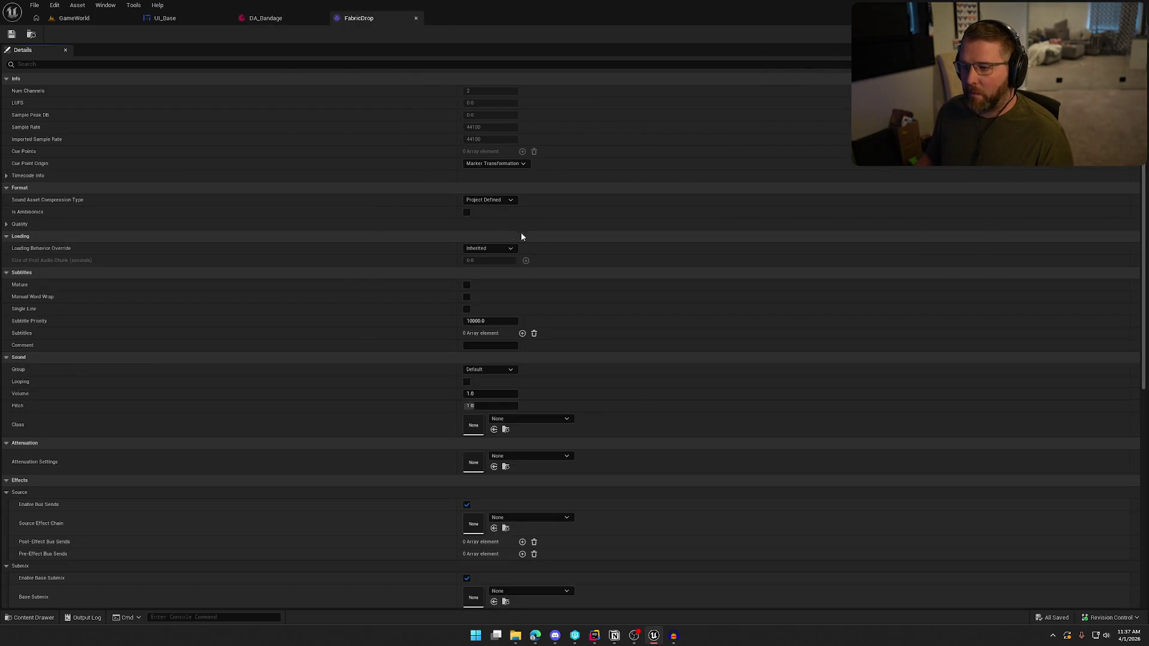
left_click(524, 418)
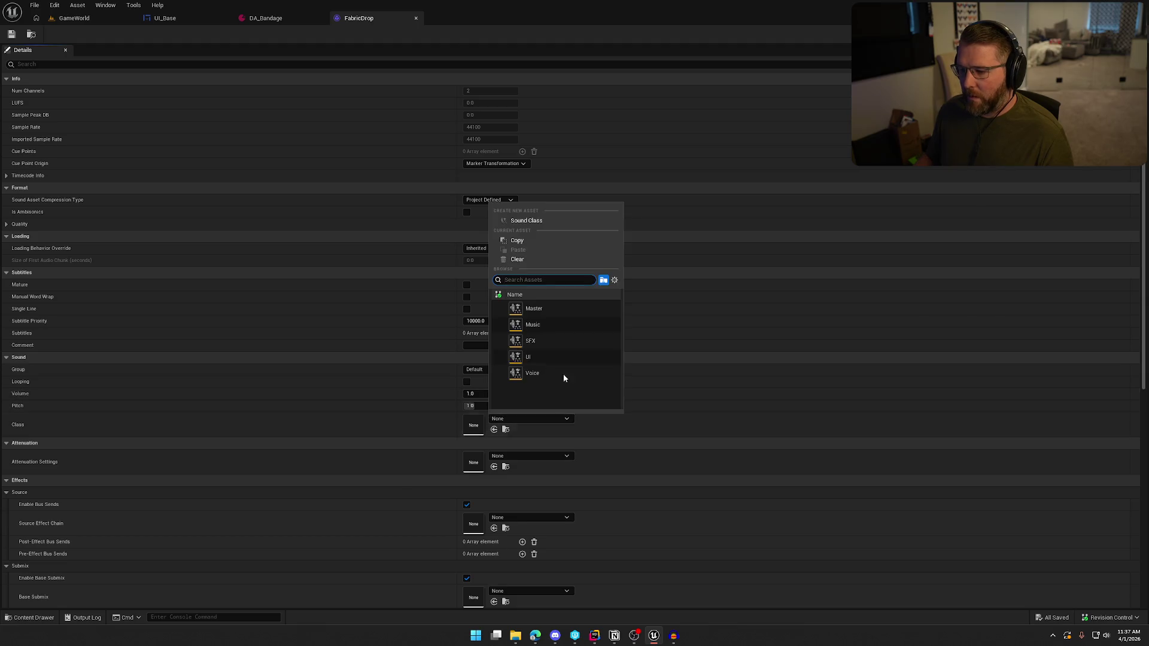
left_click(541, 343)
left_click(525, 456)
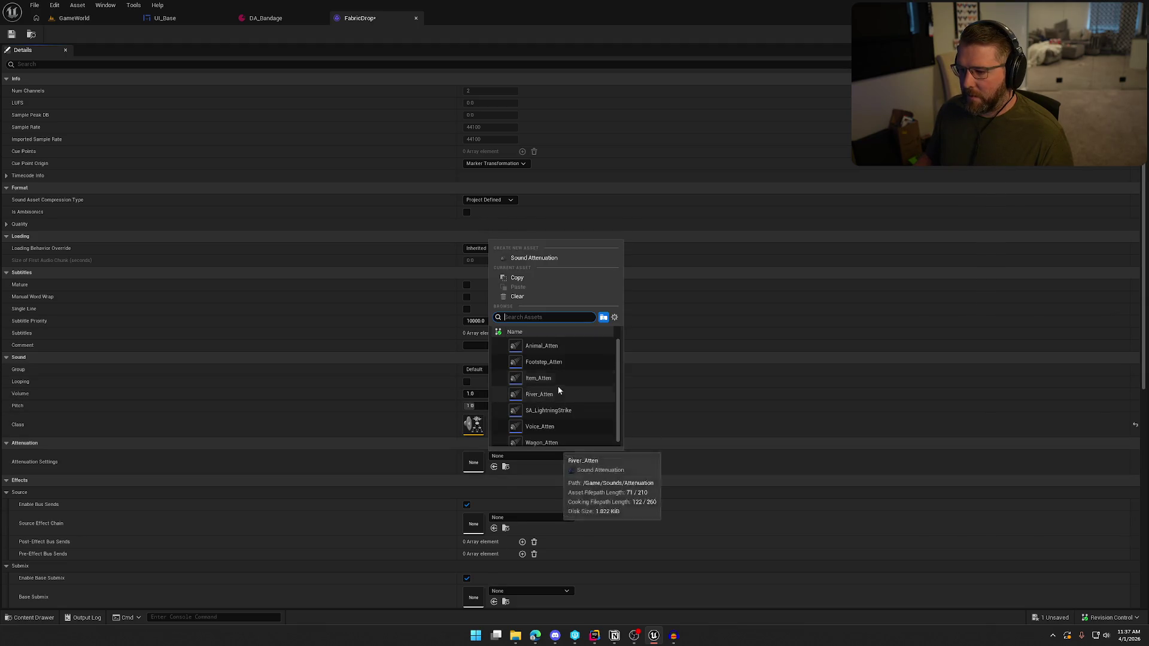
left_click(538, 378)
scroll(415, 455, "down", 3)
left_click(501, 533)
left_click(486, 550)
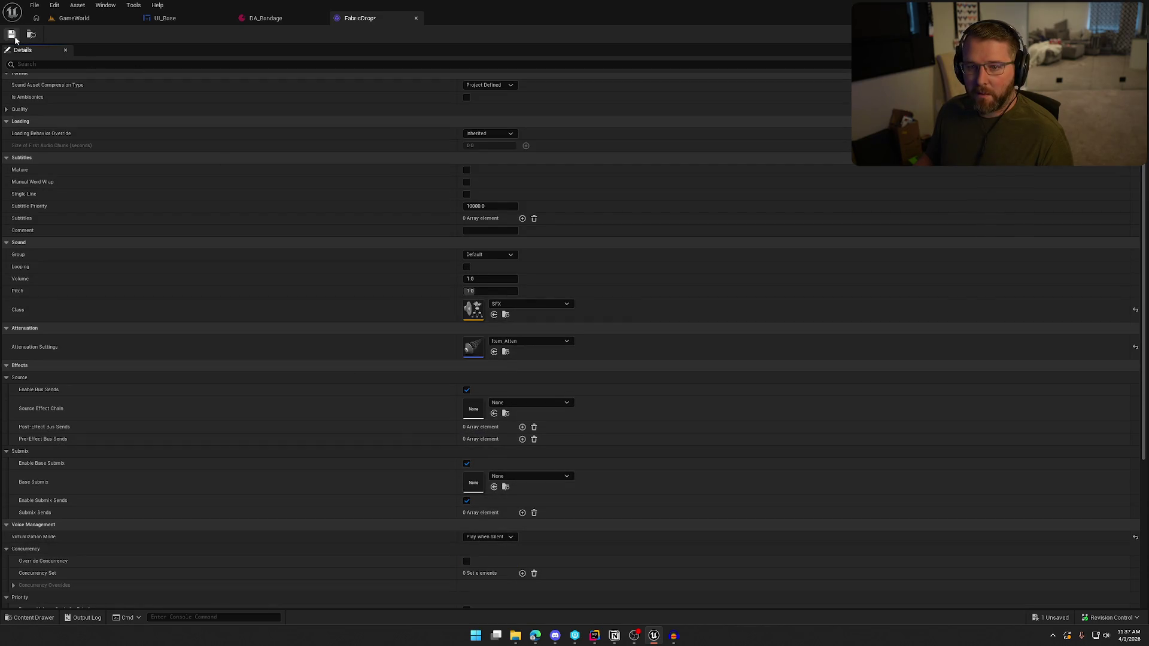
key("ctrl+s")
left_click(416, 18)
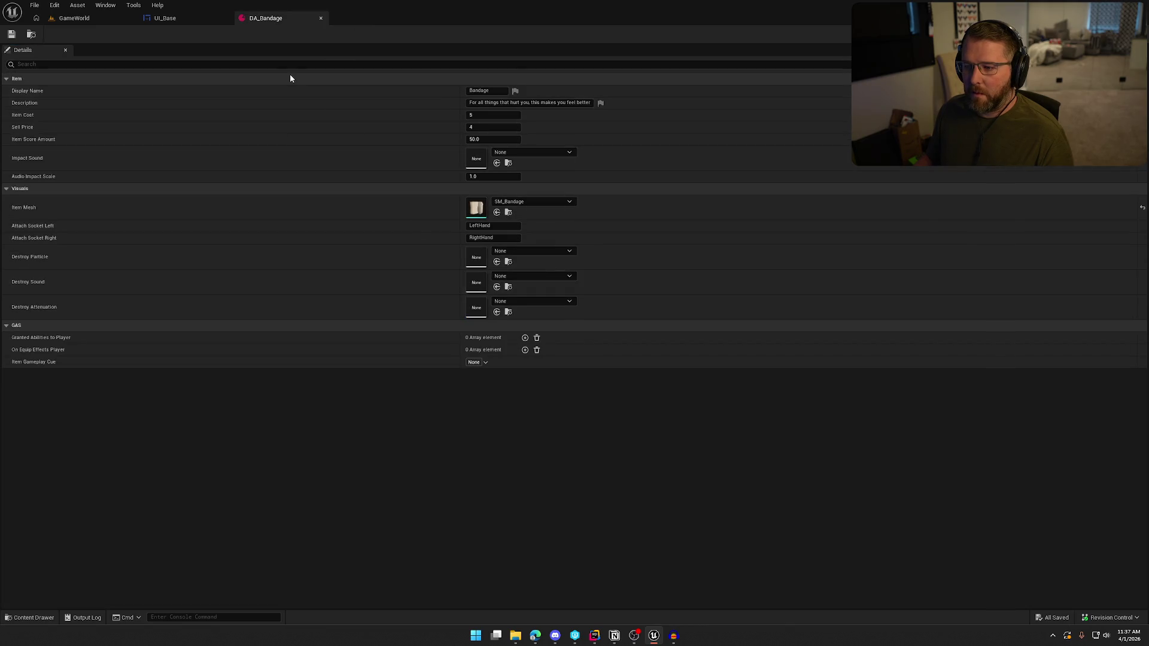
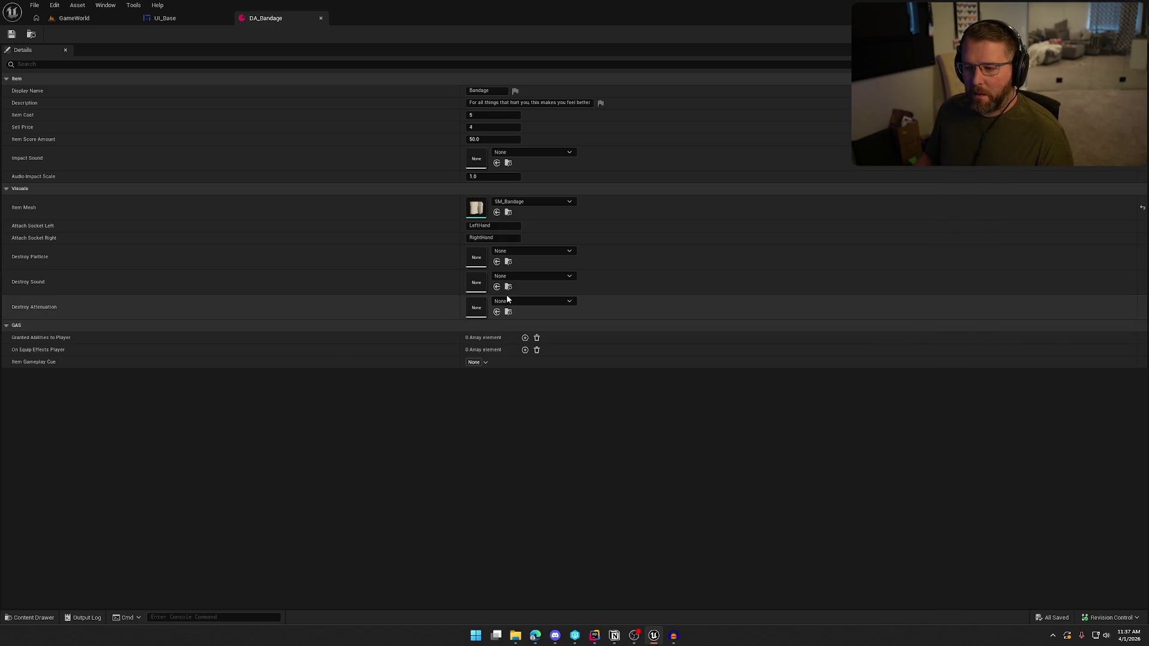
Open the Axe item data for reference, then return to the Bandage settings
left_click(560, 252)
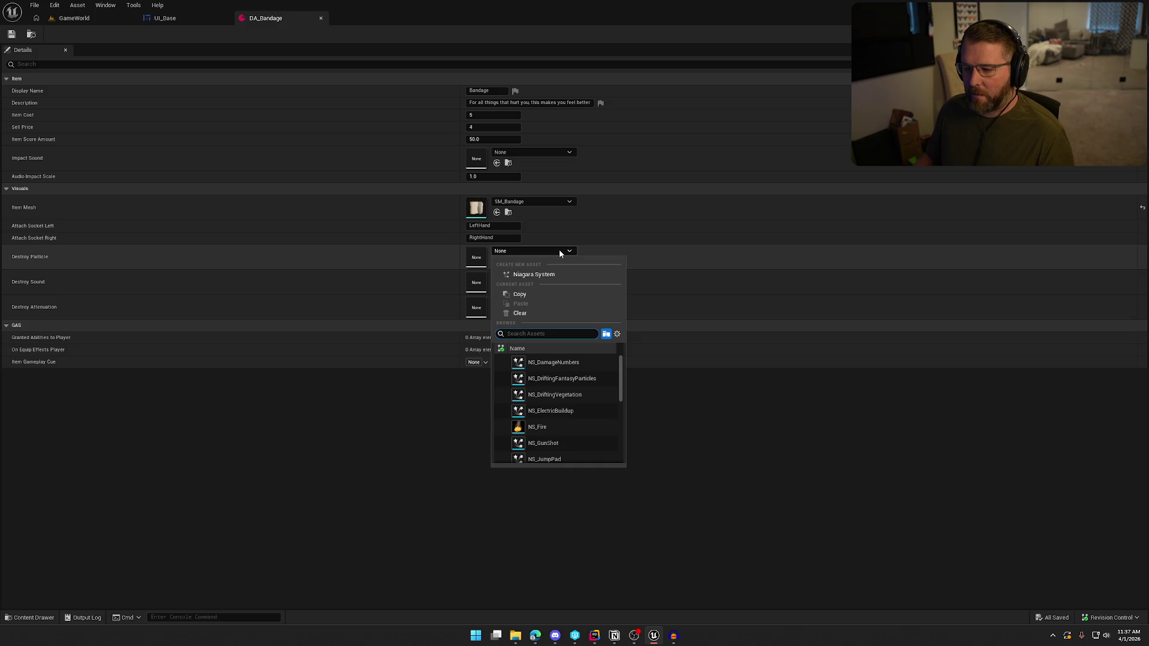
left_click(559, 249)
left_click(31, 35)
double_click(136, 467)
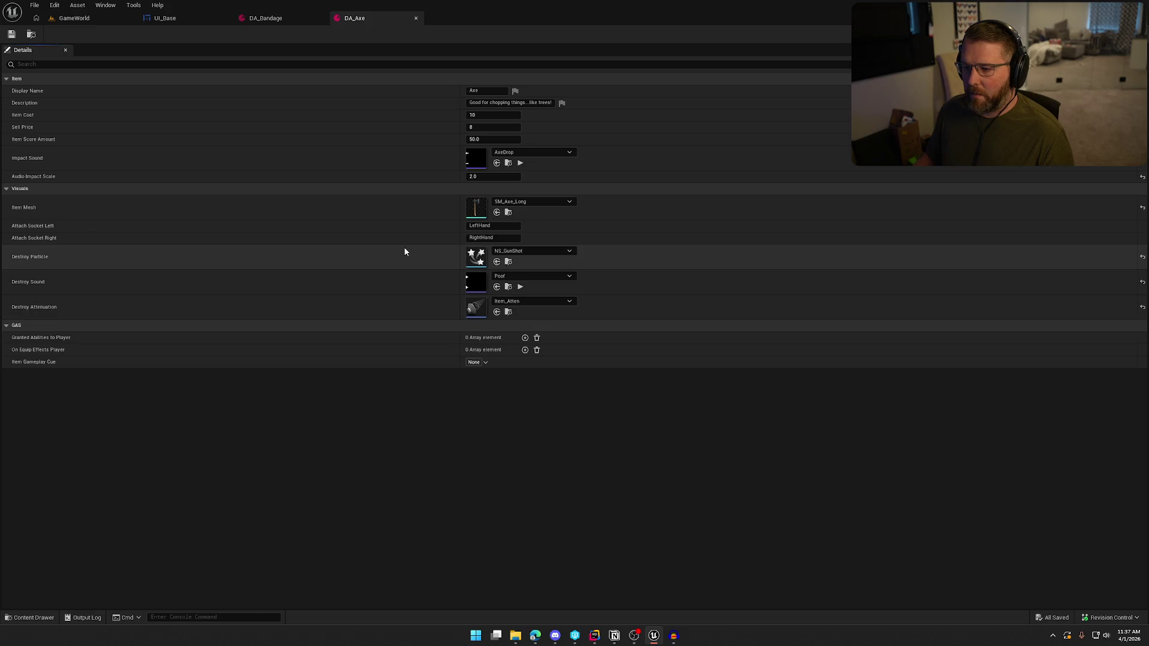
left_click(262, 20)
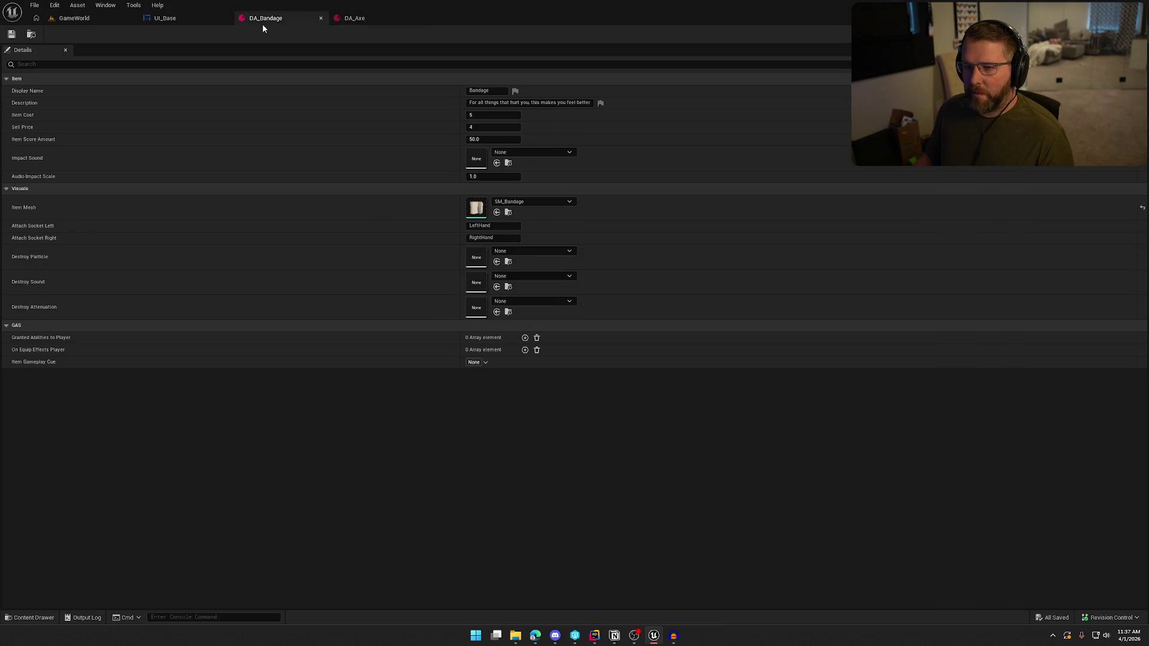
Set Bandage's Destroy Particle to NS_GunShot, Destroy Sound to Poof, Destroy Attenuation to Item_Atten
left_click(527, 252)
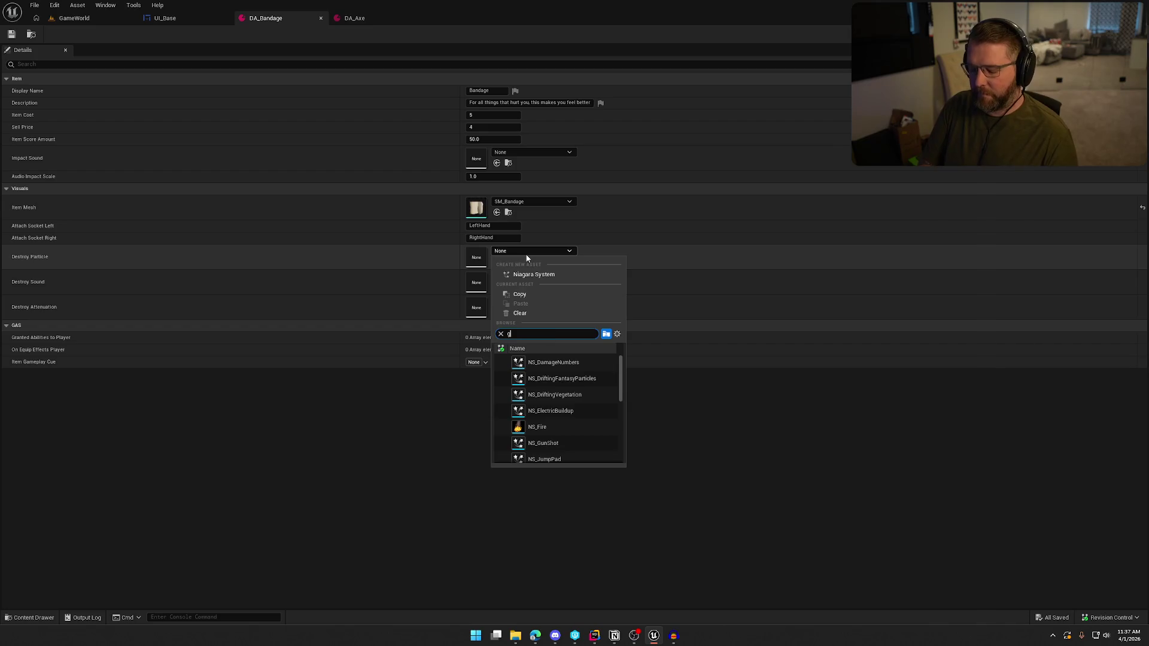
type("un")
left_click(543, 363)
left_click(518, 277)
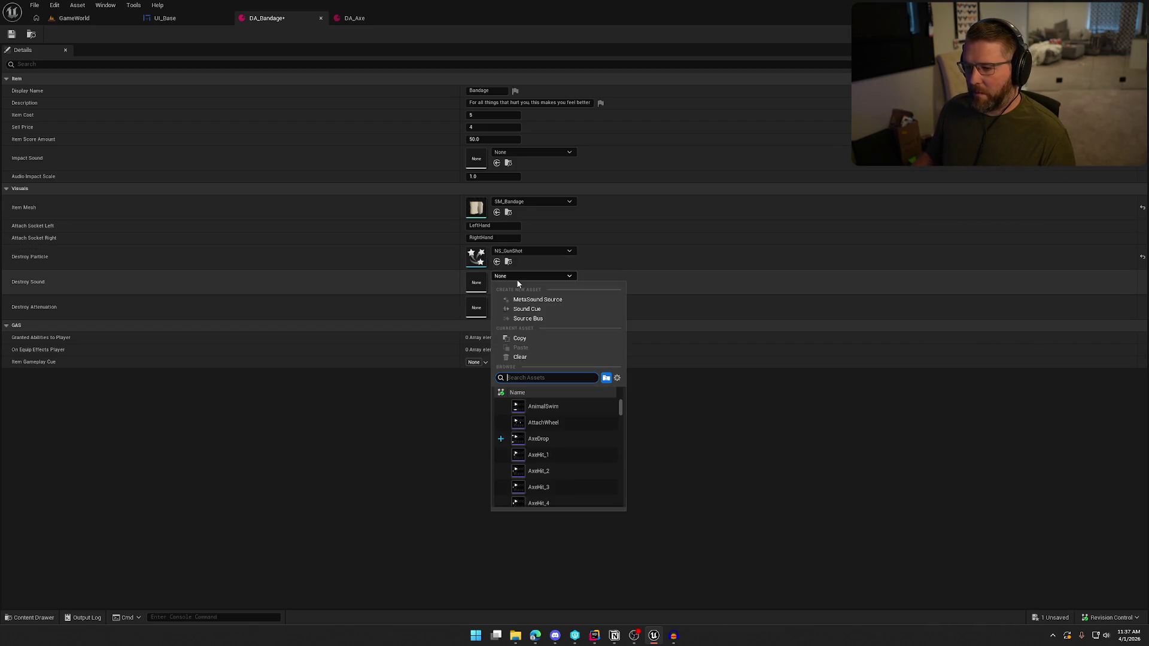
type("poof")
left_click(548, 406)
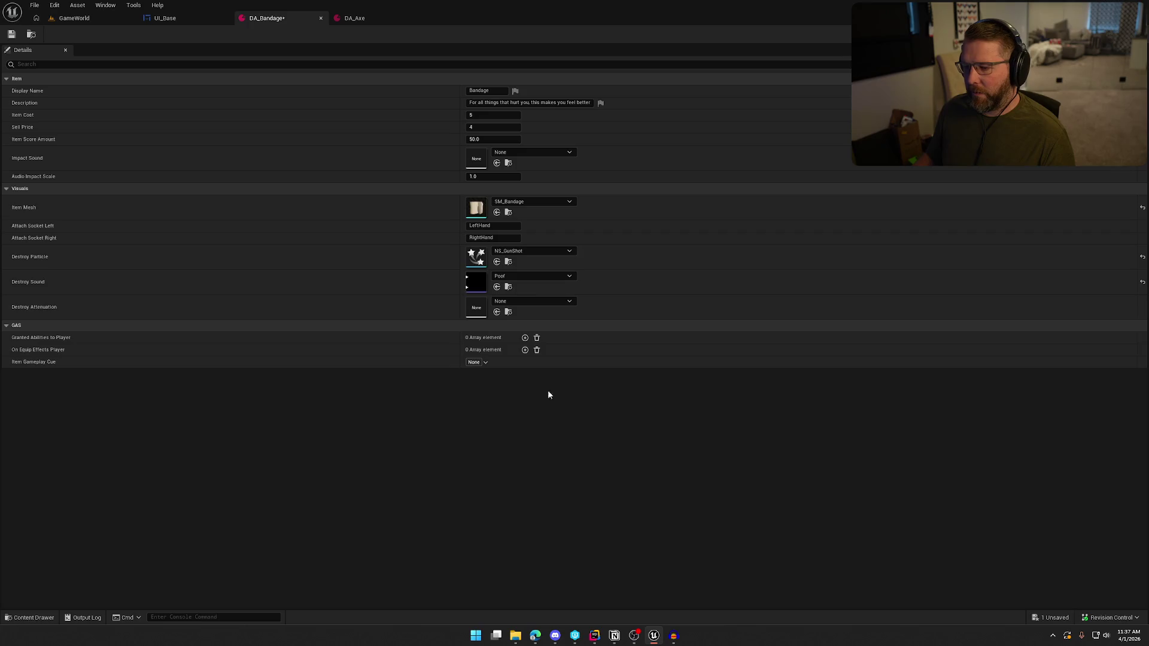
left_click(531, 303)
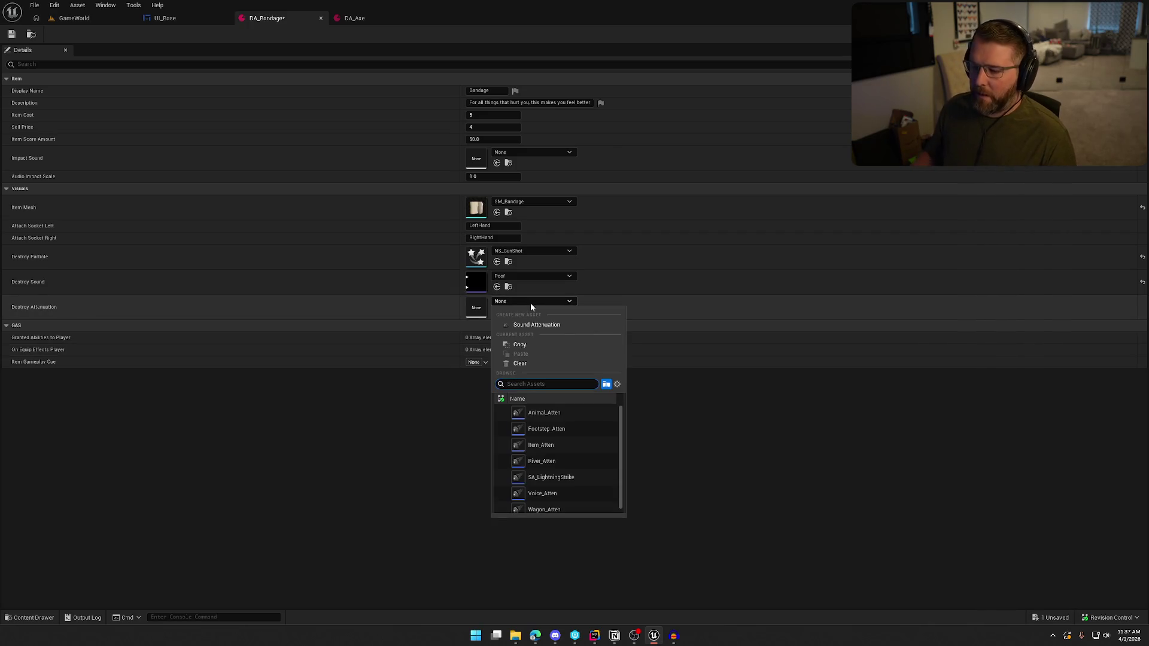
left_click(538, 446)
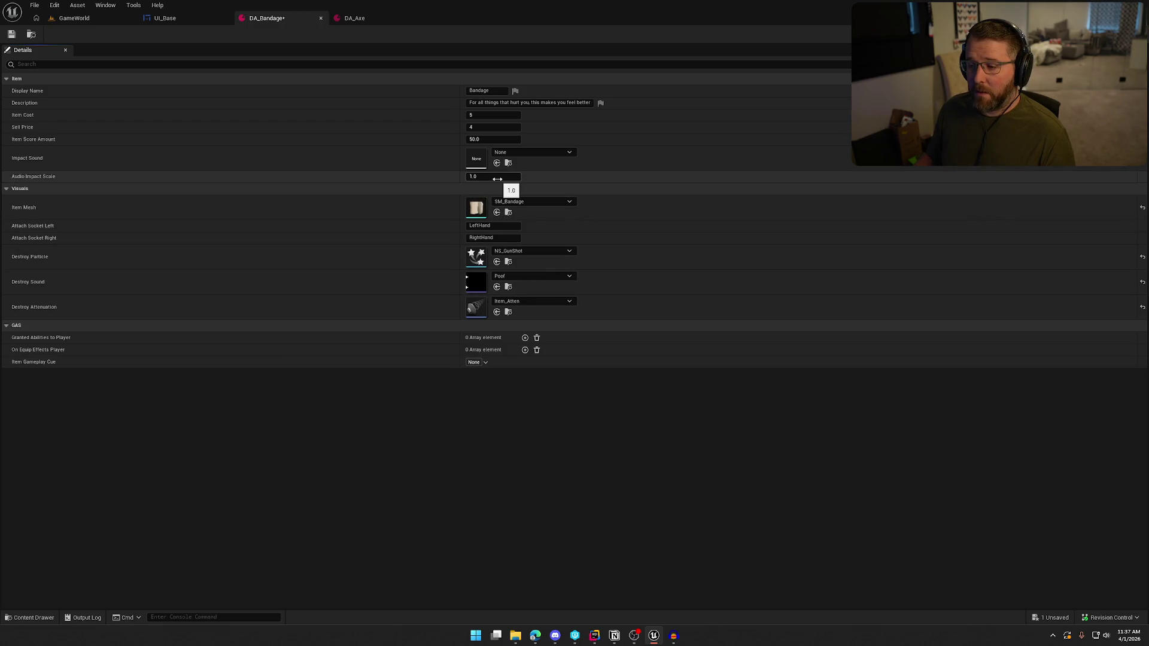
Set the Impact Sound to FabricDrop and save DA_Bandage, confirming the checkout
left_click(519, 153)
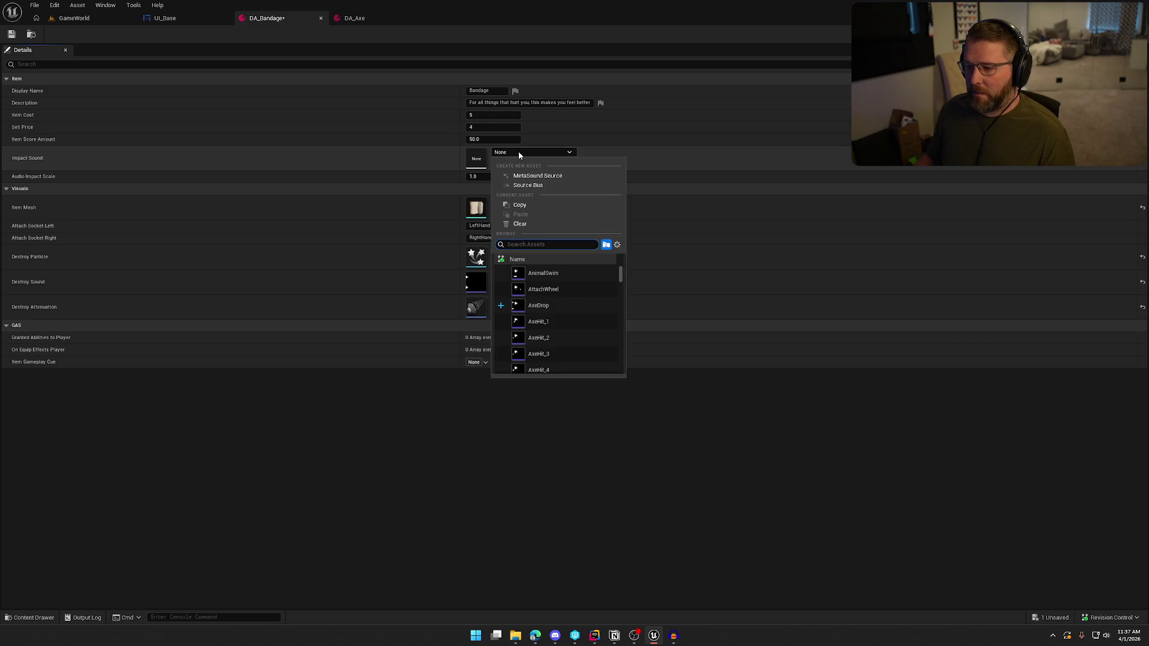
type("clo")
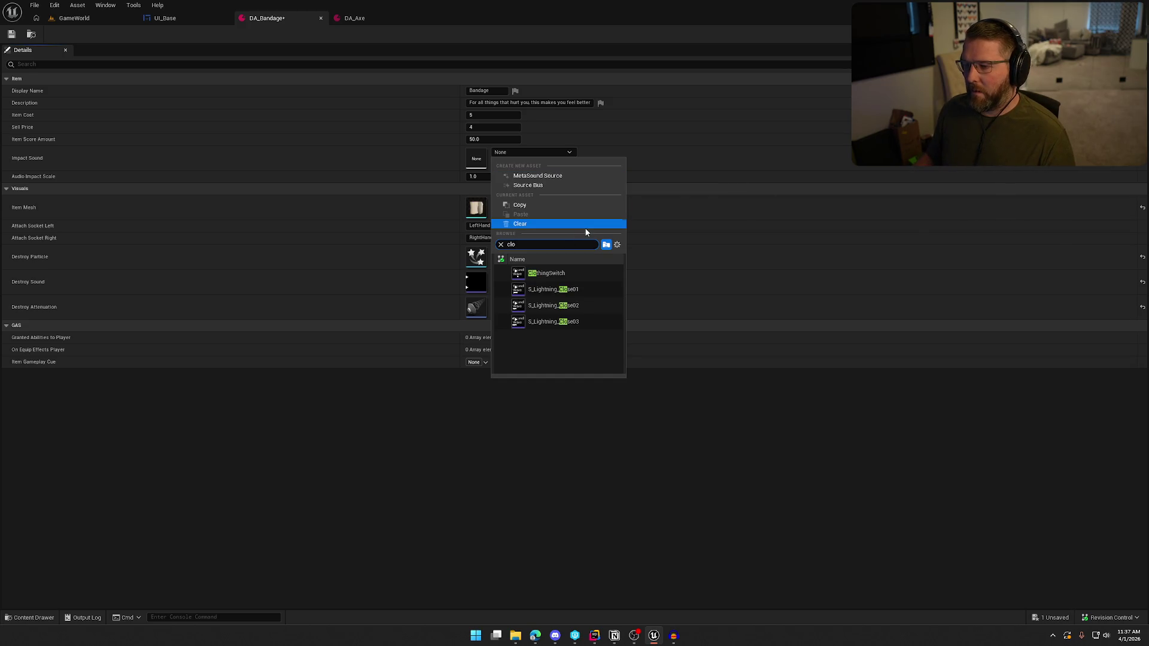
key("BackSpace")
key("BackSpace")
key("BackSpace")
type("fab")
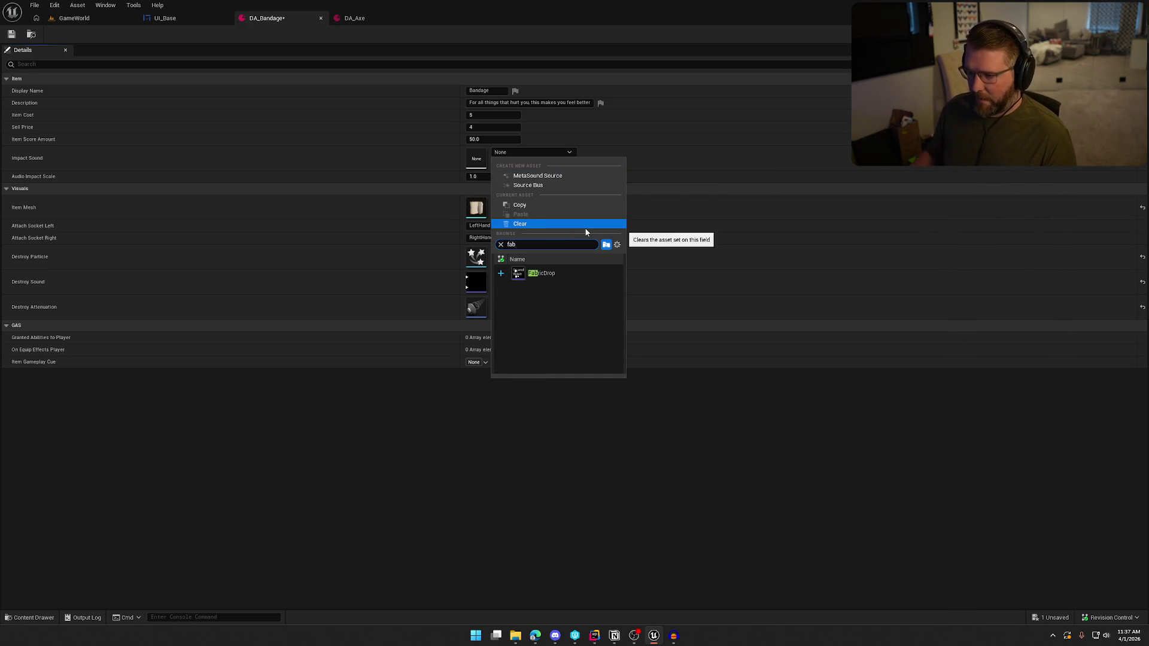
left_click(541, 273)
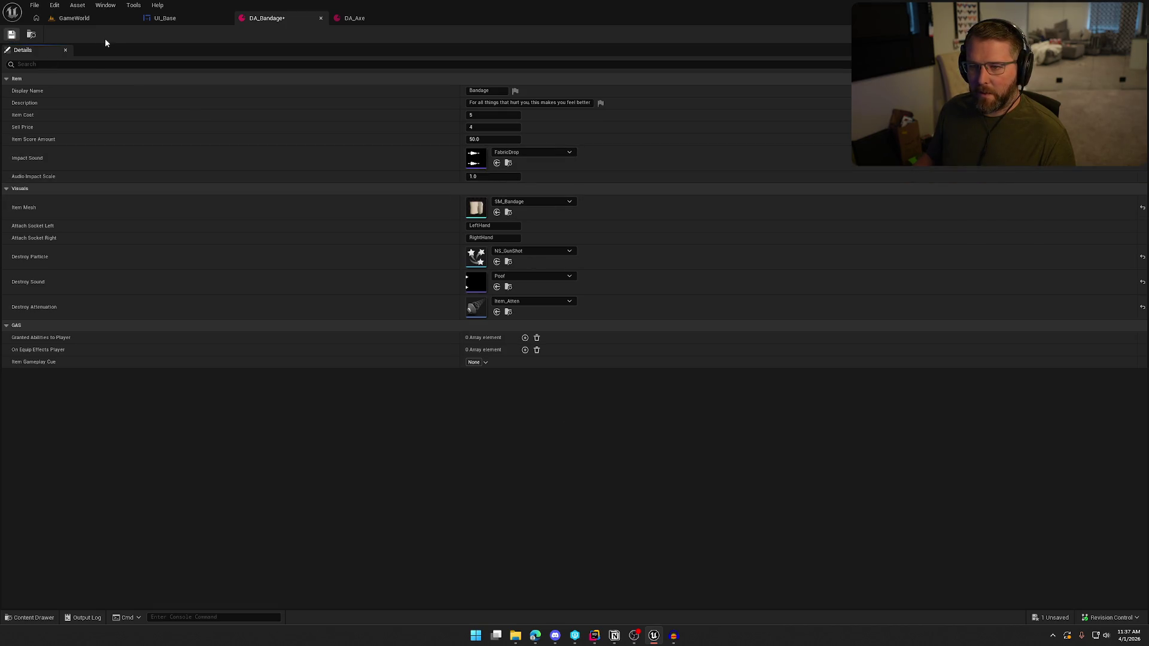
key("ctrl+s")
left_click(575, 419)
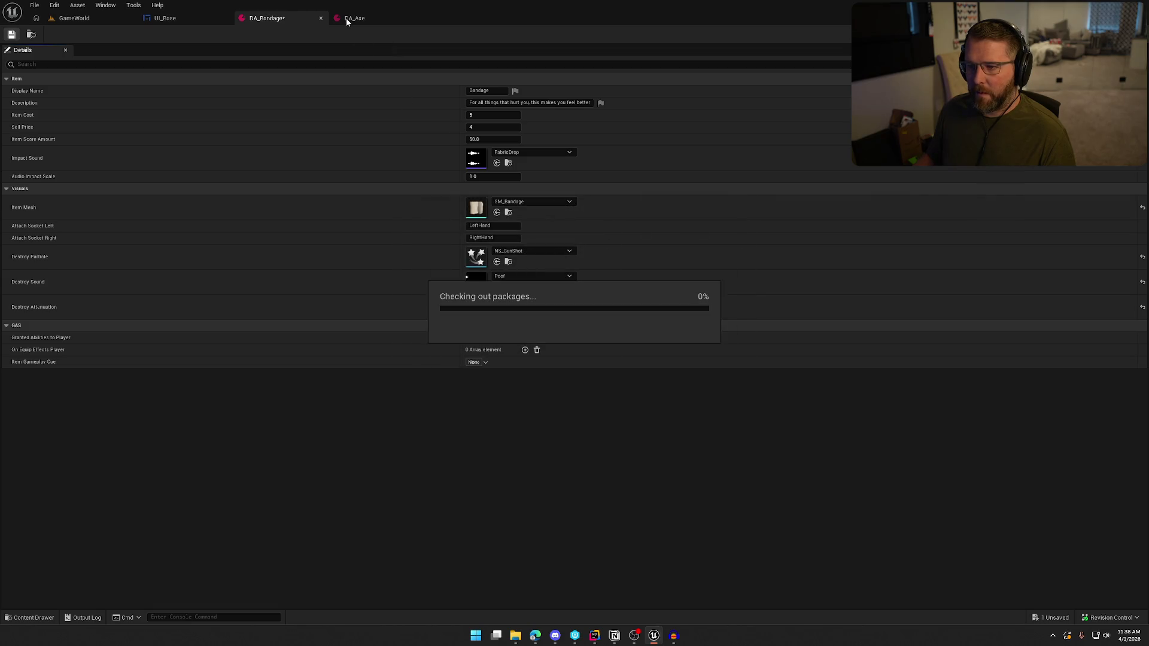
Close the Axe tab, enter the running game, buy a bandage at the trading post and pick it up
left_click(416, 18)
left_click(92, 19)
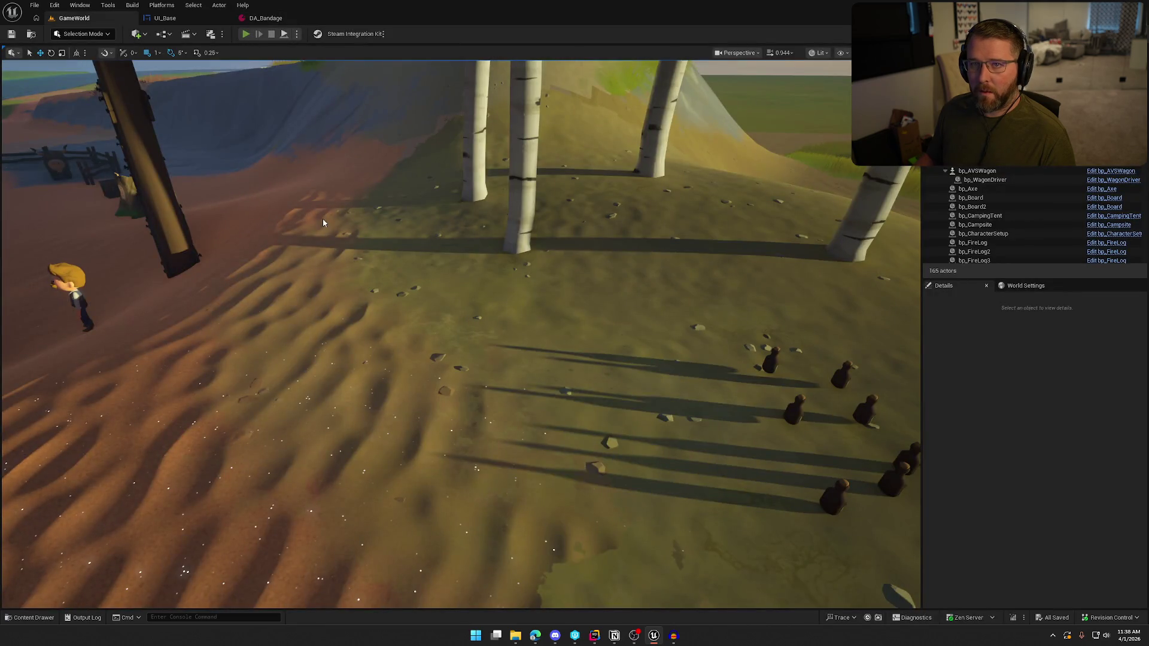
left_click(322, 218)
key("w")
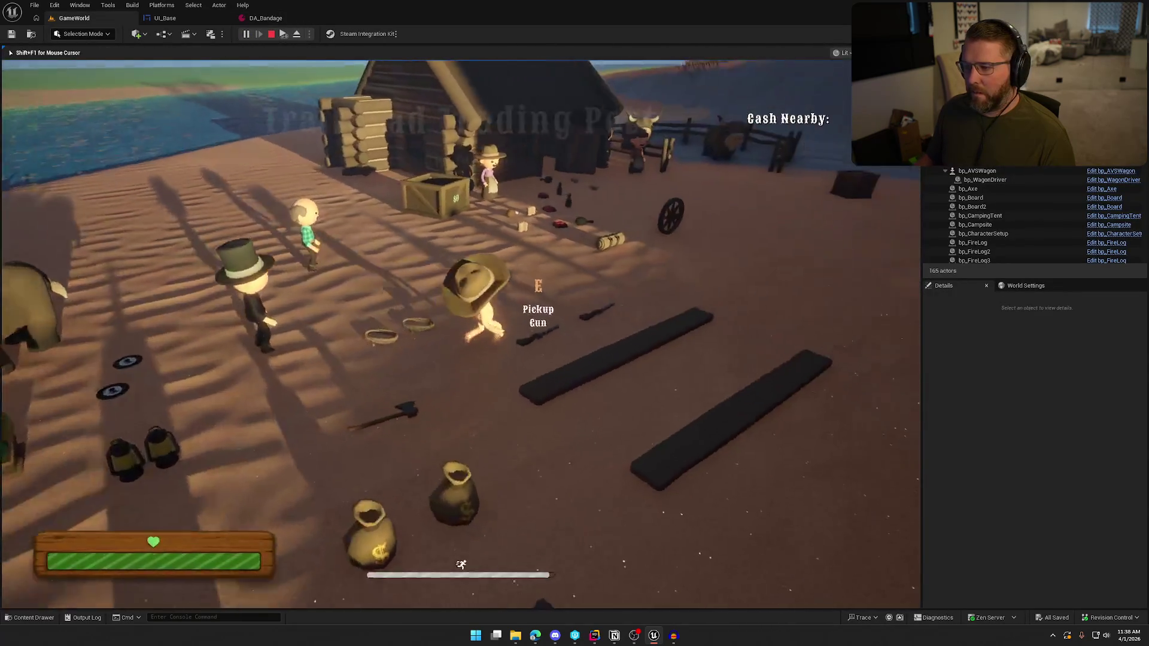
key("e")
key("w")
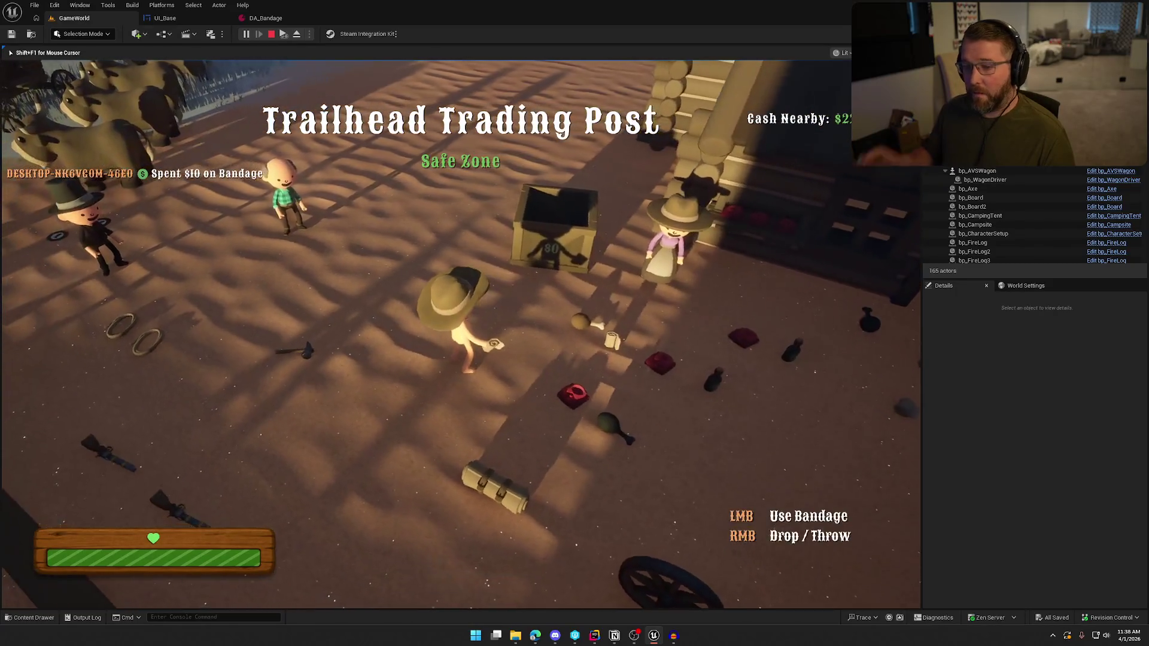
key("w")
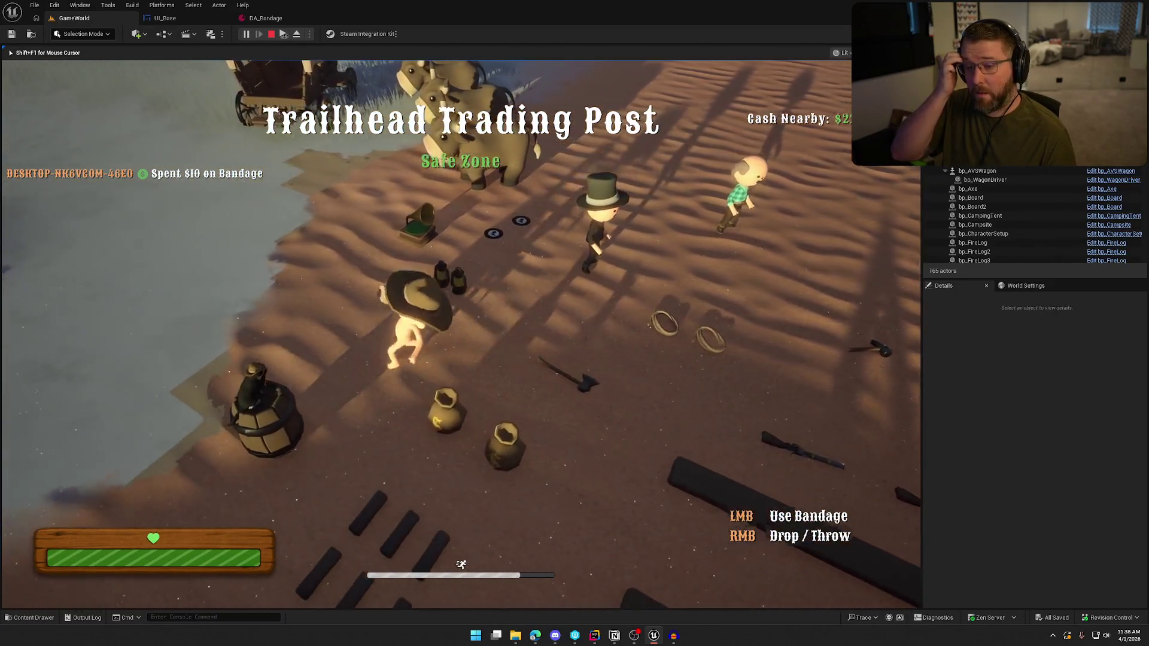
key("w")
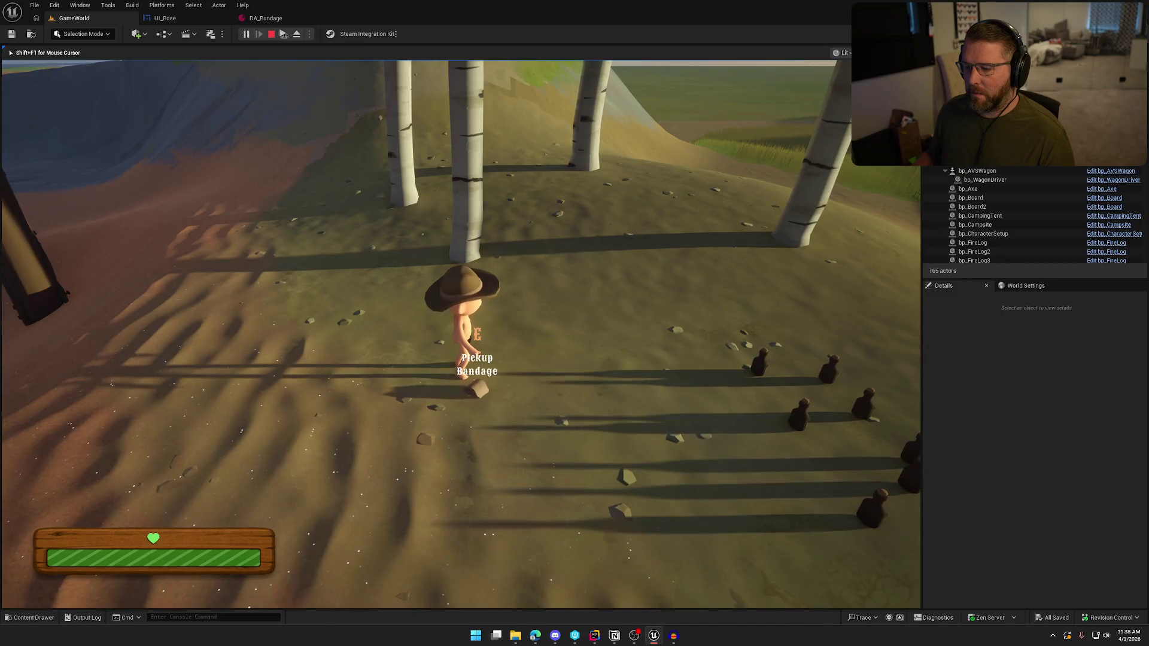
key("e")
Drop and throw the bandage to hear its impact sound, then stop playing
right_click(461, 334)
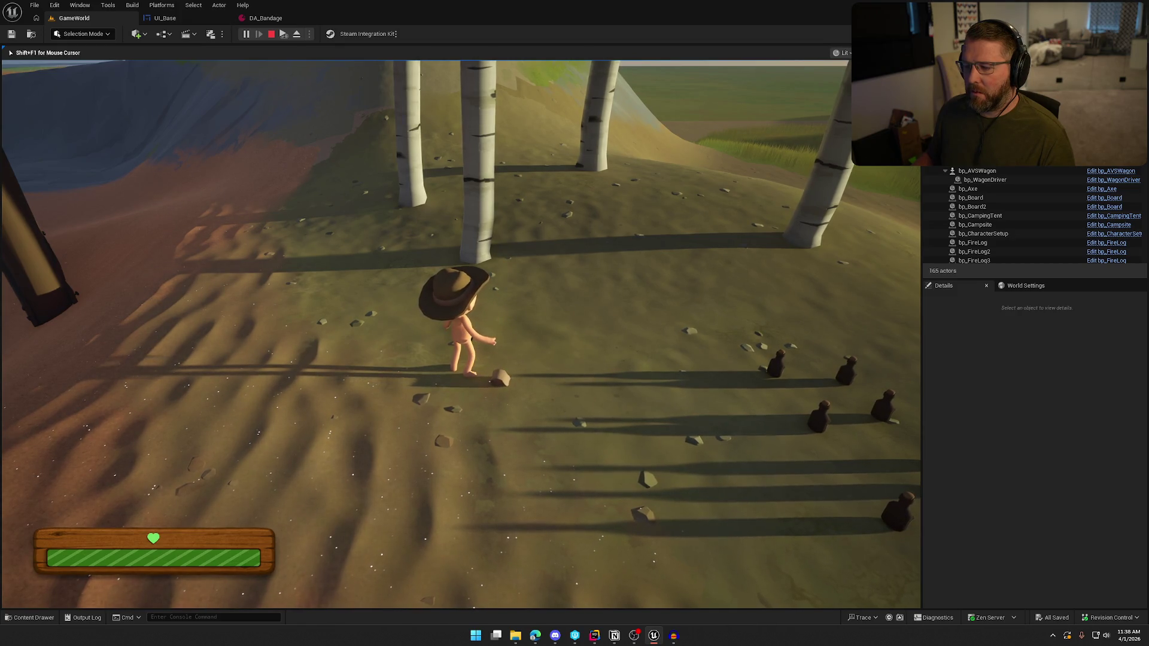
key("e")
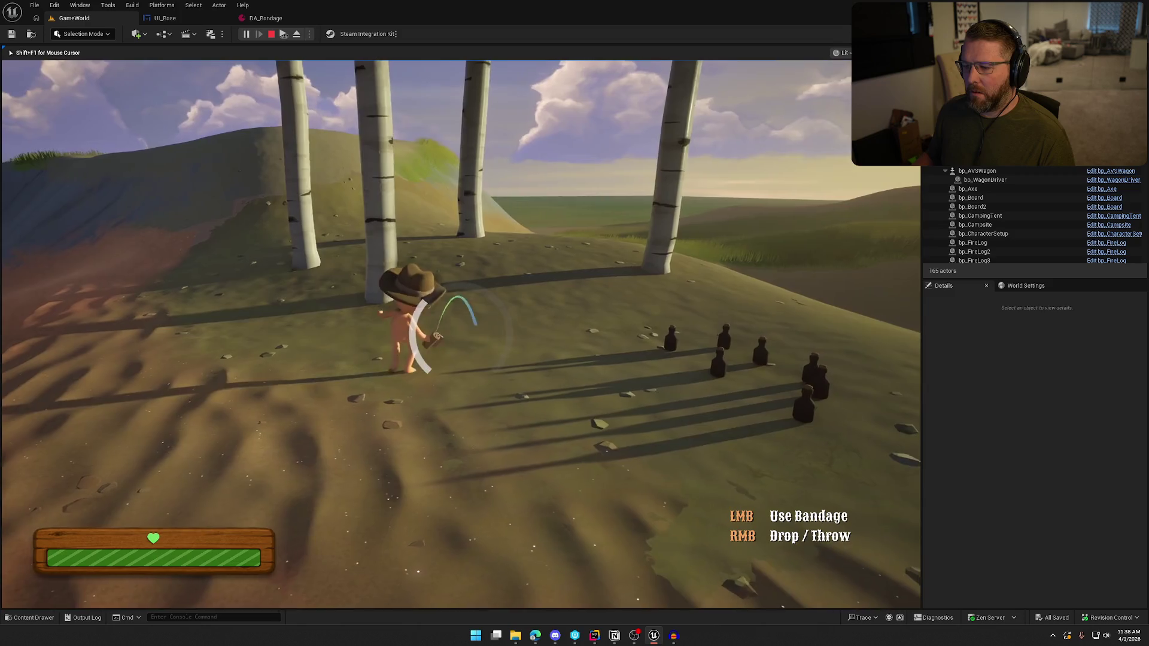
right_click(461, 334)
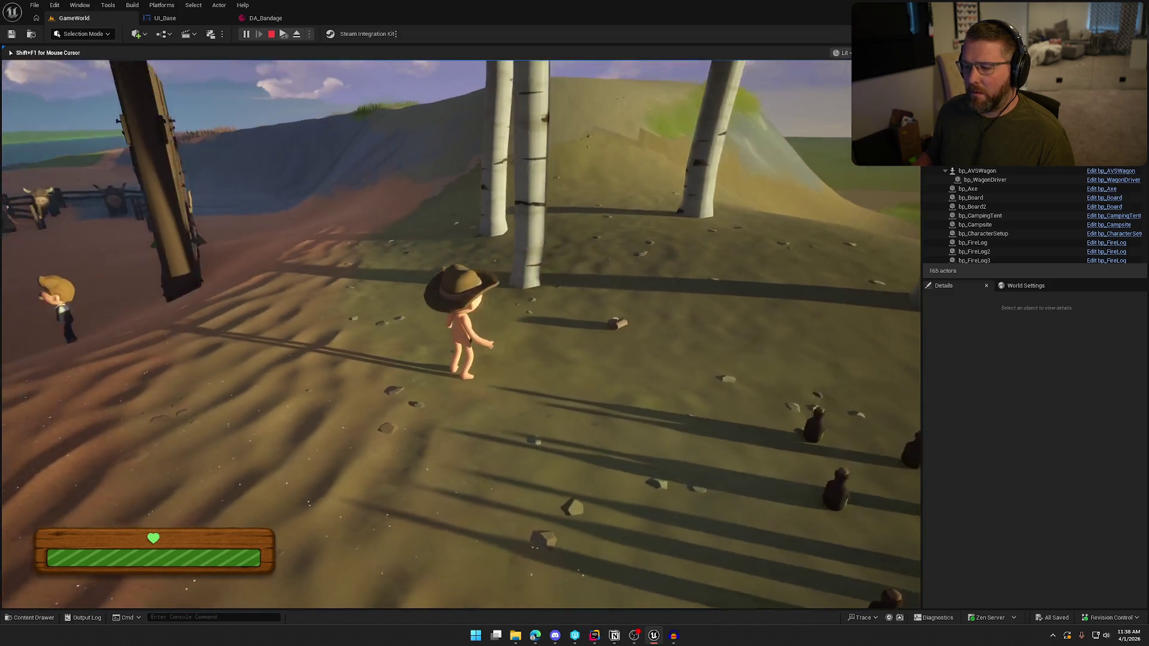
key("Escape")
Open DA_Clothes and set its Destroy Particle to NS_GunShot
left_click(282, 17)
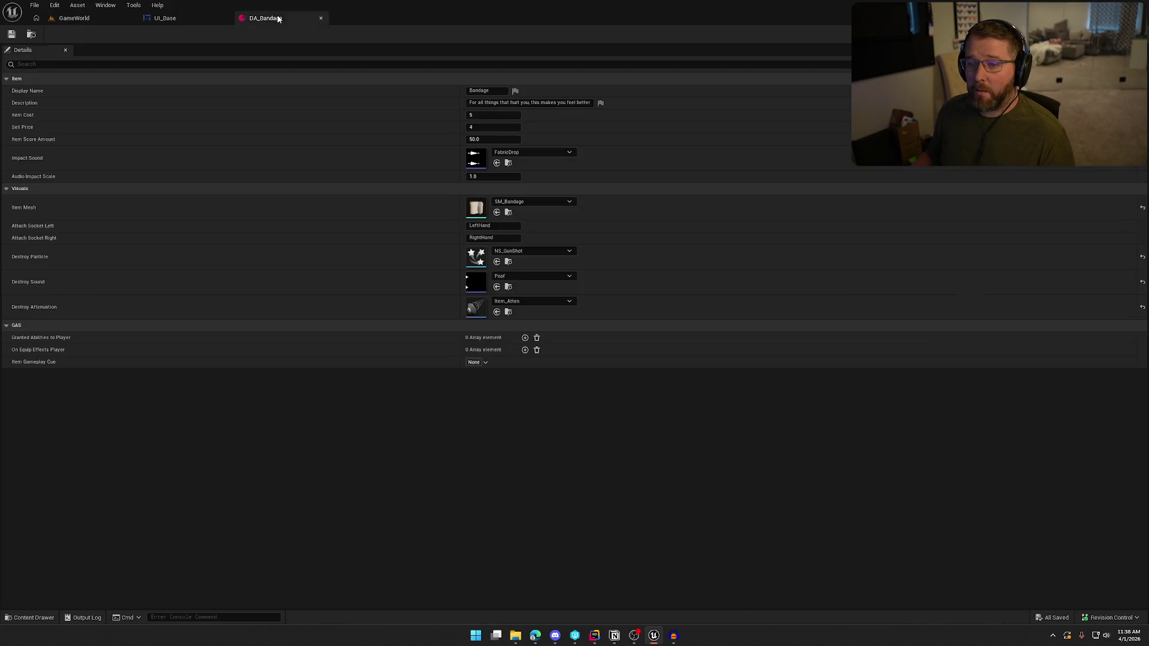
key("ctrl+space")
double_click(277, 459)
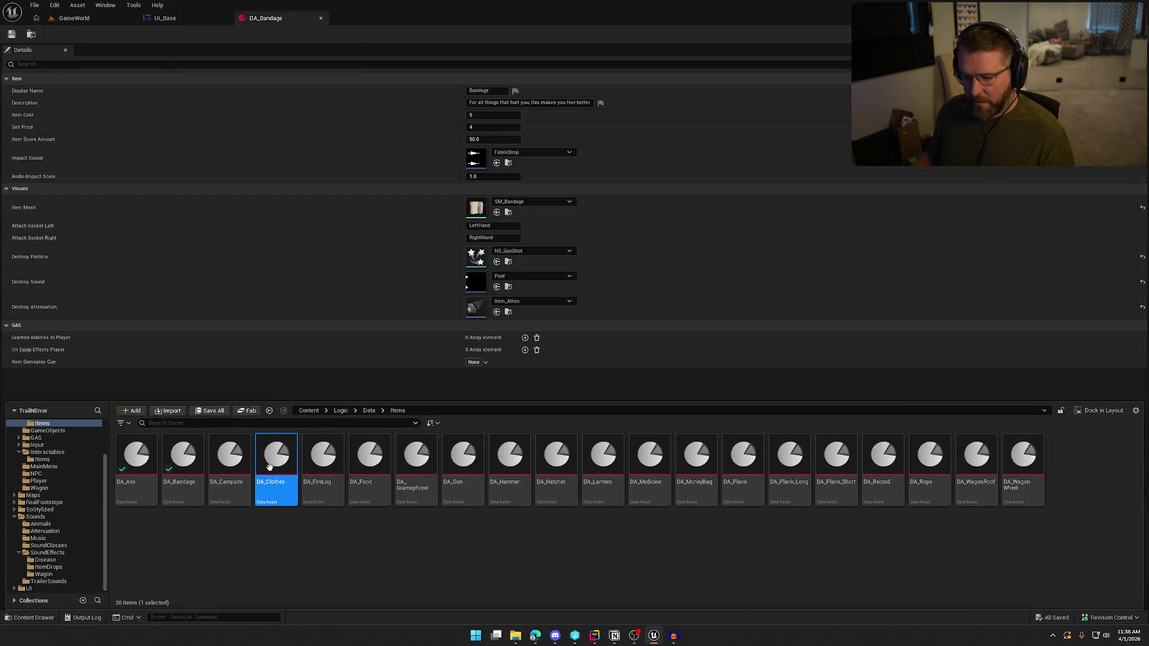
left_click(537, 252)
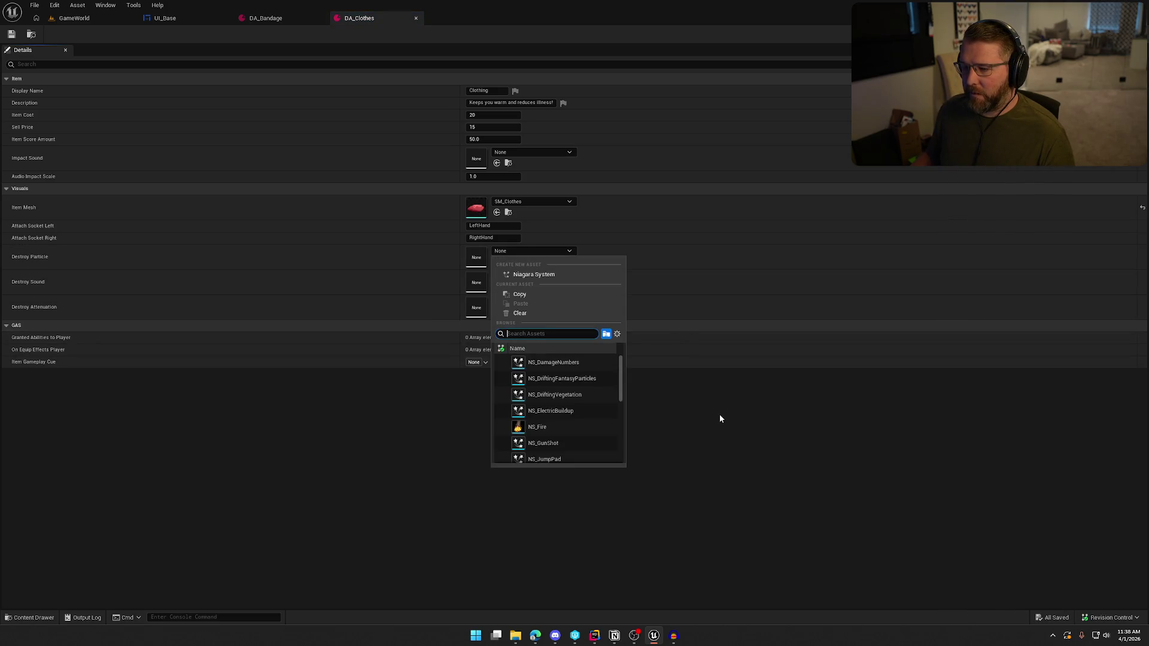
type("gujn")
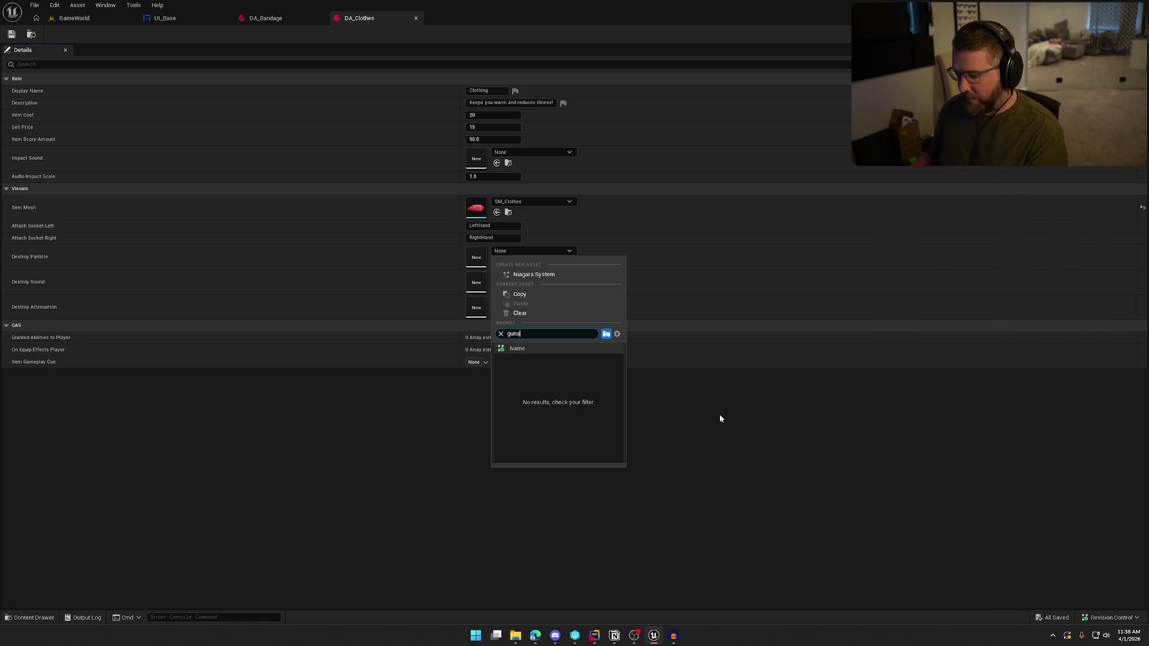
key("BackSpace")
left_click(571, 361)
Set the clothing's Destroy Sound to Poof and Destroy Attenuation to Item_Atten
left_click(527, 276)
type("poof")
left_click(549, 412)
left_click(510, 303)
type("ite")
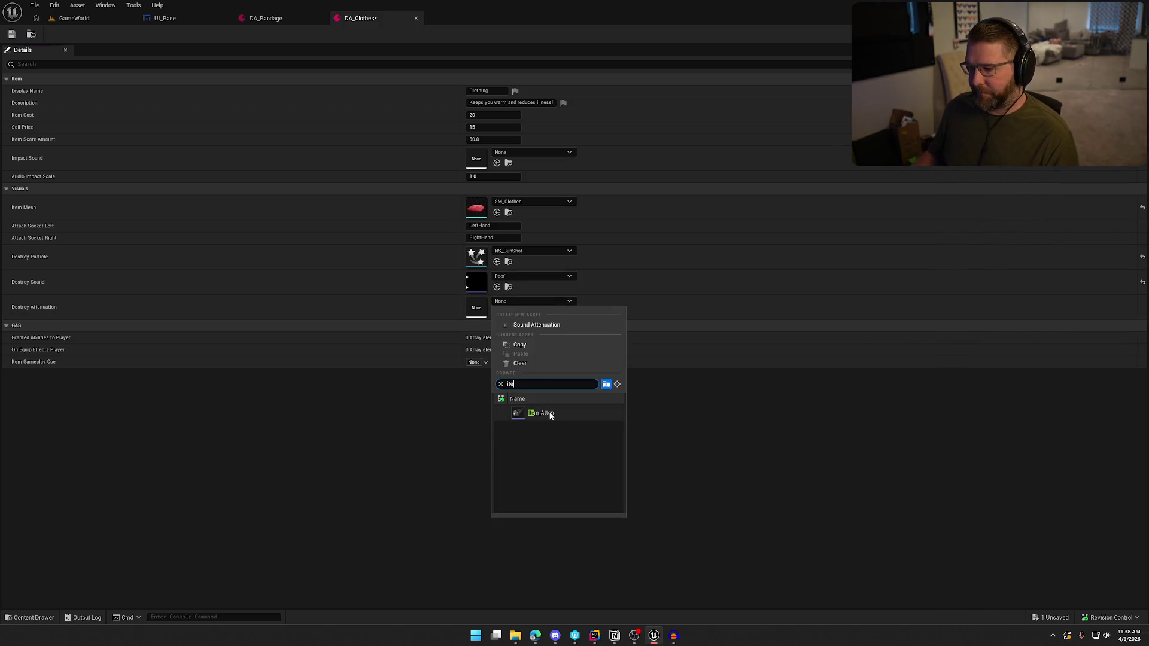
left_click(542, 412)
Set the Impact Sound to FabricDrop and save DA_Clothes, confirming the checkout
left_click(520, 155)
type("fab")
left_click(560, 275)
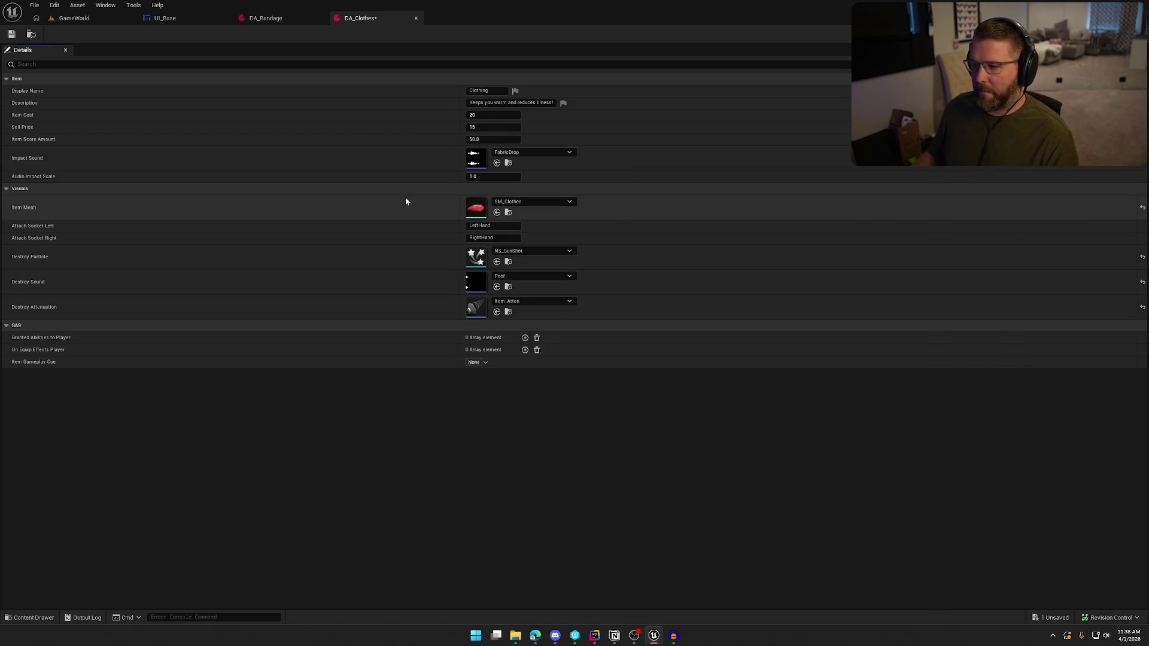
key("ctrl+s")
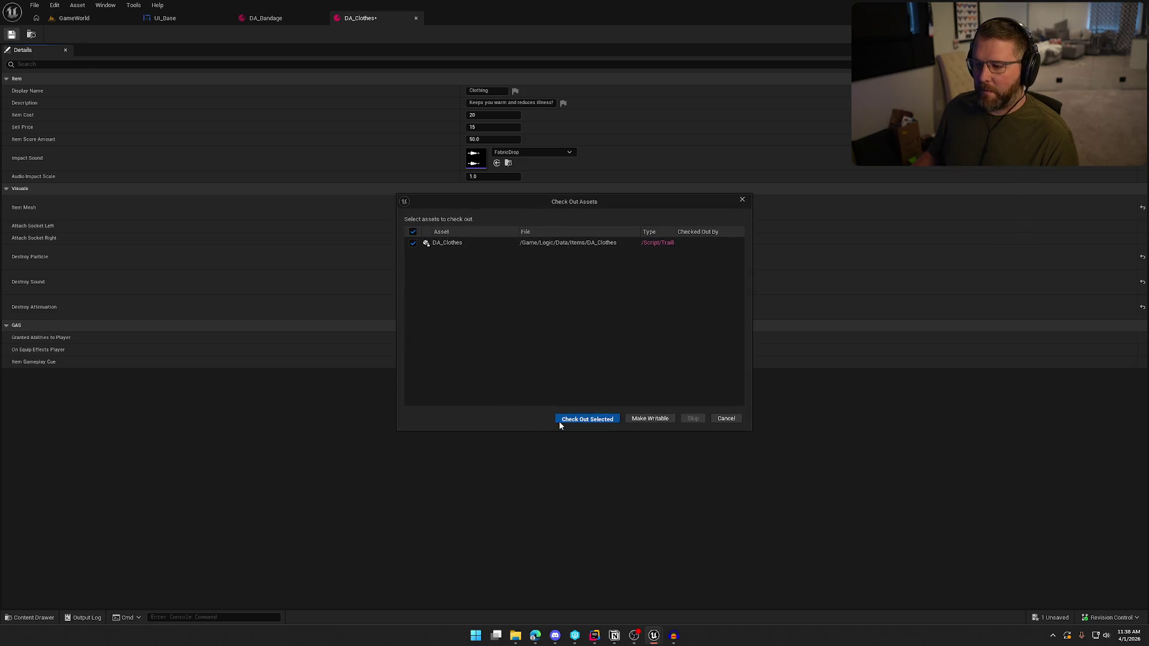
left_click(560, 420)
left_click(74, 18)
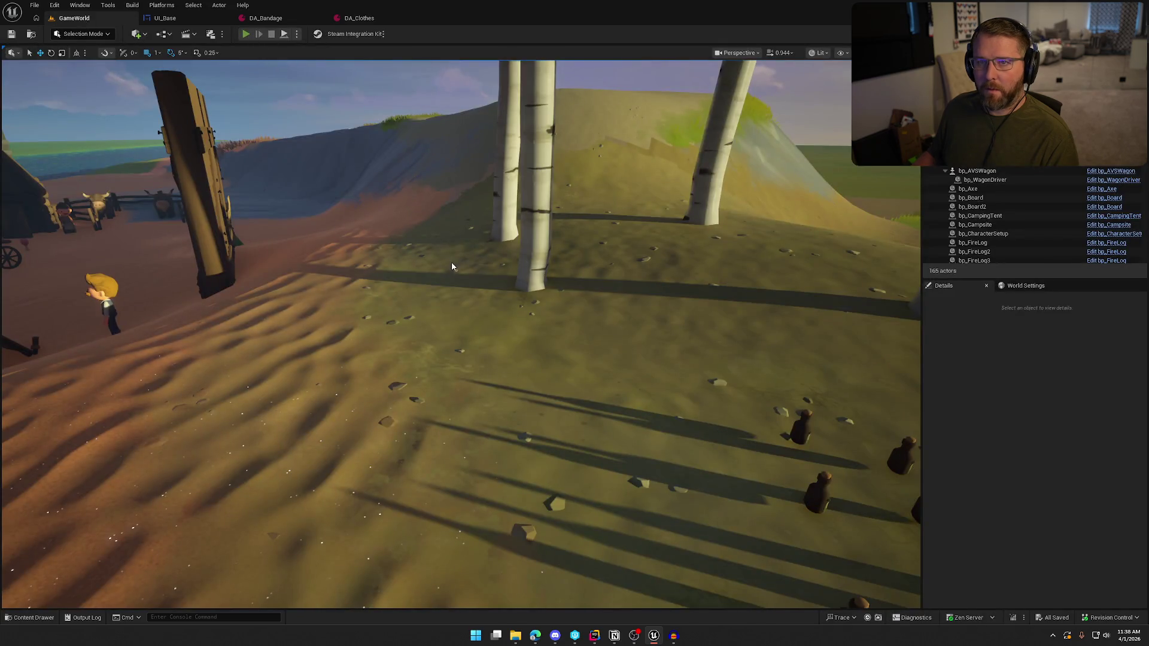
Start play-in-editor, walk past the trading post, then drop, pick up and equip the red clothing
key("alt+p")
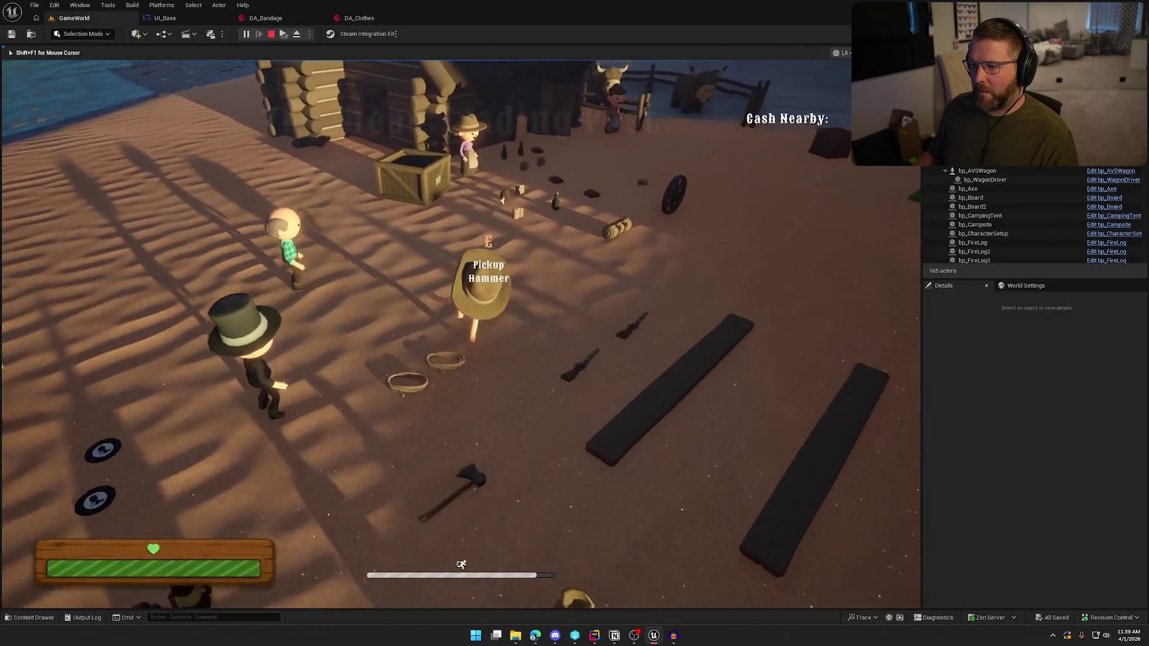
key("w")
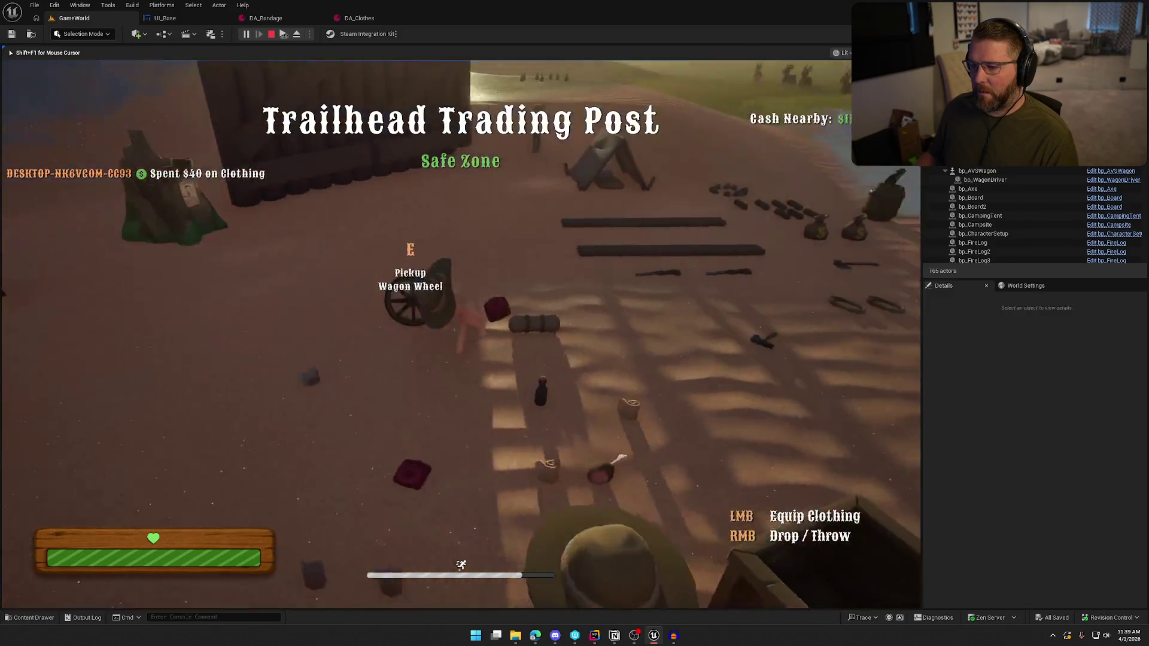
key("w")
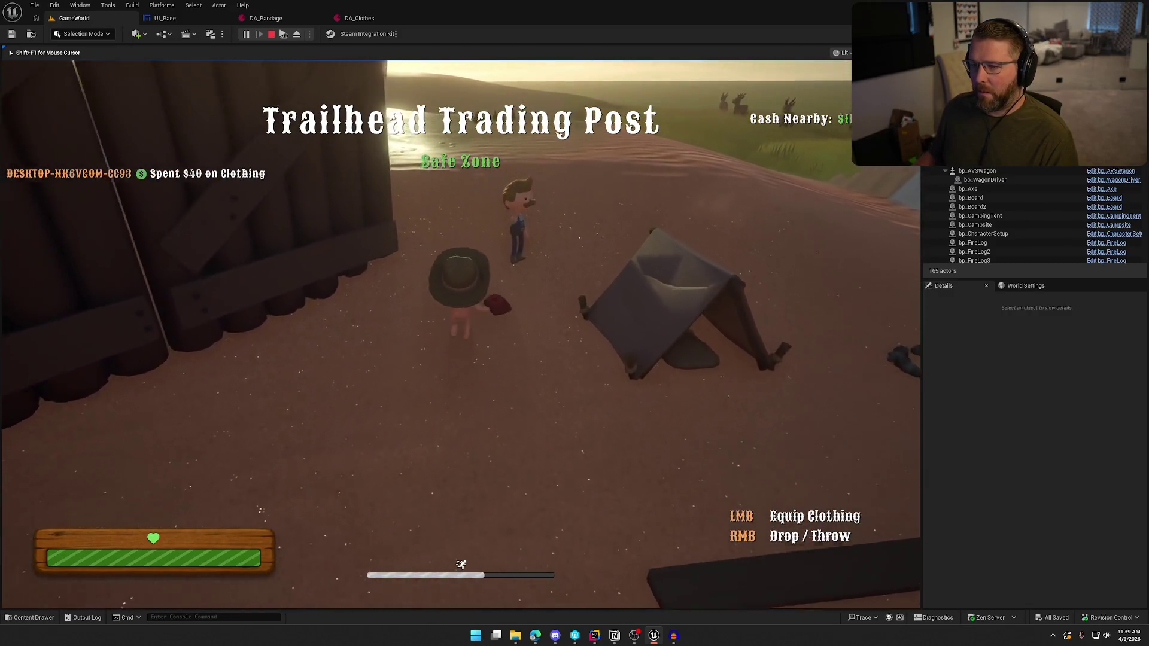
key("w")
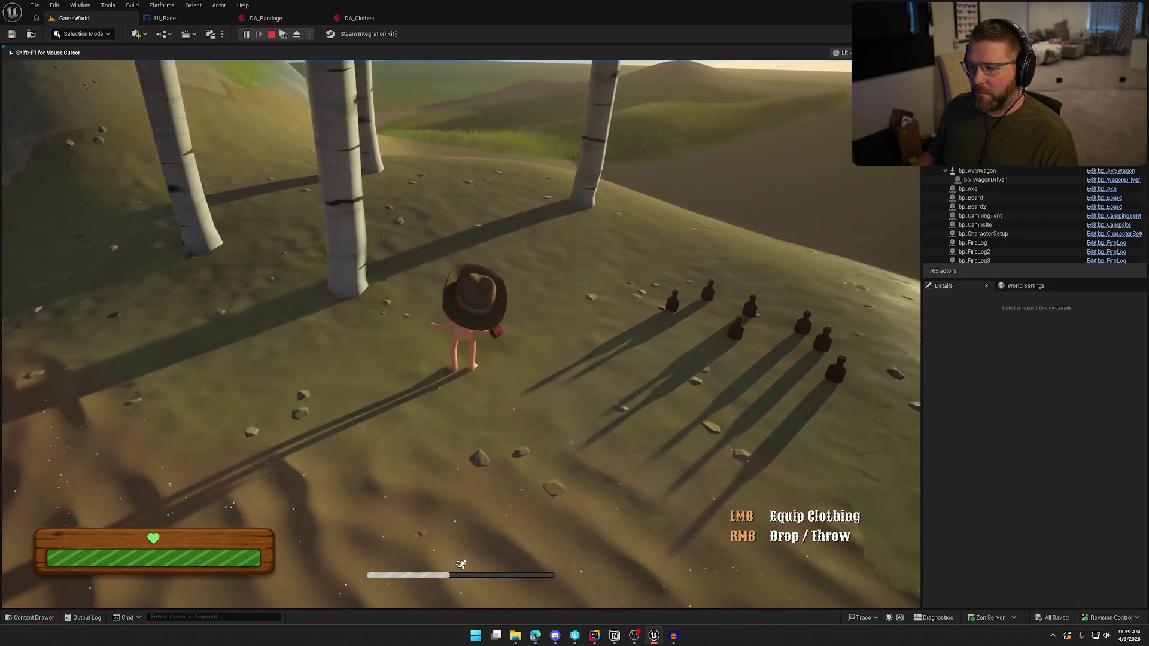
right_click(461, 323)
key("e")
left_click(461, 324)
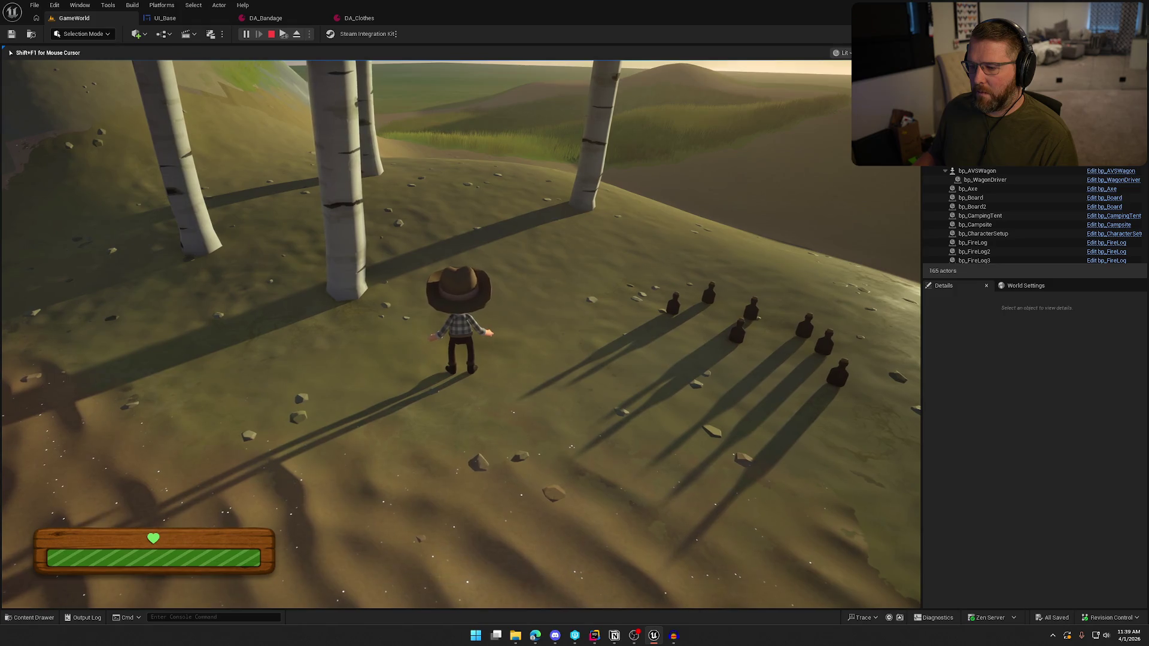
key("e")
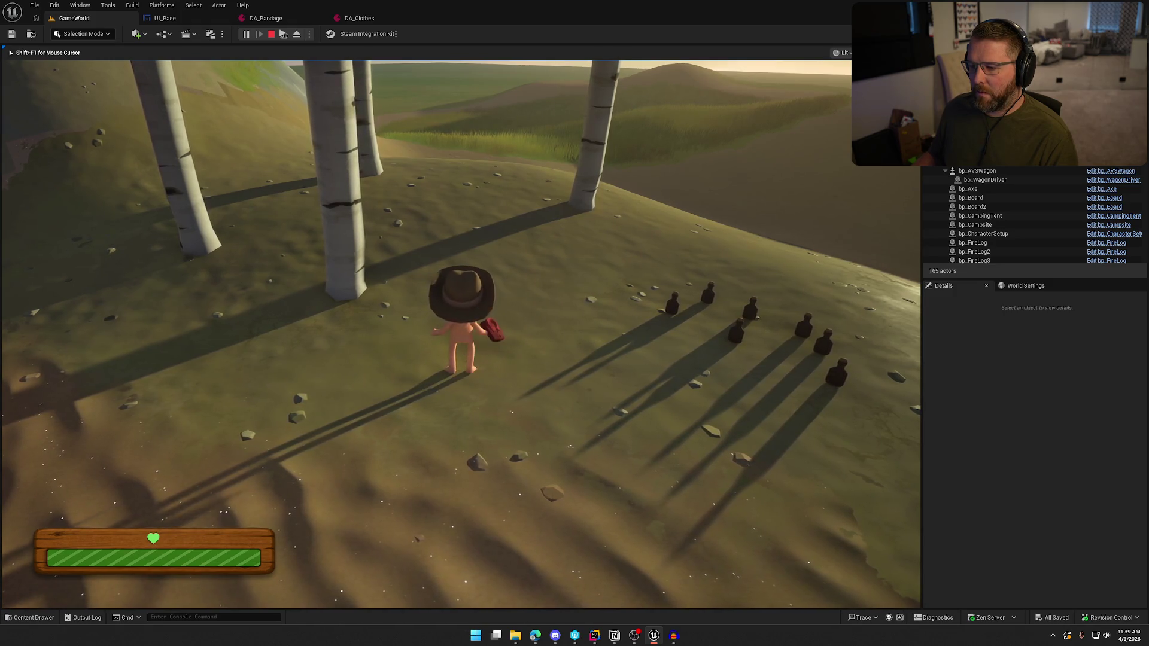
left_click(461, 323)
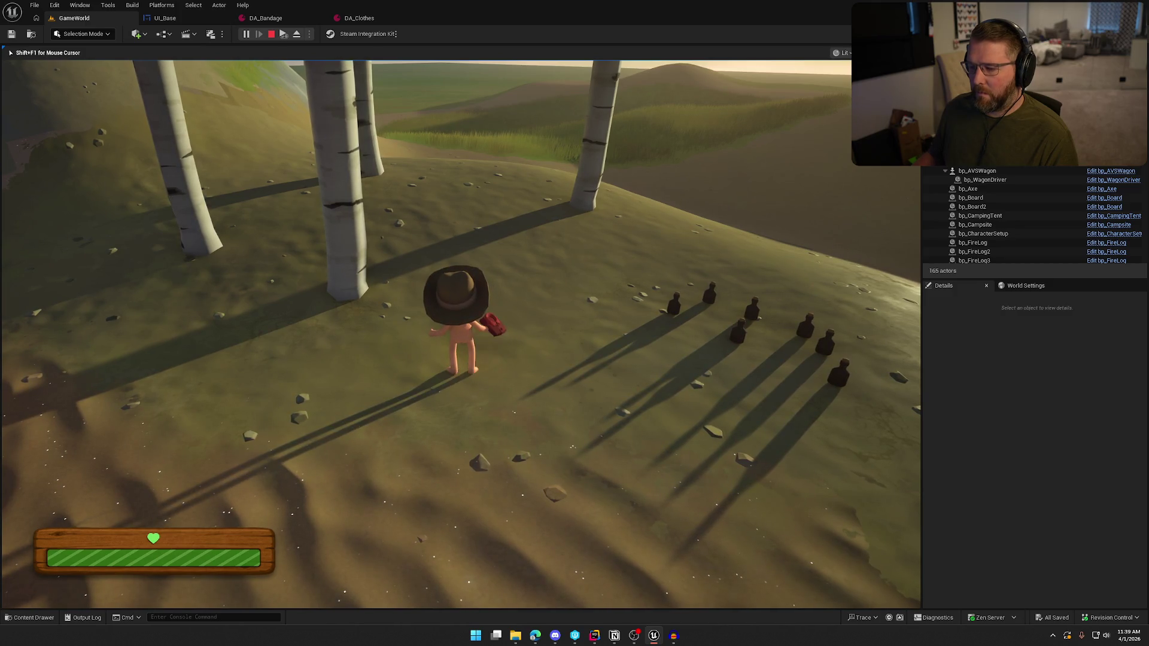
Sprint across the terrain, pick up the red clothing again and roam through grass and sand
key("shift+w")
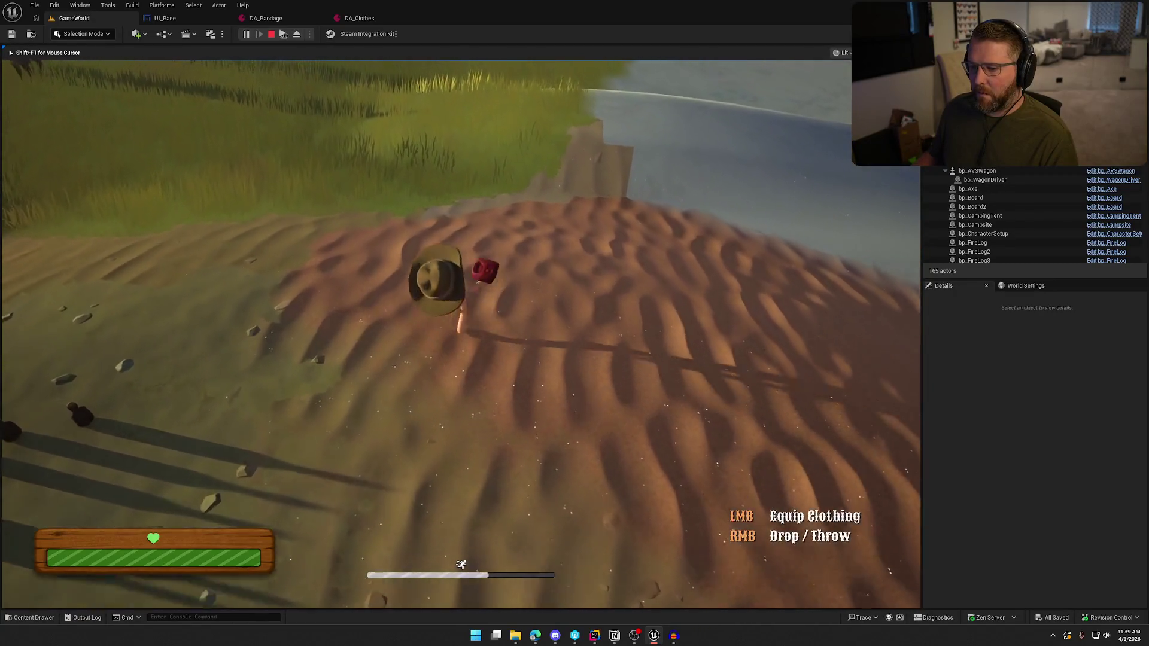
key("e")
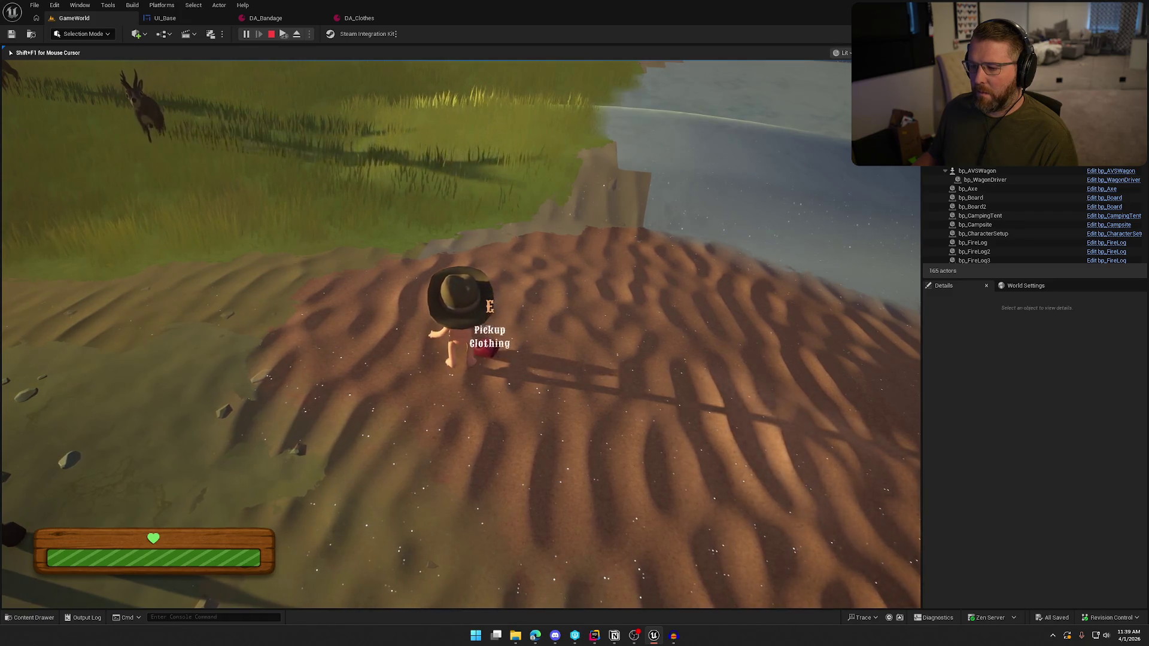
key("e")
key("shift+w")
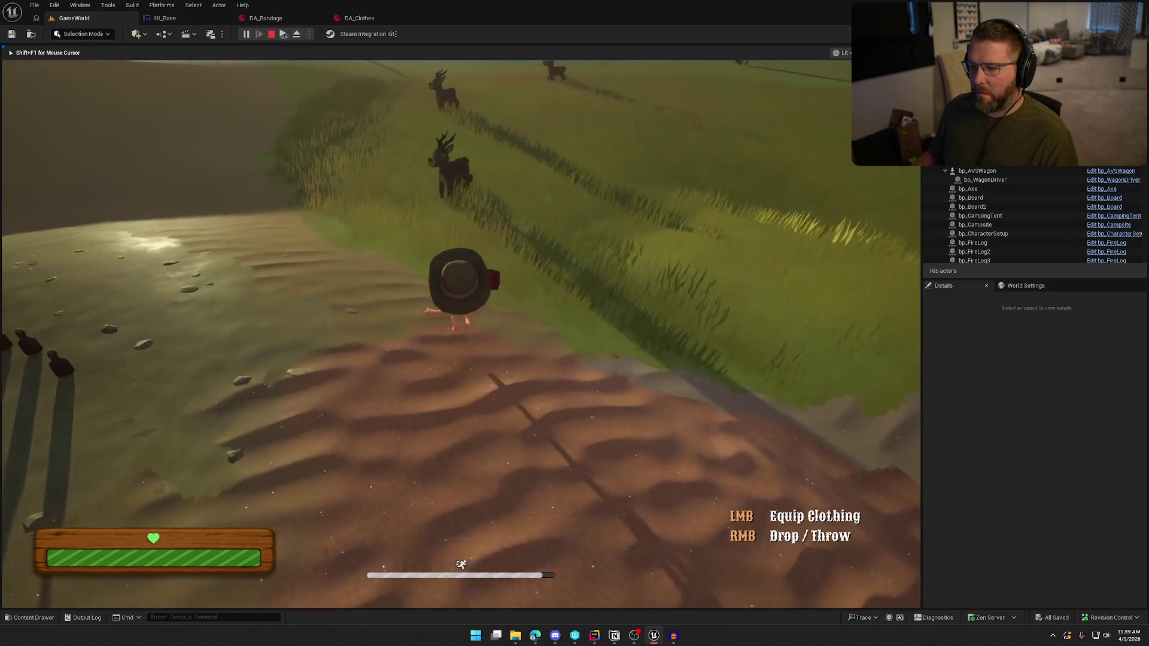
key("w")
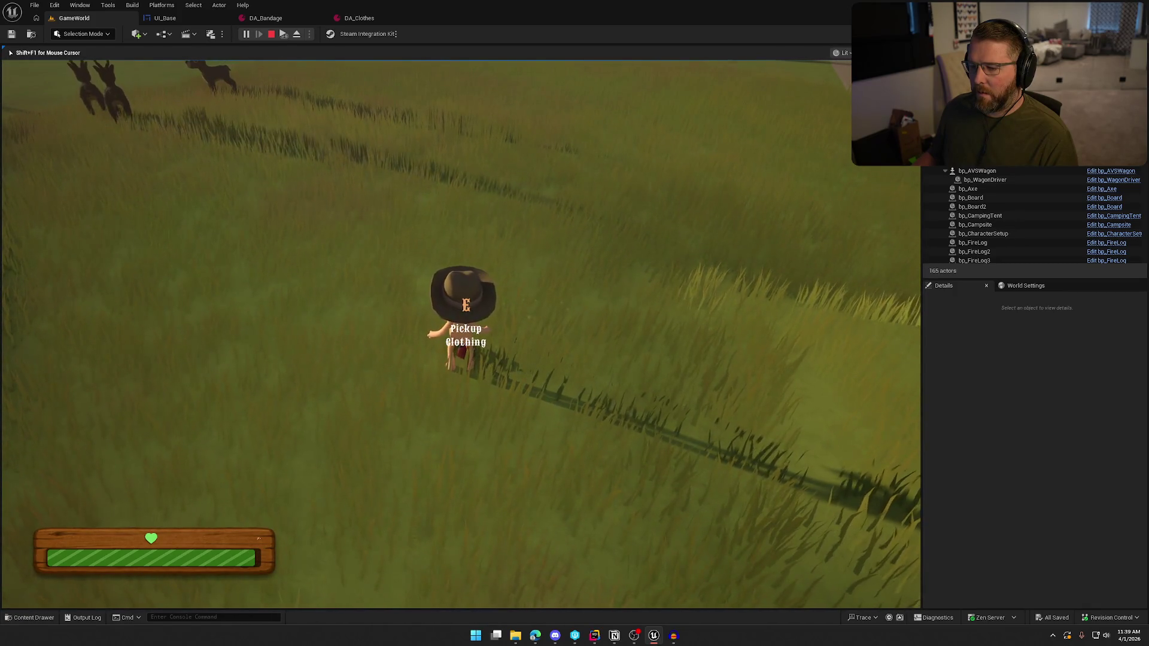
key("shift+w")
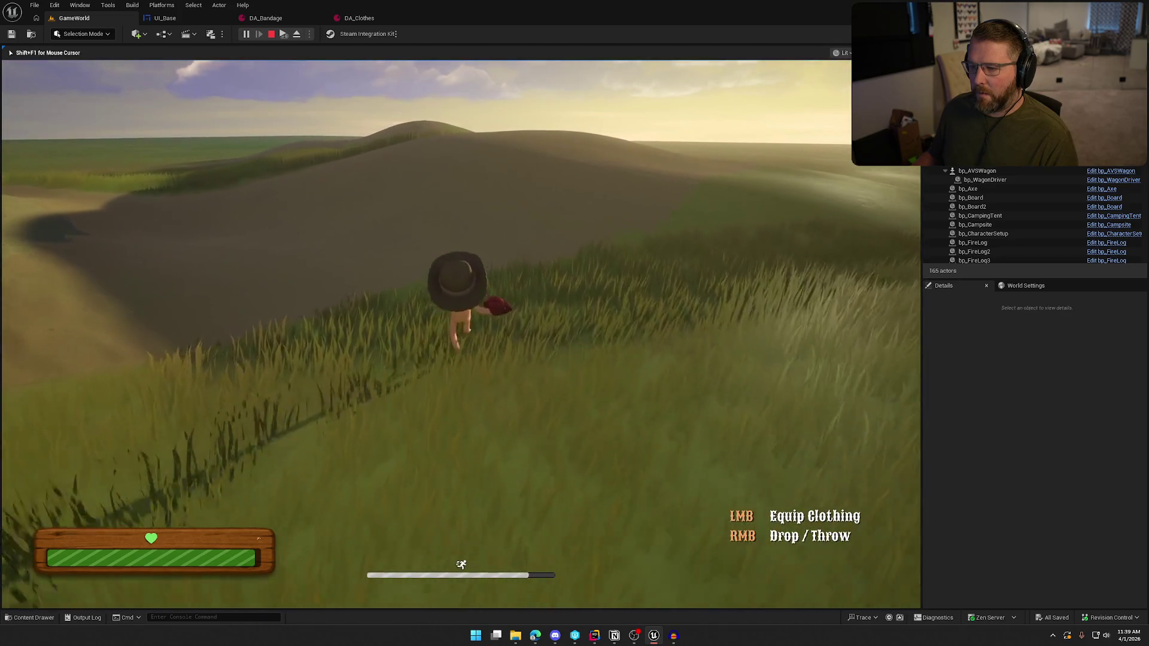
key("shift+w")
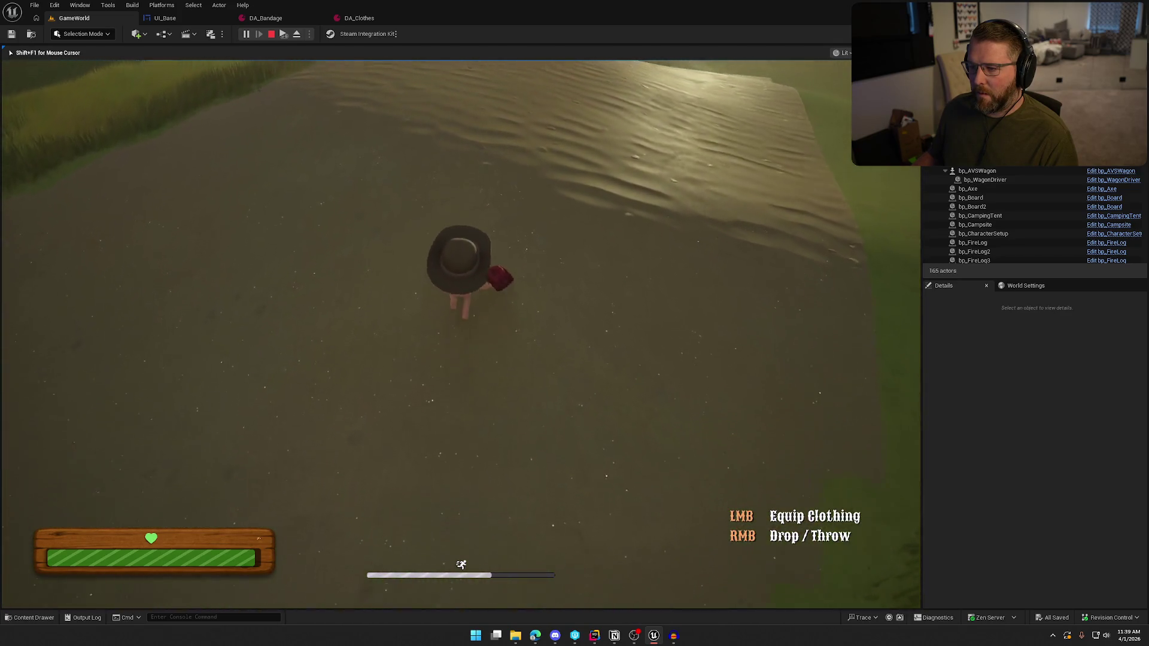
key("w")
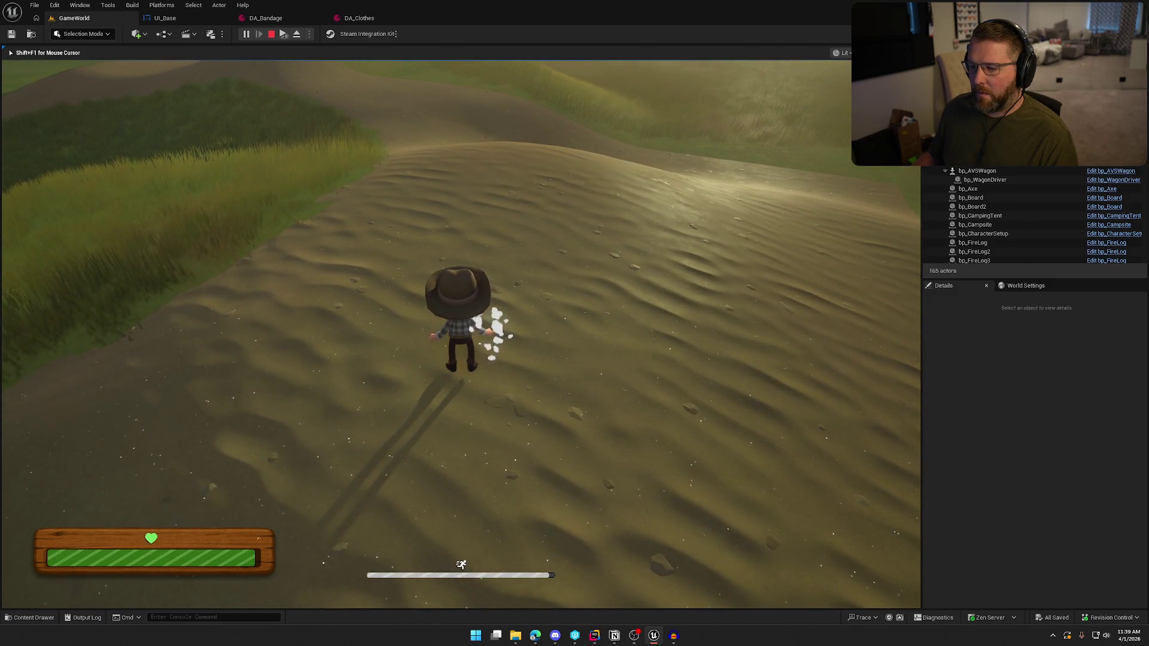
key("shift+w")
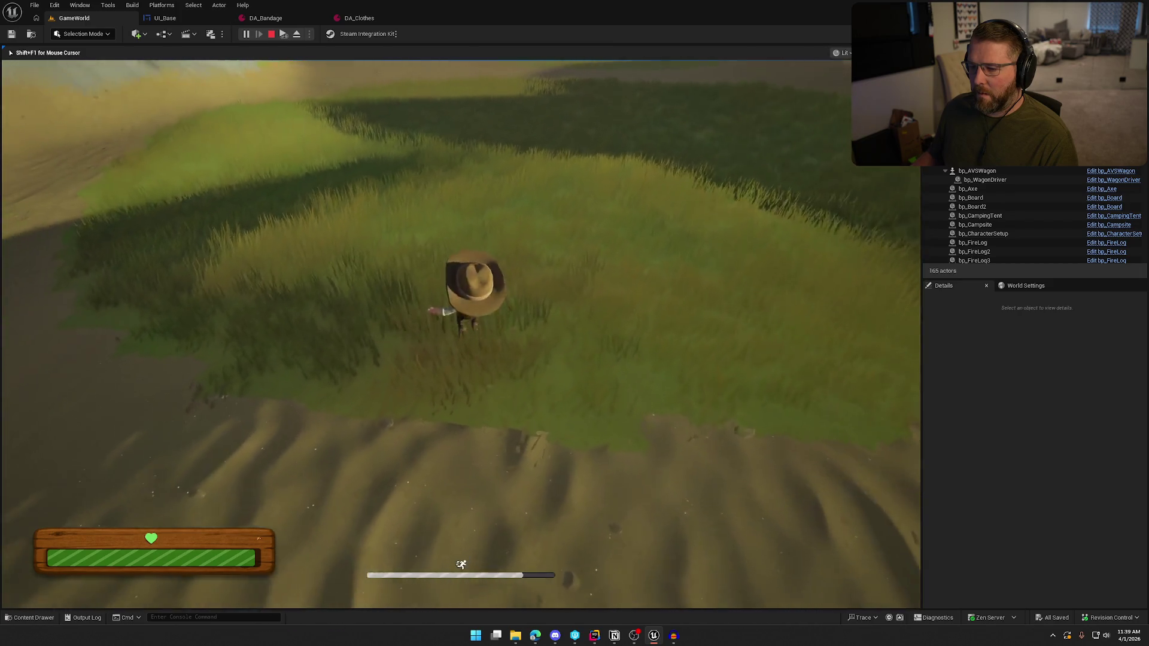
Stop the play session and close the DA_Clothes, DA_Bandage and UI_Base tabs
key("w")
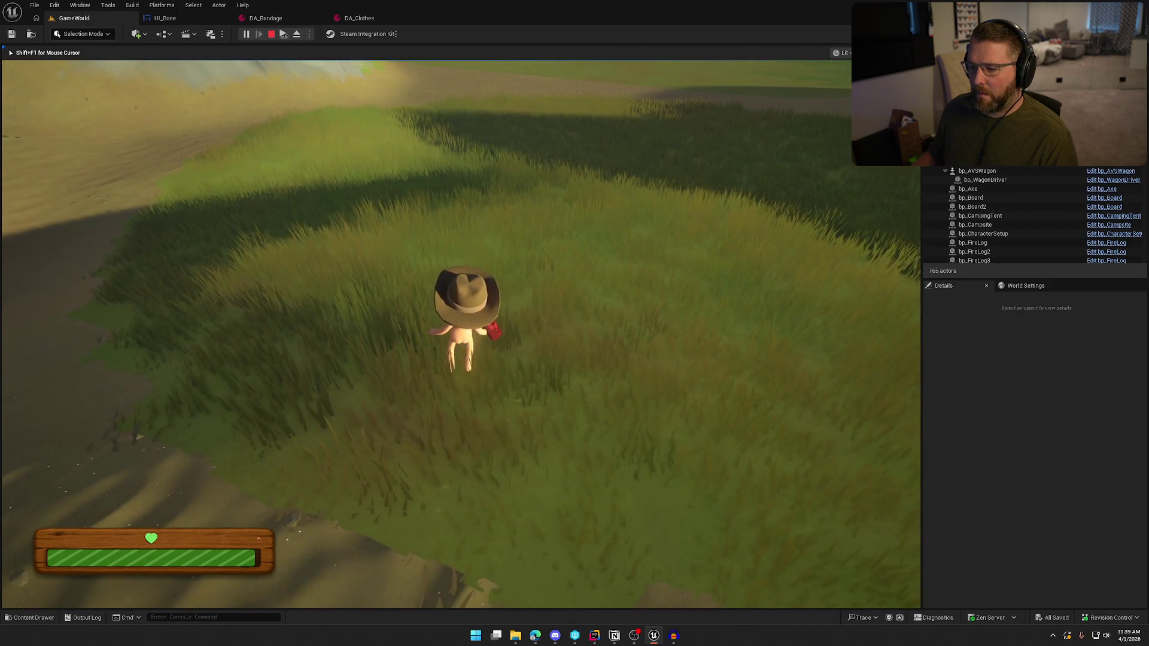
key("w")
key("Escape")
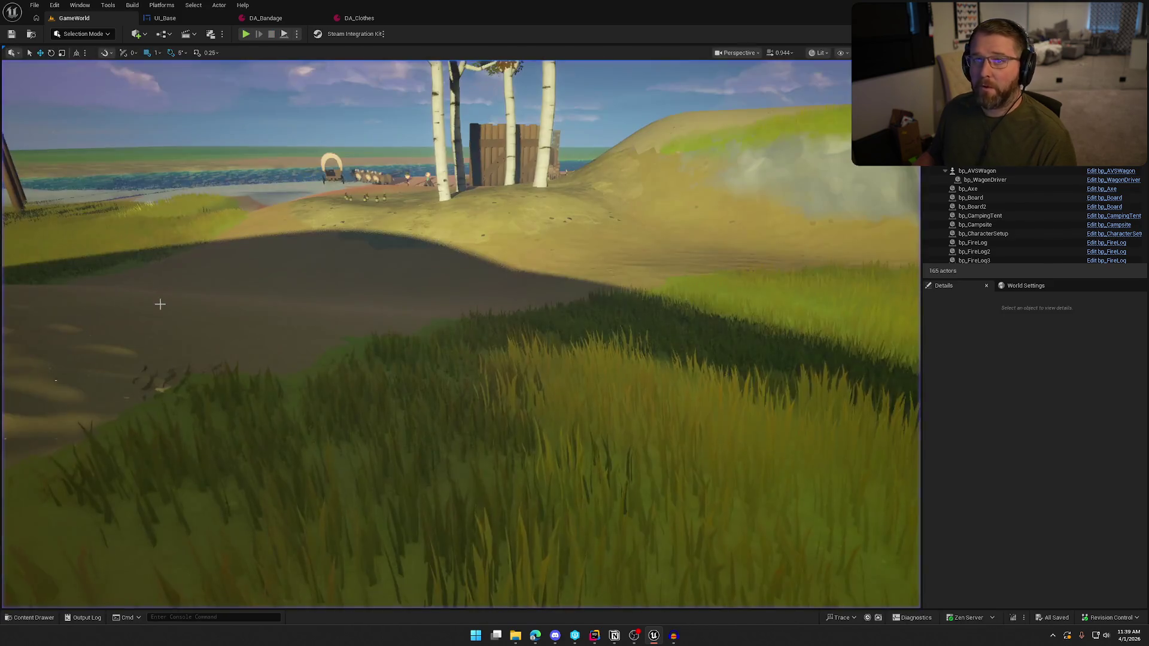
left_click(416, 18)
left_click(321, 18)
left_click(225, 18)
Open DA_Campsite, then switch to Audacity and clear out the old FabricDrop track
key("ctrl+space")
double_click(230, 461)
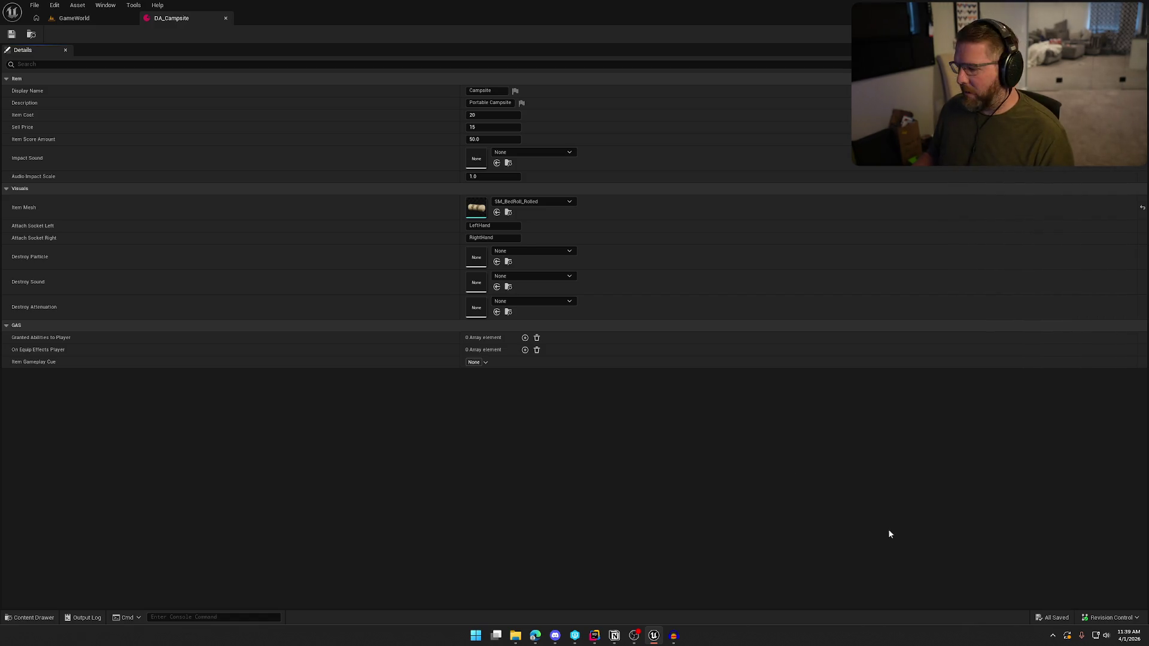
left_click(674, 636)
key("ctrl+z")
key("ctrl+z")
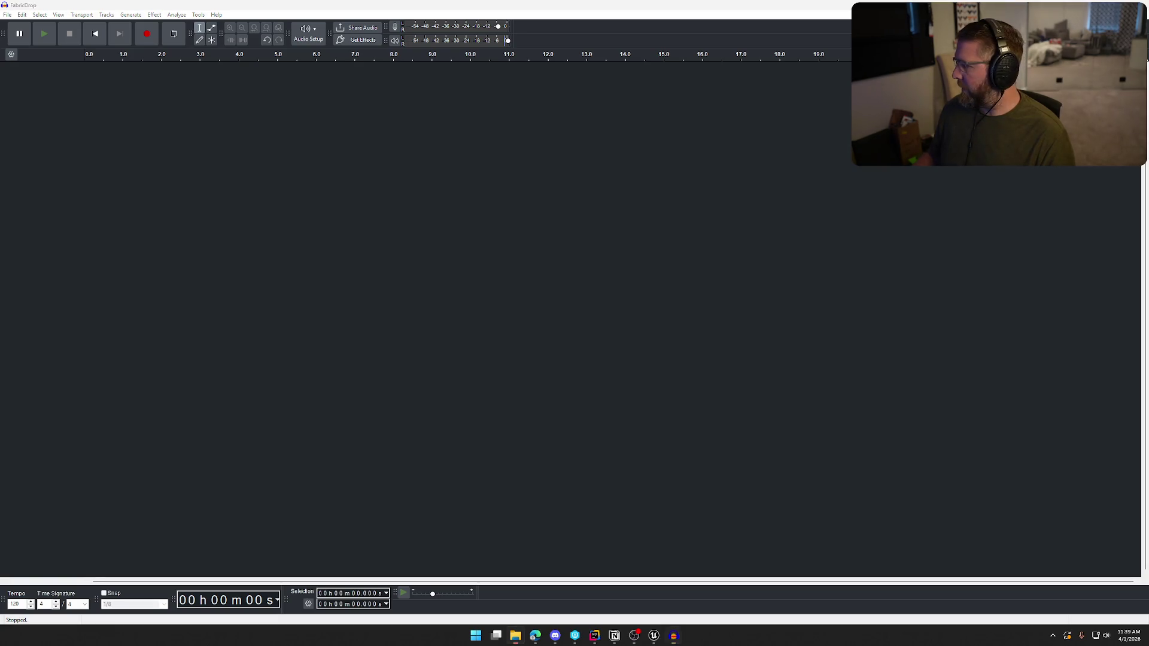
Load the CampsiteDrop clip, delete its silent lead-in and apply a Bass and Treble adjustment
key("space")
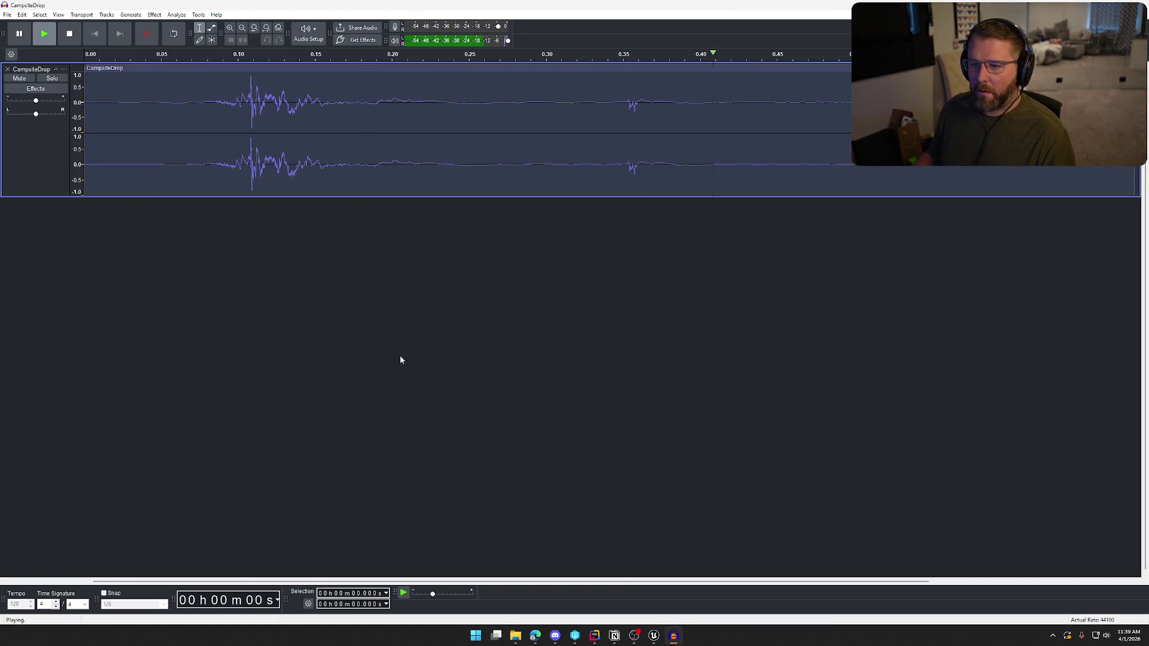
left_click_drag(198, 107, 86, 108)
key("Delete")
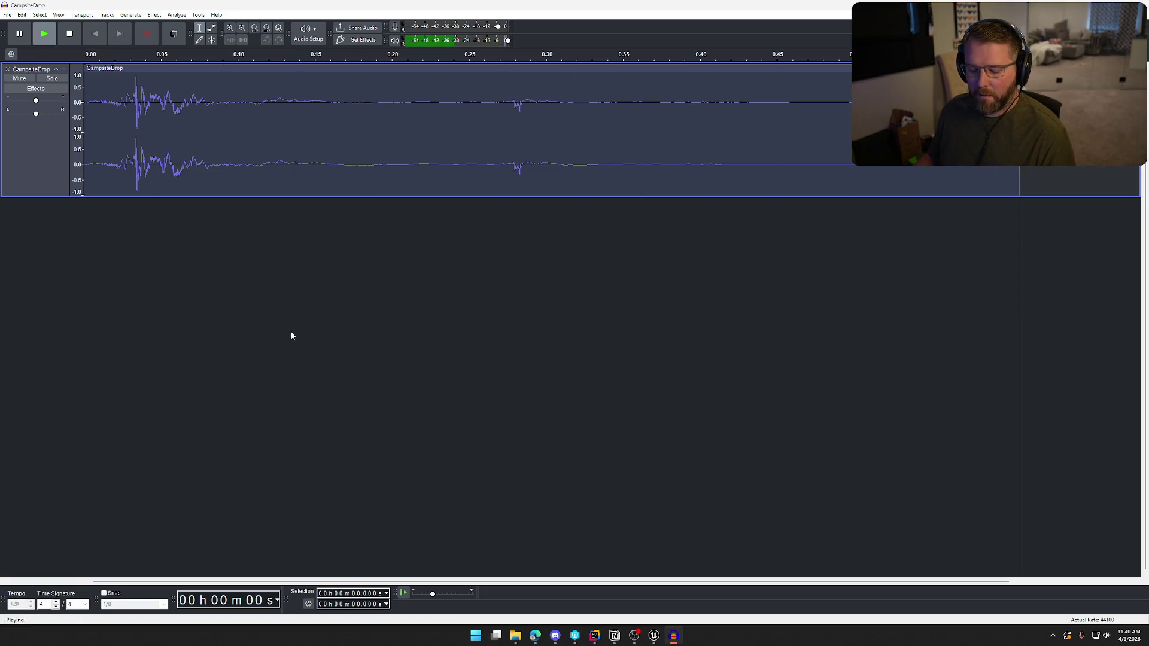
key("ctrl+a")
left_click(154, 15)
mouse_move(224, 97)
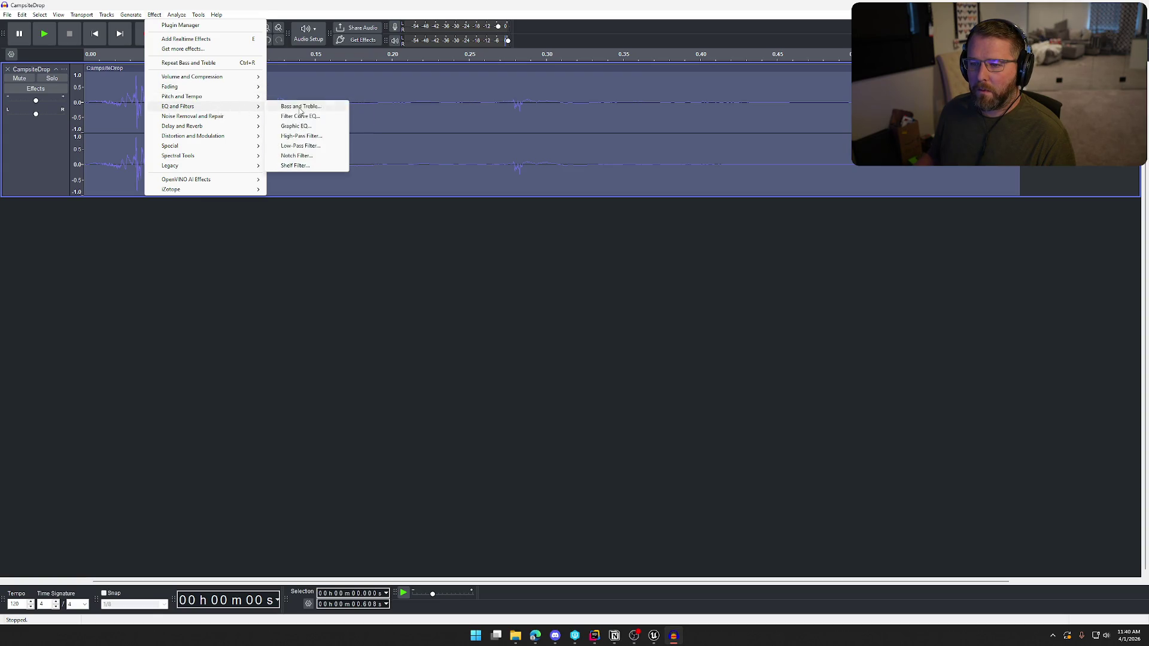
left_click(299, 106)
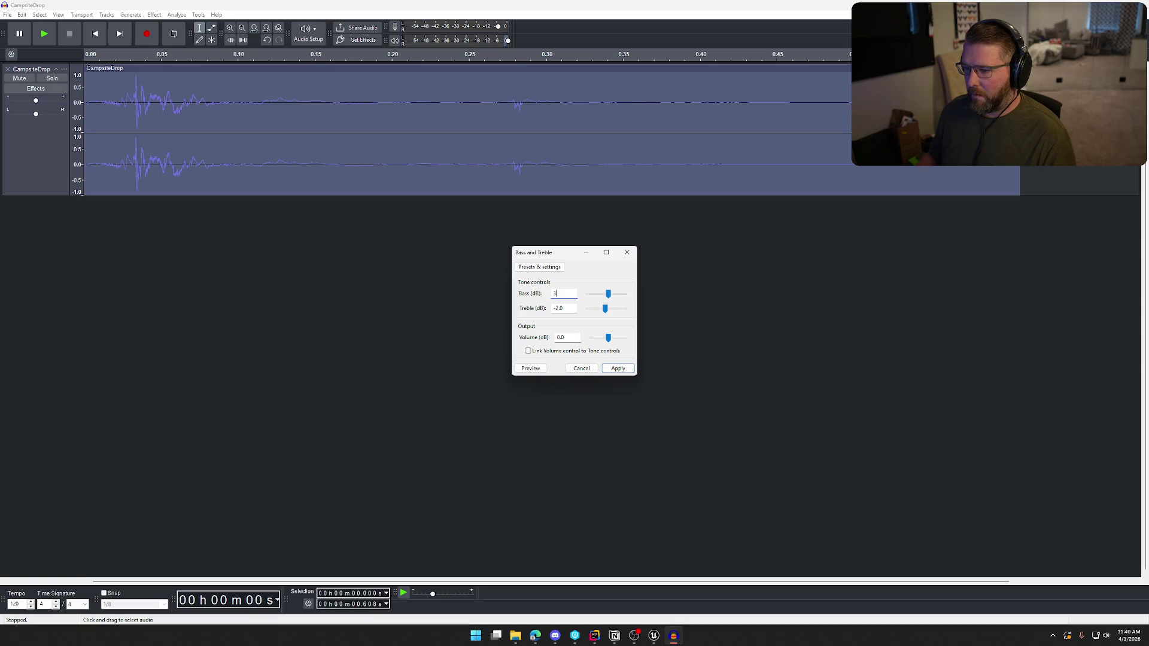
left_click(618, 369)
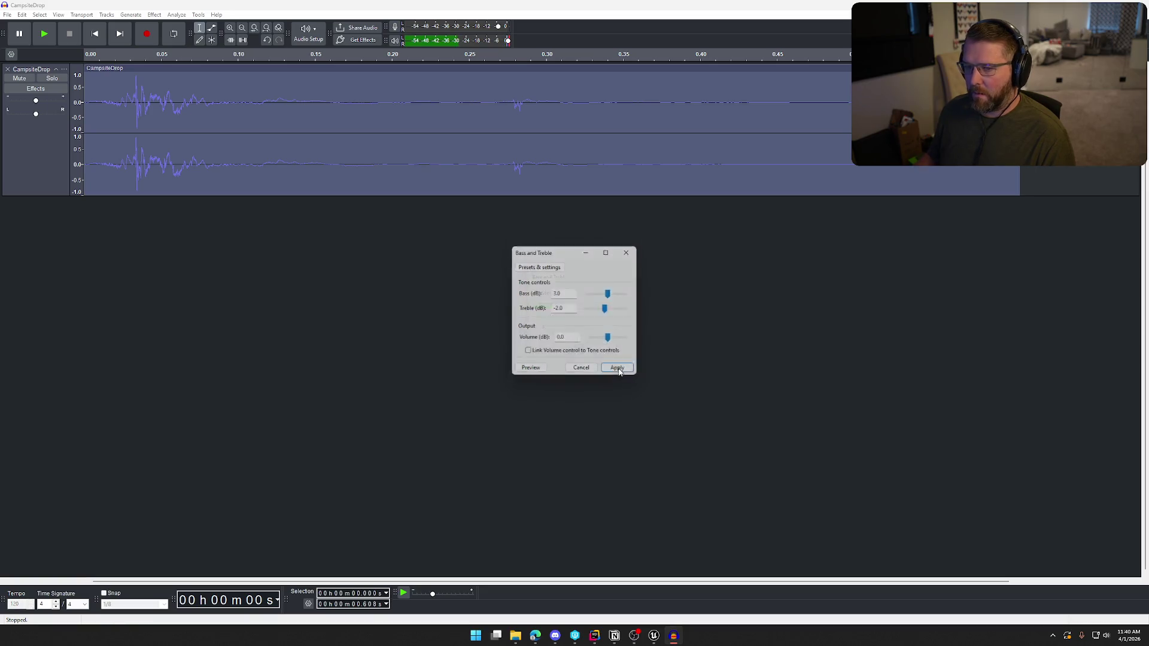
Apply Amplify to the whole clip and play back the result
left_click(155, 15)
mouse_move(207, 77)
left_click(291, 80)
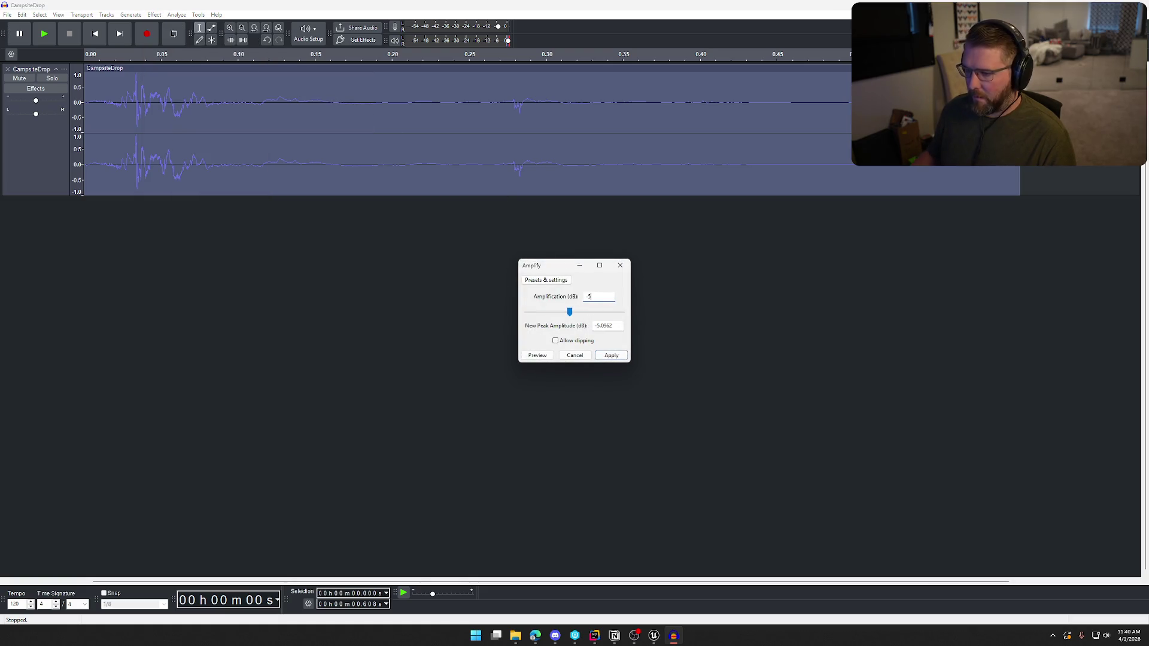
left_click(603, 359)
key("space")
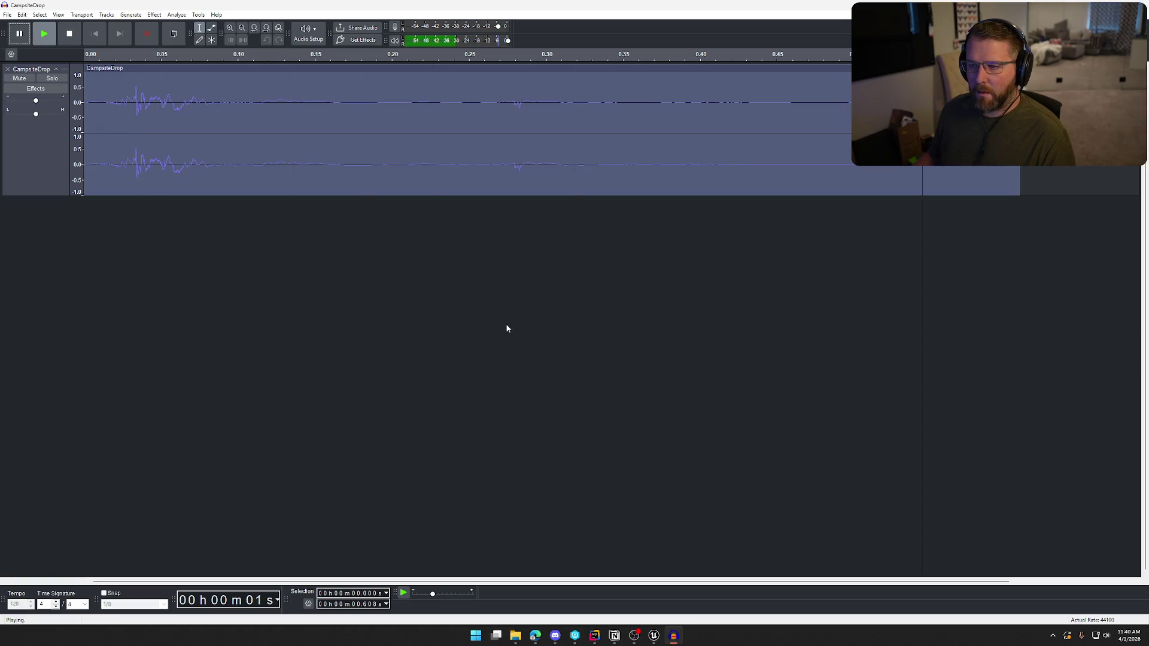
Lower the CampsiteDrop pitch by -1.44 semitones (1000 Hz to 920 Hz) and play it
left_click(162, 14)
left_click(162, 14)
left_click(154, 14)
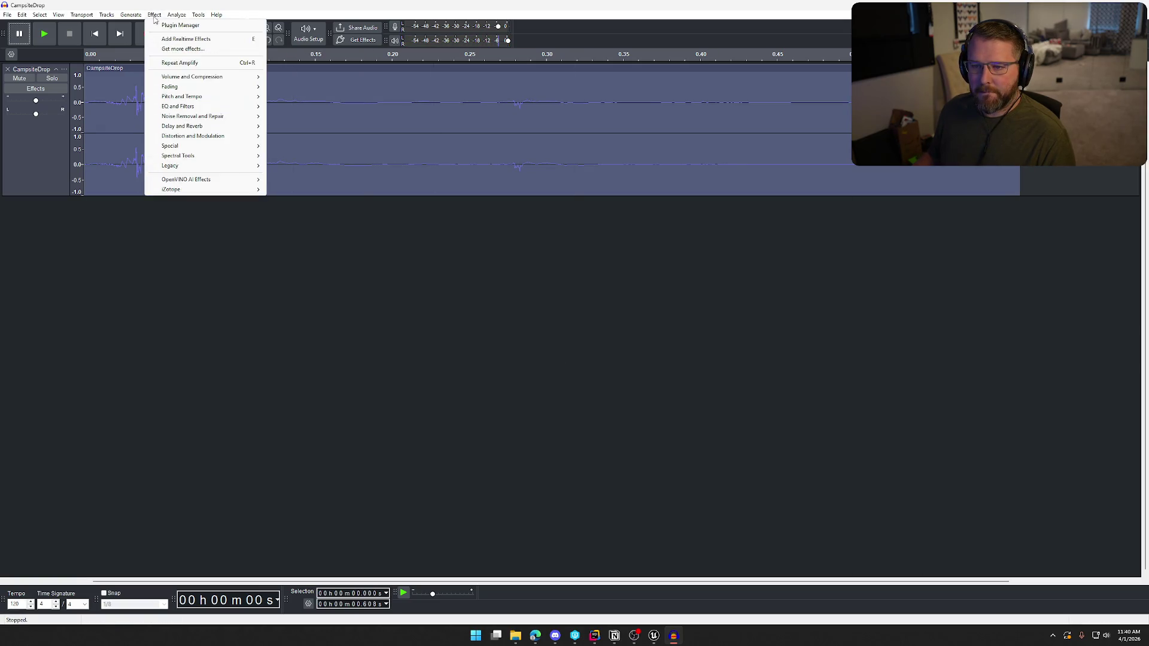
mouse_move(214, 98)
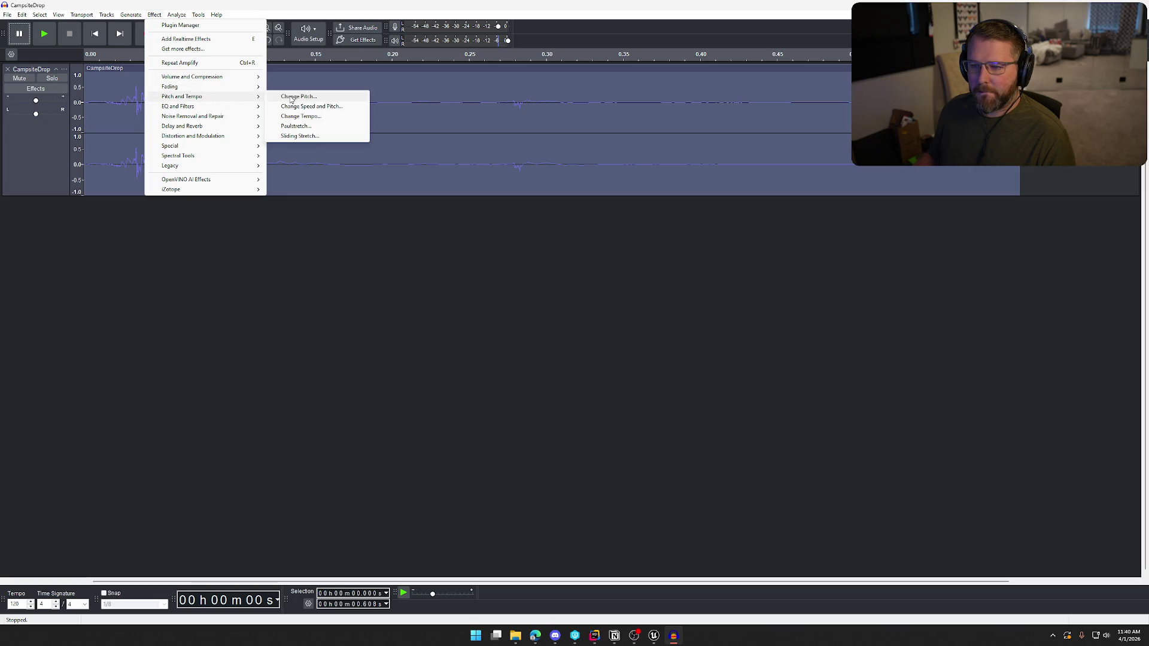
left_click(291, 98)
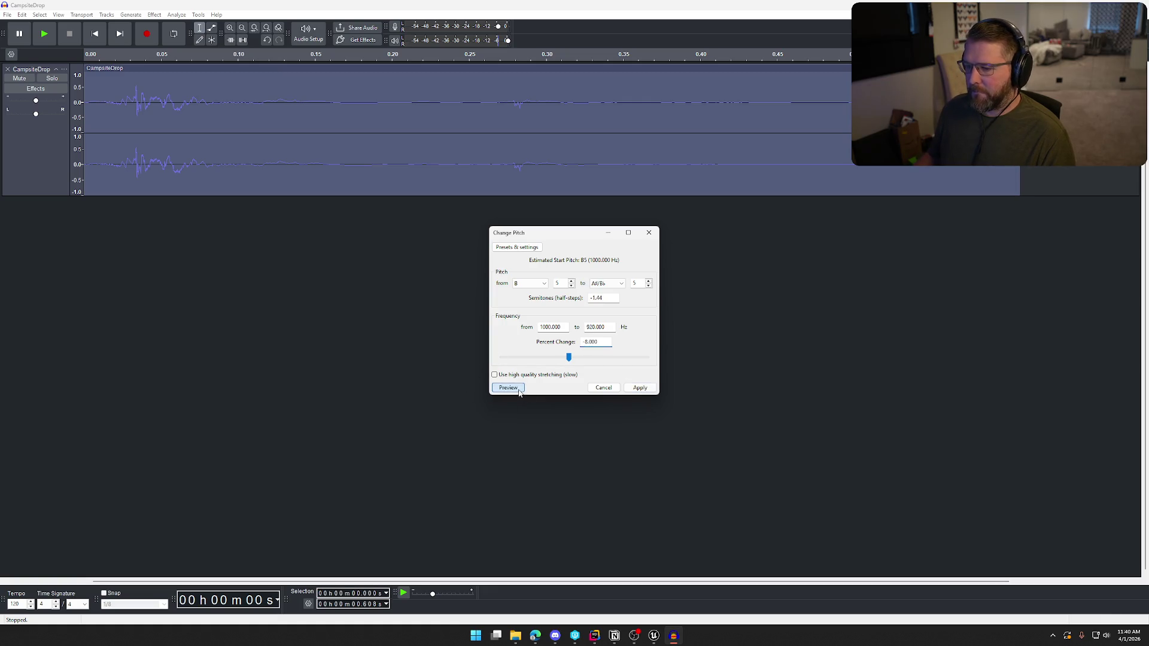
key("Return")
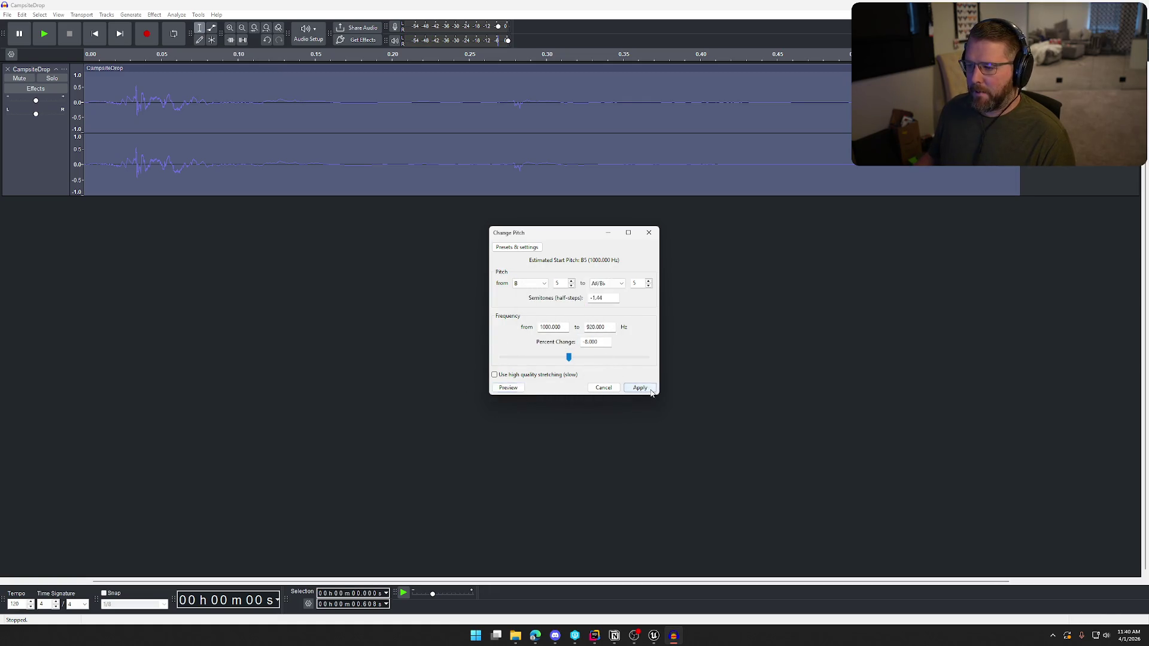
left_click(651, 389)
key("space")
Audition the pitched sound, previewing its opening 0.27 s selection and the full clip
left_click(7, 14)
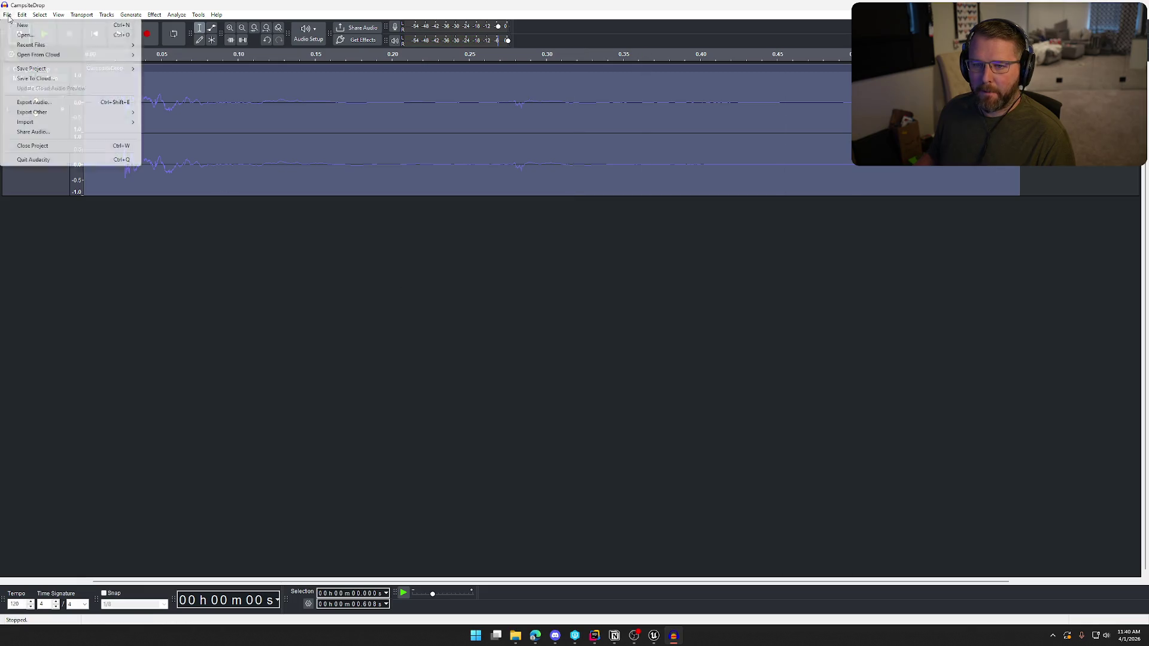
left_click(453, 367)
key("space")
left_click_drag(504, 102, 1054, 119)
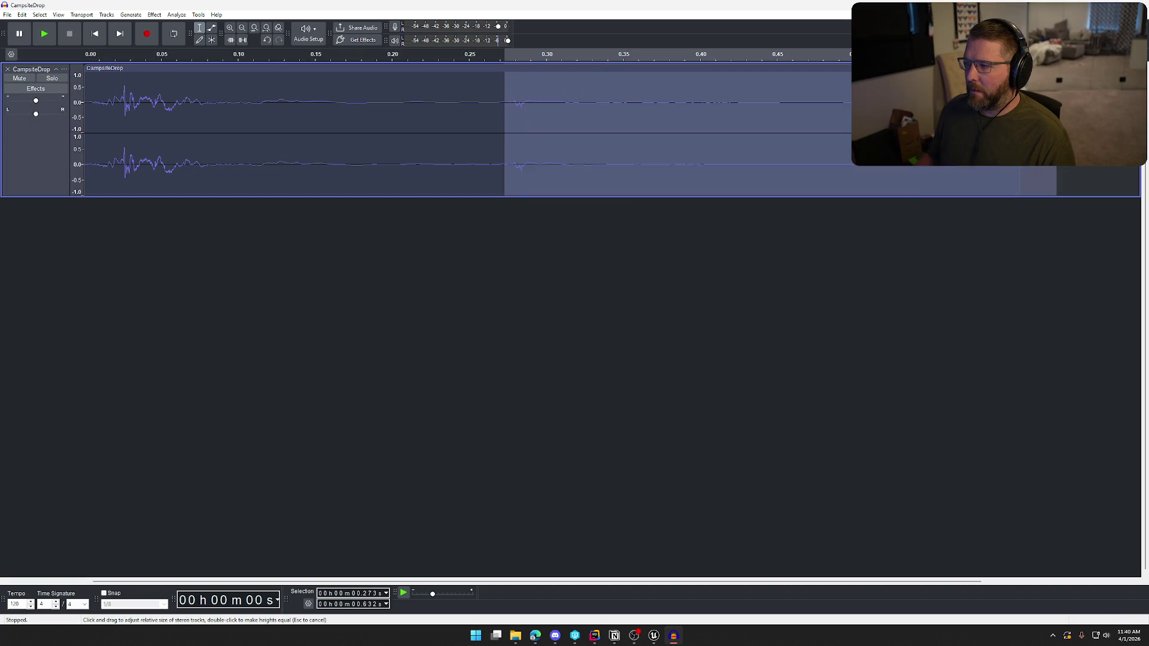
key("ctrl+shift+a")
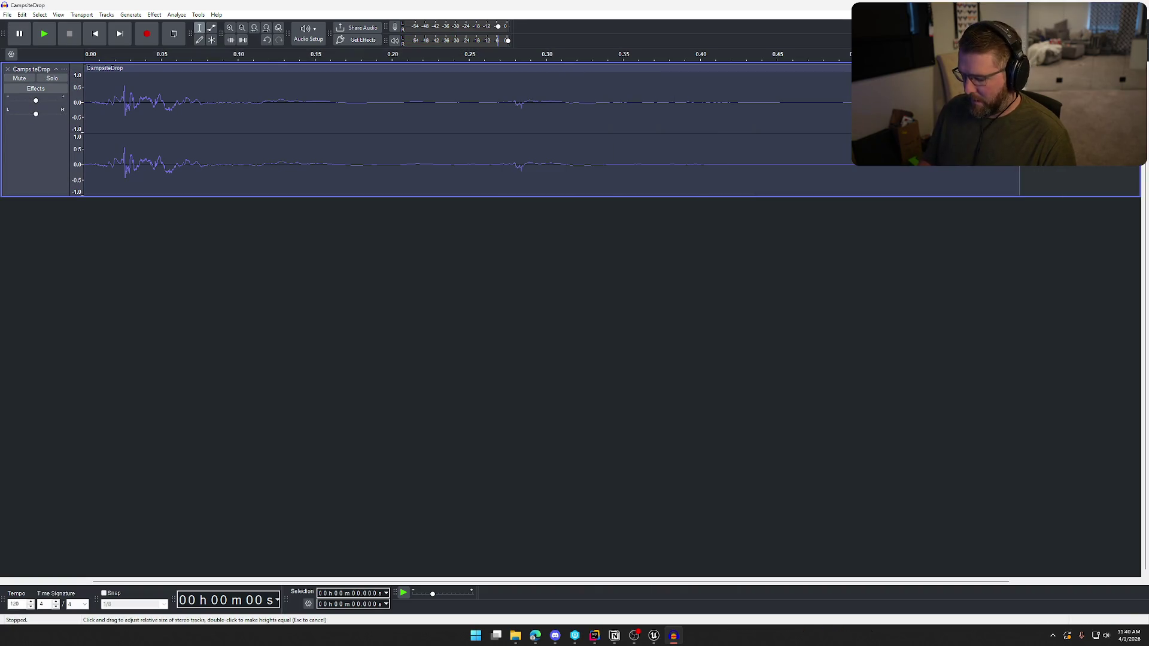
key("space")
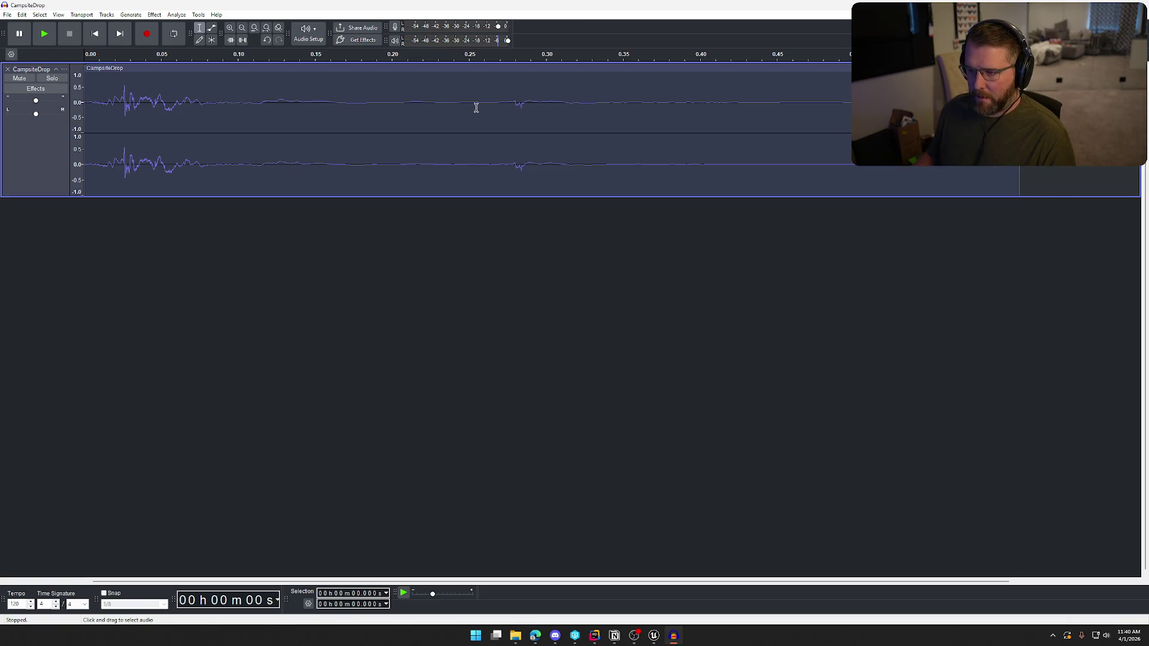
left_click_drag(477, 107, 117, 244)
key("space")
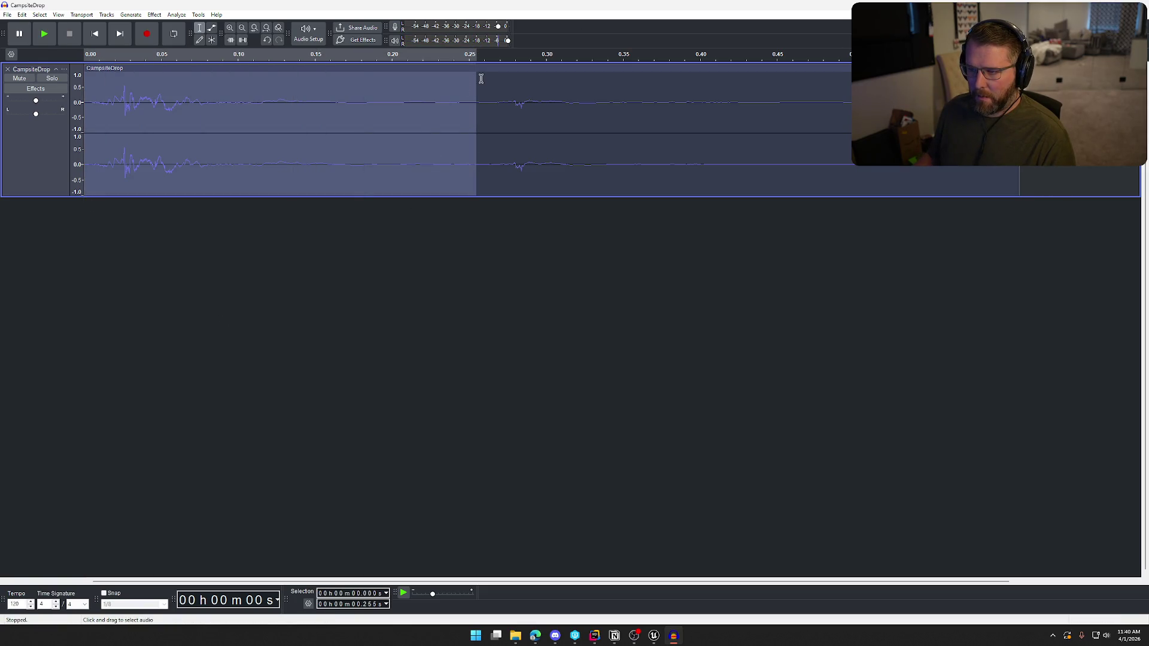
left_click_drag(472, 79, 500, 84)
key("space")
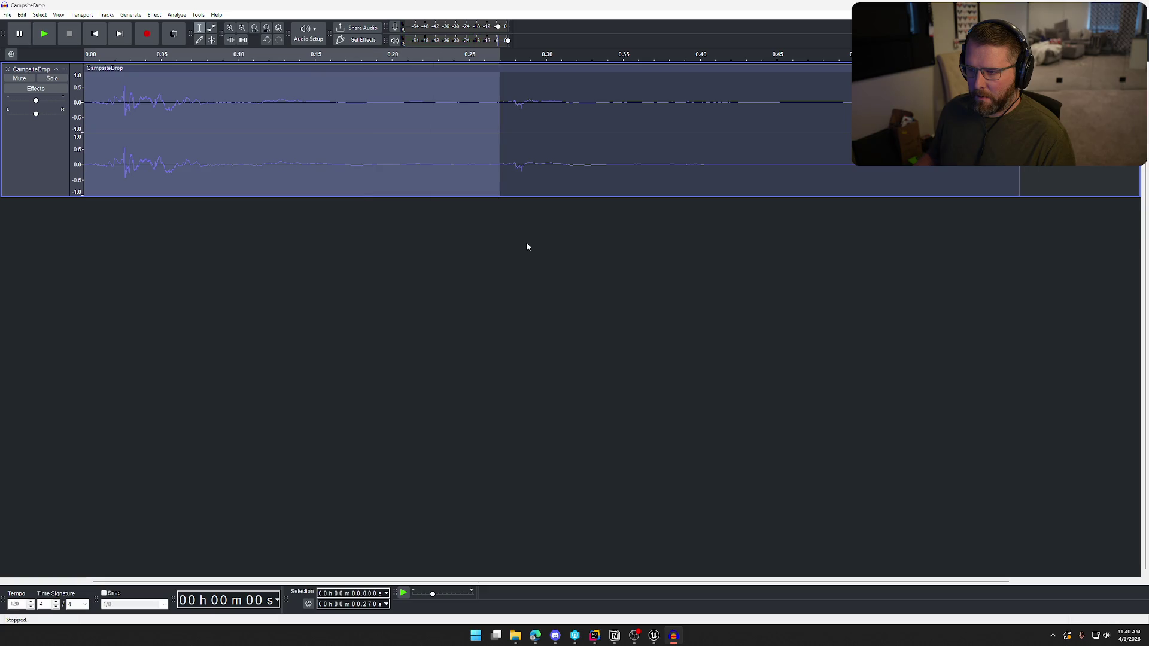
left_click(527, 246)
key("space")
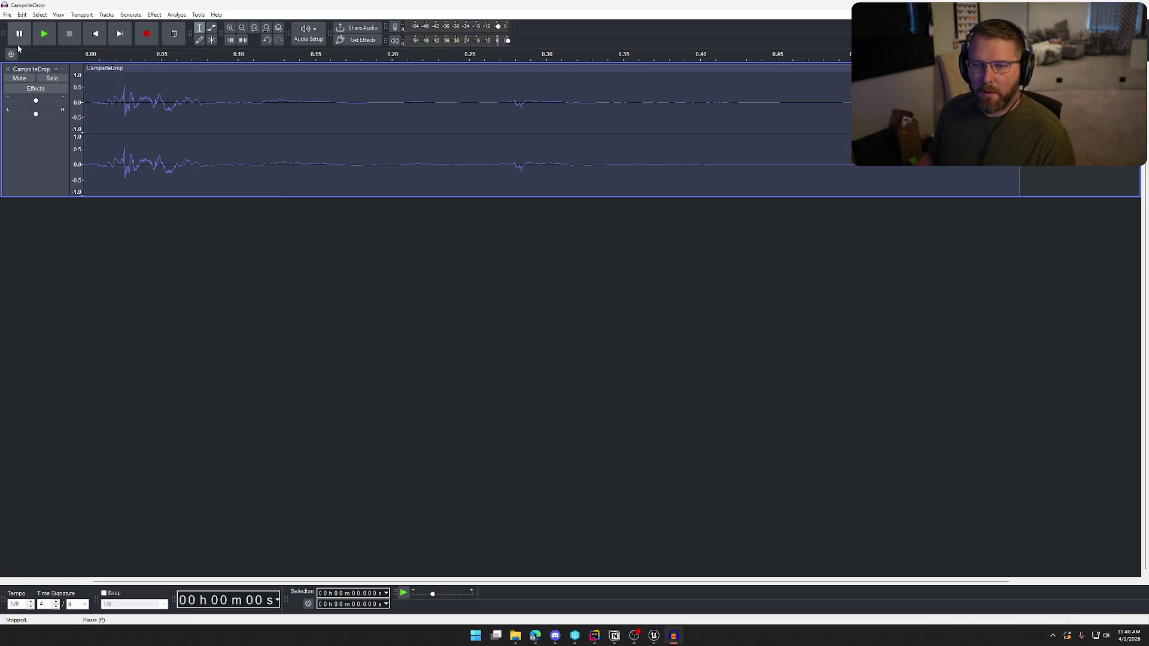
Export the sound over the existing CampsiteDrop.wav and return to Unreal Engine
left_click(8, 15)
left_click(36, 103)
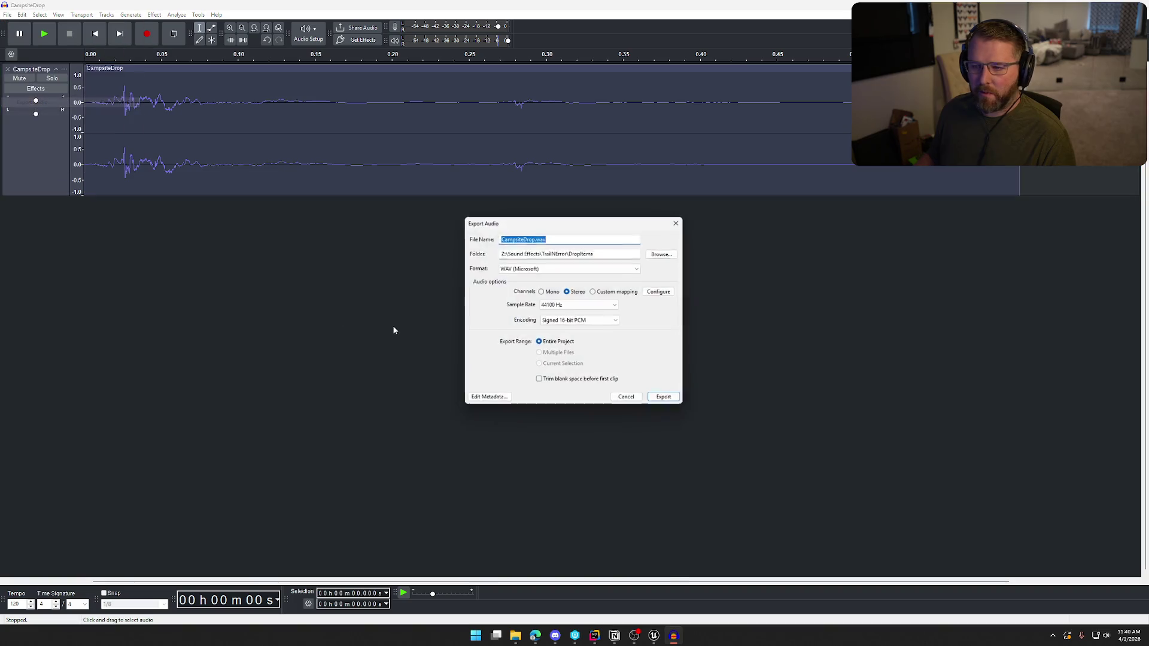
left_click(669, 400)
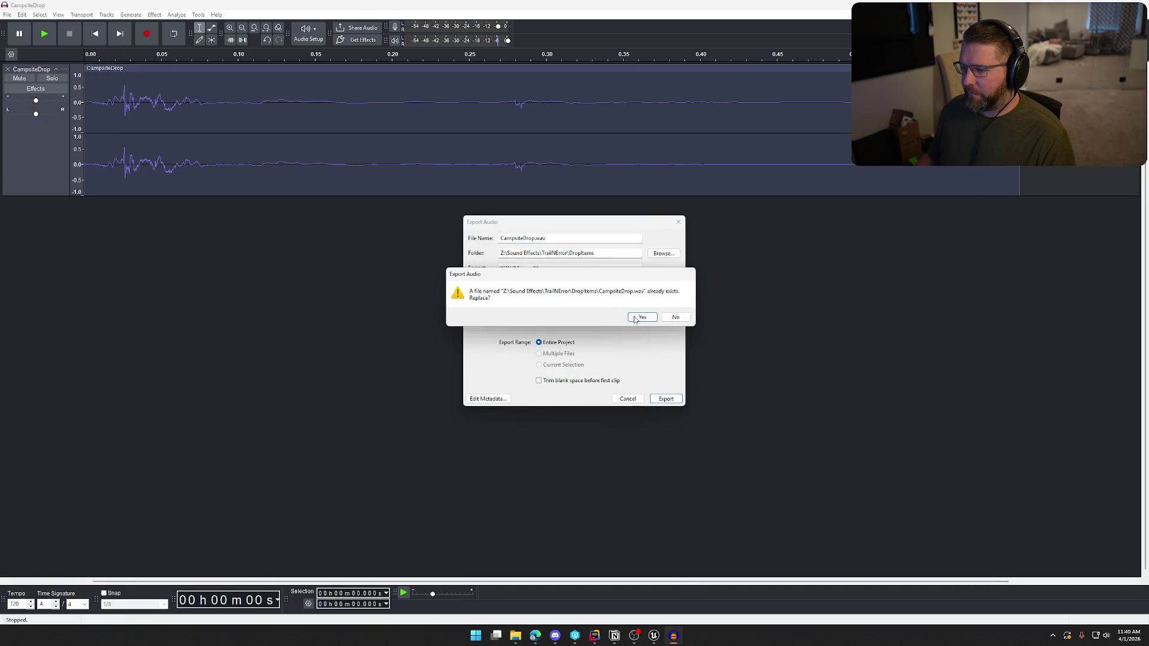
left_click(642, 317)
left_click(654, 636)
key("ctrl+space")
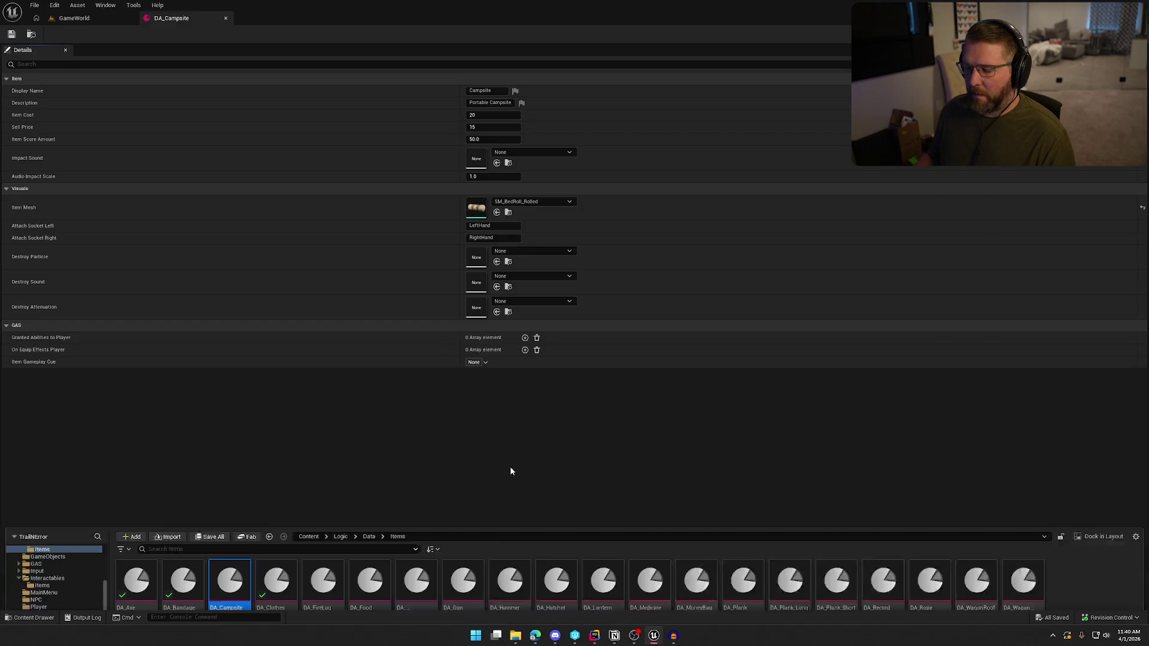
Import CampsiteDrop.wav into the ItemDrops sound folder and open the new sound asset
left_click(48, 568)
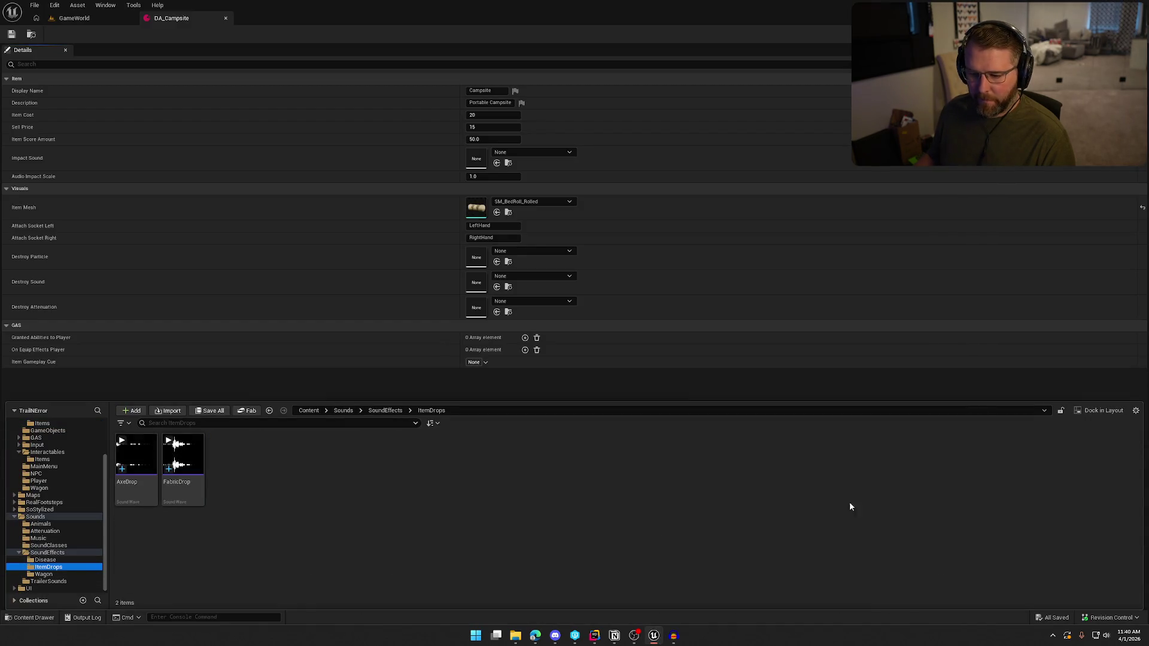
key("ctrl+space")
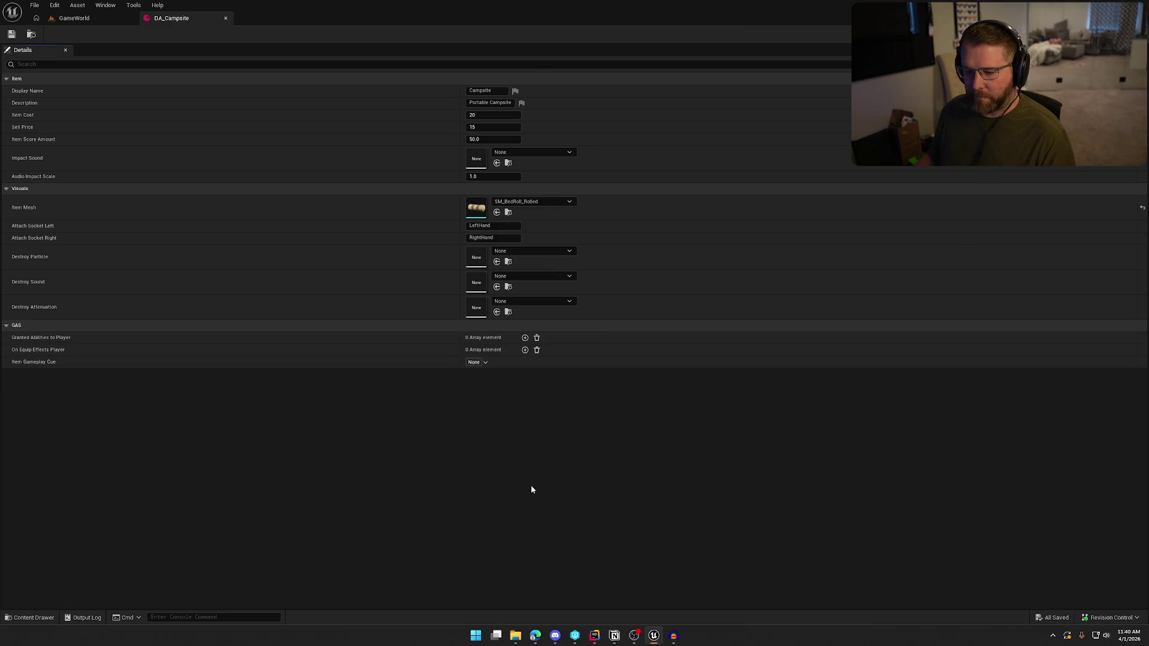
key("ctrl+space")
left_click_drag(574, 18, 448, 534)
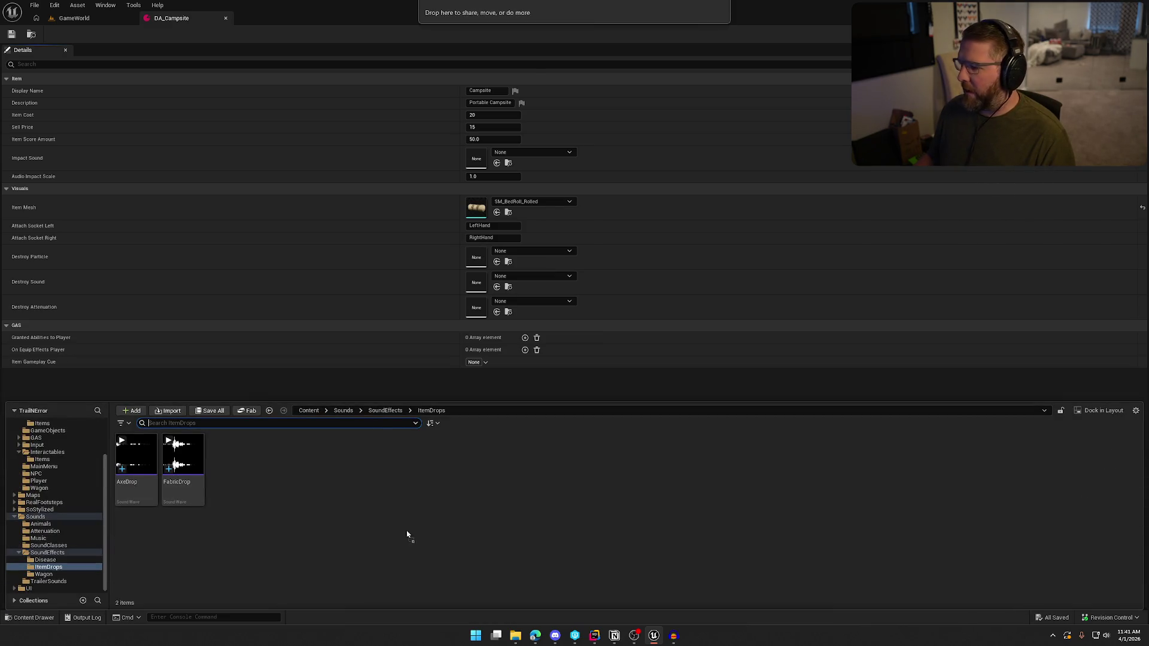
left_click_drag(385, 513, 386, 513)
double_click(183, 458)
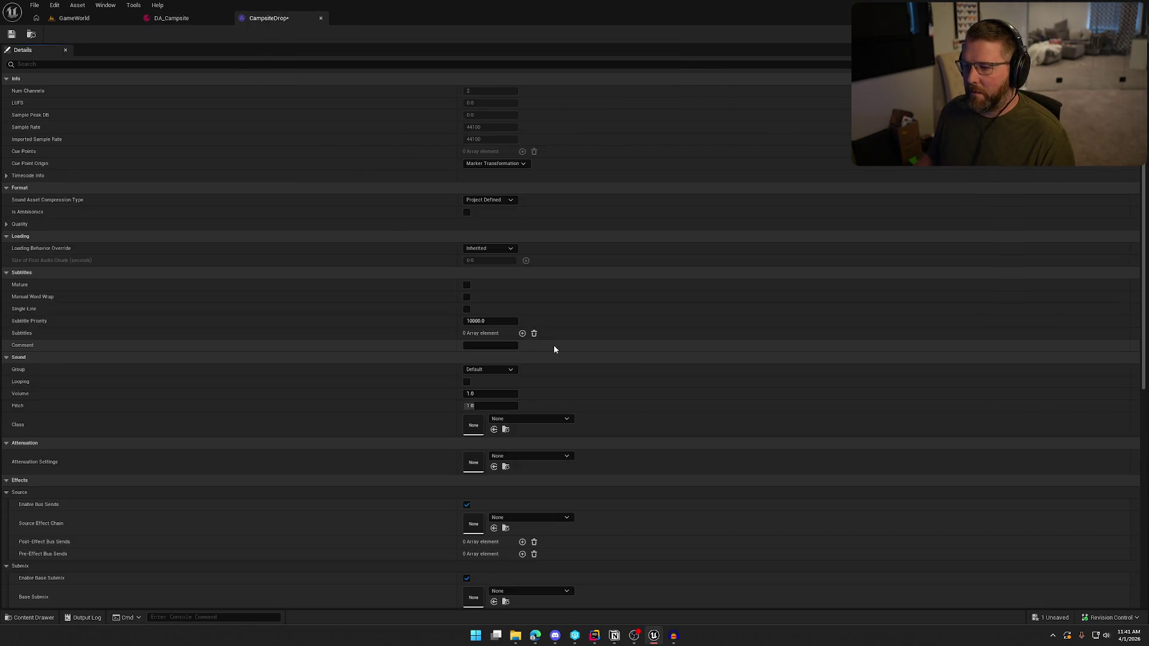
Give CampsiteDrop the SFX class, Item_Atten attenuation and Play when Silent virtualization
left_click(543, 419)
left_click(544, 357)
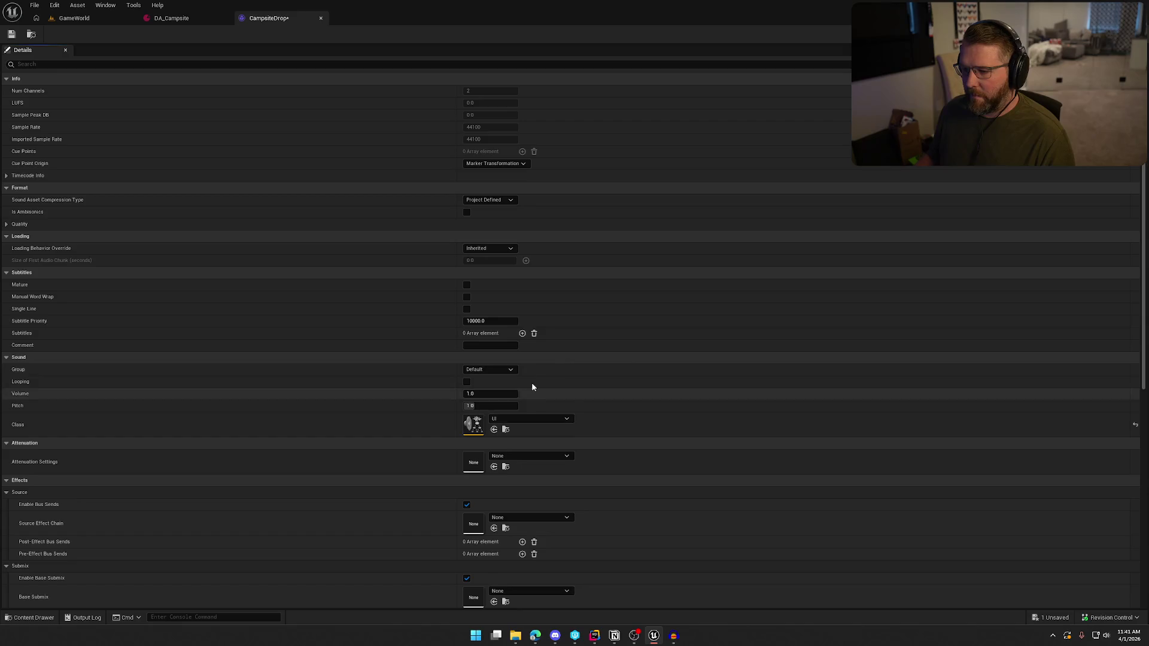
left_click(530, 419)
left_click(530, 340)
left_click(527, 456)
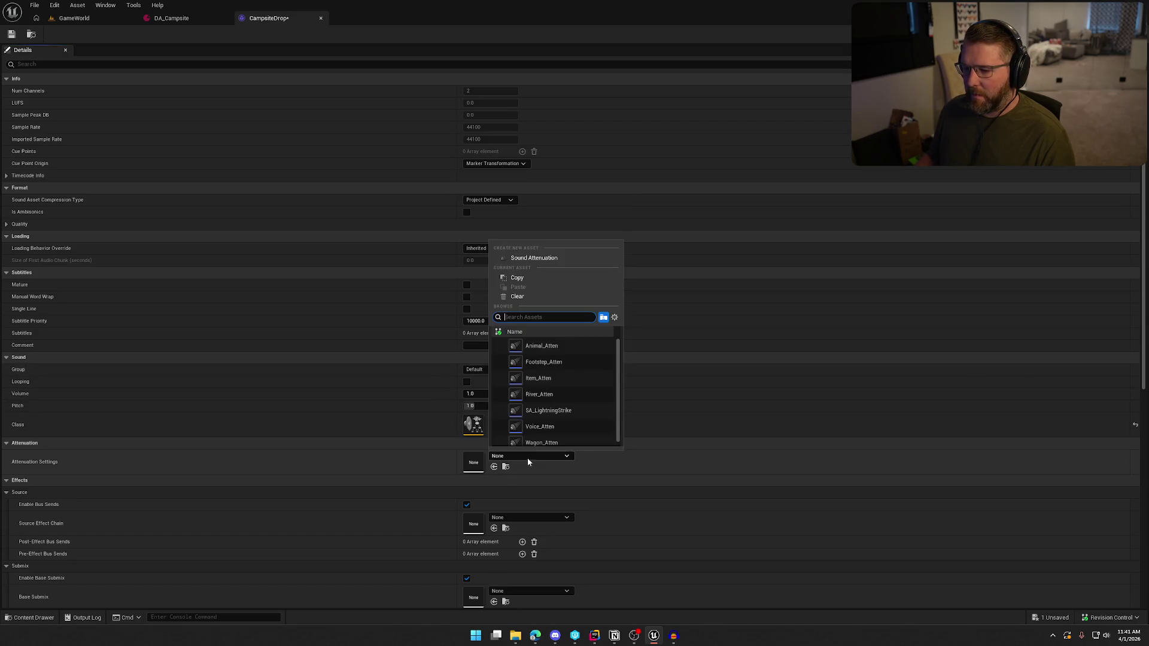
left_click(593, 378)
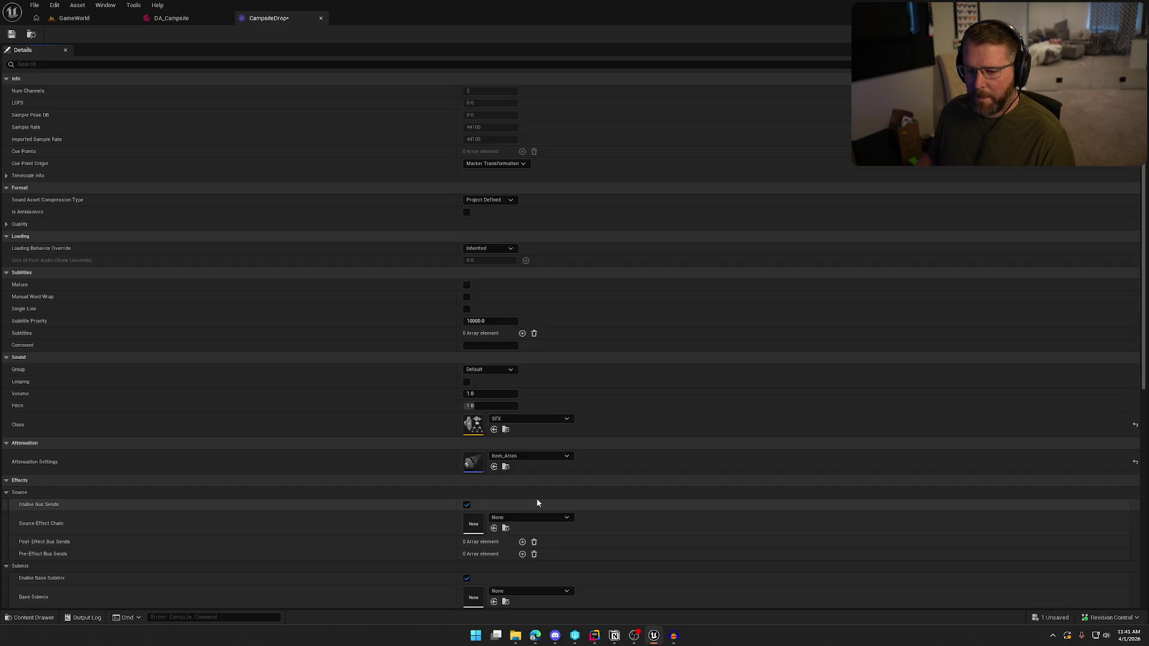
scroll(537, 503, "down", 3)
left_click(497, 582)
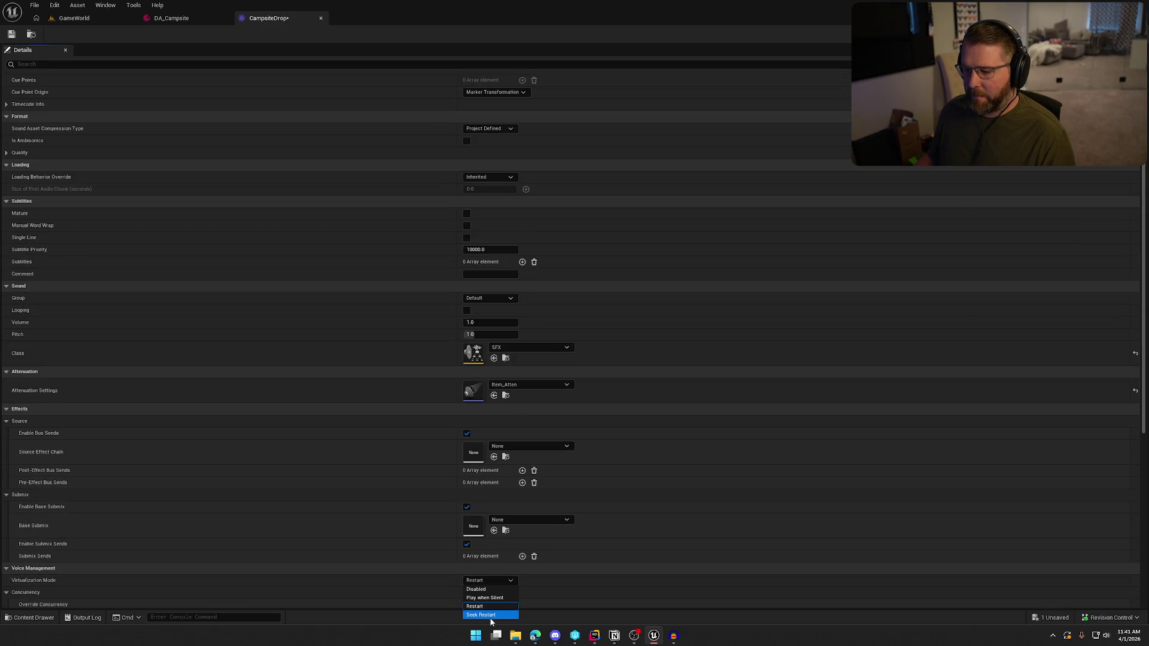
left_click(486, 598)
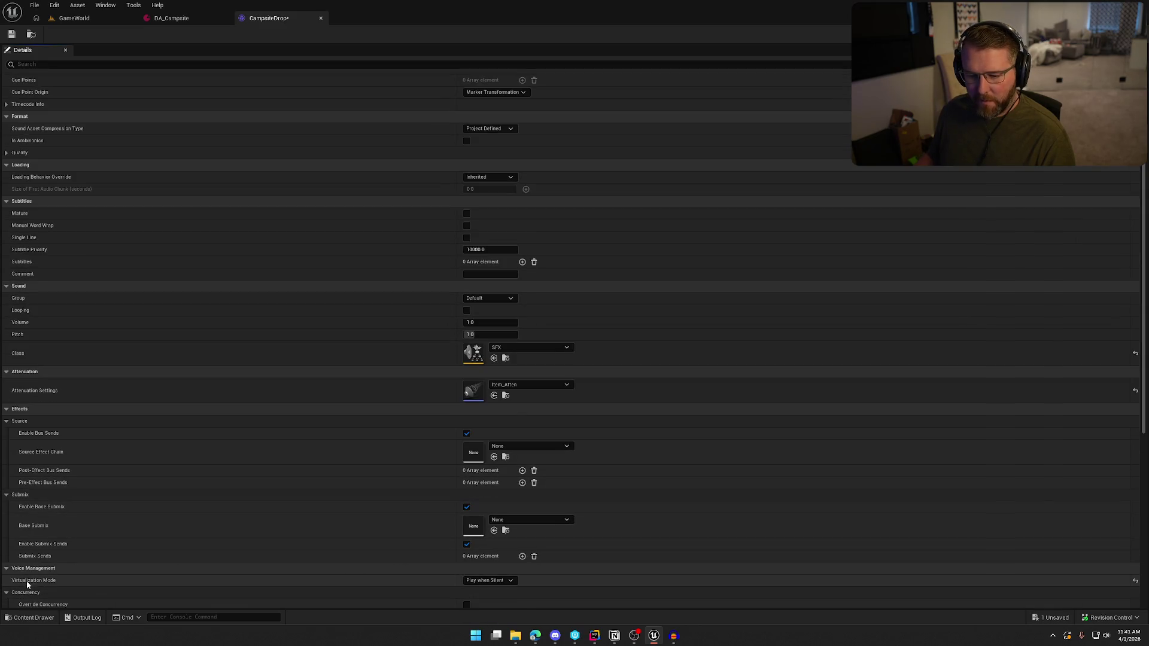
left_click(67, 19)
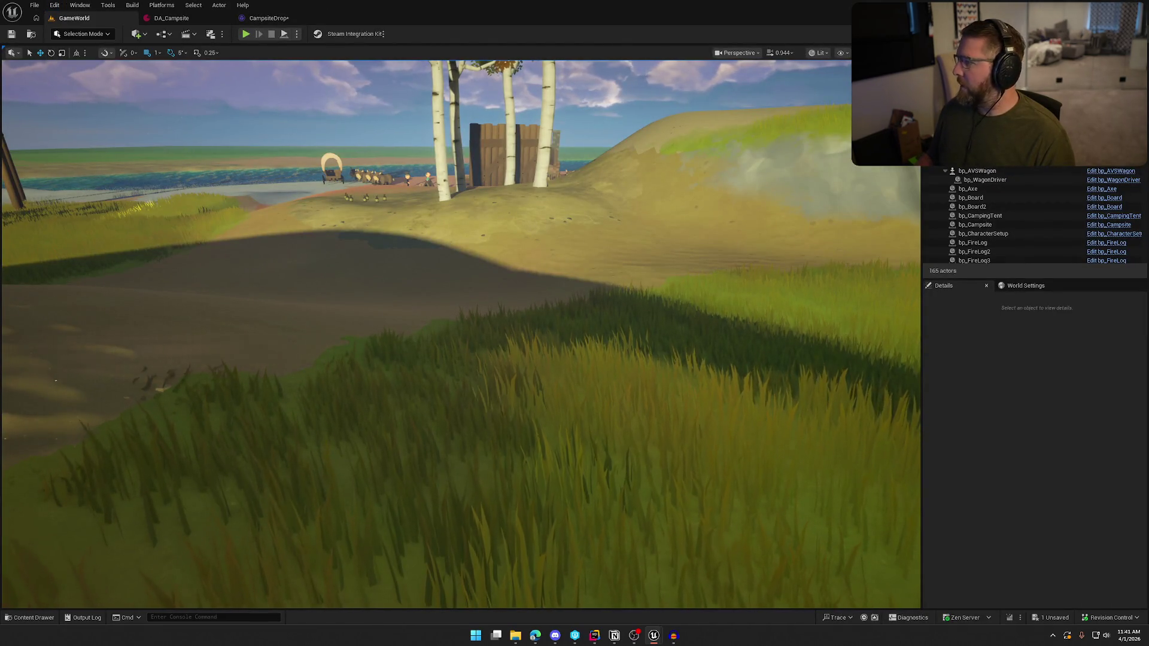
Open Project Settings and search the settings for 'rtual'
left_click(54, 4)
left_click(90, 311)
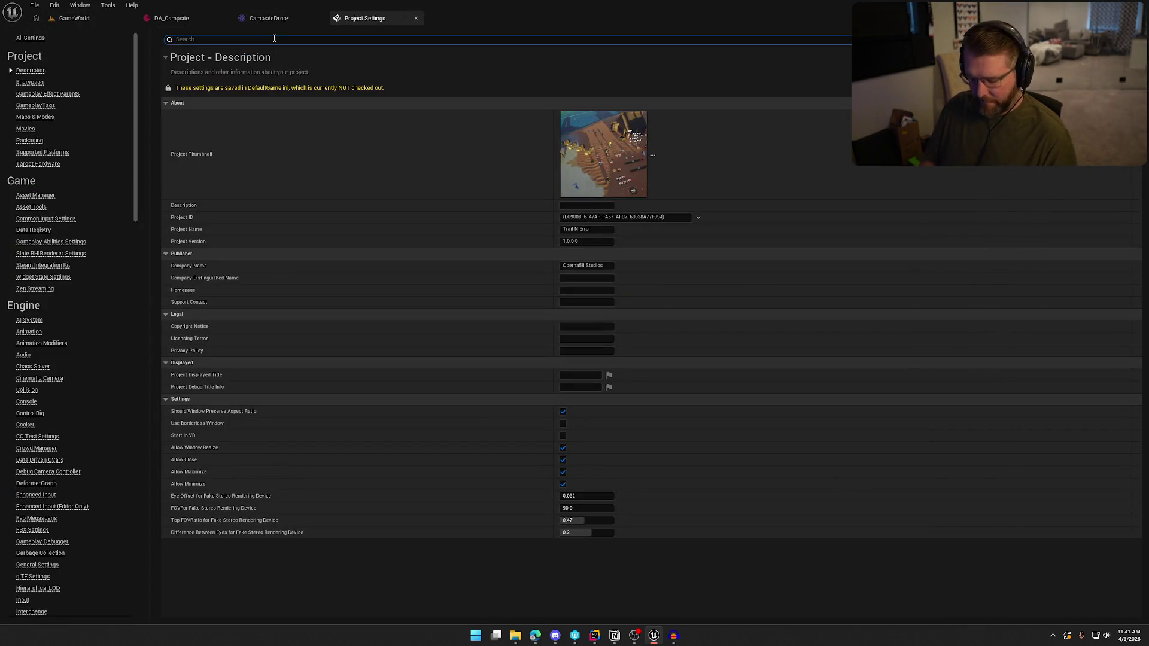
type("vrtual")
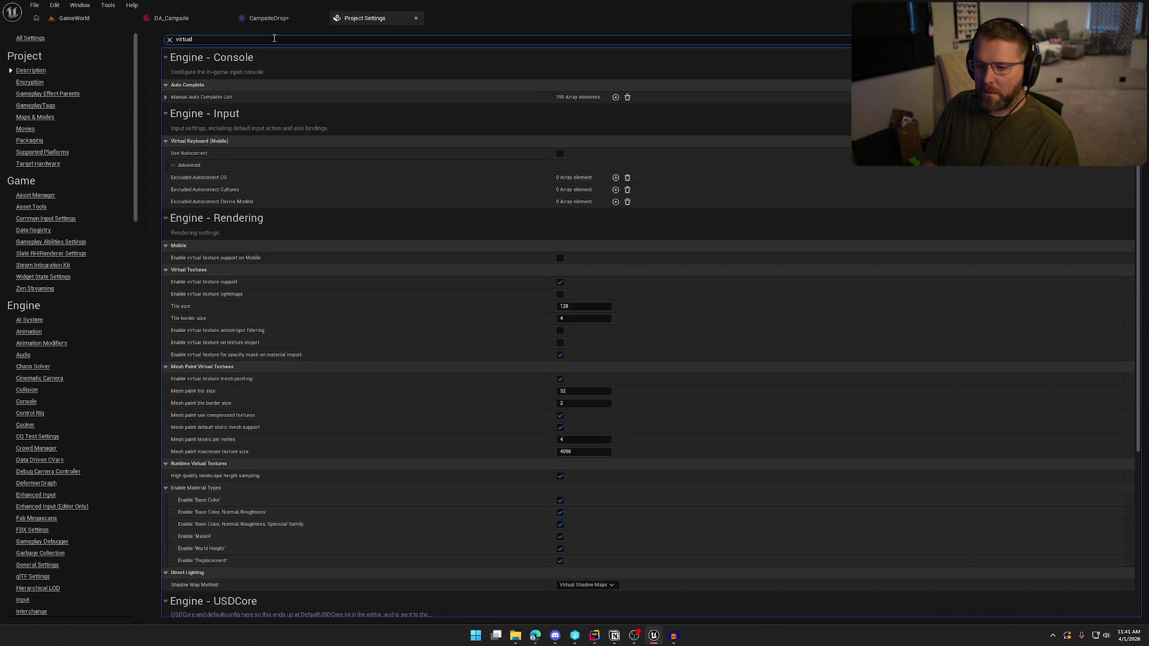
scroll(351, 307, "down", 5)
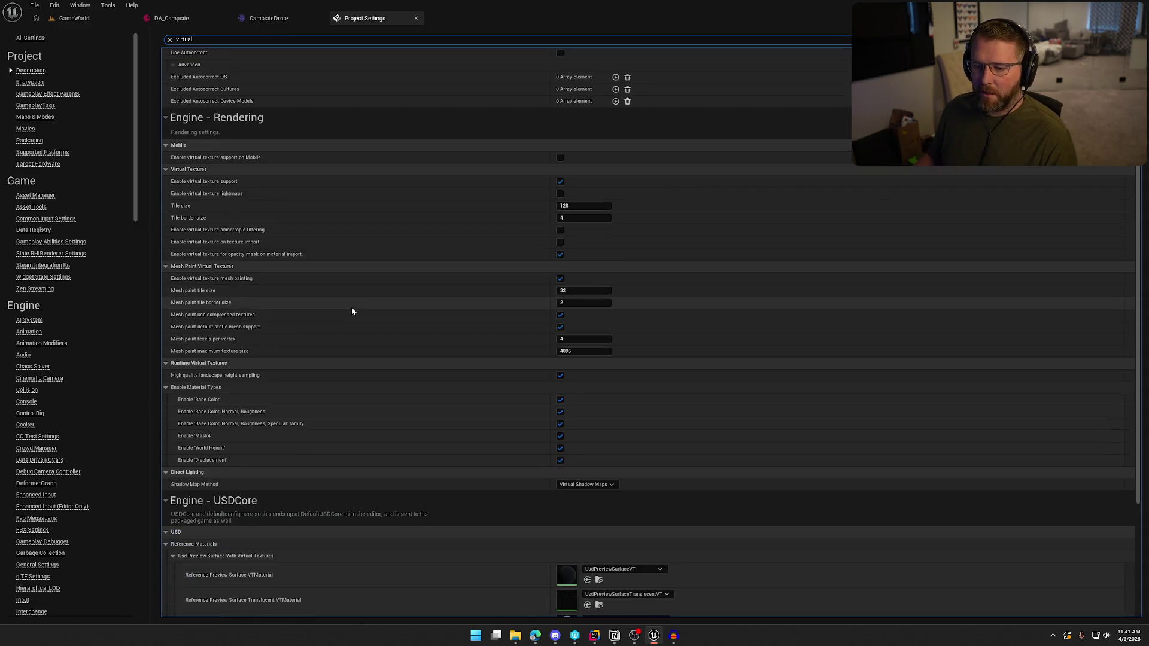
scroll(351, 310, "up", 5)
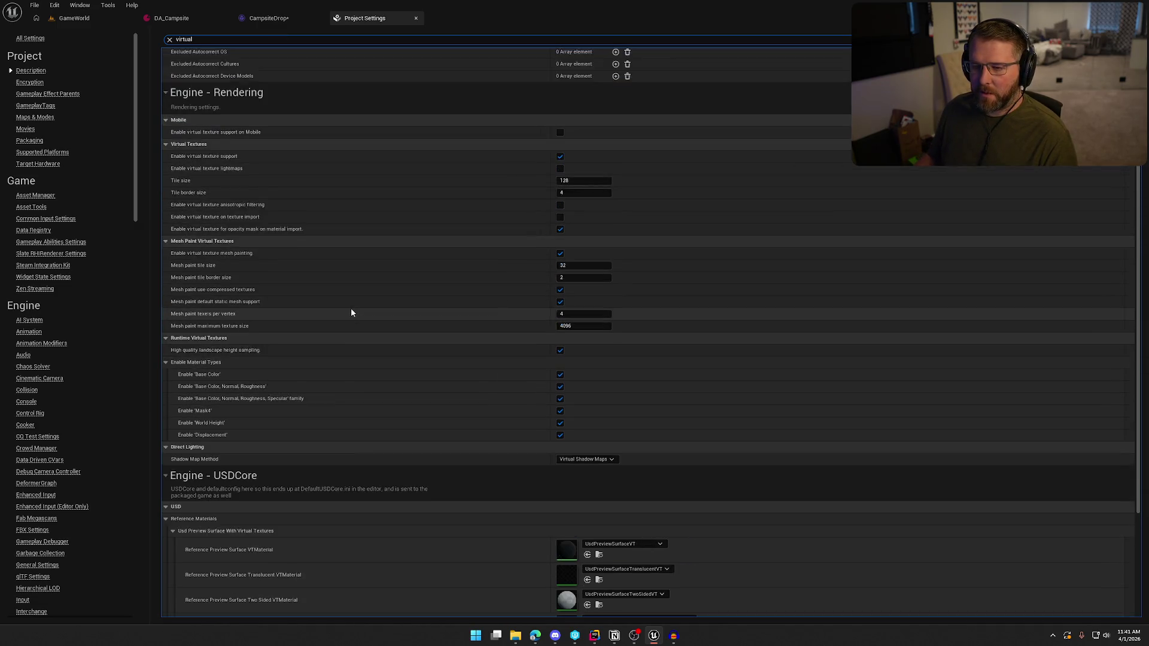
Review the engine Audio settings' advanced audio and mix options, then close Project Settings
left_click(170, 40)
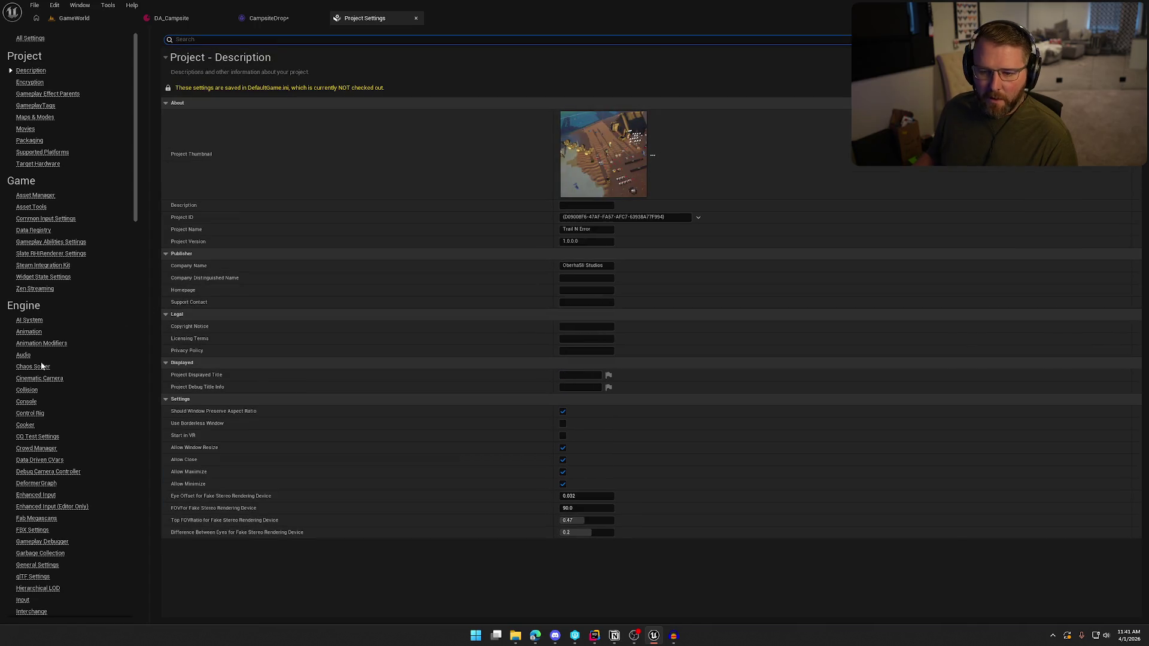
left_click(23, 356)
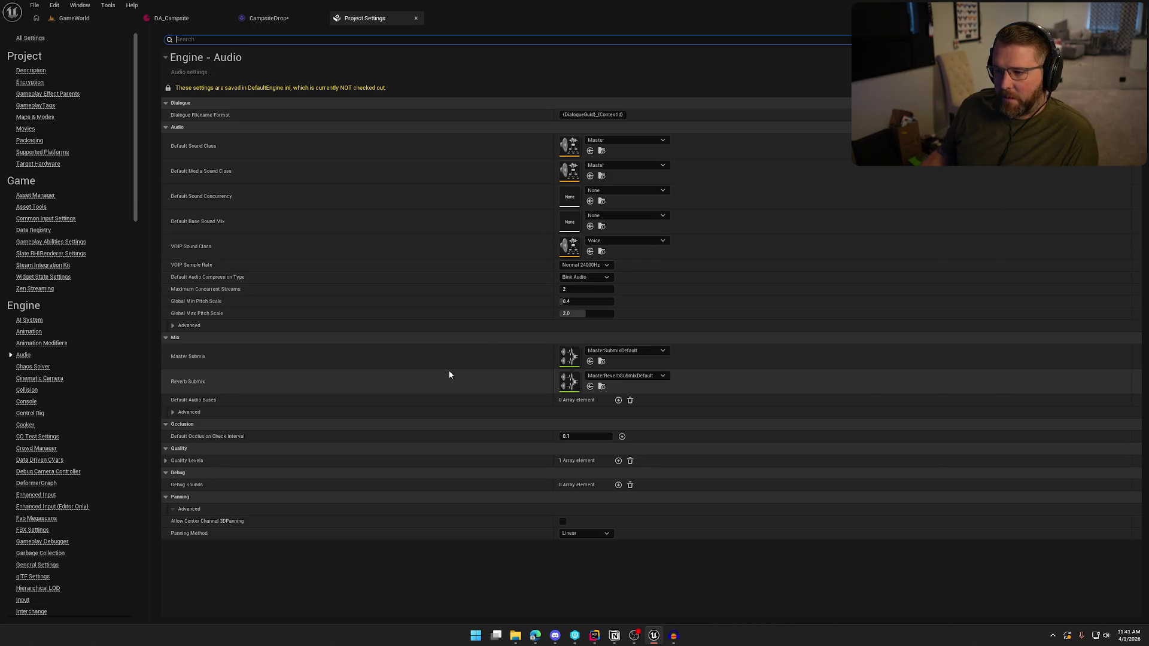
left_click(203, 324)
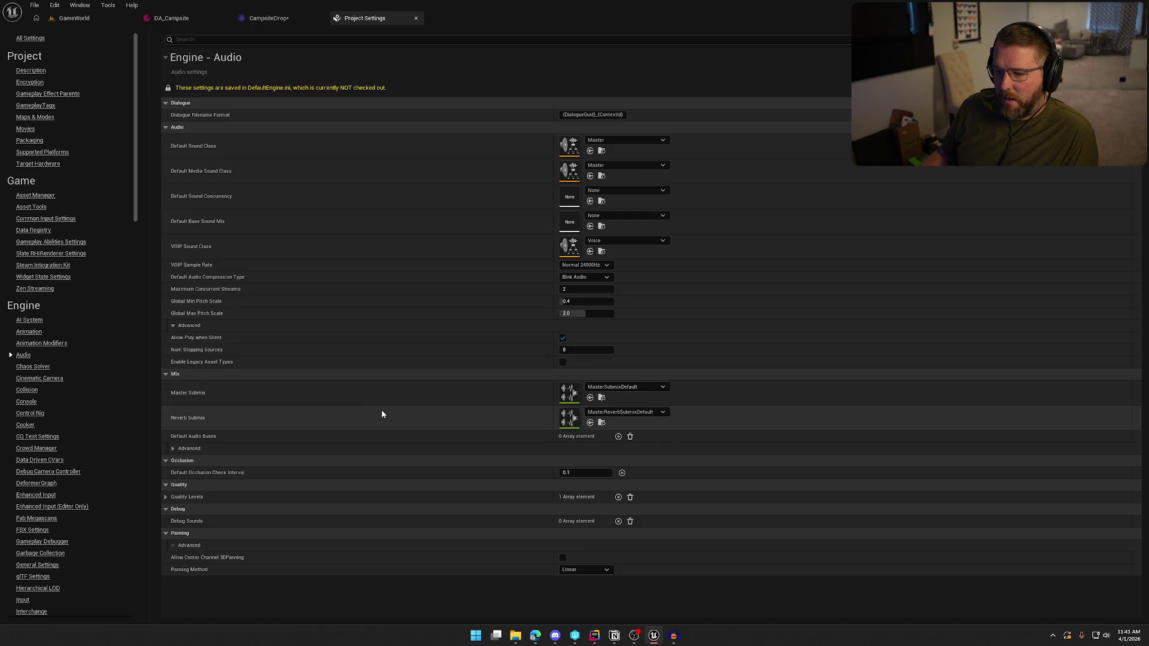
left_click(175, 449)
scroll(407, 509, "down", 2)
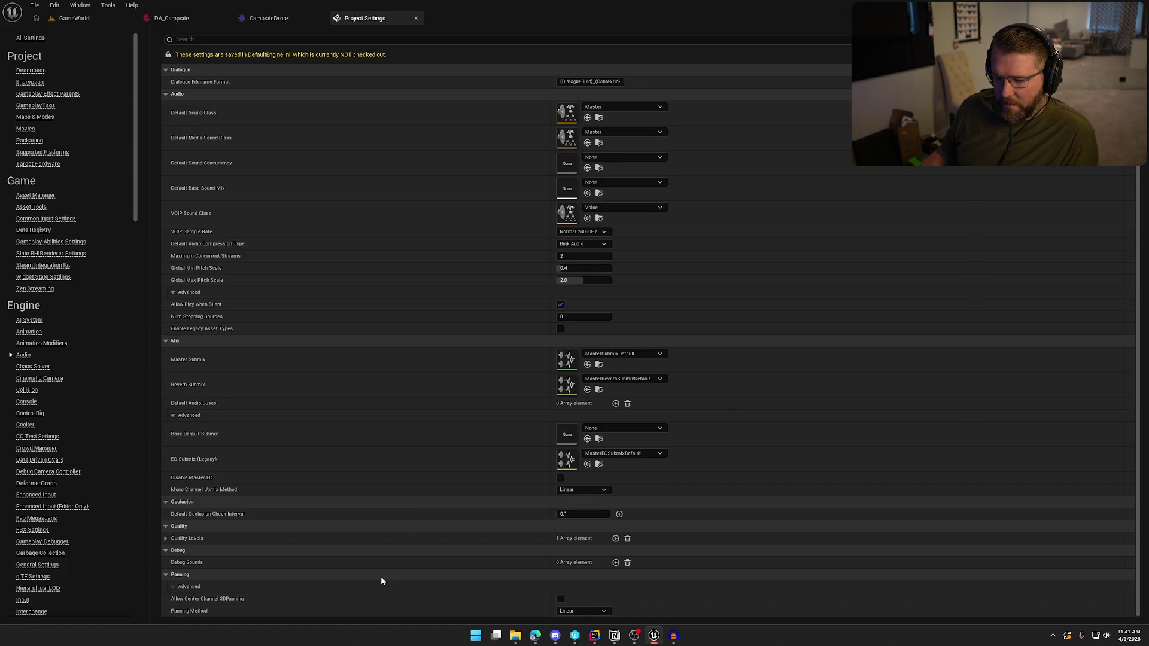
middle_click(365, 23)
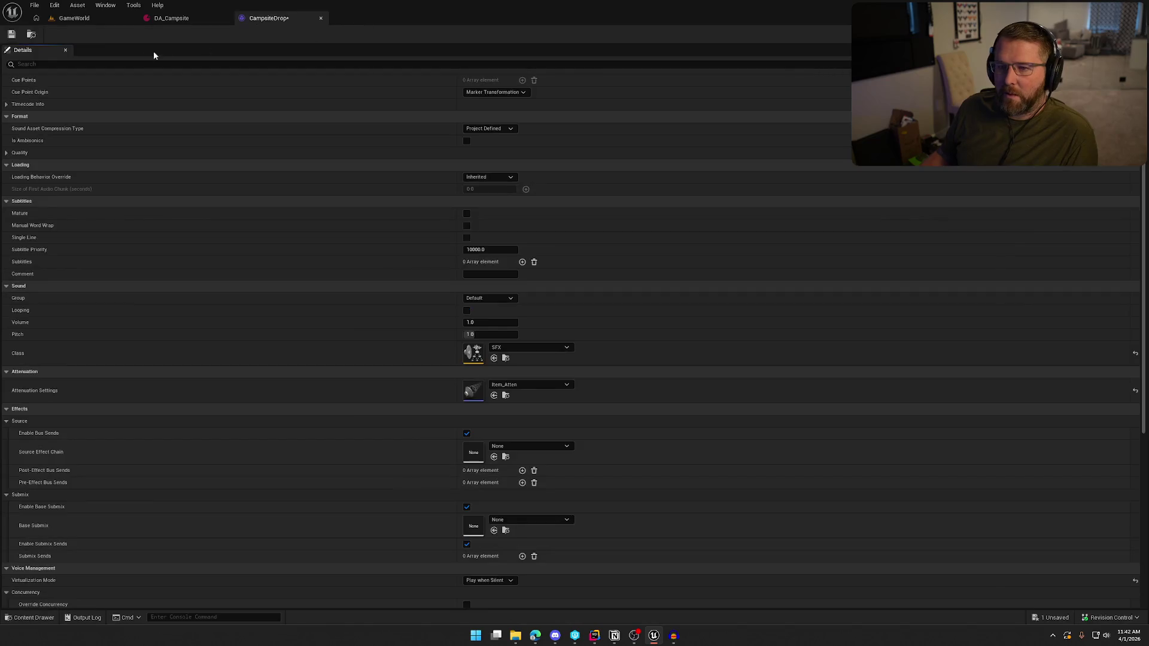
Save the CampsiteDrop sound, look over its Details, and close its editor tab
left_click(89, 19)
left_click(273, 18)
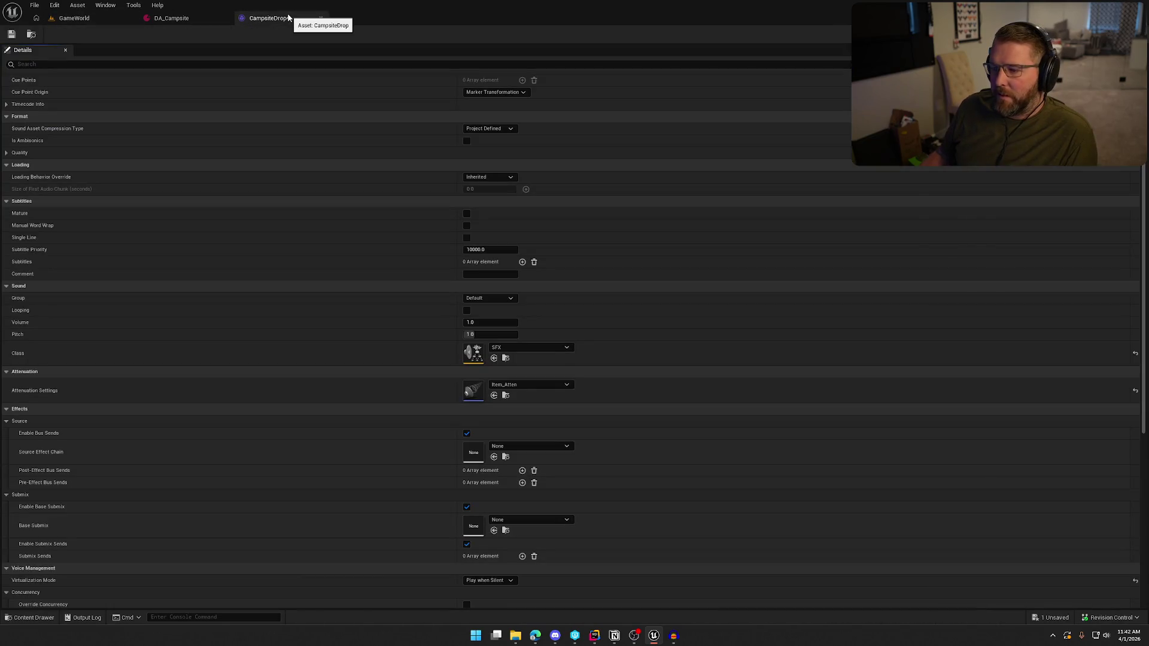
left_click(14, 35)
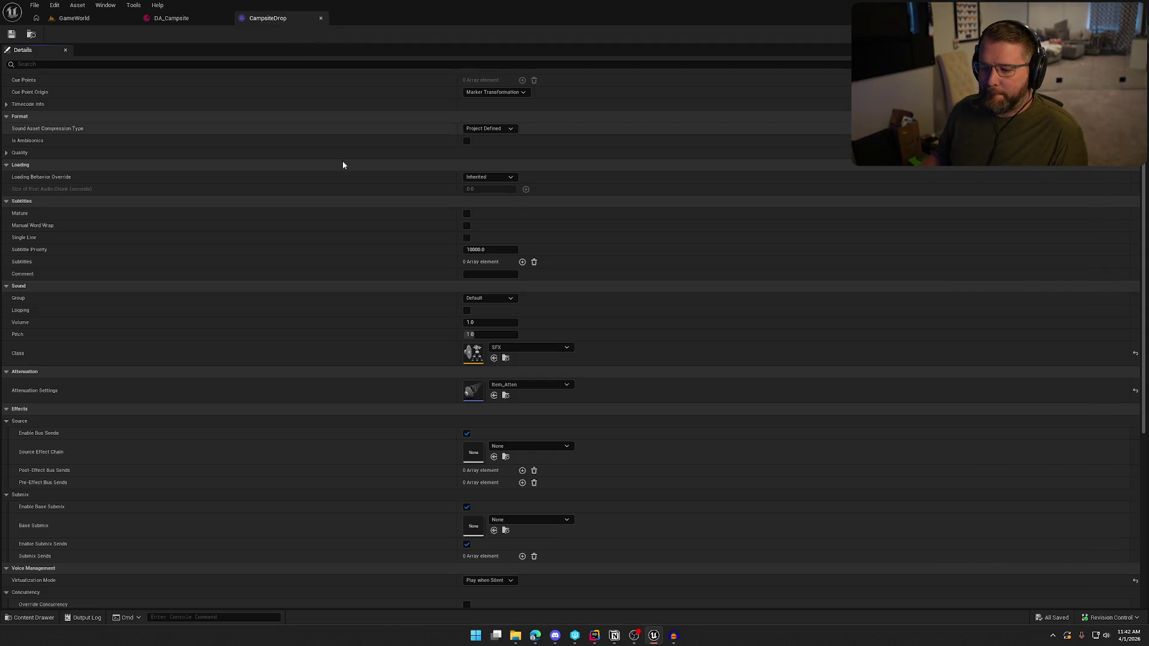
scroll(349, 218, "down", 2)
scroll(350, 222, "up", 5)
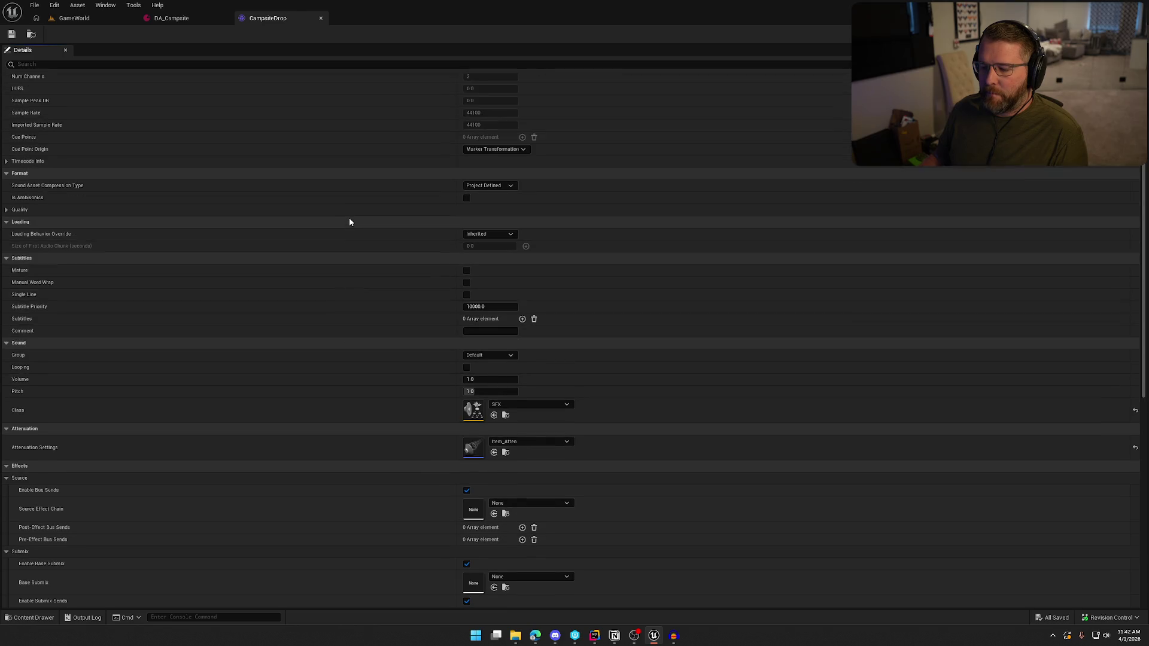
left_click(320, 18)
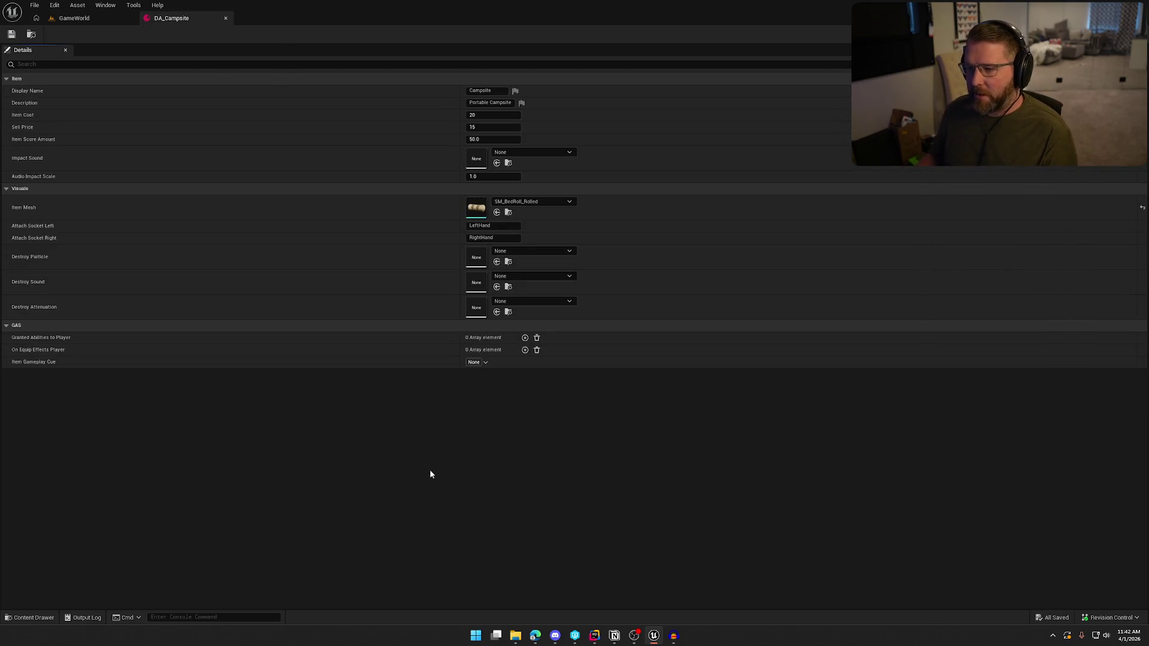
Set Destroy Particle to NS_GunShot, Destroy Sound to Poof, and Destroy Attenuation to Item_Atten
left_click(553, 252)
type("gun")
left_click(544, 363)
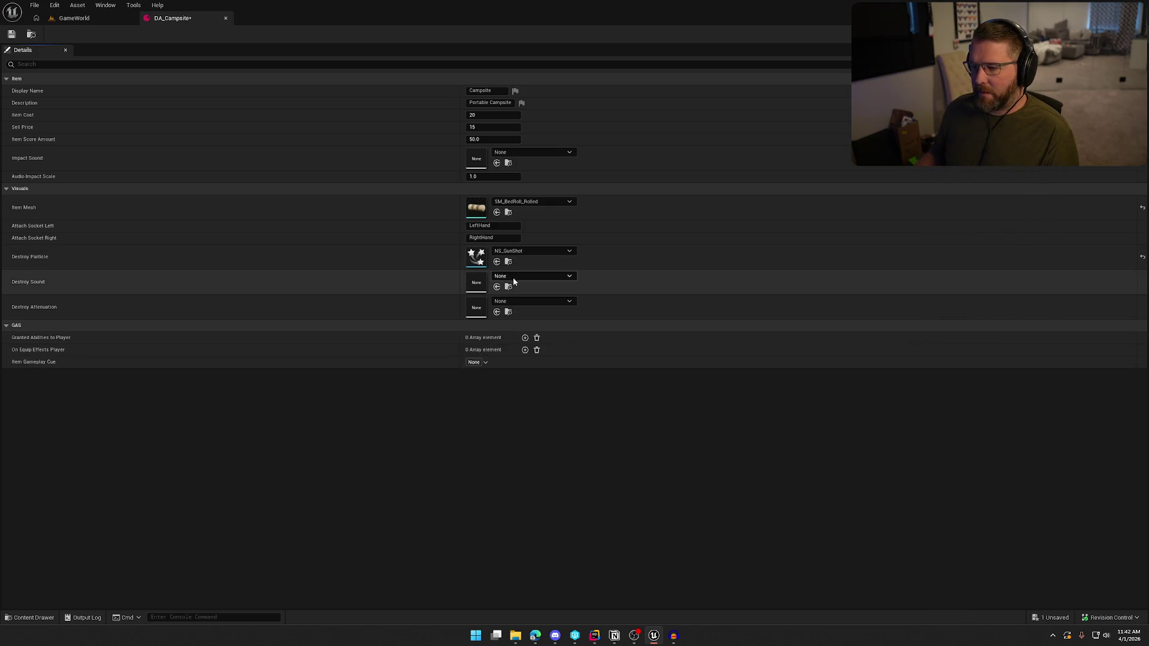
left_click(513, 277)
type("poof")
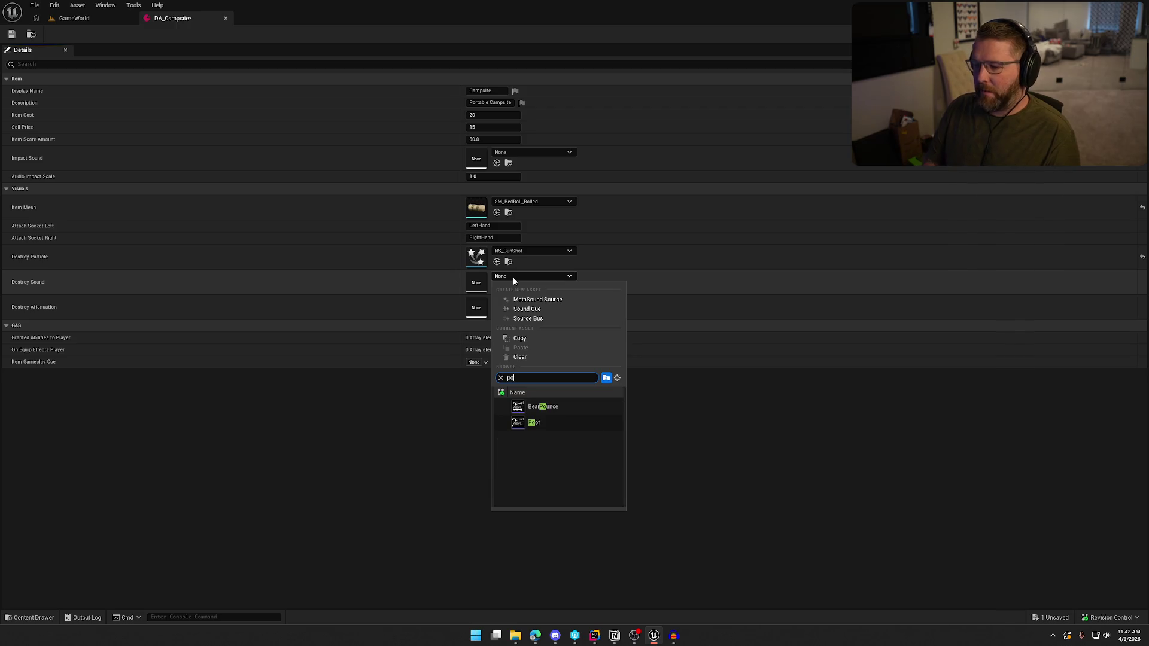
left_click(548, 408)
left_click(527, 301)
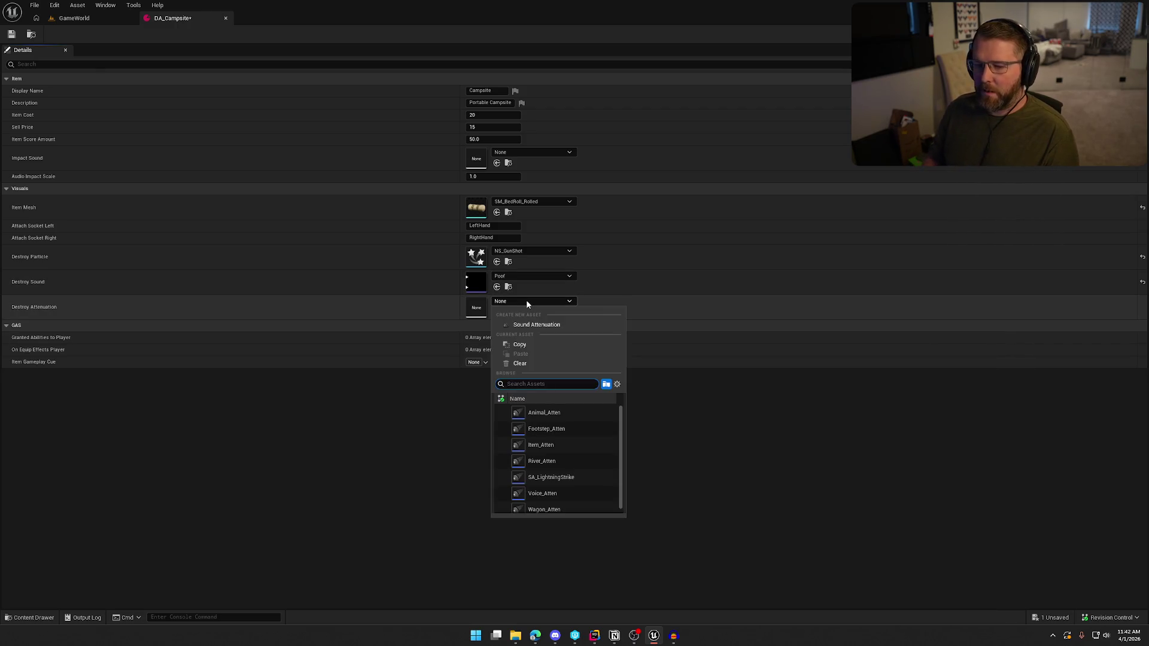
type("it")
left_click(565, 412)
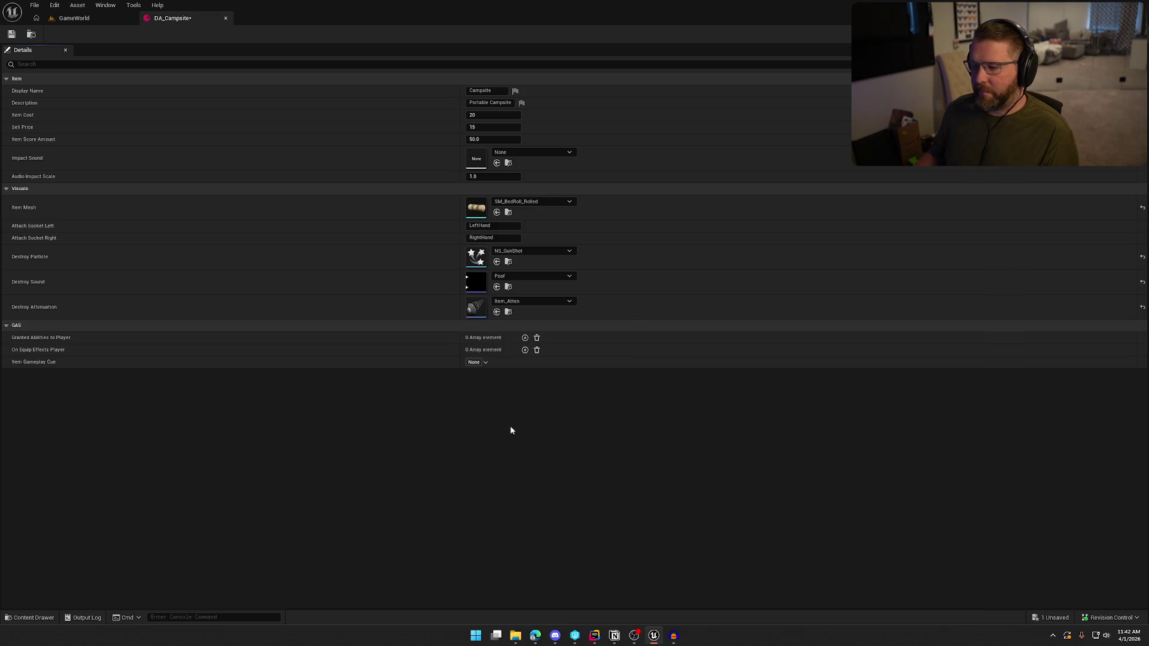
Set the Impact Sound to CampsiteDrop and confirm the choice stuck
left_click(532, 154)
type("camp")
left_click(544, 273)
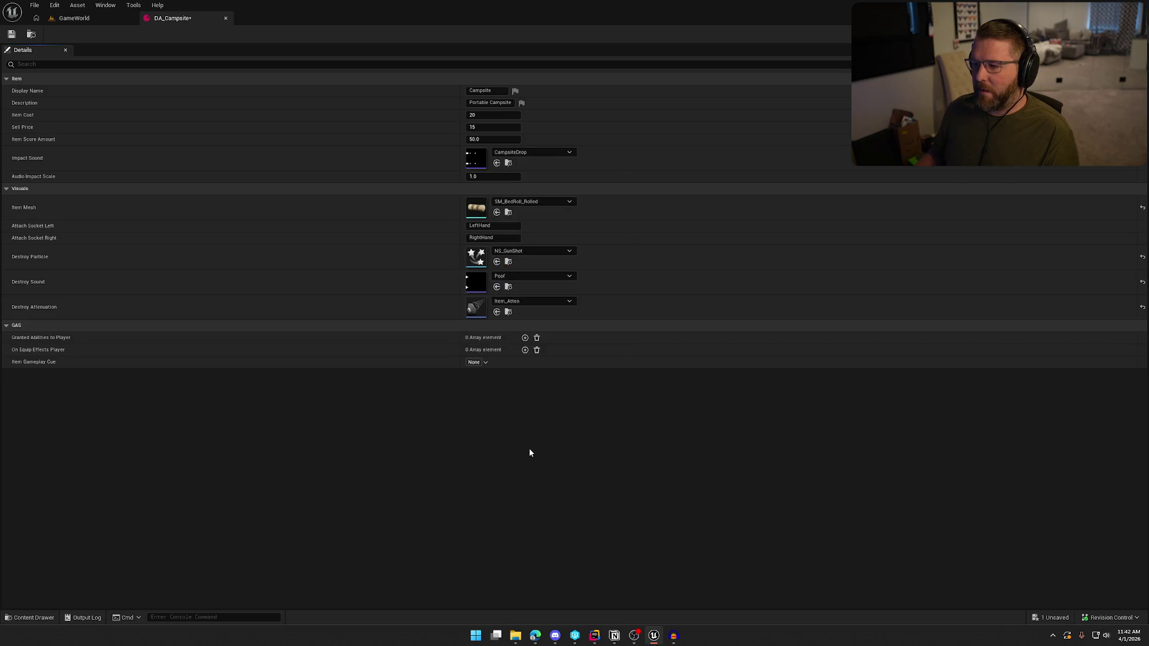
left_click(547, 153)
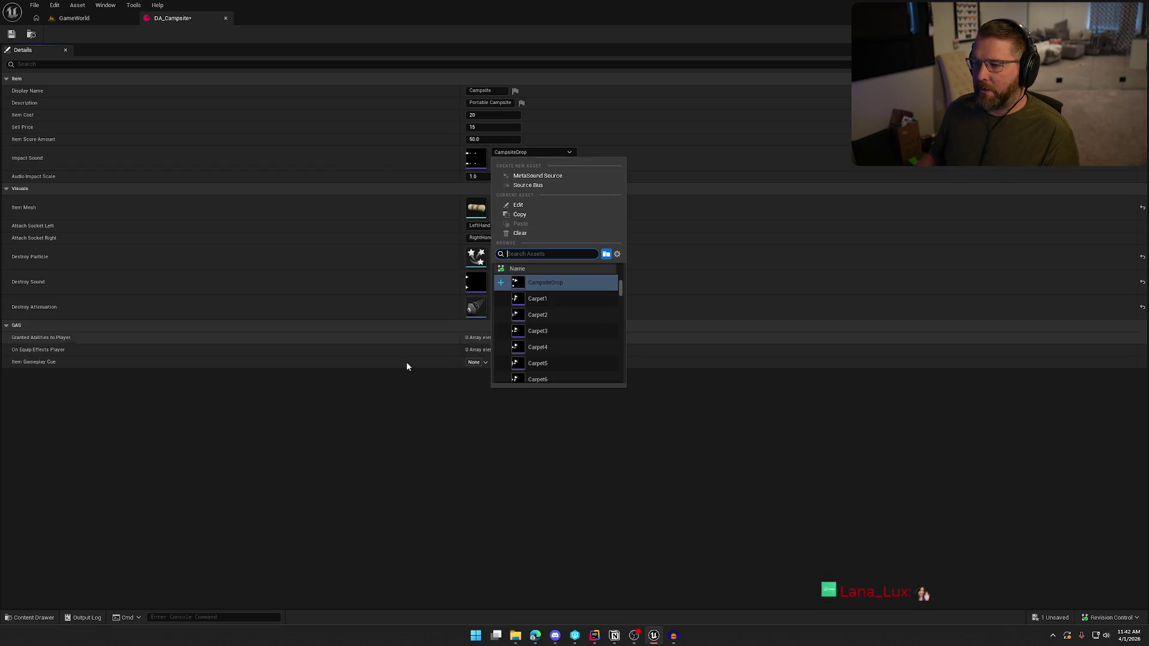
key("Escape")
Save DA_Campsite, checking out the asset so the save goes through
left_click(11, 34)
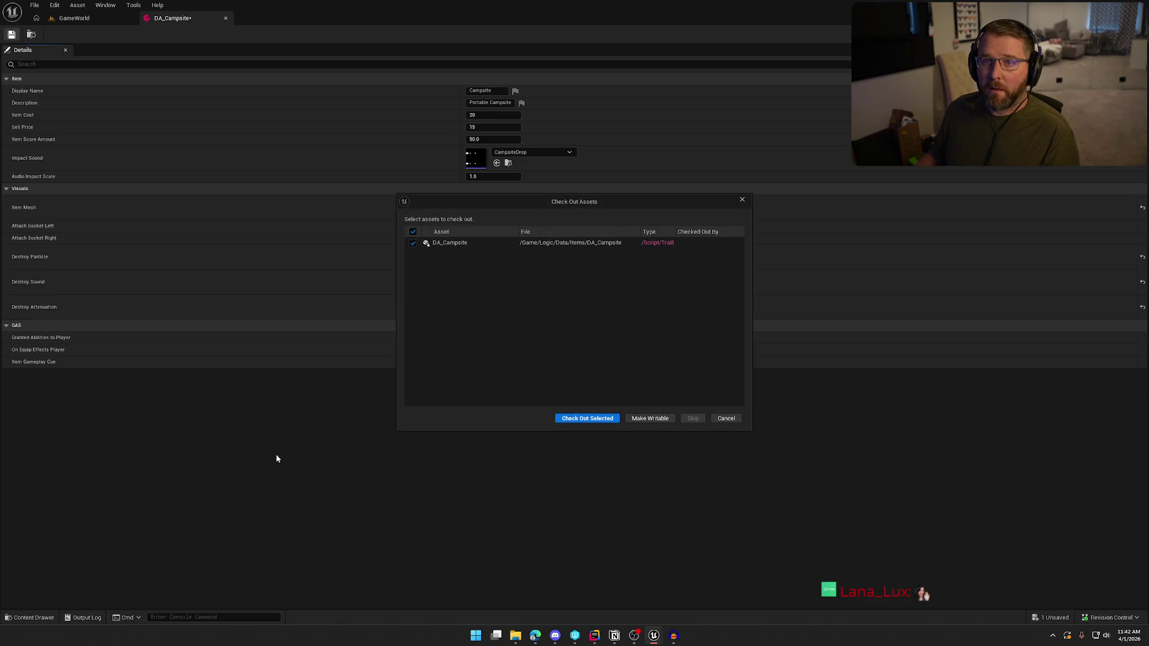
left_click(597, 418)
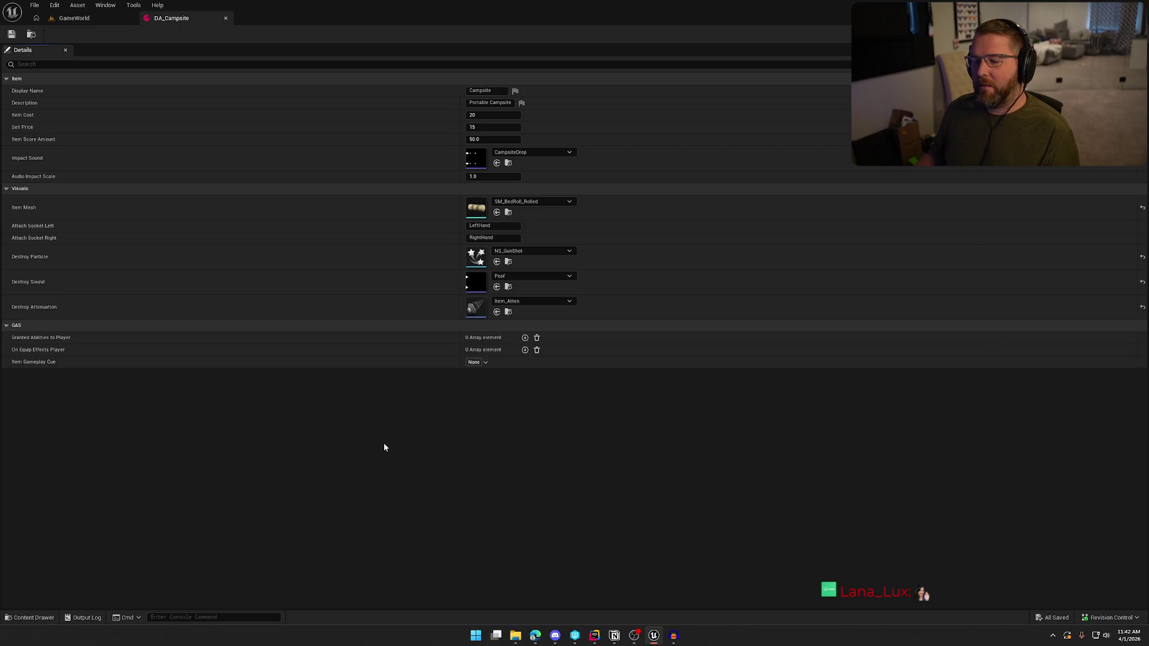
left_click(74, 18)
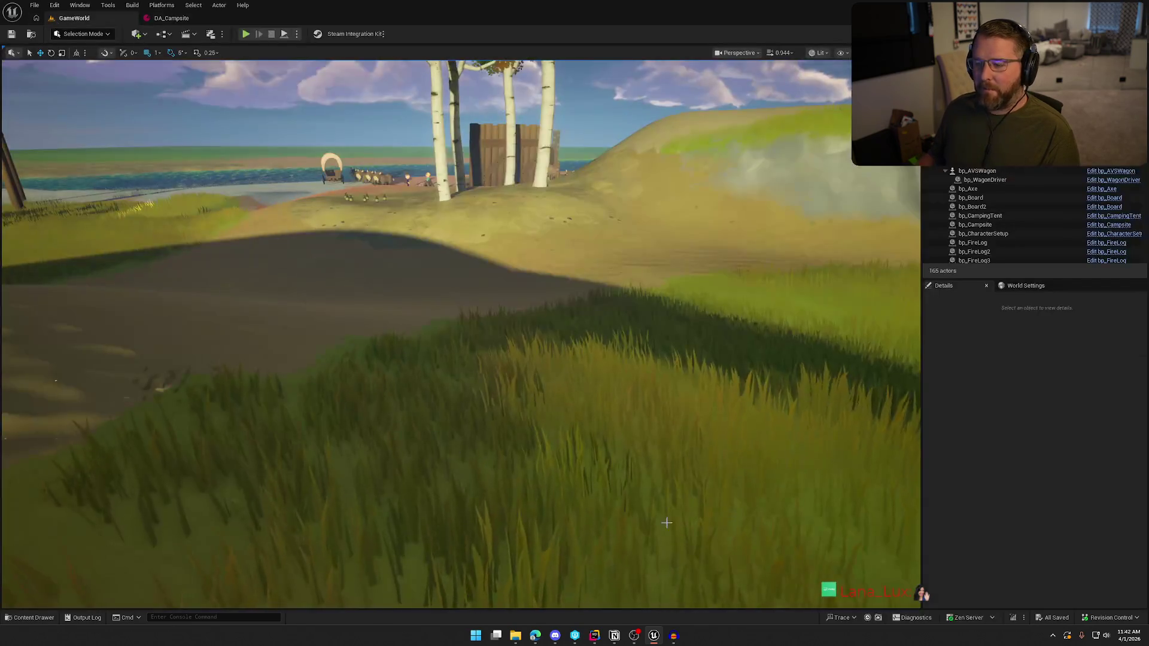
Fly the viewport camera toward the riverside campsite to overlook the camp
mouse_move(539, 360)
left_mouse_down()
mouse_move(527, 335)
mouse_move(502, 395)
left_mouse_up()
left_click_drag(595, 288, 587, 282)
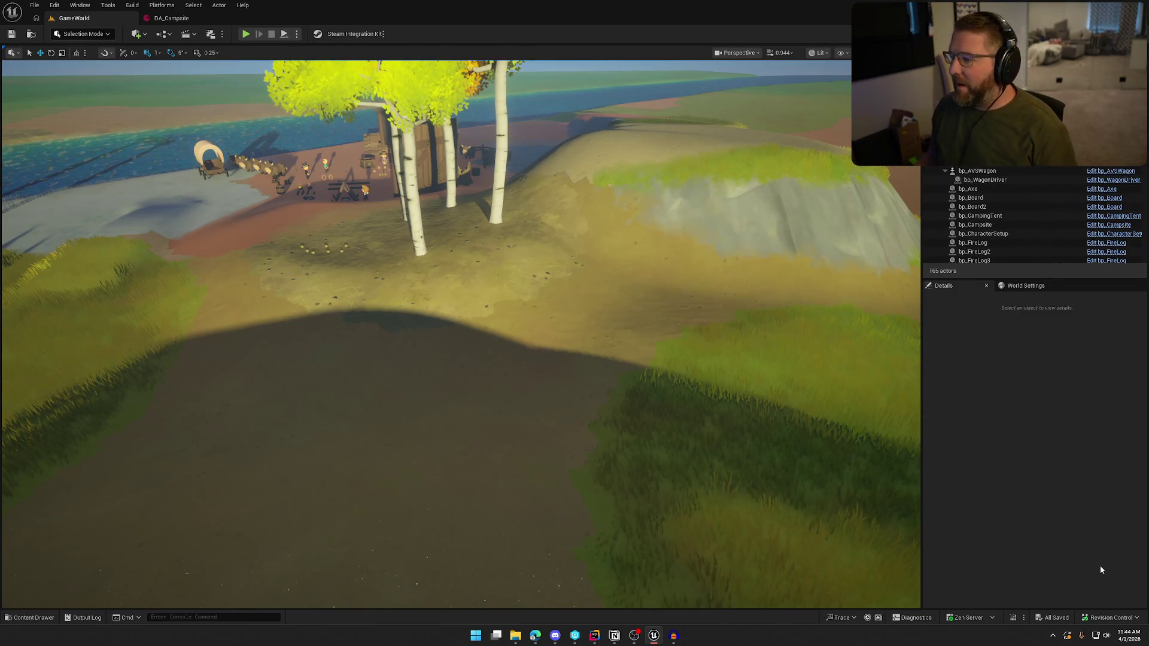
key("1")
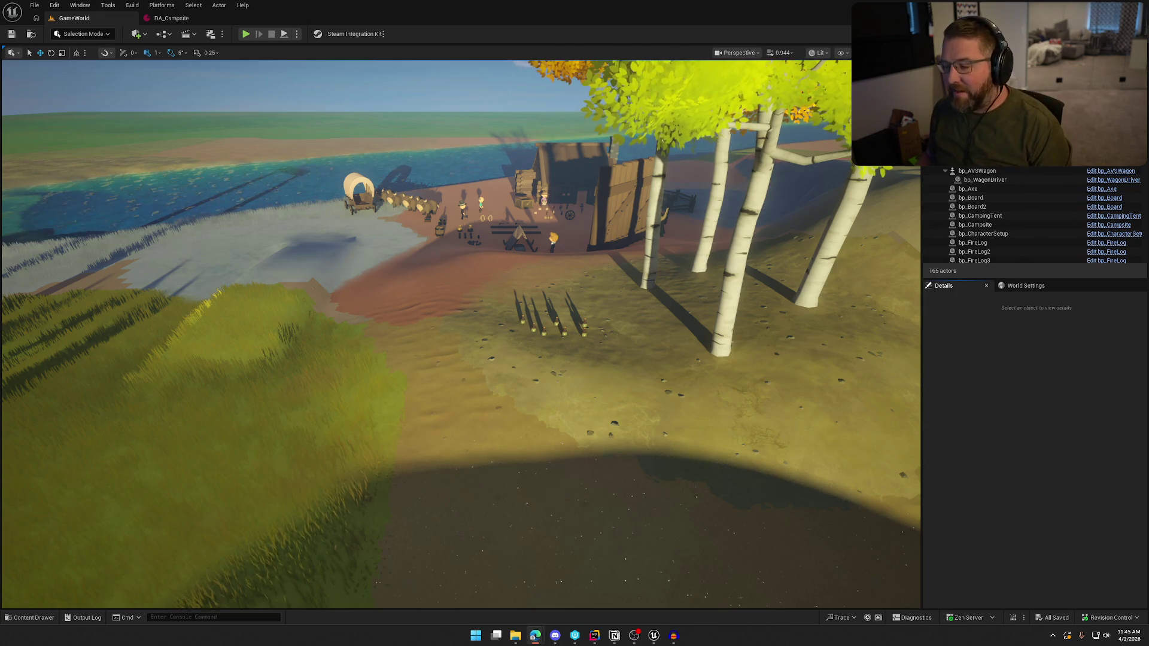
Fly the camera around to an overview of the trading post camp, then launch play with Alt+P
left_click_drag(618, 325, 601, 297)
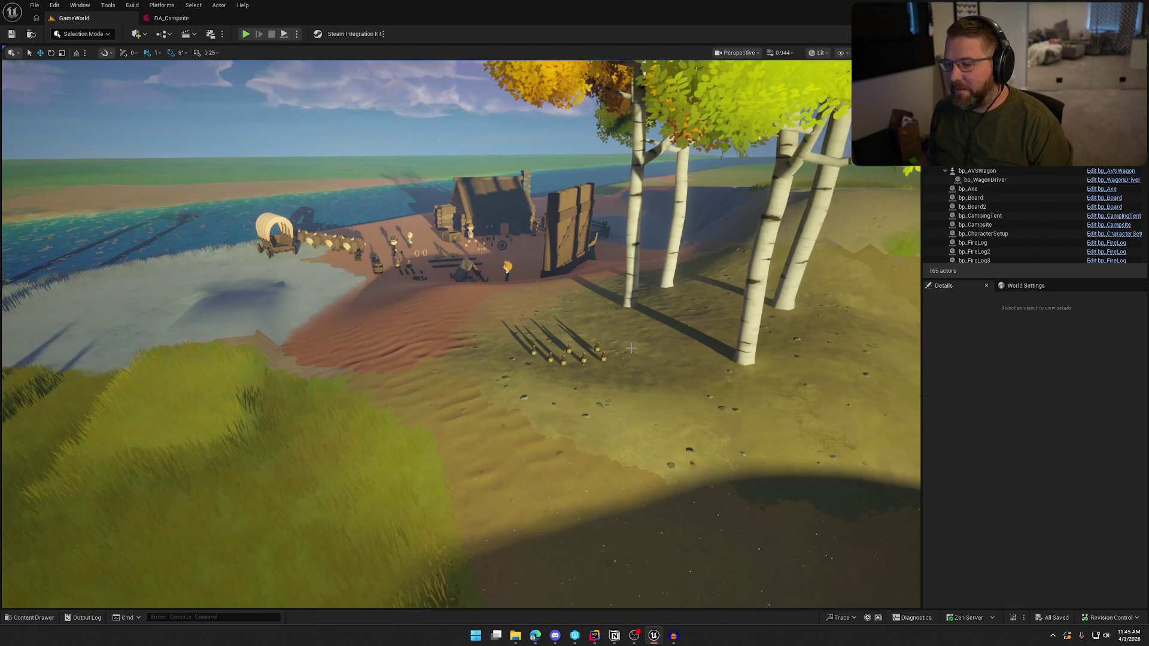
left_click_drag(718, 515, 718, 455)
scroll(631, 348, "down", 10)
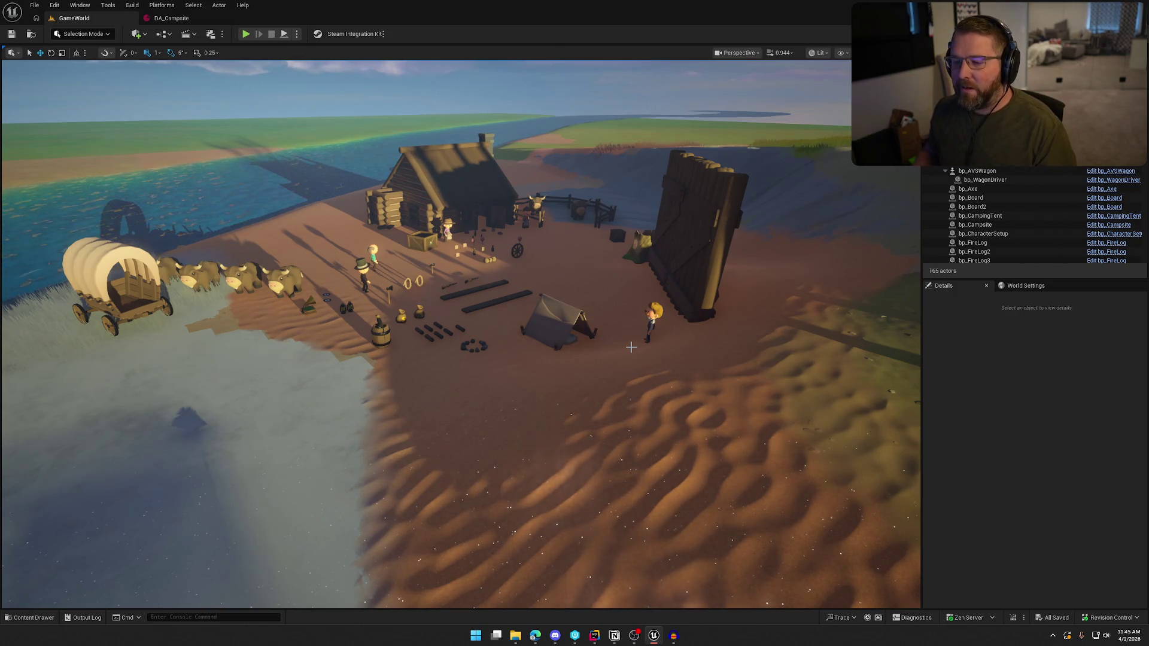
left_click_drag(522, 364, 479, 350)
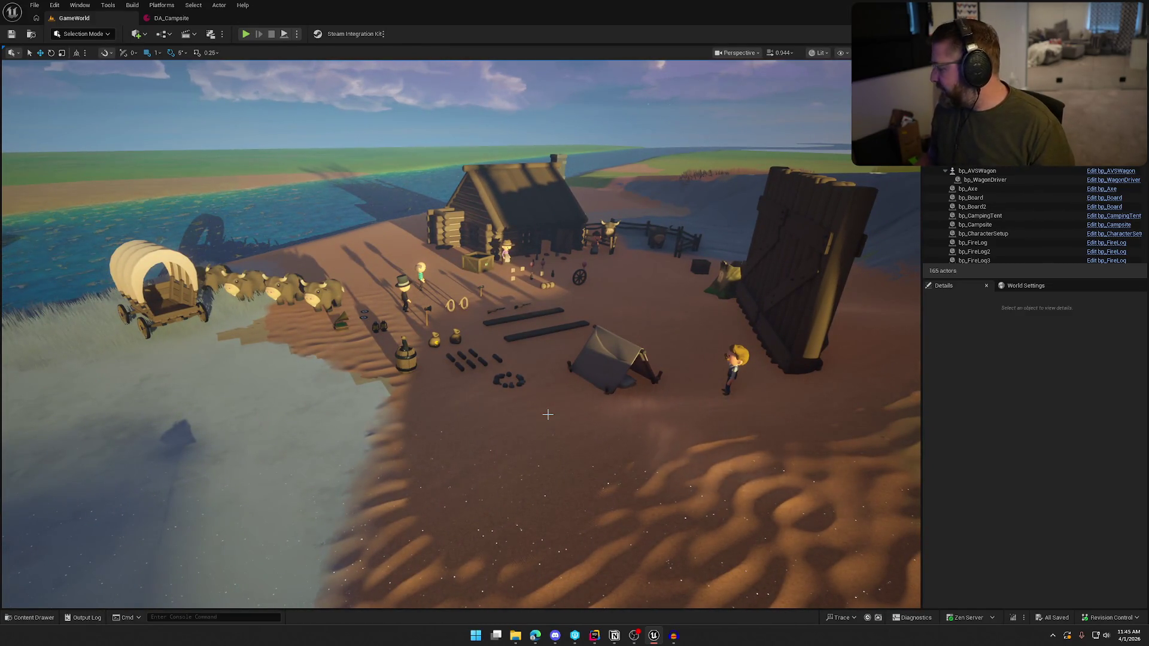
key("alt+p")
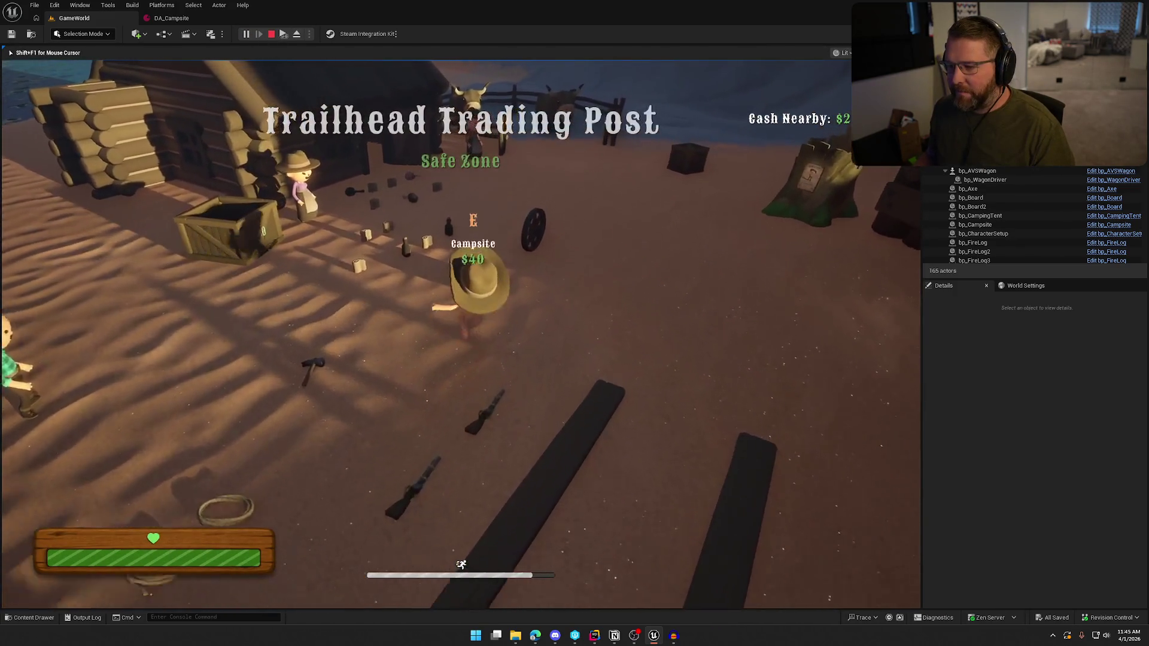
Buy the Campsite item for $40, then deploy, pick up and drop it to hear its impact sound
key("e")
key("w")
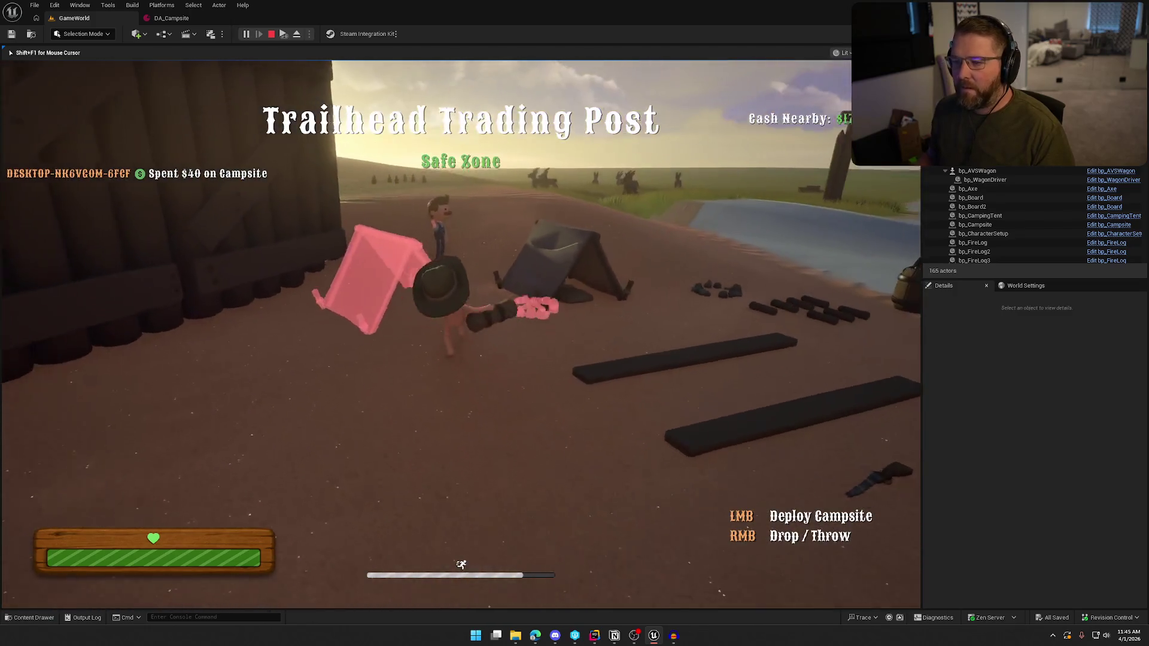
key("w")
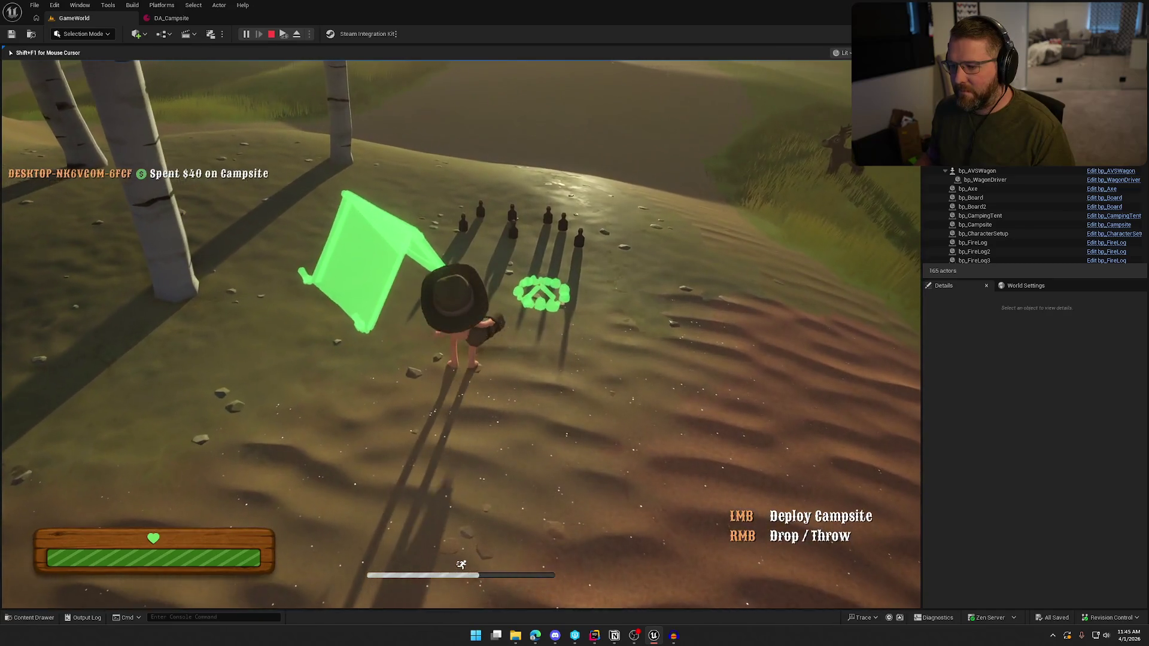
left_click(461, 334)
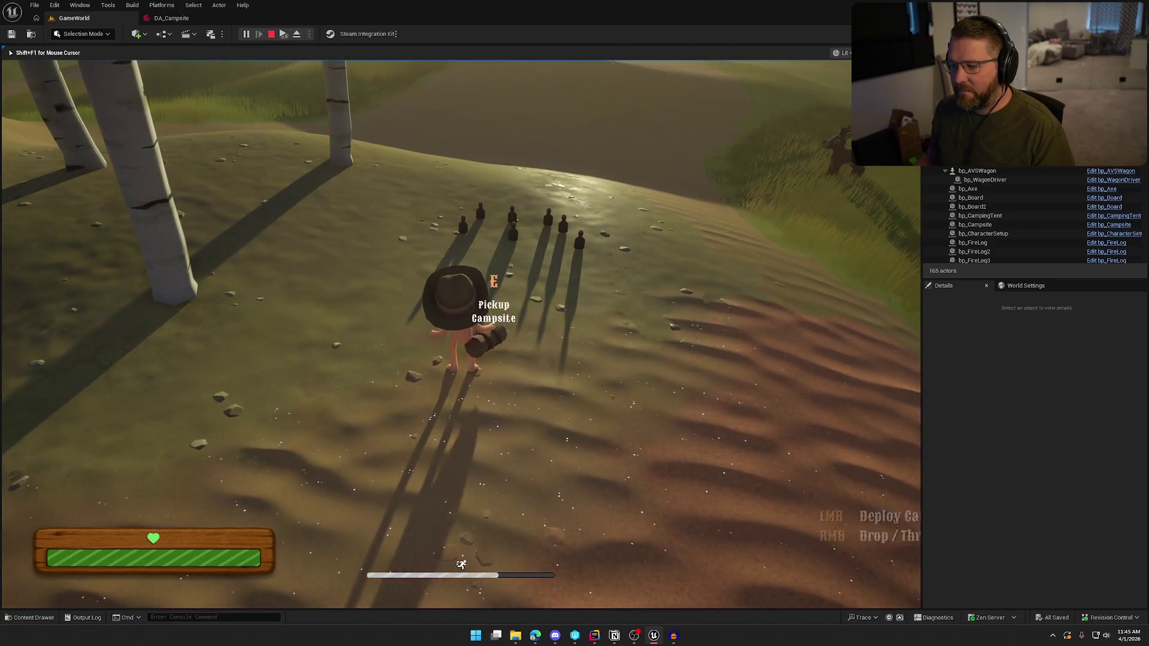
key("e")
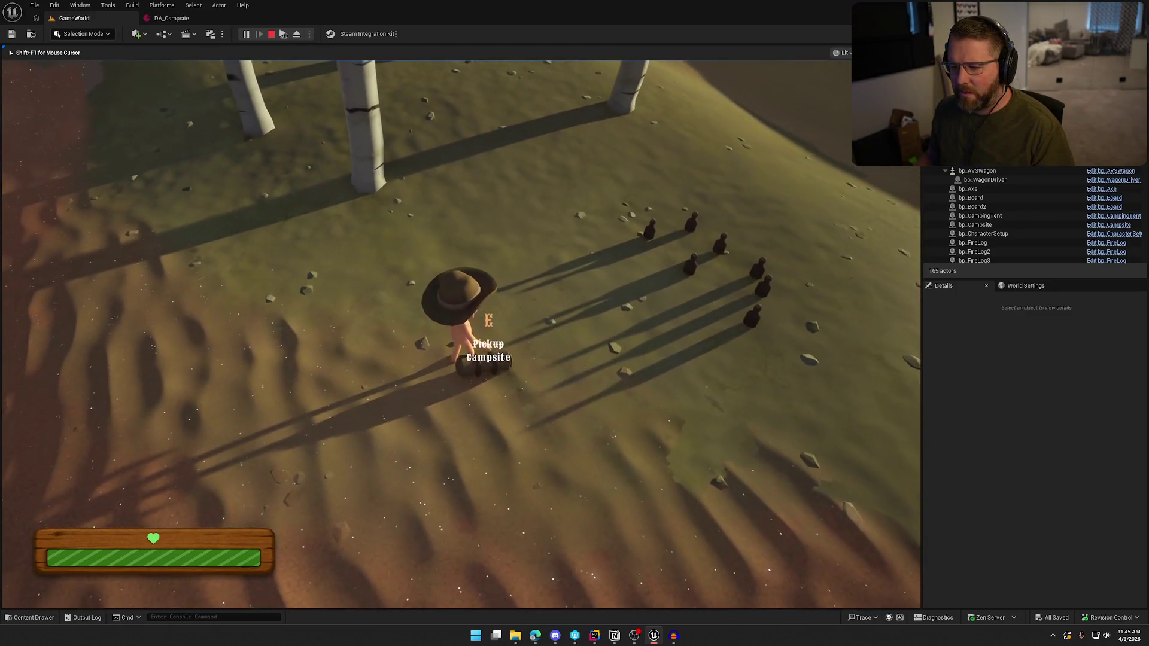
key("e")
right_click(461, 334)
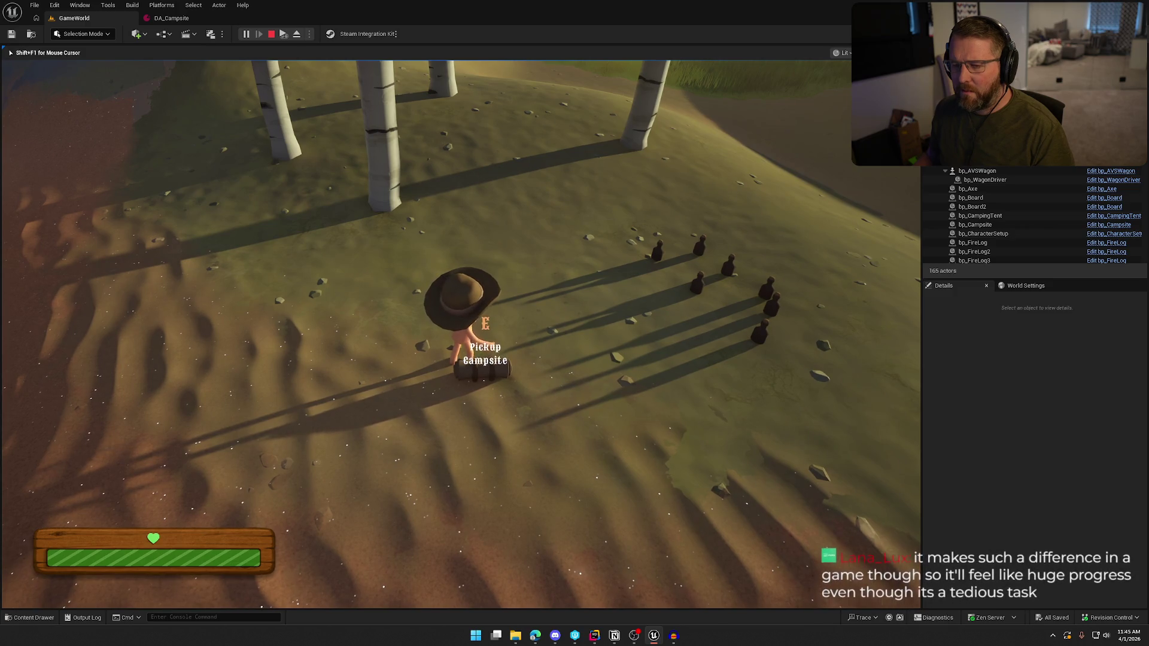
key("e")
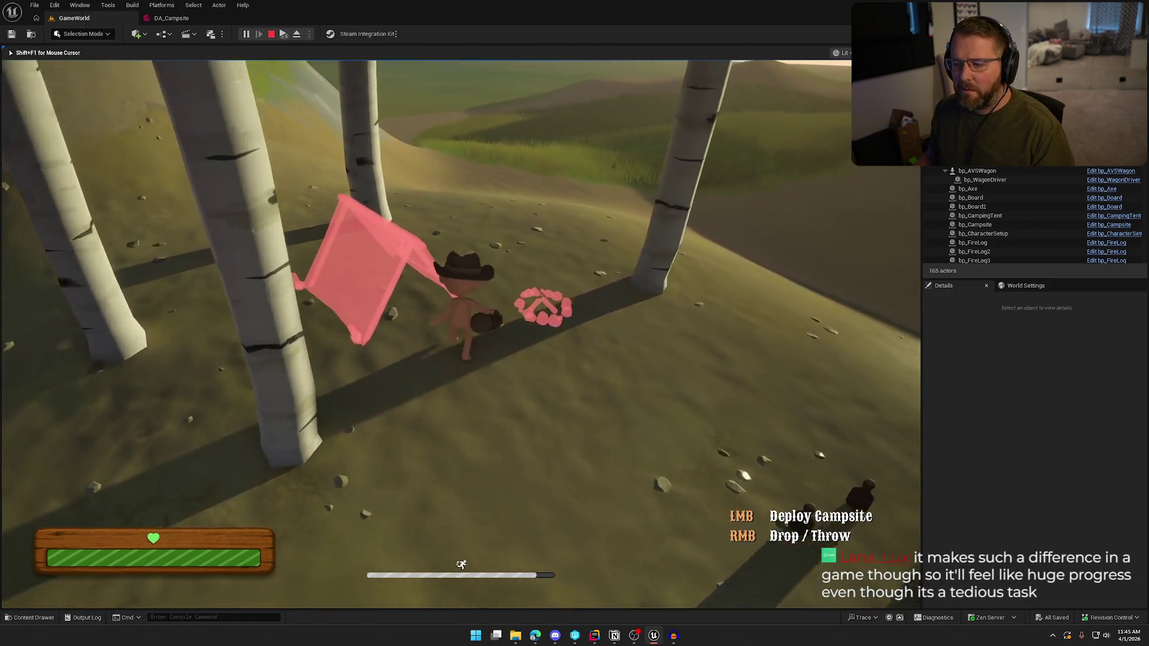
right_click(461, 323)
Pick the campsite bundle back up and walk it past the tree toward the wagon and oxen
key("w")
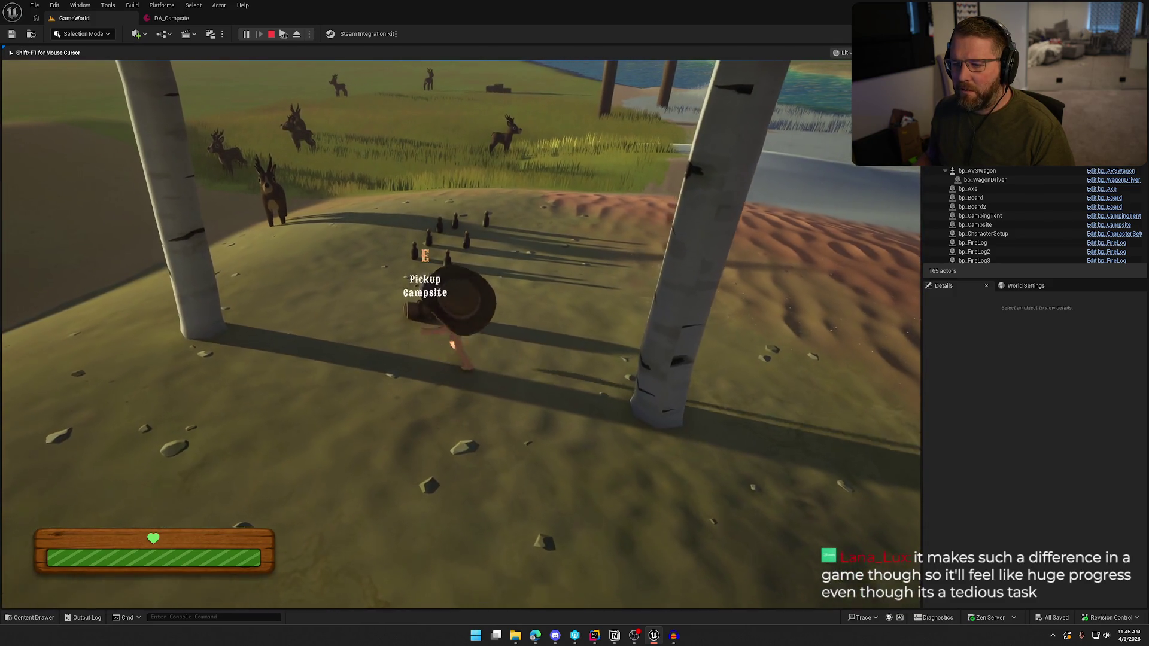
key("e")
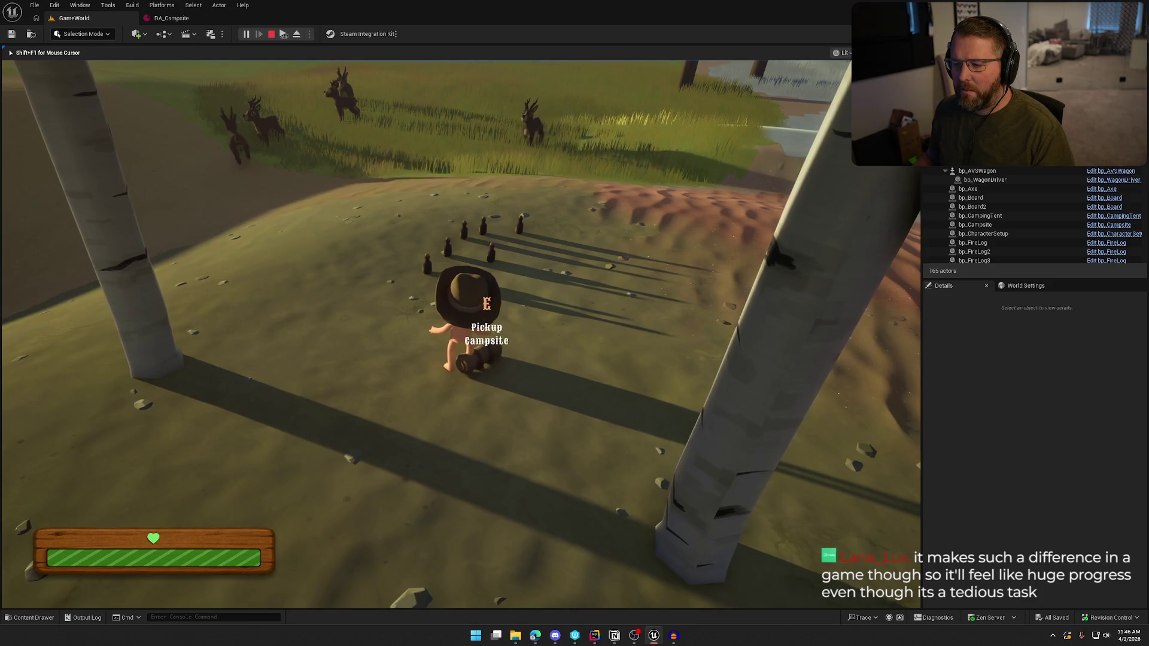
key("e")
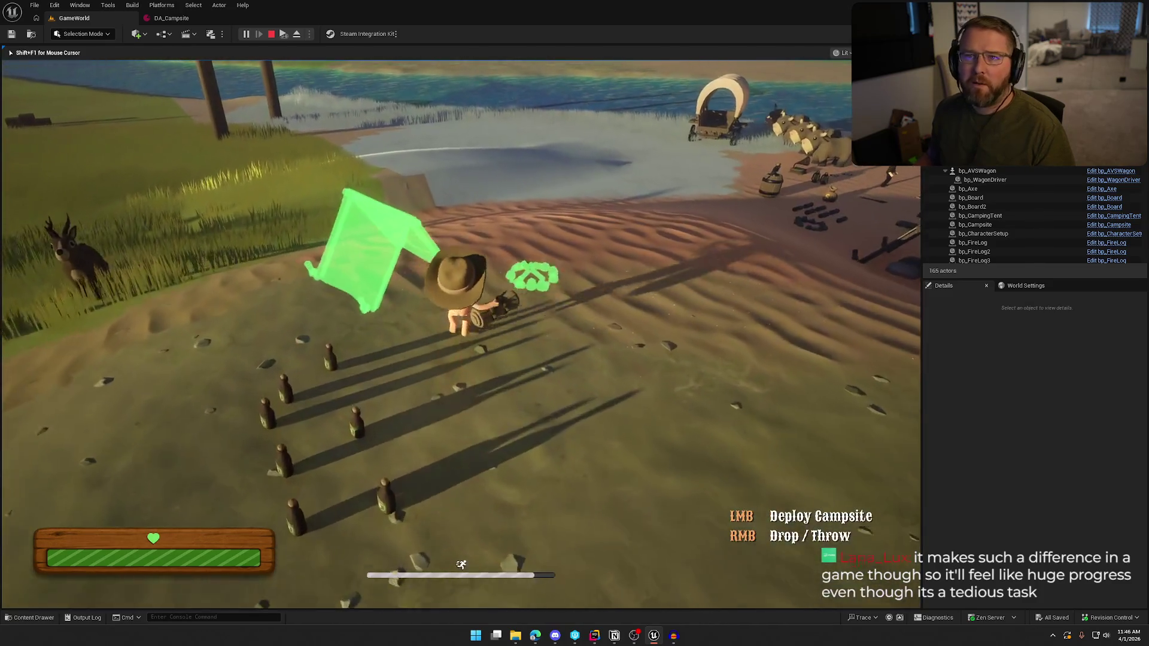
key("w")
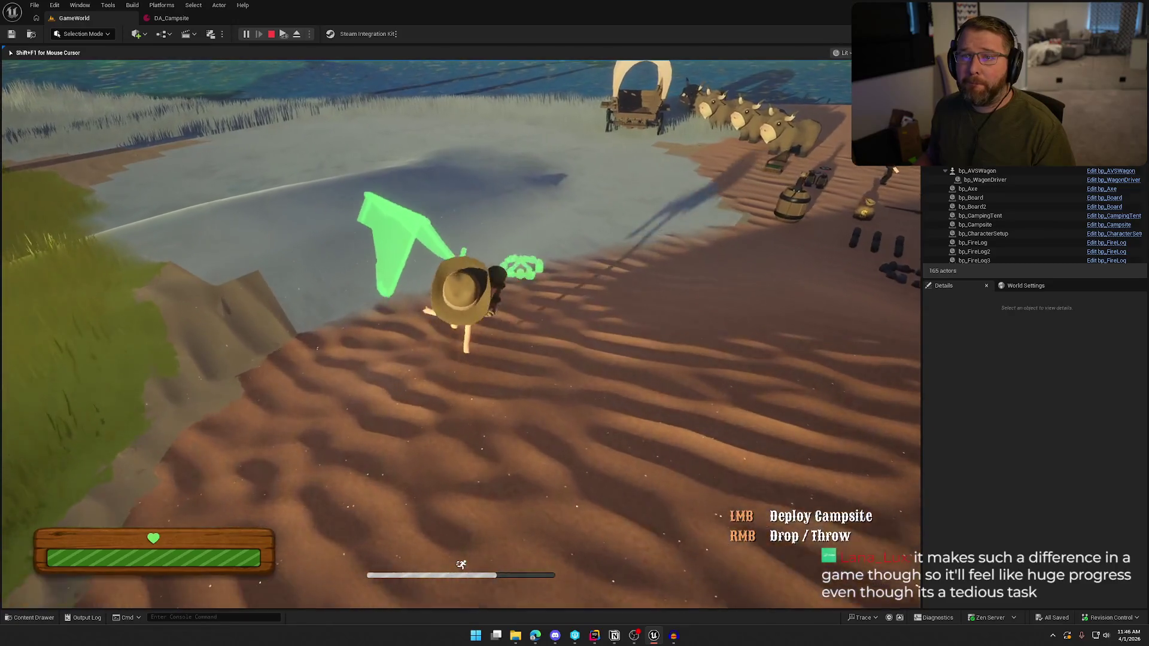
key("w")
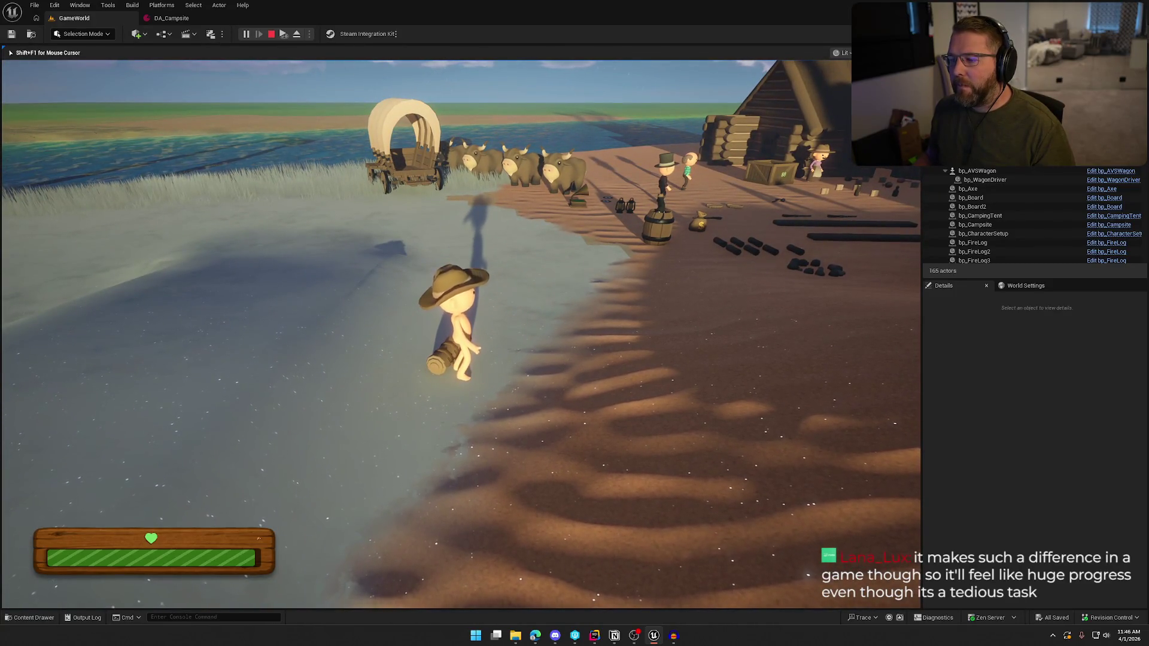
Walk the character down to the riverbank and back and forth along the shore
key("w")
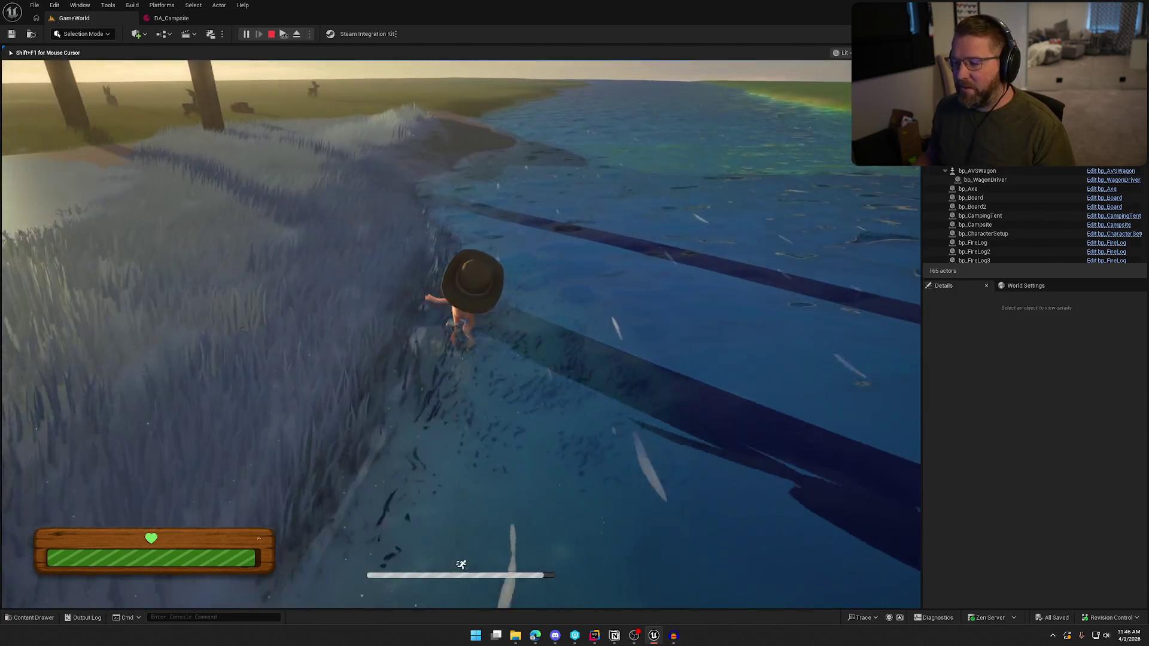
key("w")
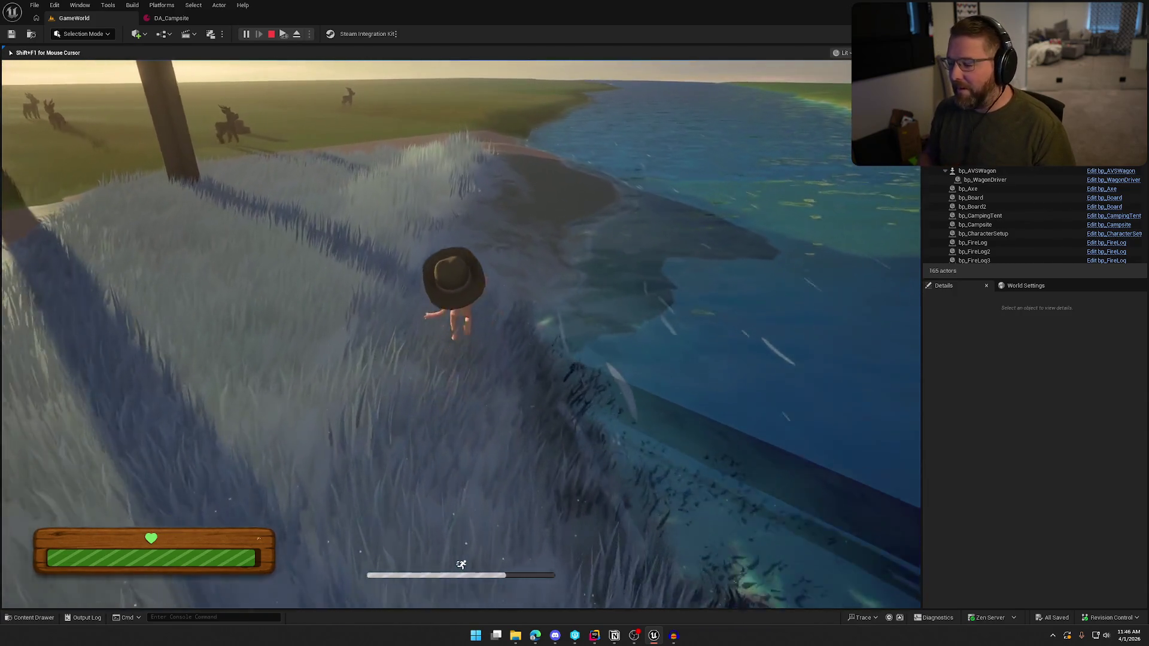
key("a")
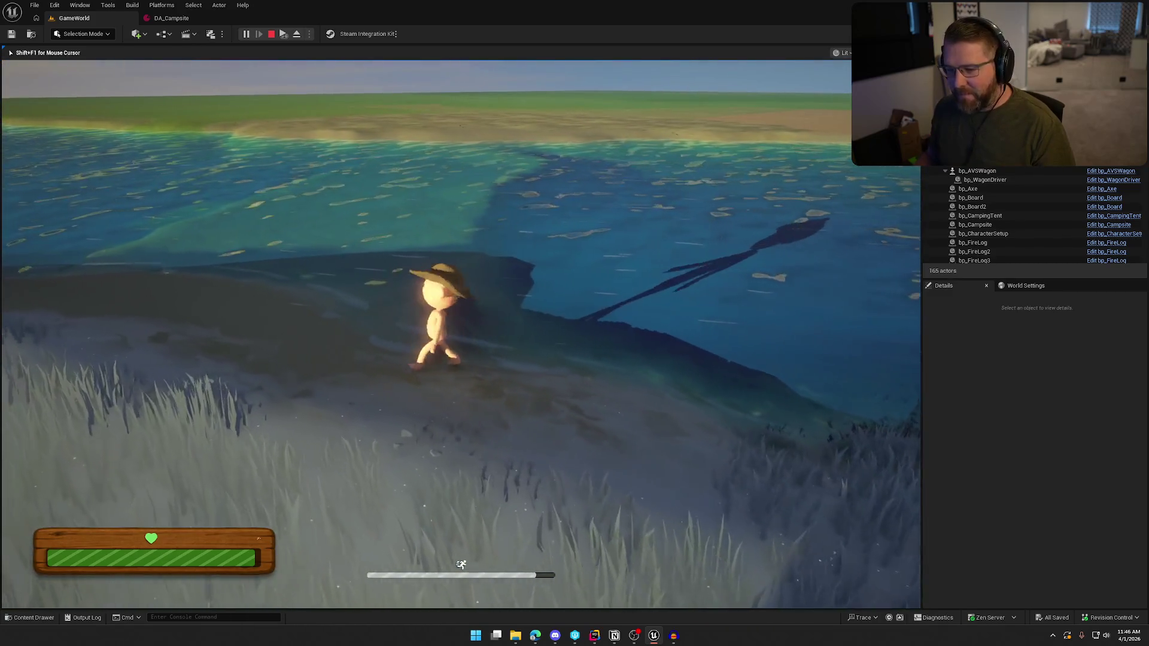
key("s")
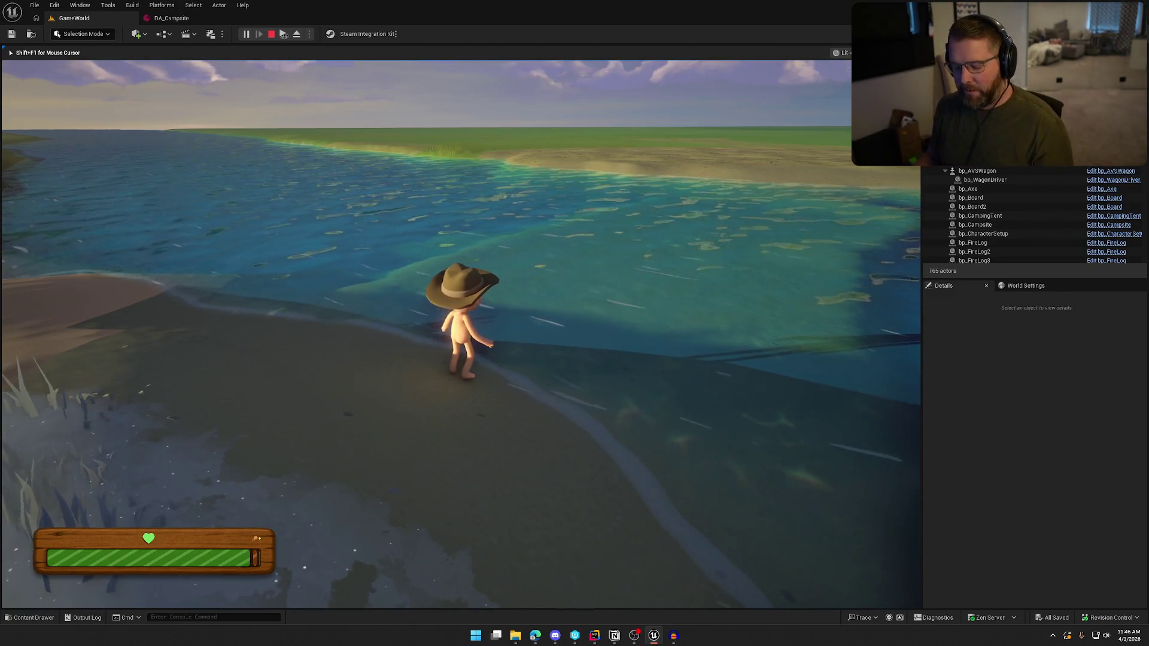
key("w")
key("a")
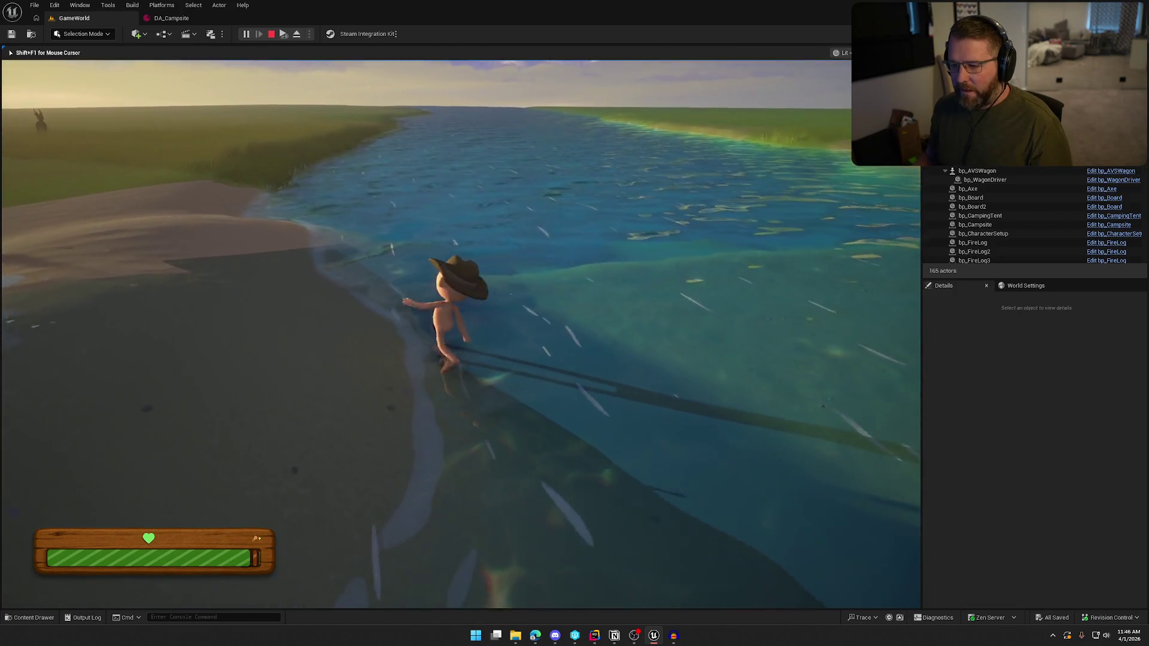
key("s")
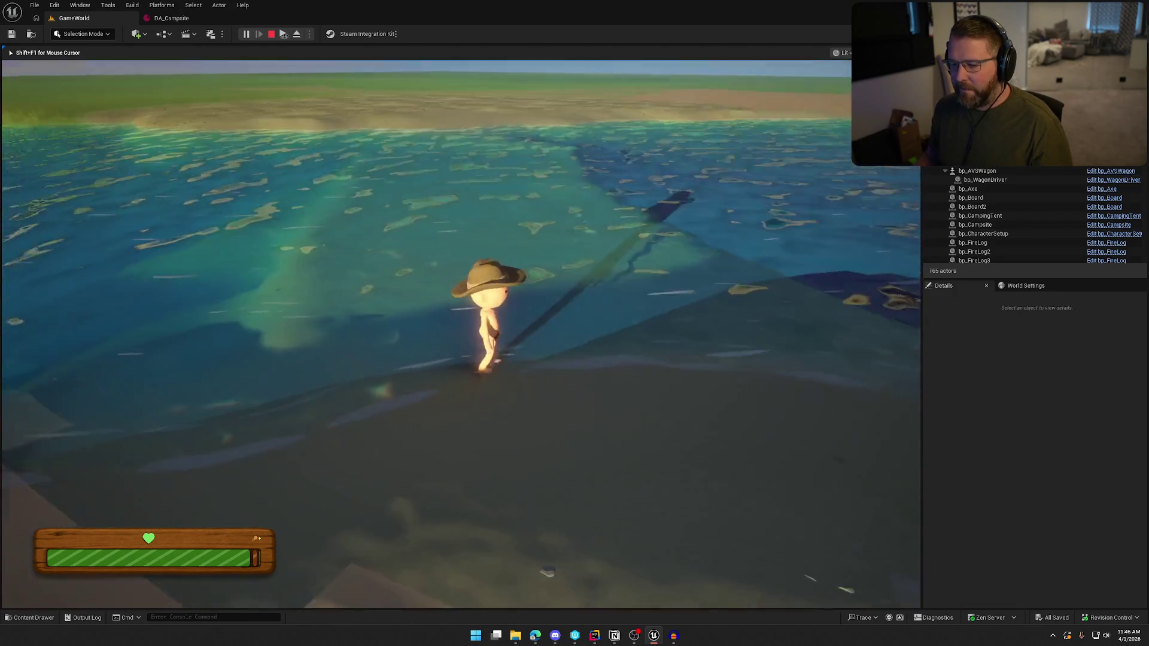
Wade the character into the river and swim toward the grassy shore with deer
key("w")
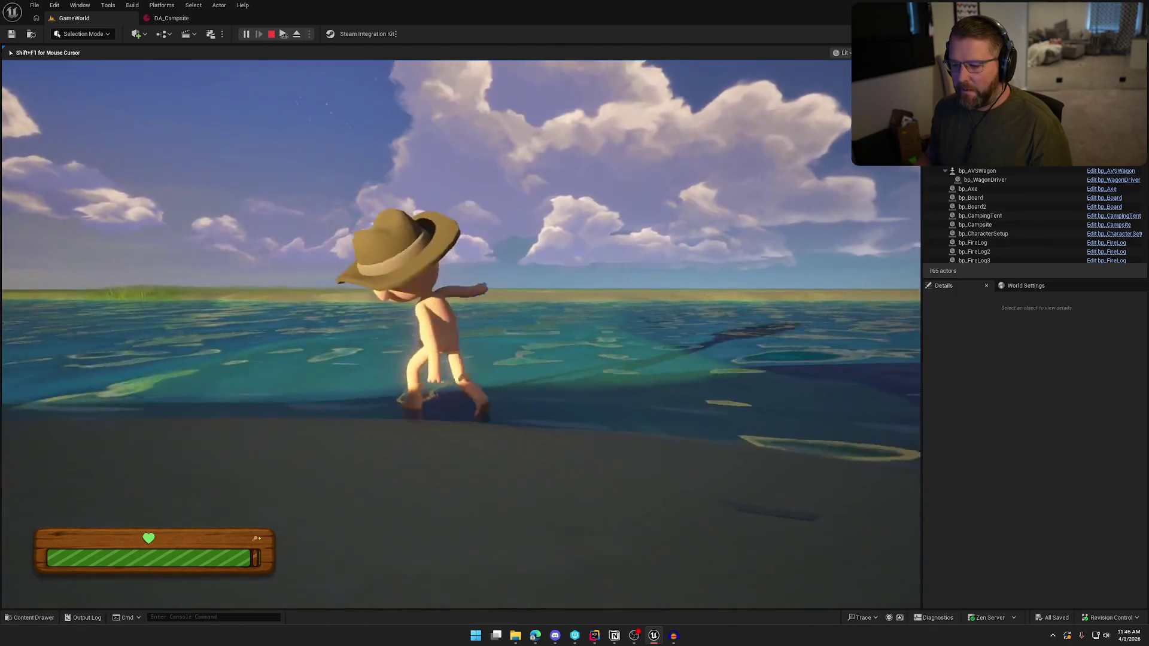
key("w")
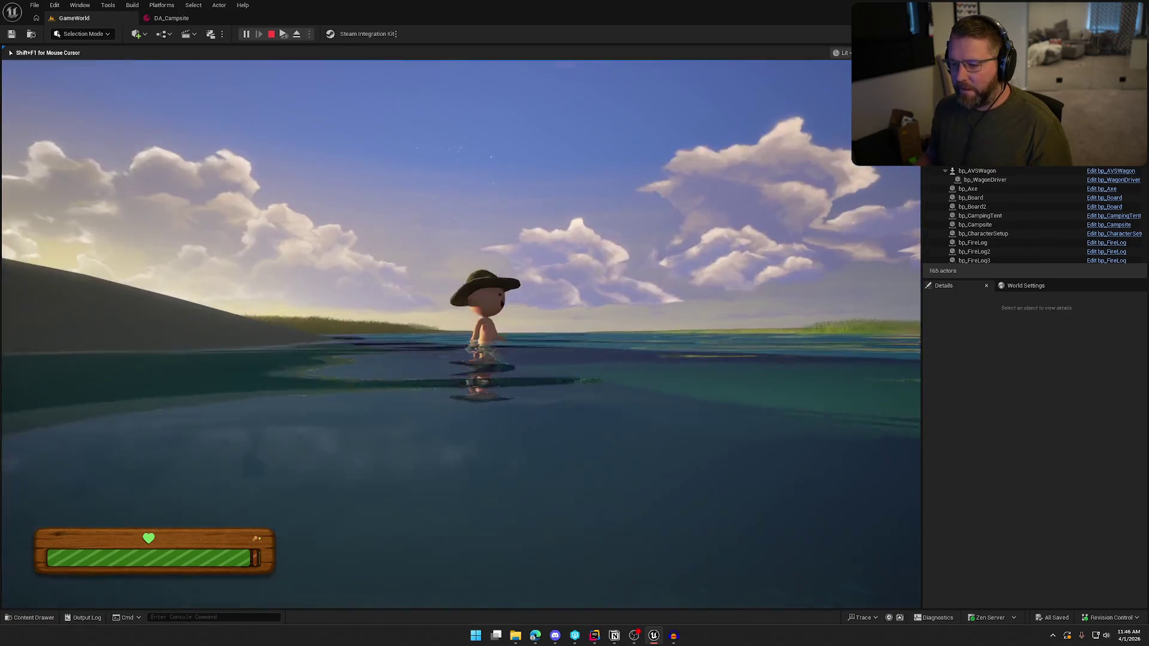
key("w")
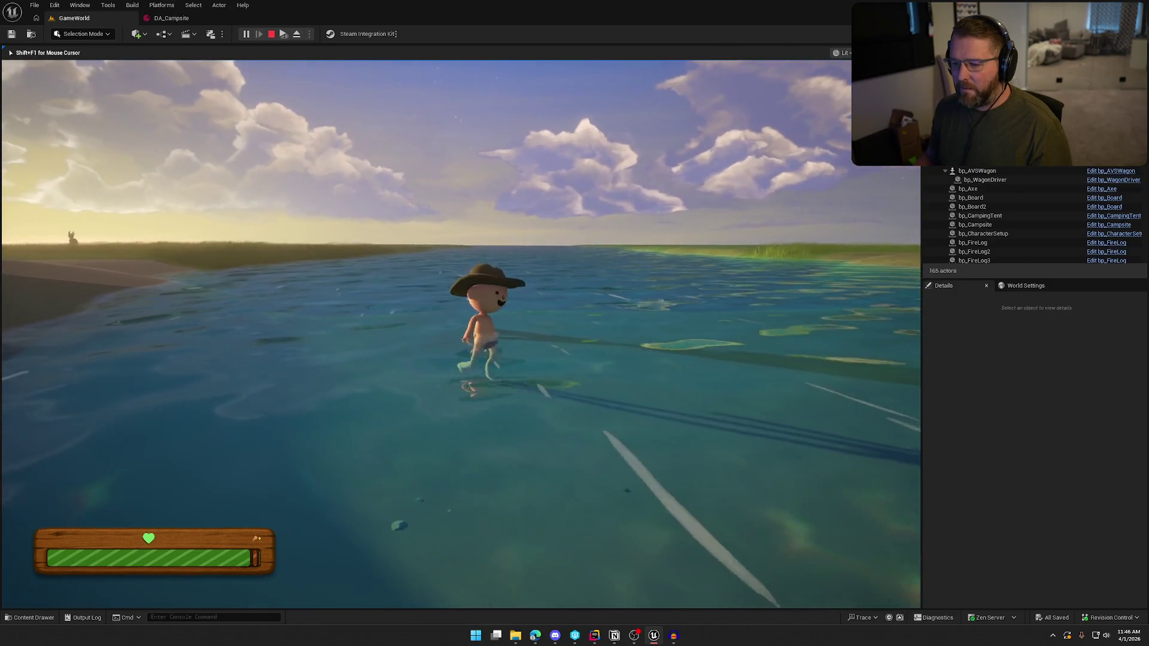
key("w")
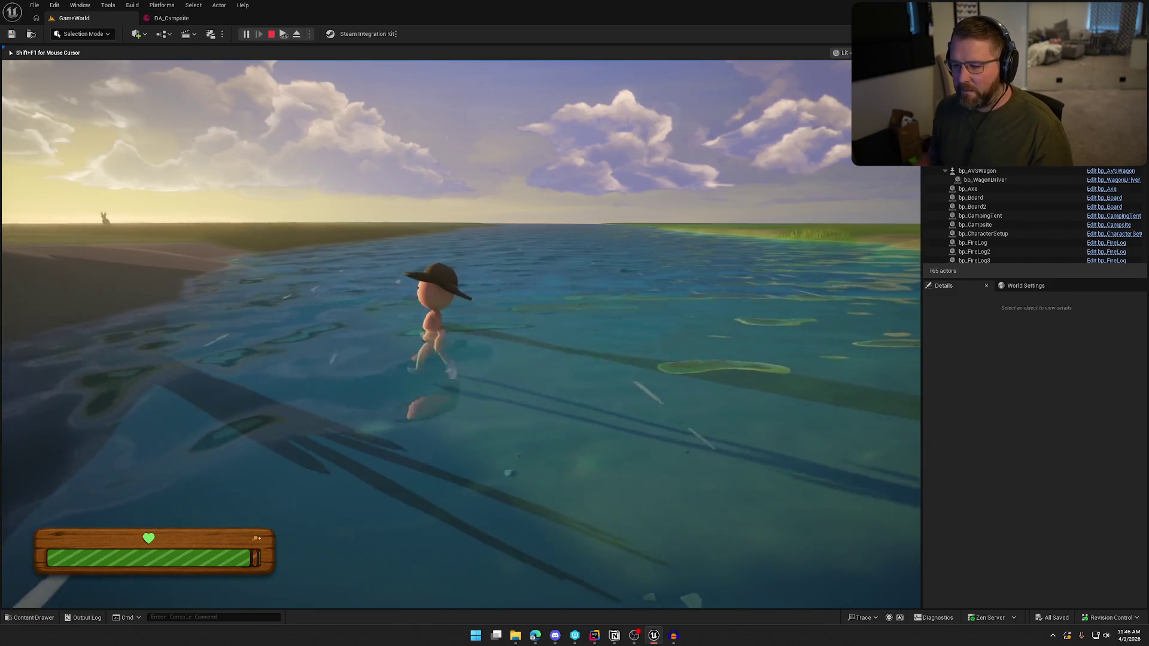
key("w")
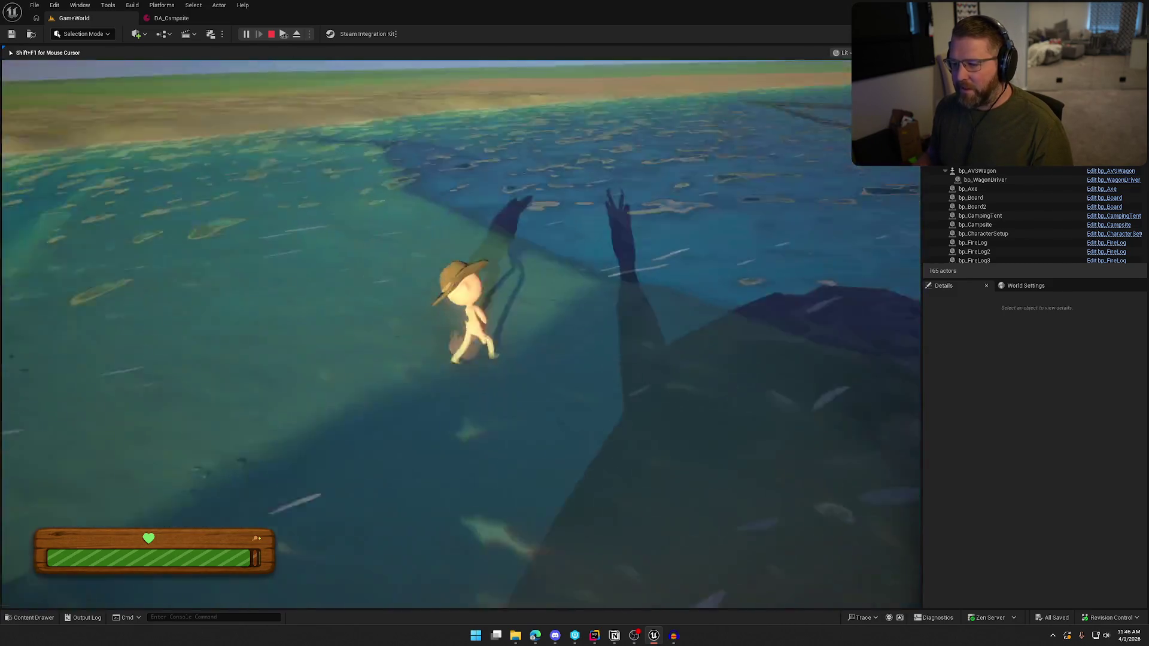
key("w")
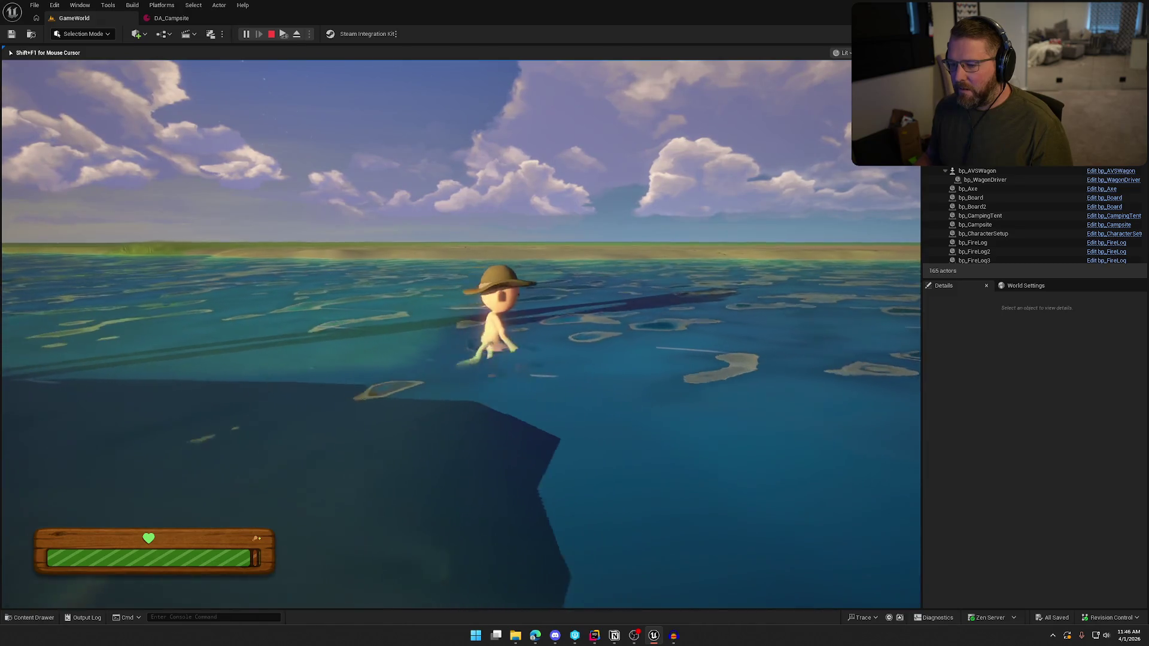
key("w")
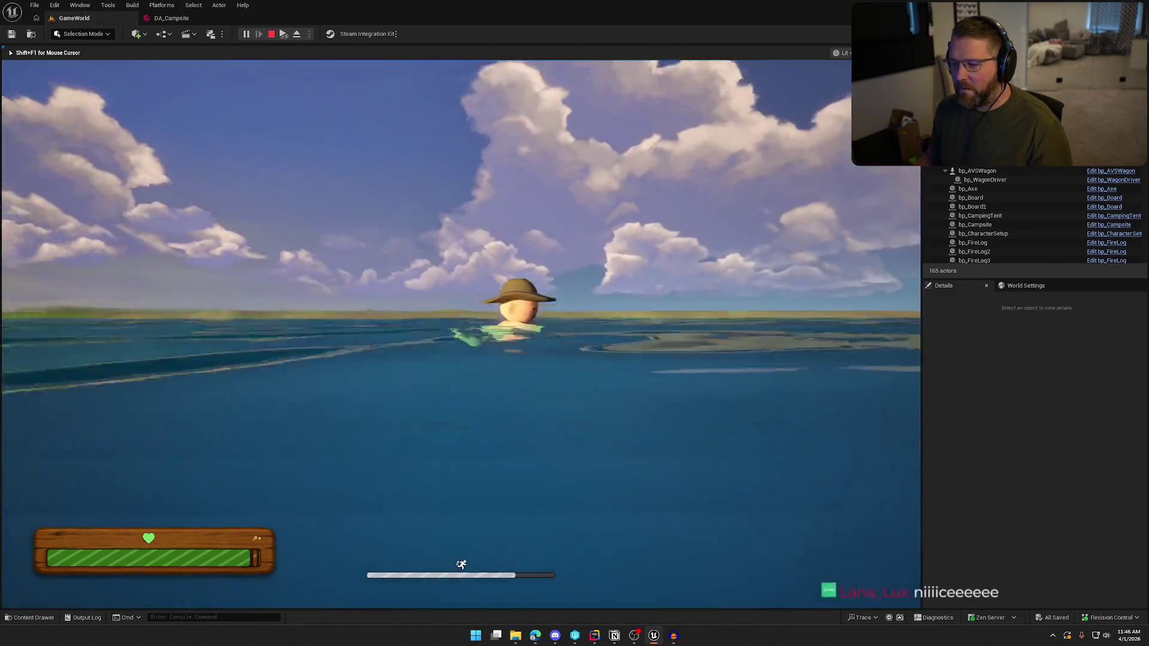
key("w")
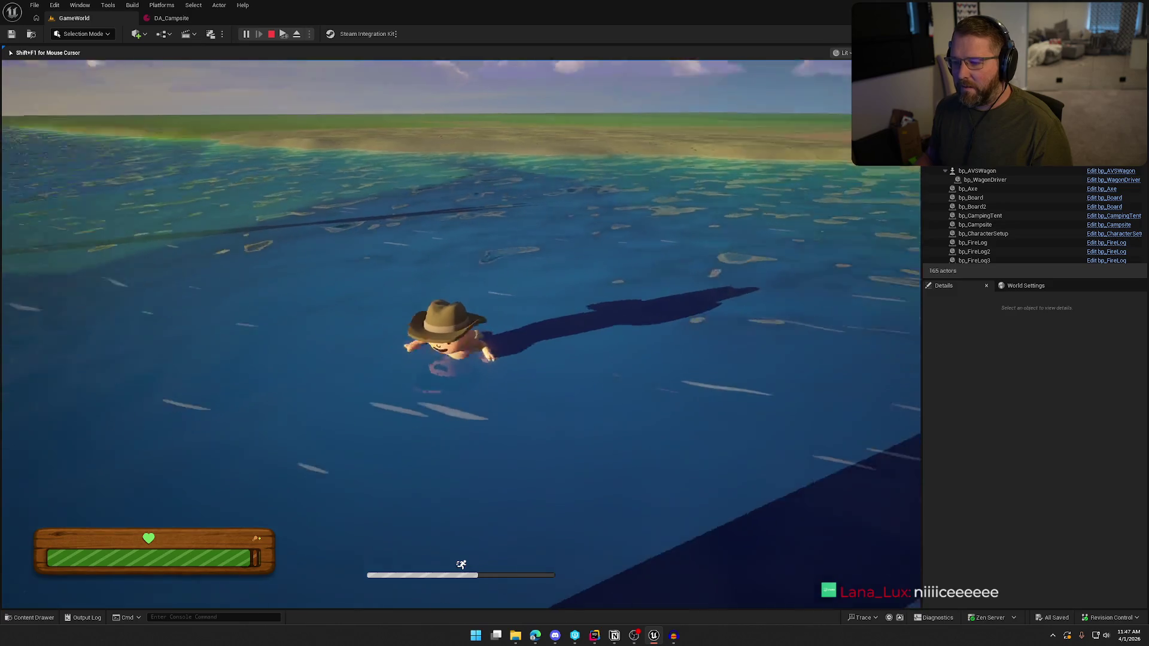
Bring the character ashore through the grass and shallows, then stop the play session
key("w")
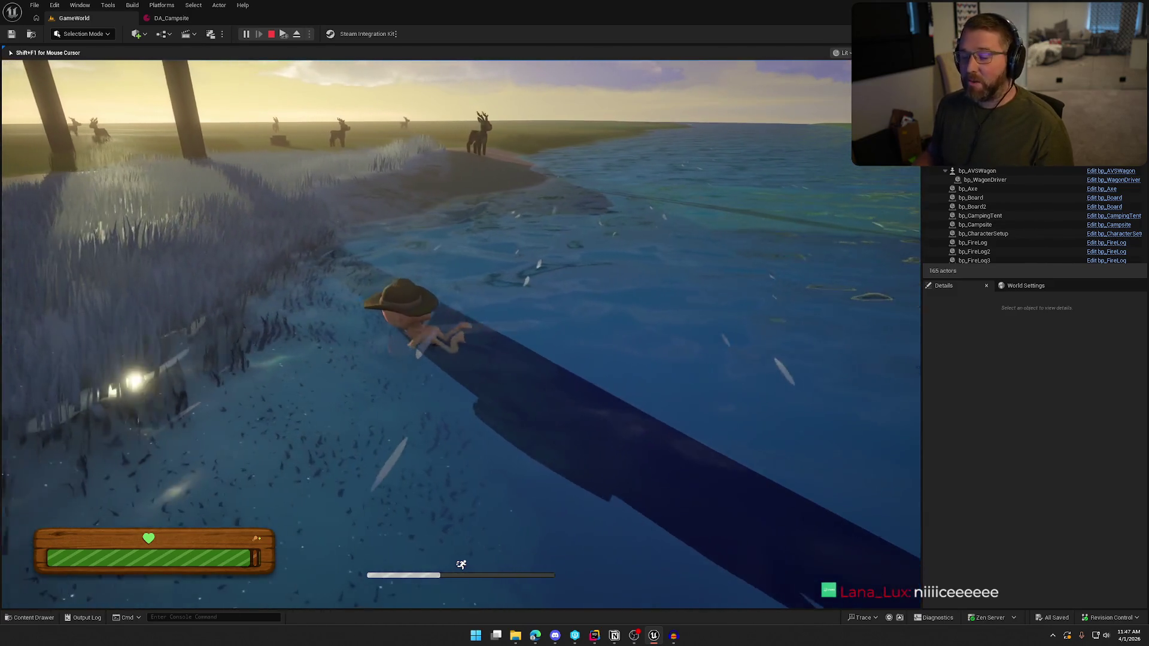
key("w")
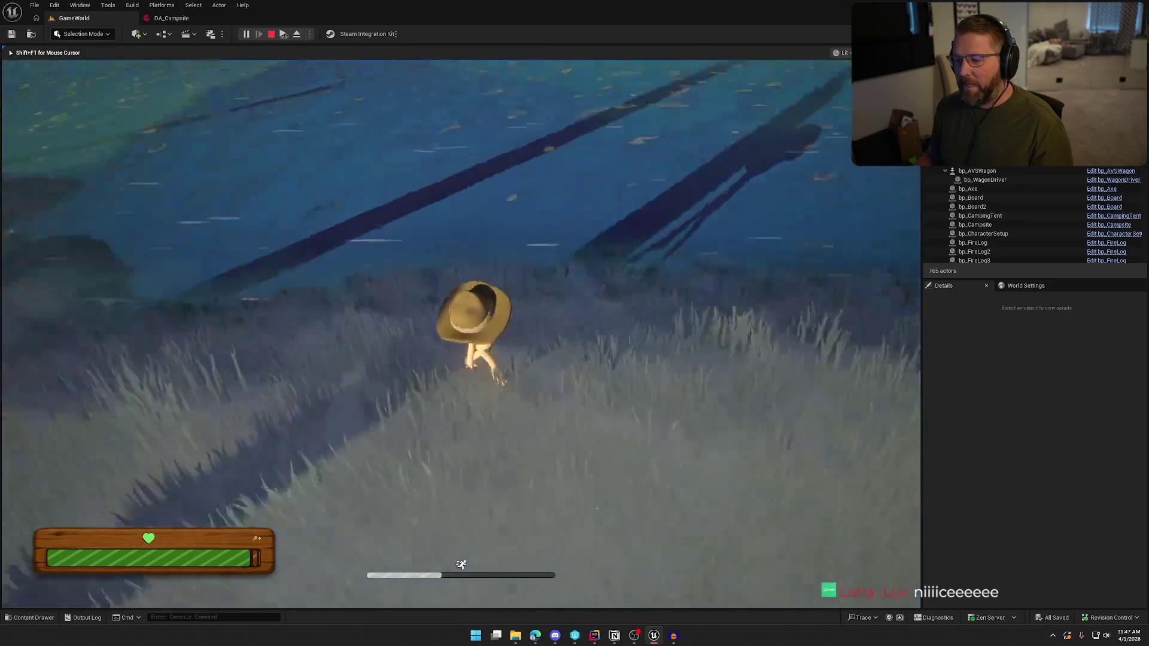
key("w")
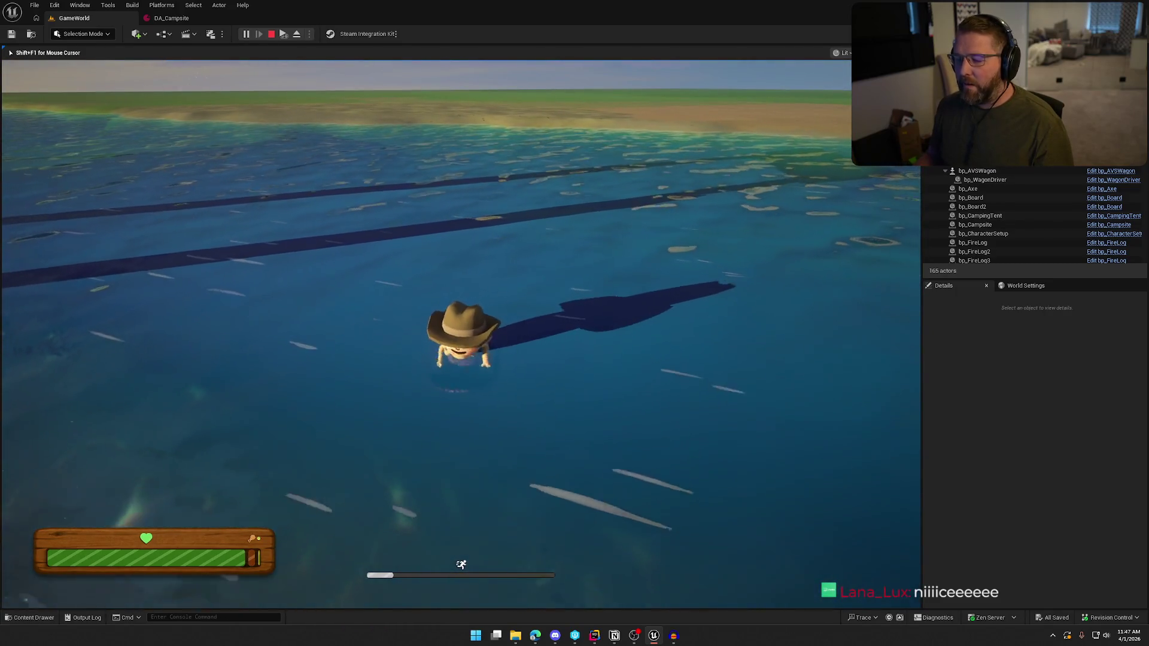
key("w")
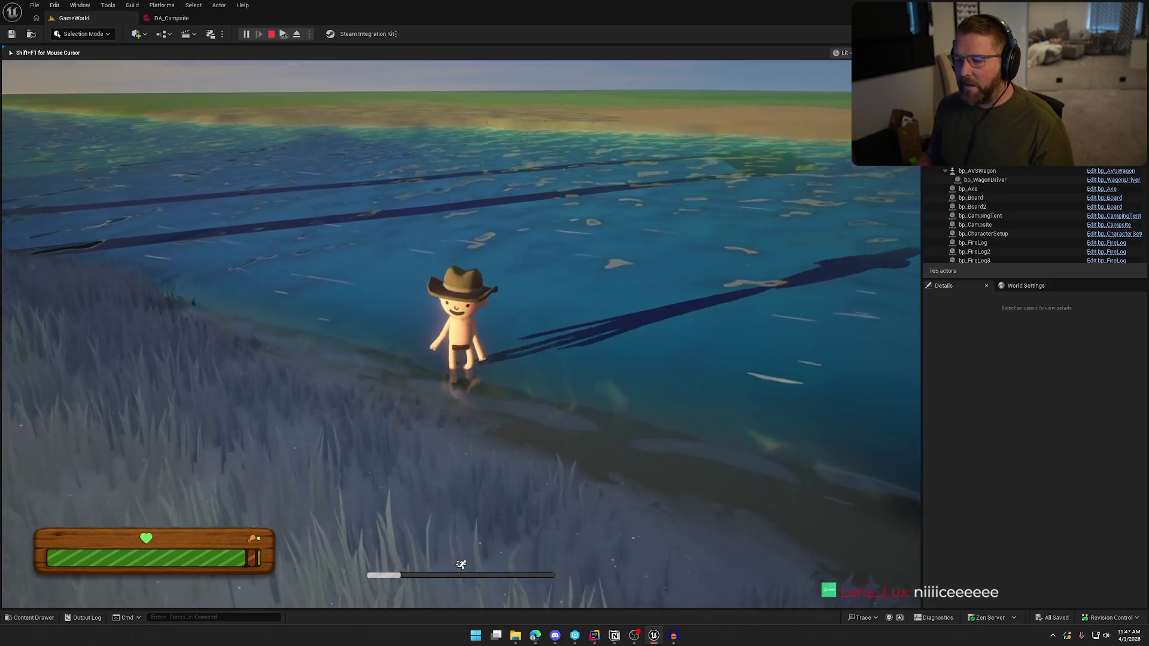
key("Escape")
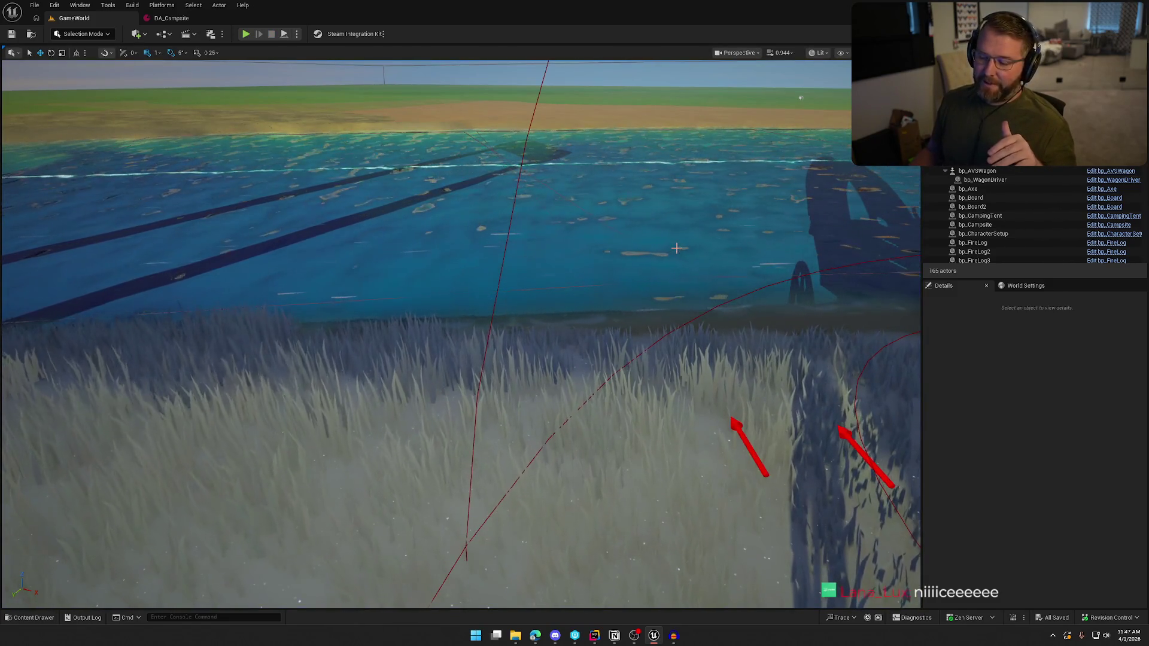
Fly the camera over the river to the beach and select the bp_RiverLogic sound actor
mouse_move(666, 292)
left_mouse_down()
mouse_move(525, 201)
mouse_move(528, 301)
mouse_move(642, 310)
left_mouse_up()
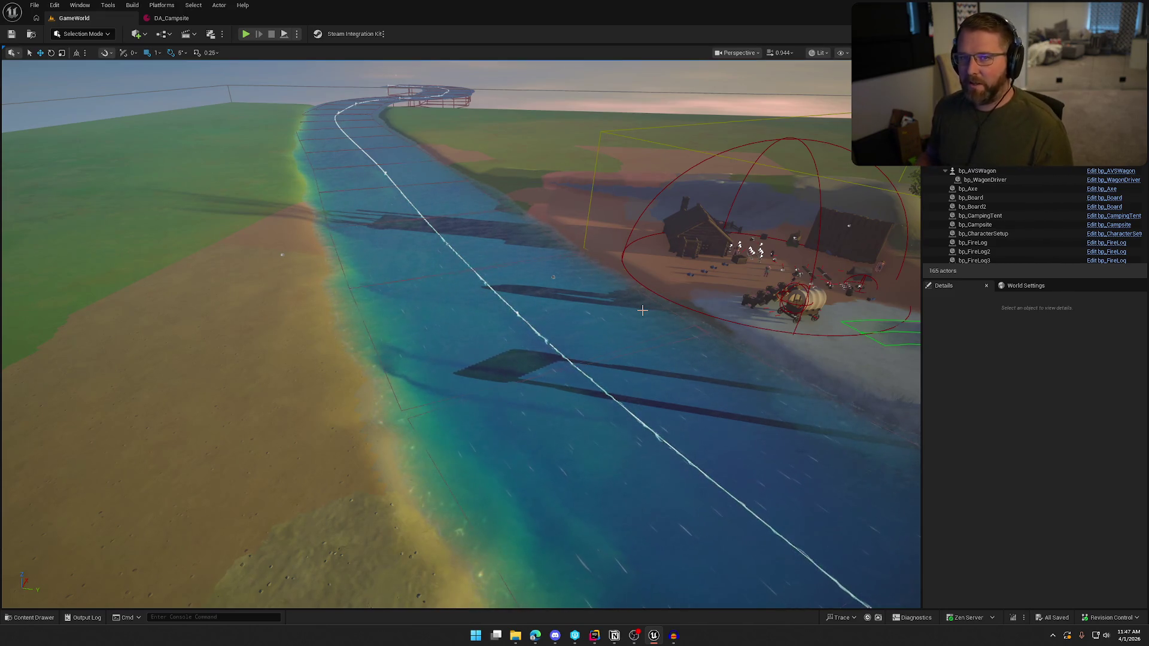
left_click_drag(592, 311, 592, 312)
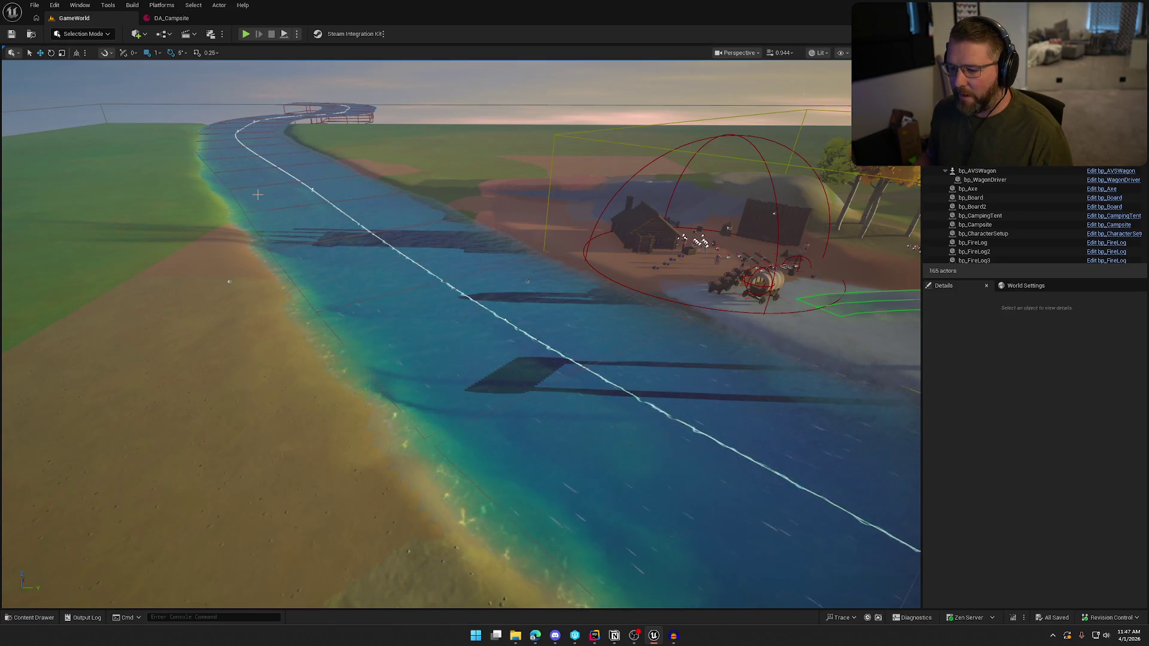
left_click_drag(527, 425, 527, 425)
left_click_drag(461, 324, 461, 324)
left_click(265, 311)
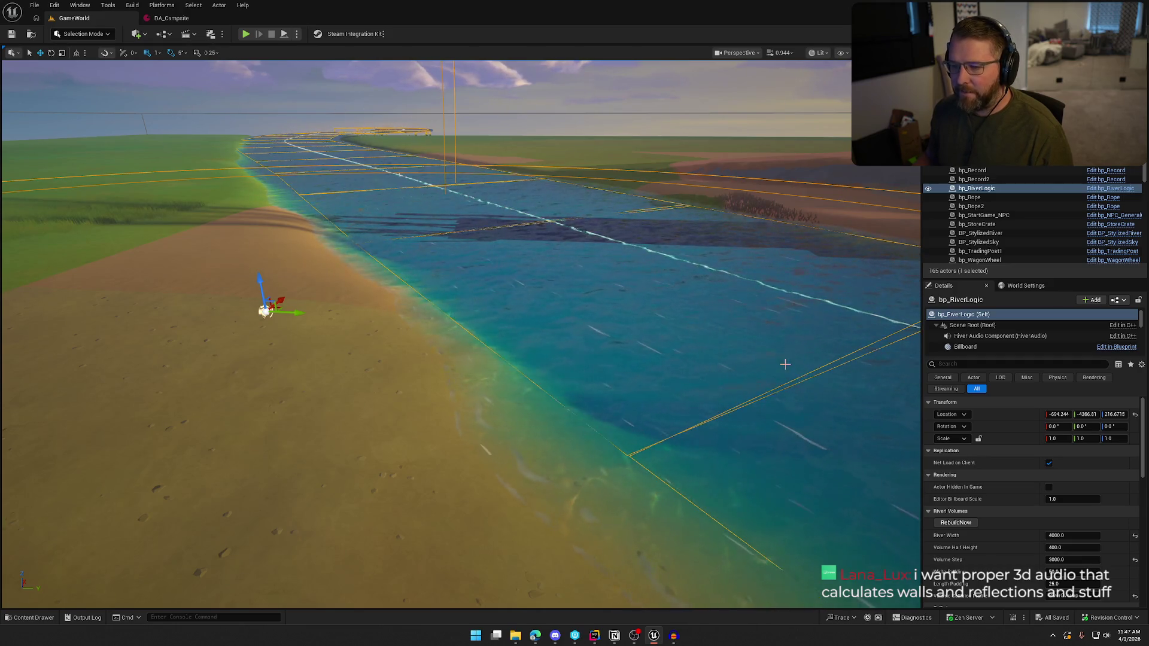
Pan across the river and beach to inspect bp_RiverLogic's audio volumes, then start a play test
left_click_drag(705, 336, 808, 345)
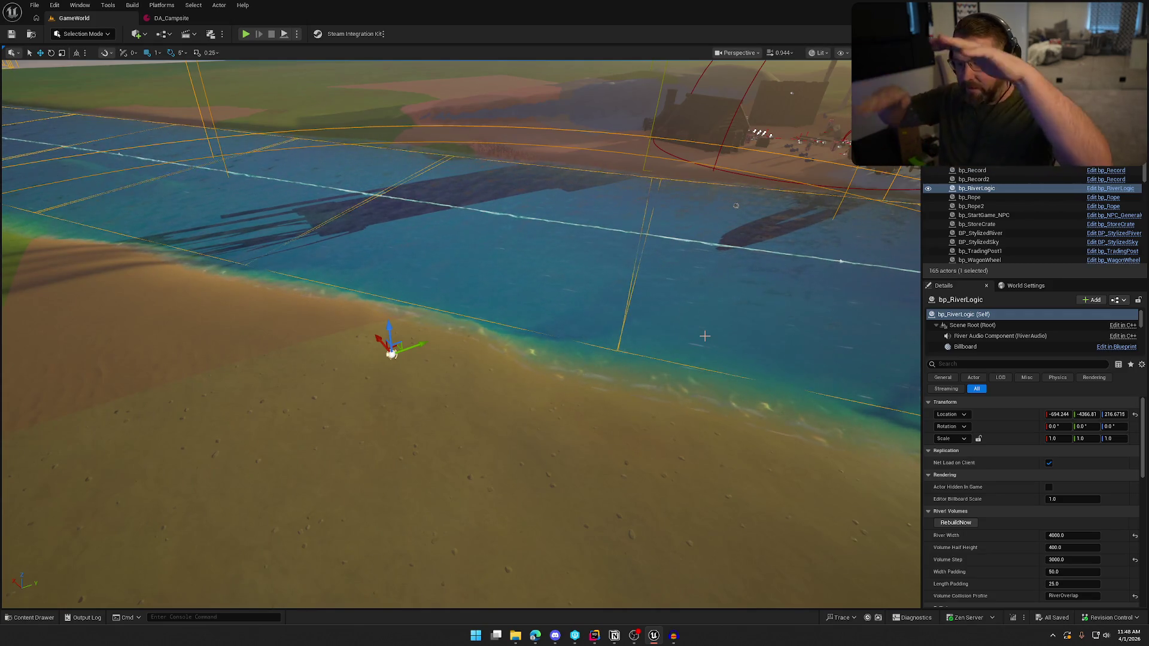
left_click_drag(701, 337, 629, 346)
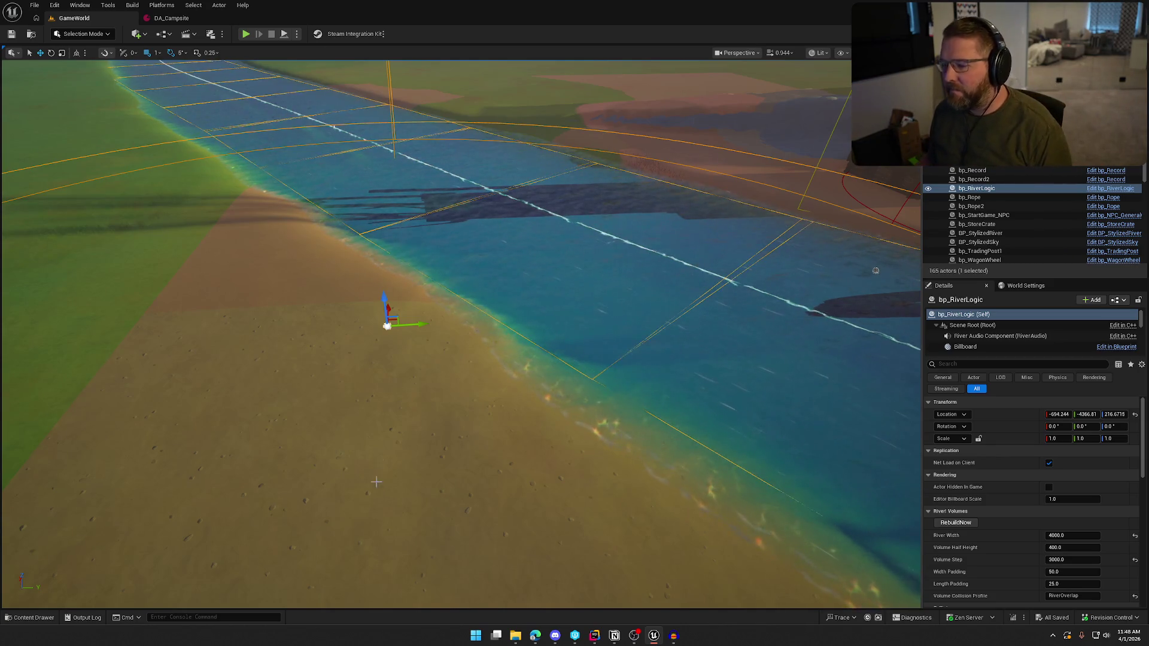
left_click_drag(485, 369, 496, 359)
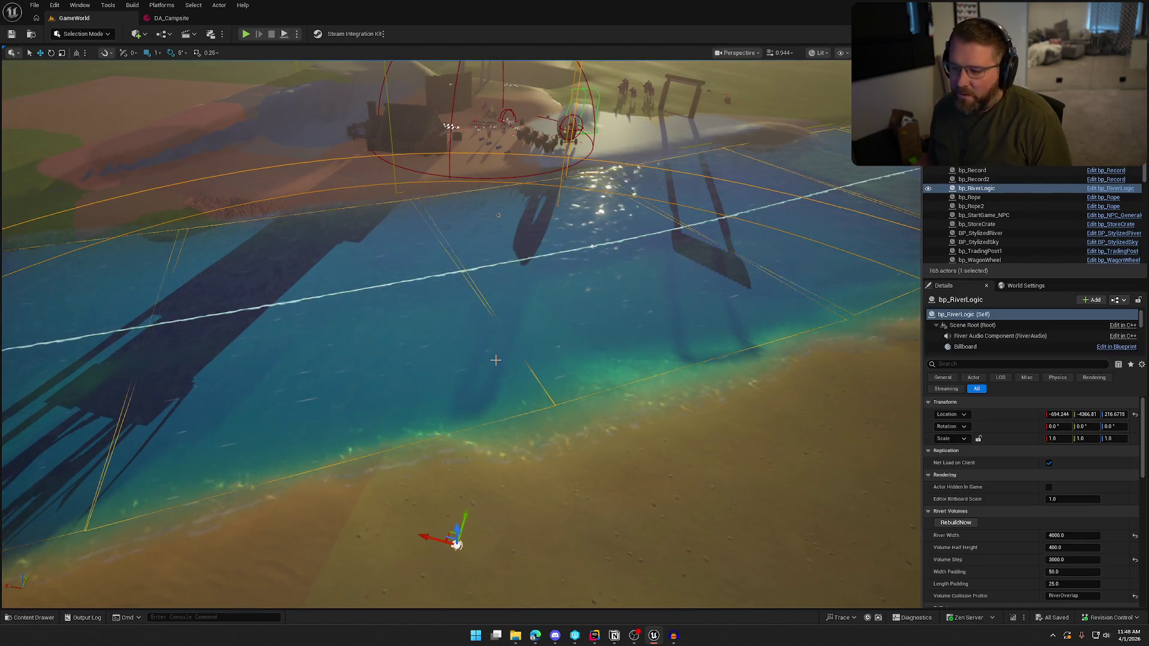
left_click_drag(481, 355, 583, 298)
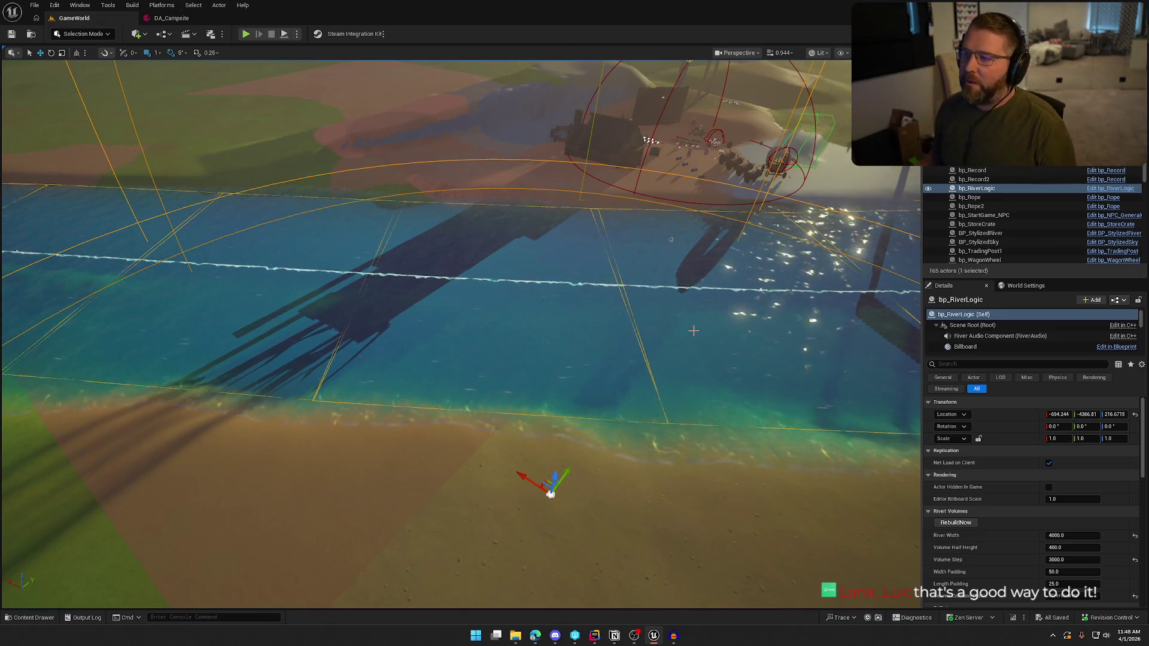
left_click(246, 34)
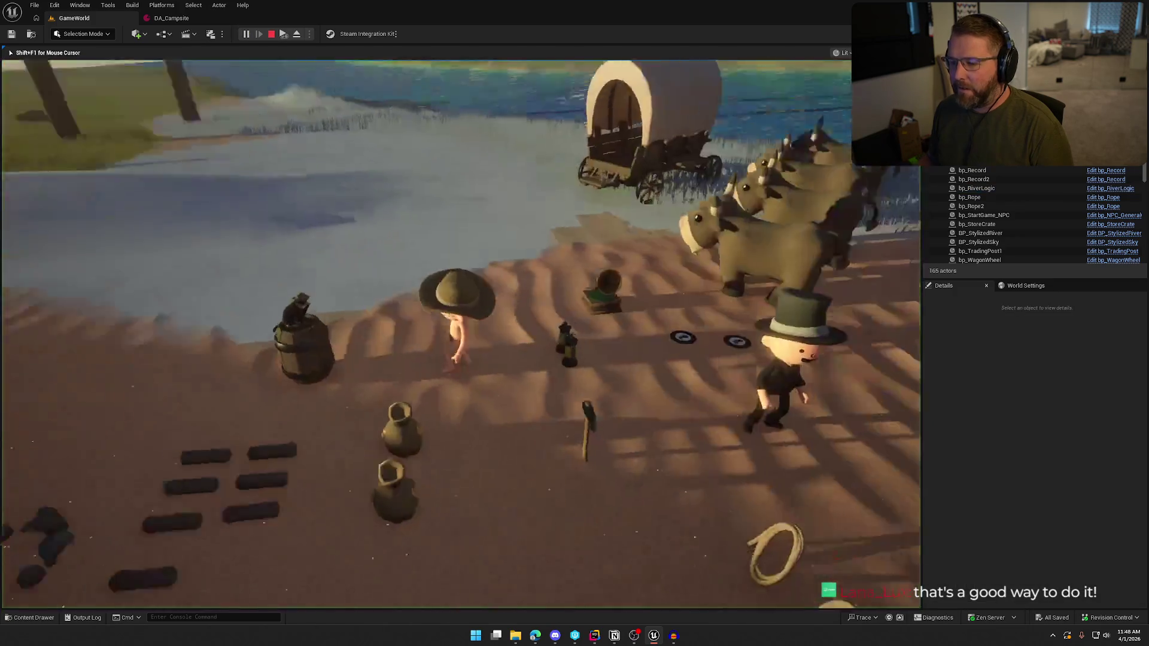
Run the character from the sand past the wagon, sprinting through town into the cabin
key("w")
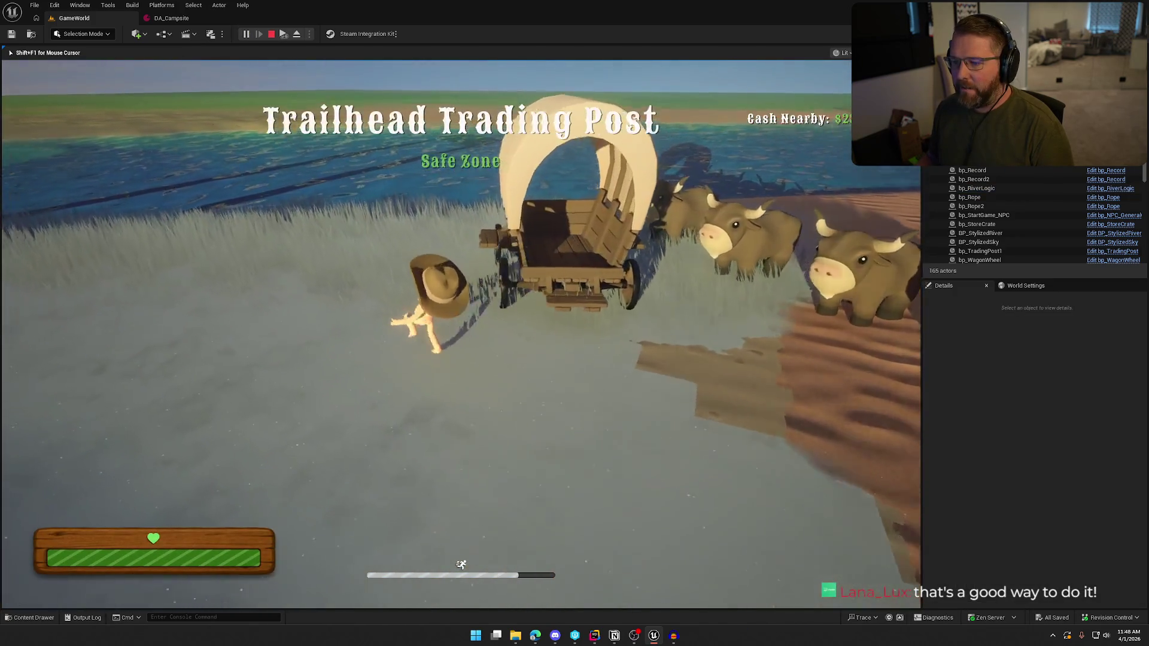
key("w")
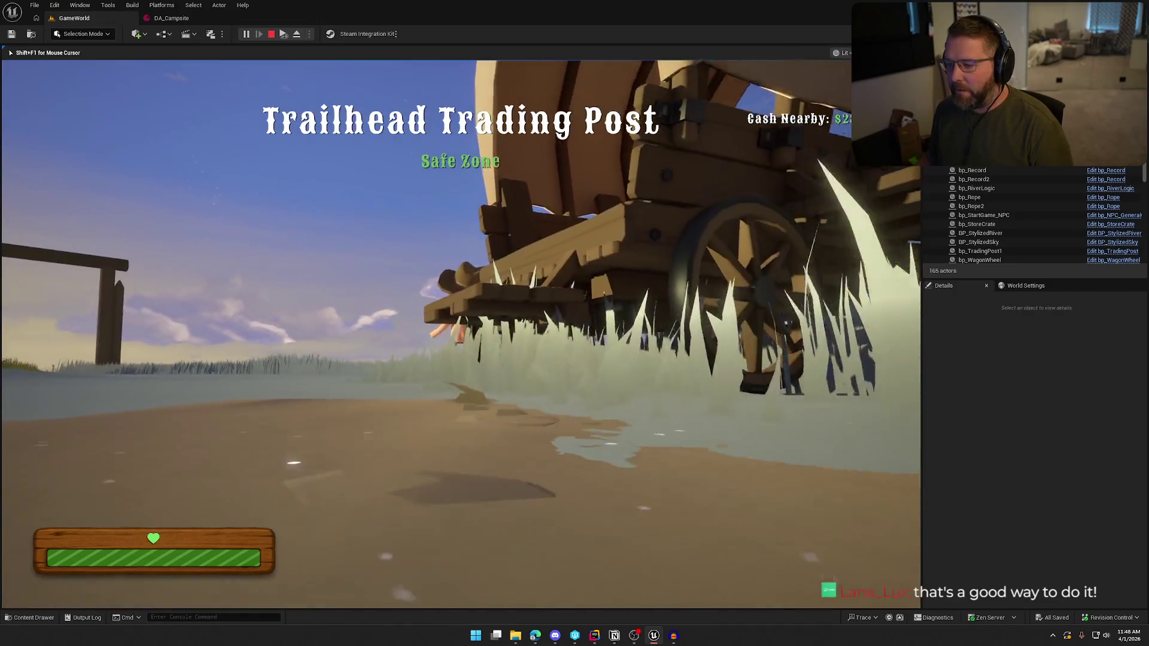
key("w")
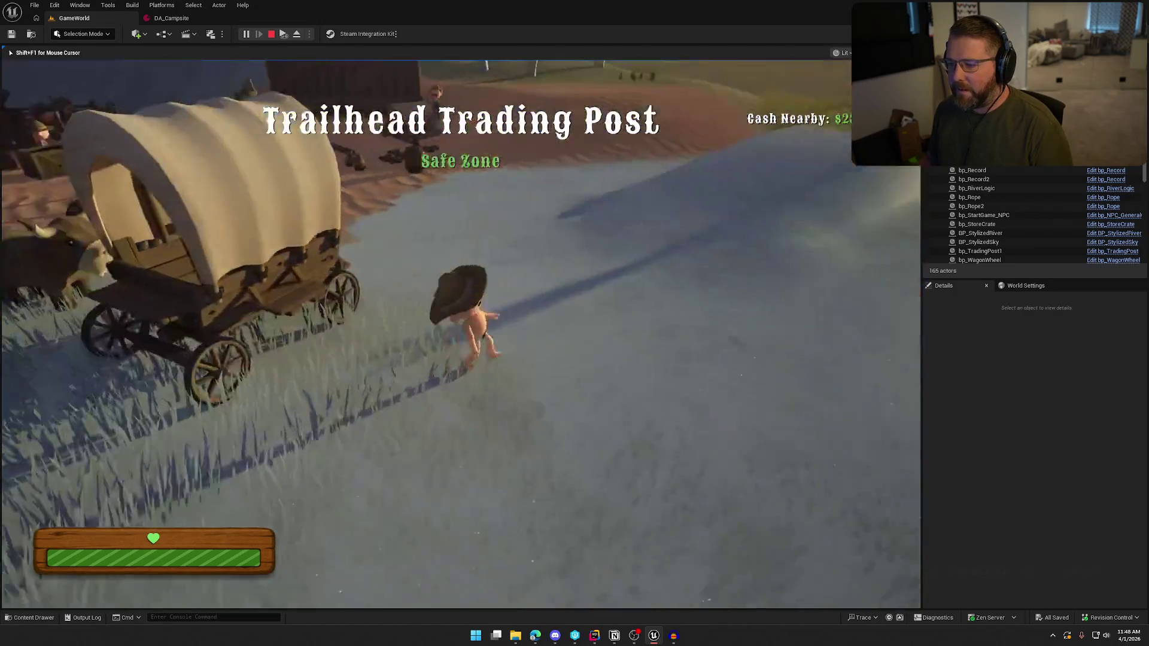
key("shift")
key("w")
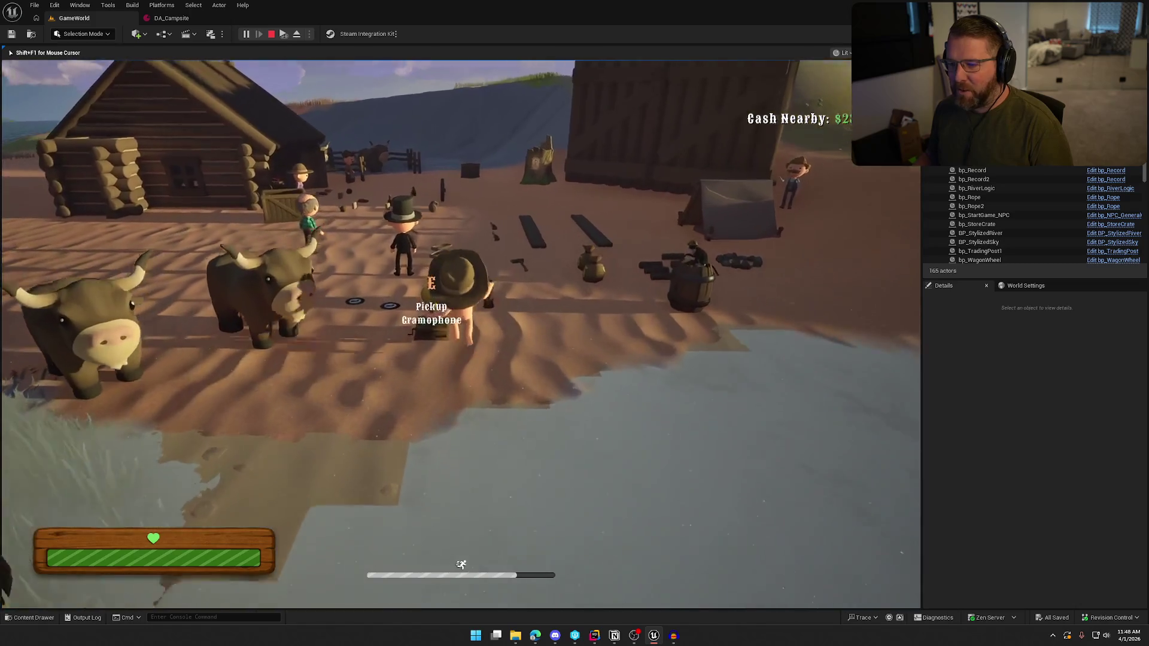
key("w")
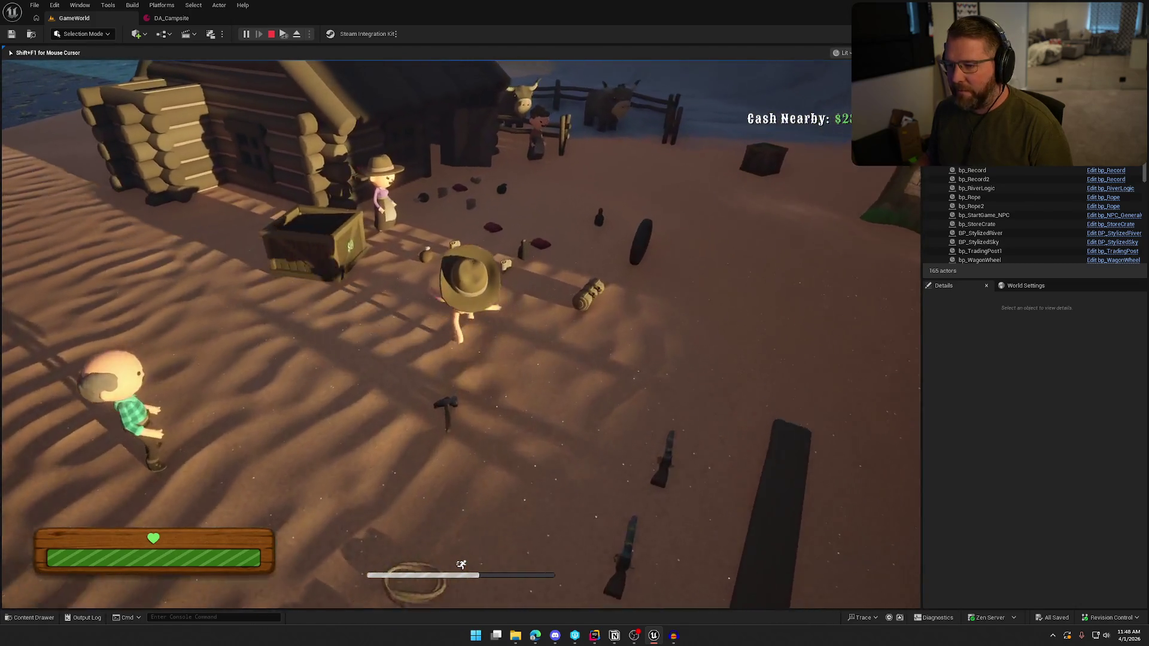
key("w")
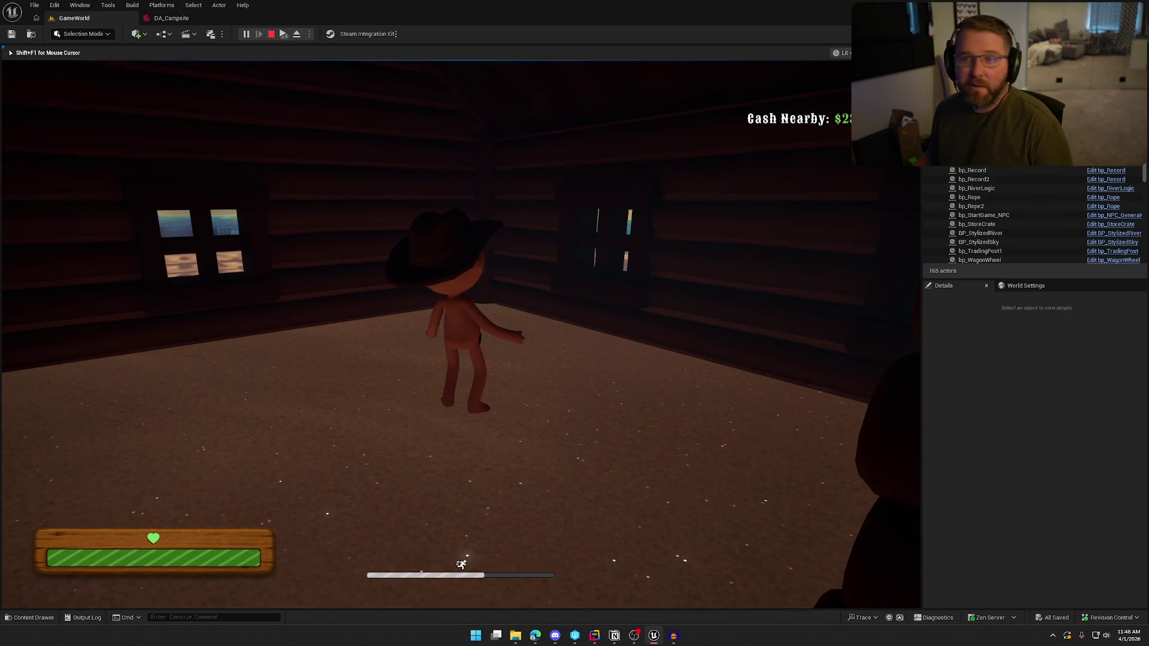
Walk back across the campsite past the barrel to the river and wagon, then end play
key("w")
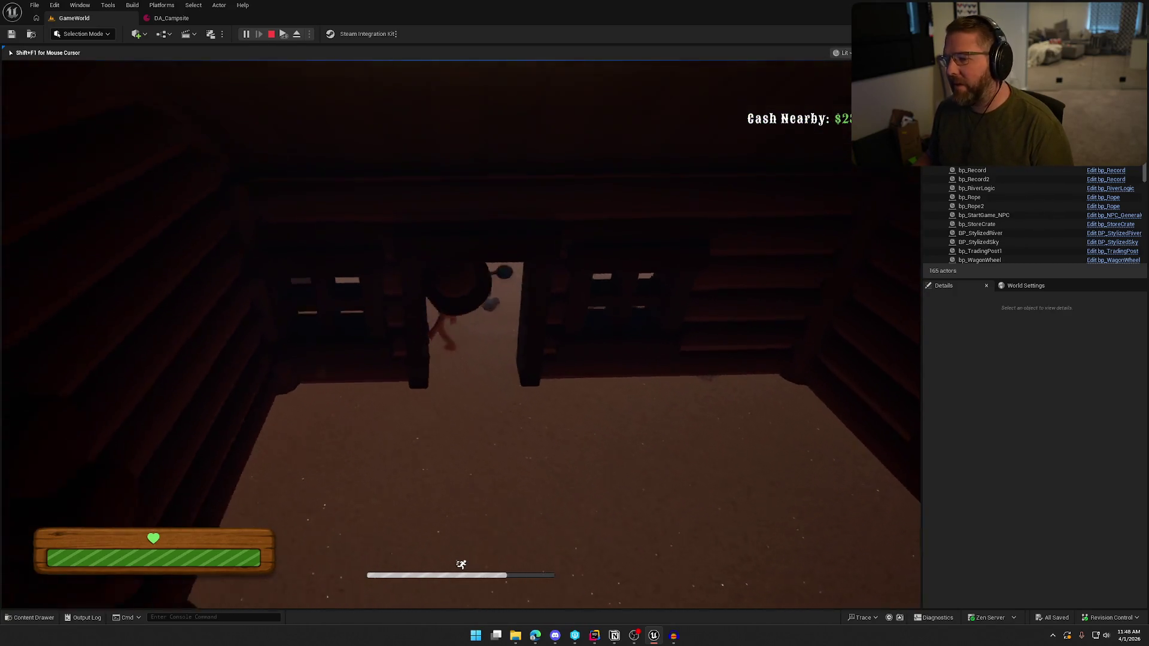
key("w")
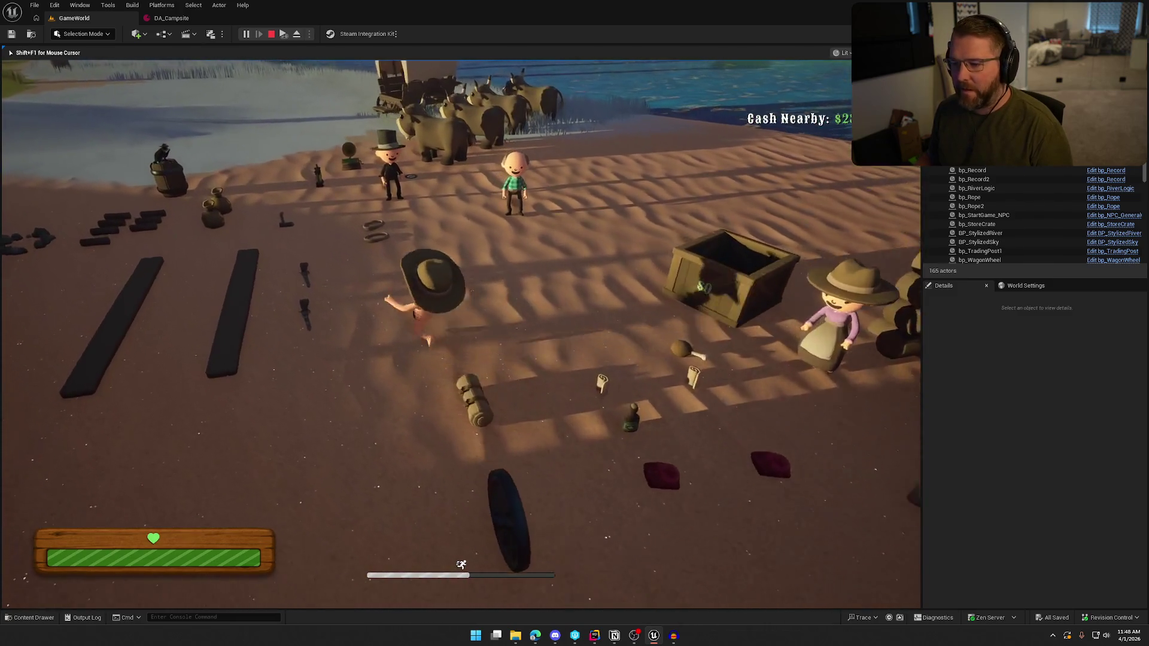
key("w")
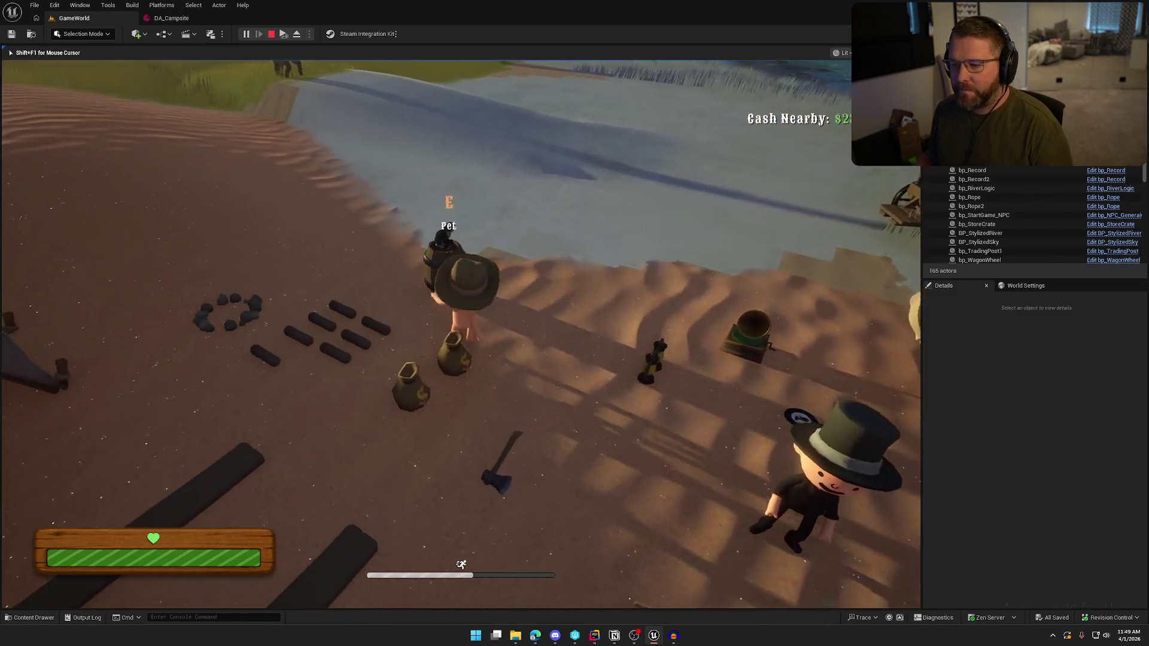
key("w")
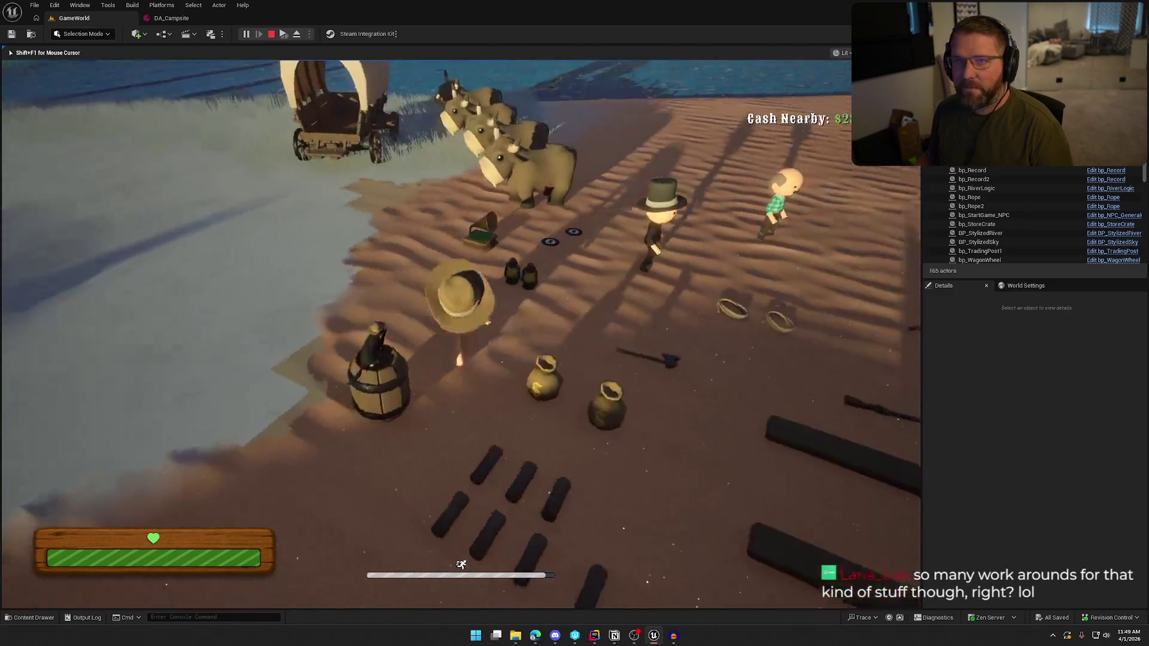
key("w")
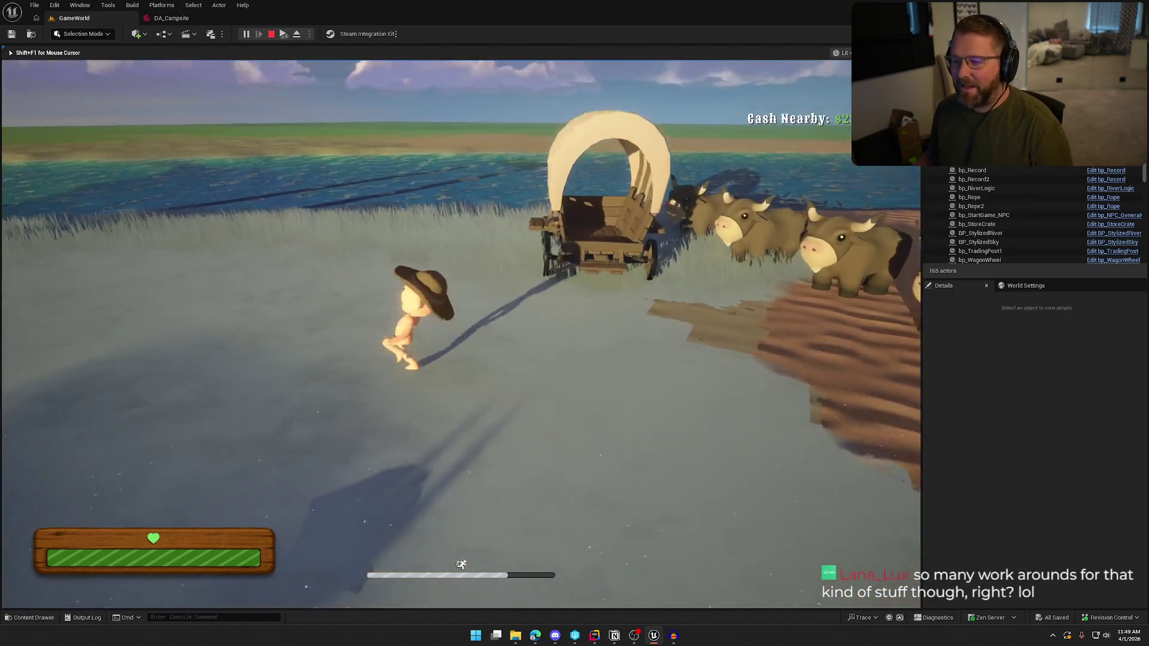
key("w")
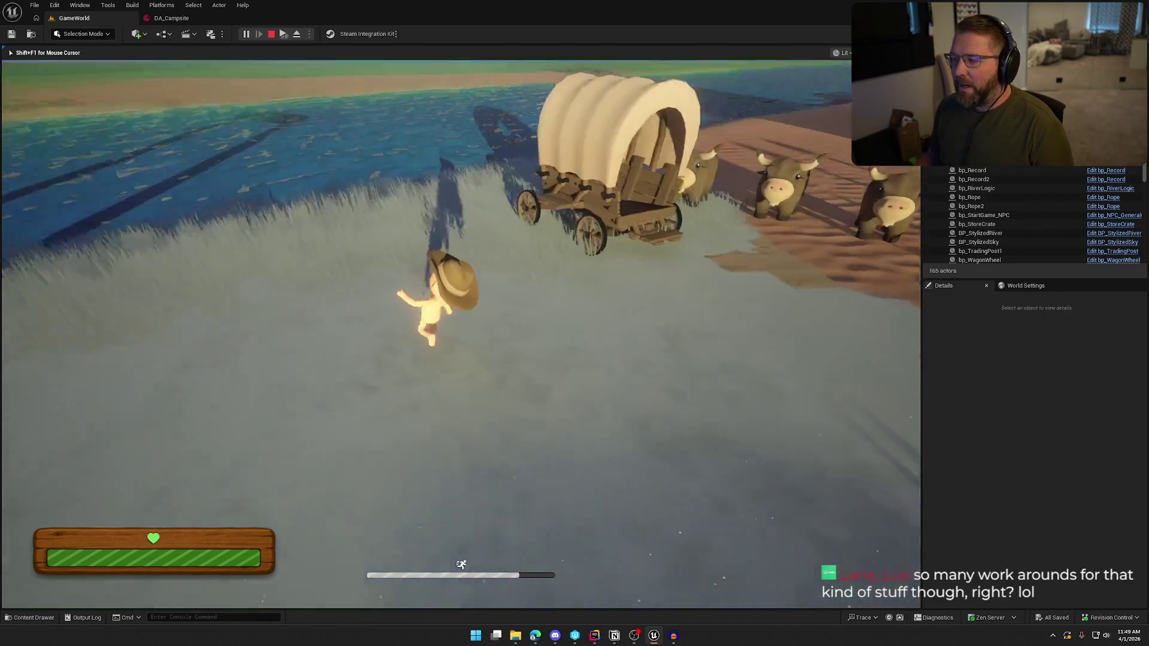
key("Escape")
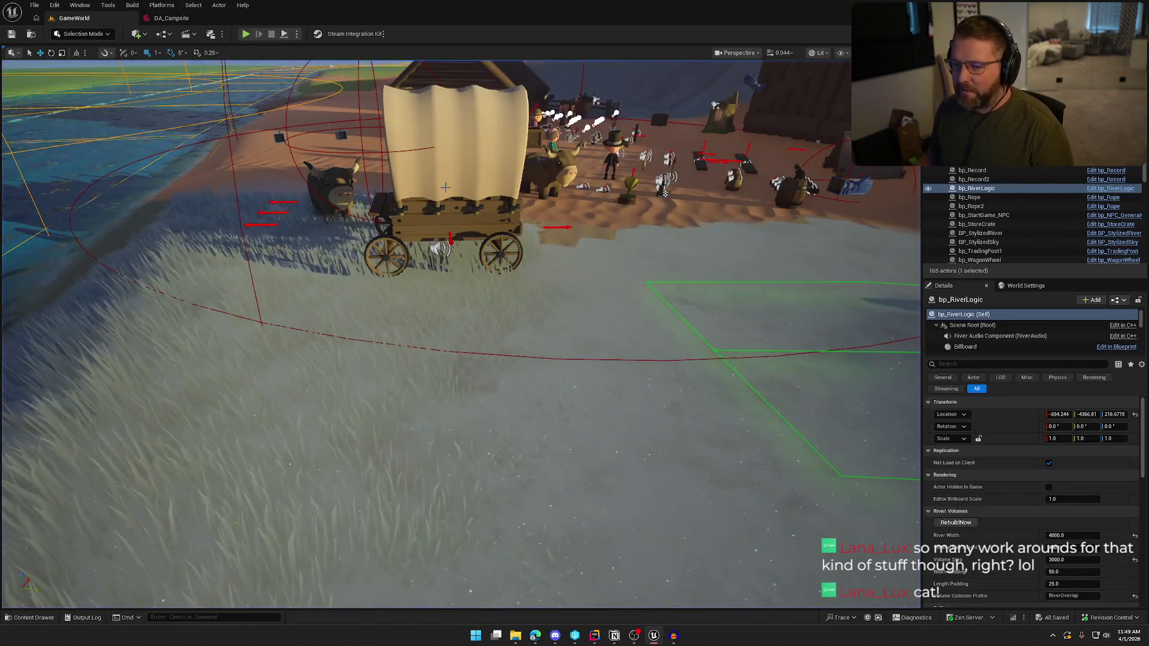
Frame the view over the cabin and wagon, then show the ItemDrops sounds in the Content Drawer
scroll(457, 222, "down", 5)
key("Escape")
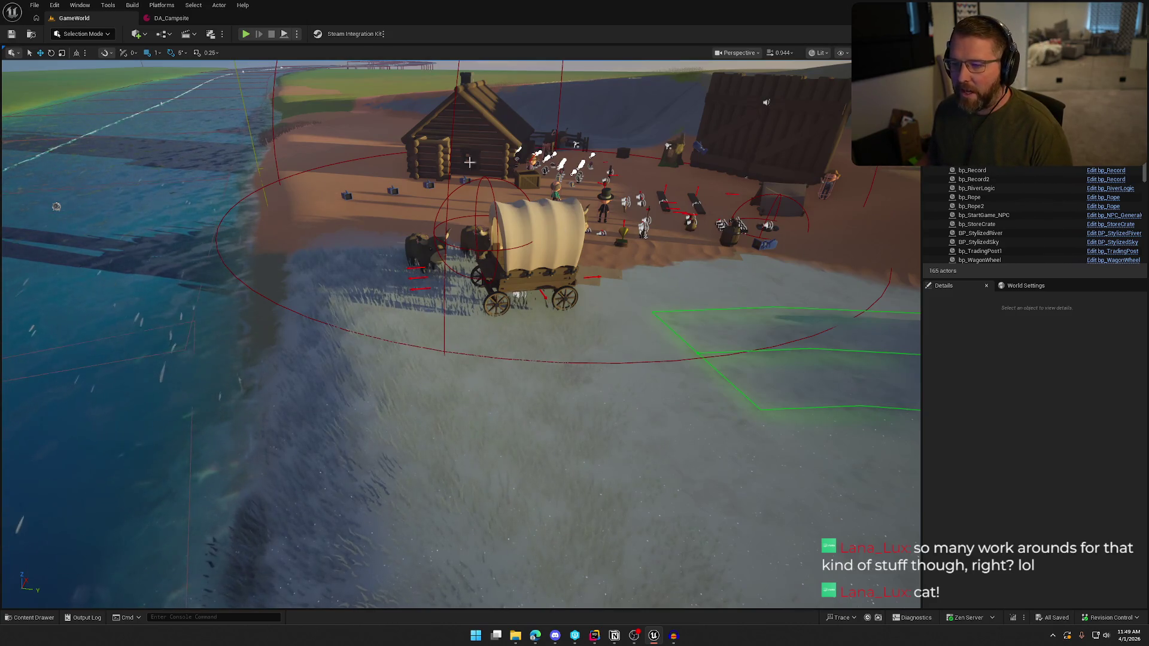
scroll(657, 444, "up", 5)
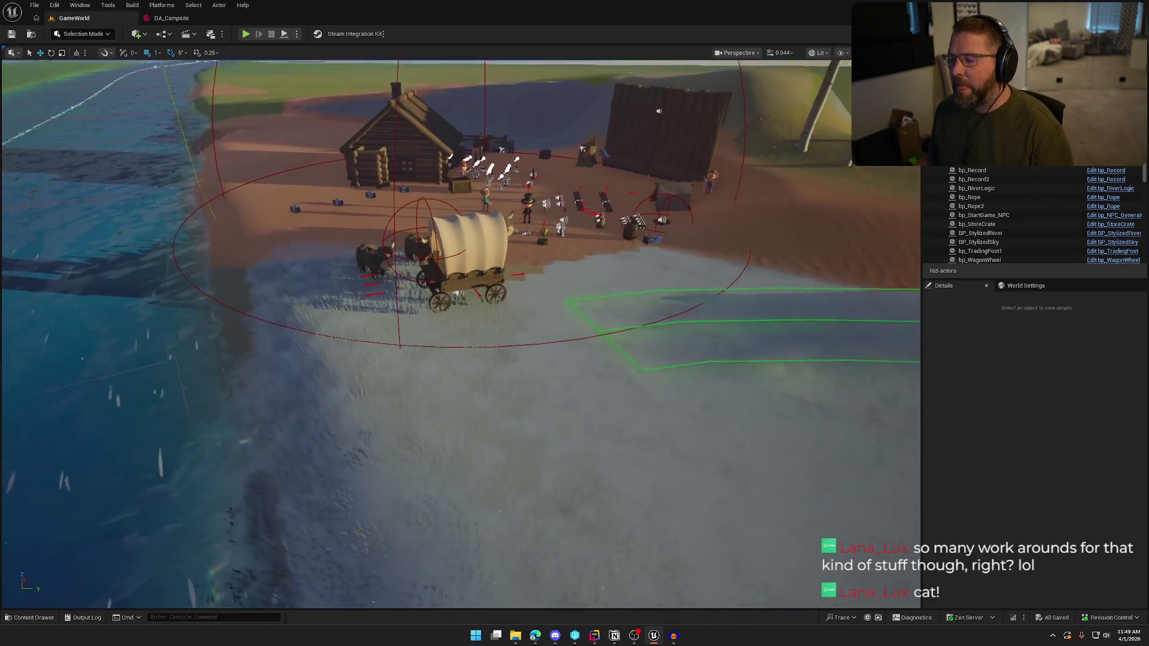
scroll(405, 360, "up", 2)
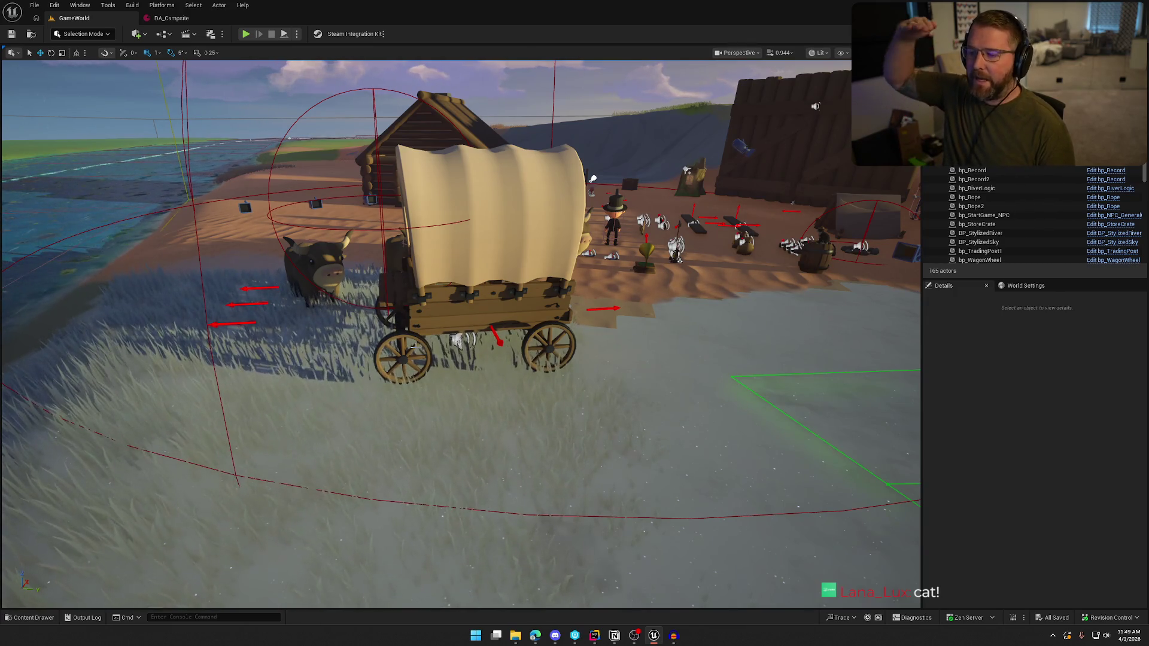
key("ctrl+space")
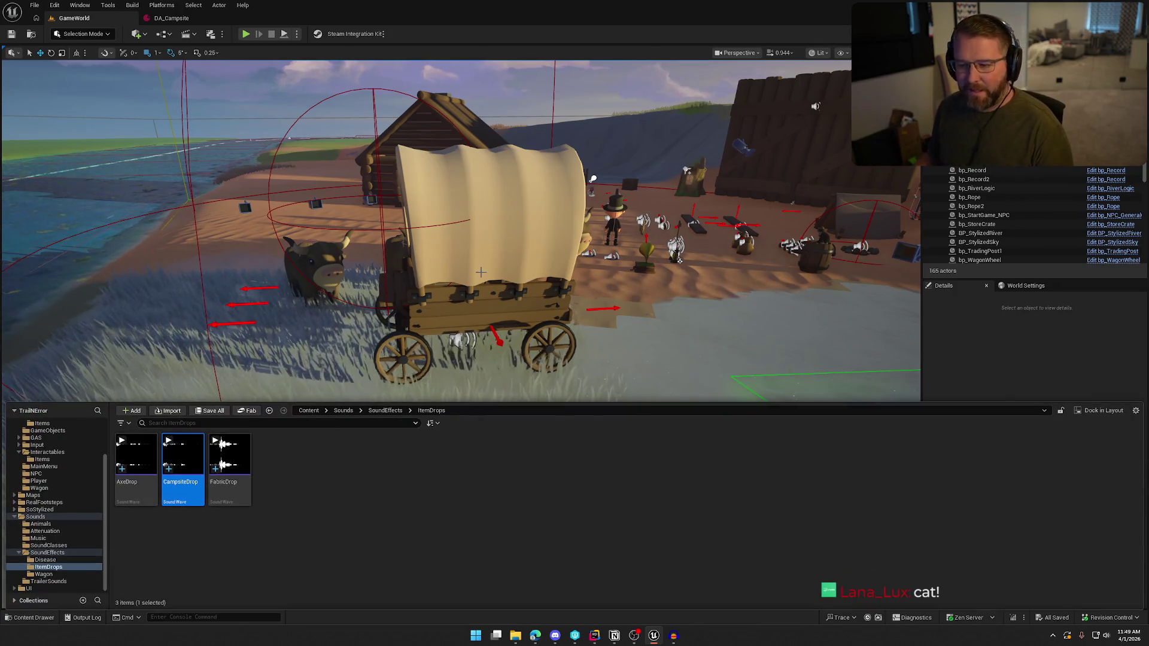
Select the wagon, edit bp_AVSWagon, and open MS_Wagon from the WagonSounds component
left_click(413, 346)
key("ctrl+e")
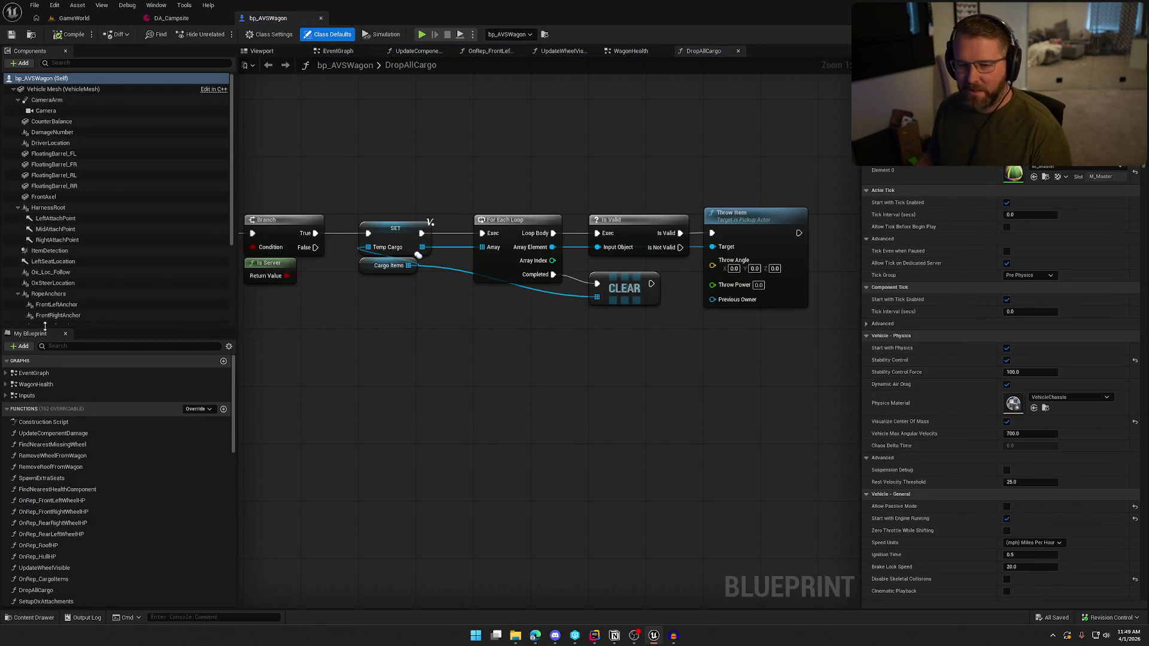
scroll(110, 289, "down", 4)
left_click(72, 260)
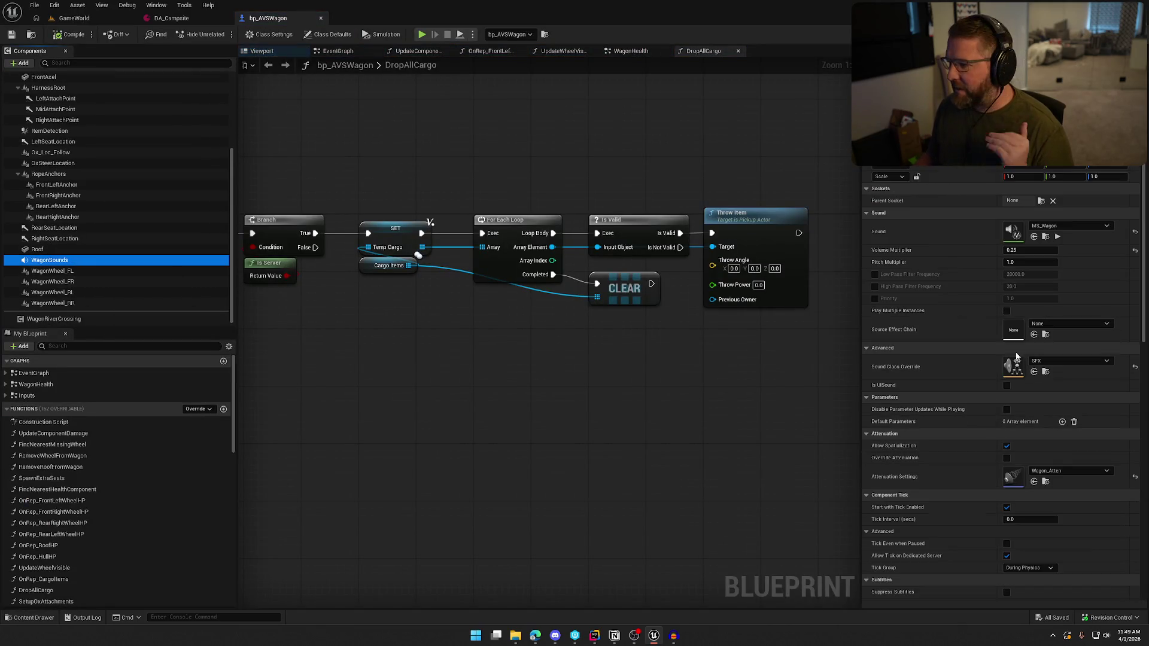
double_click(974, 157)
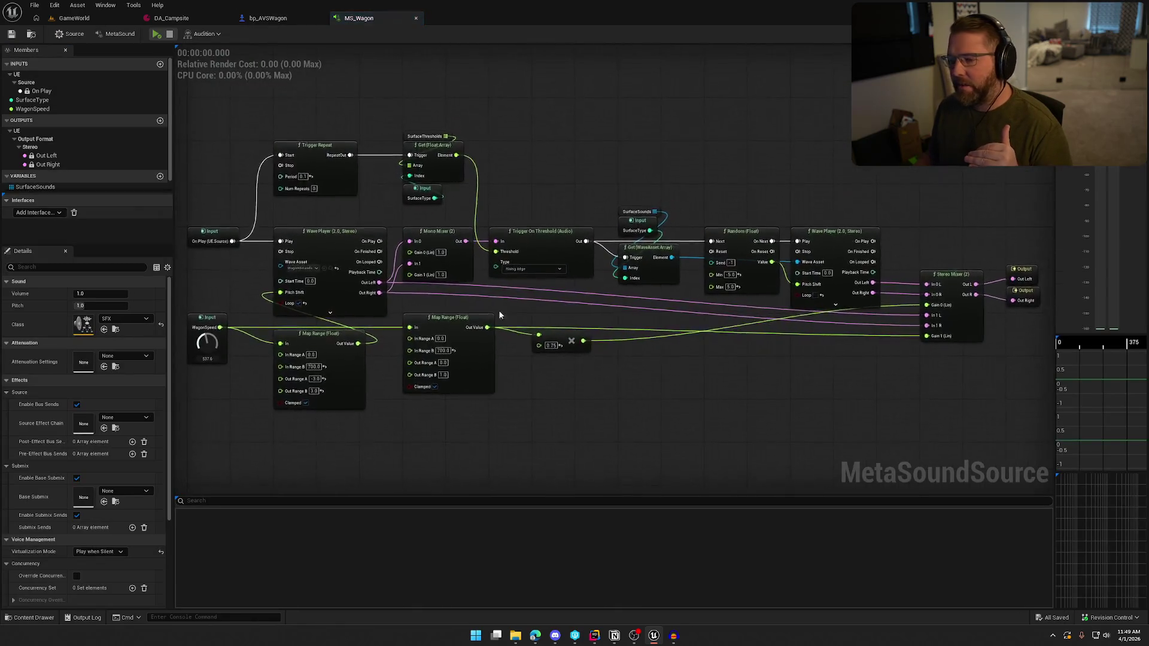
Inspect the MS_Wagon graph nodes and start auditioning the MetaSound
scroll(464, 208, "up", 3)
left_click(451, 199)
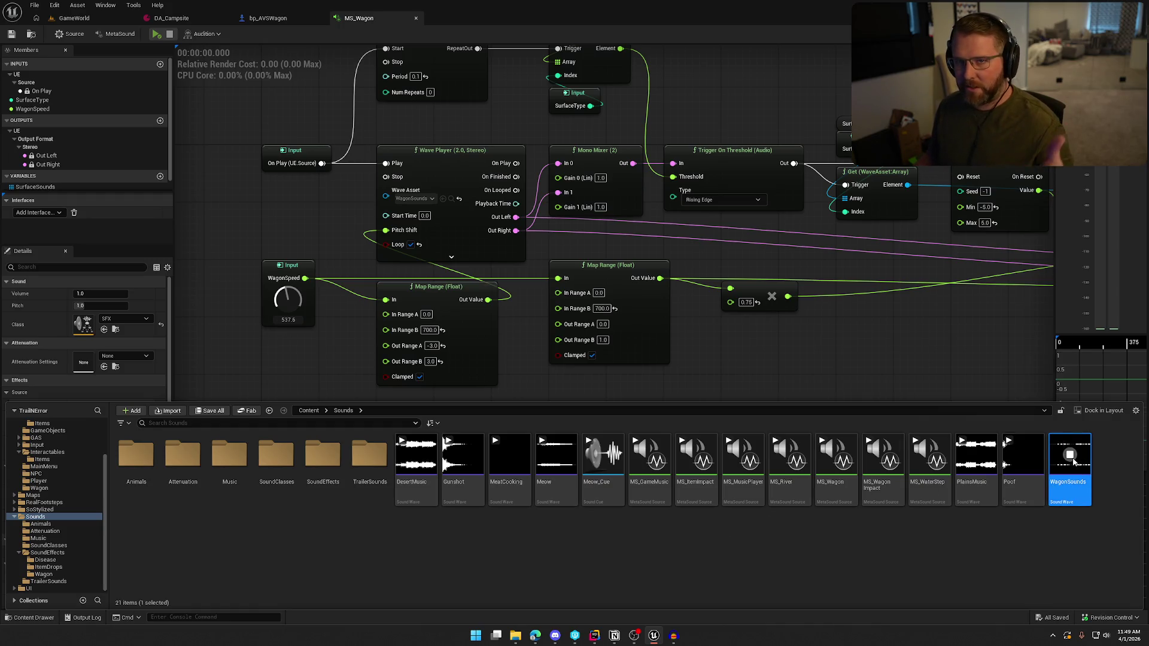
mouse_move(1076, 466)
left_click(763, 334)
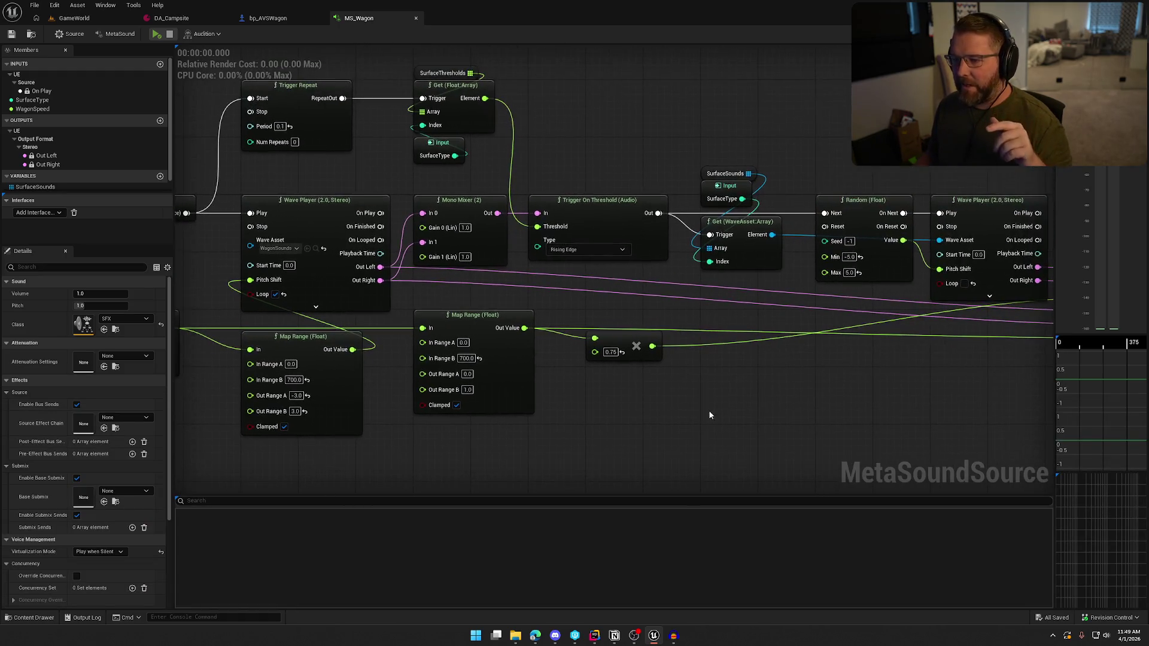
left_click_drag(299, 183, 626, 292)
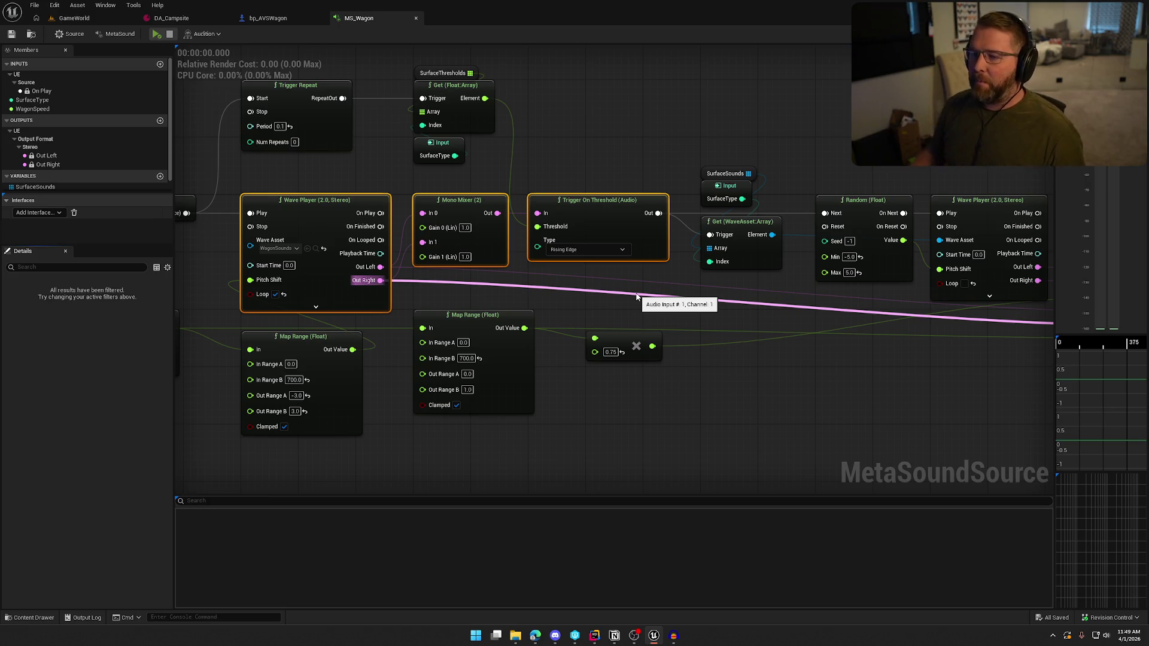
left_click_drag(630, 186, 346, 106)
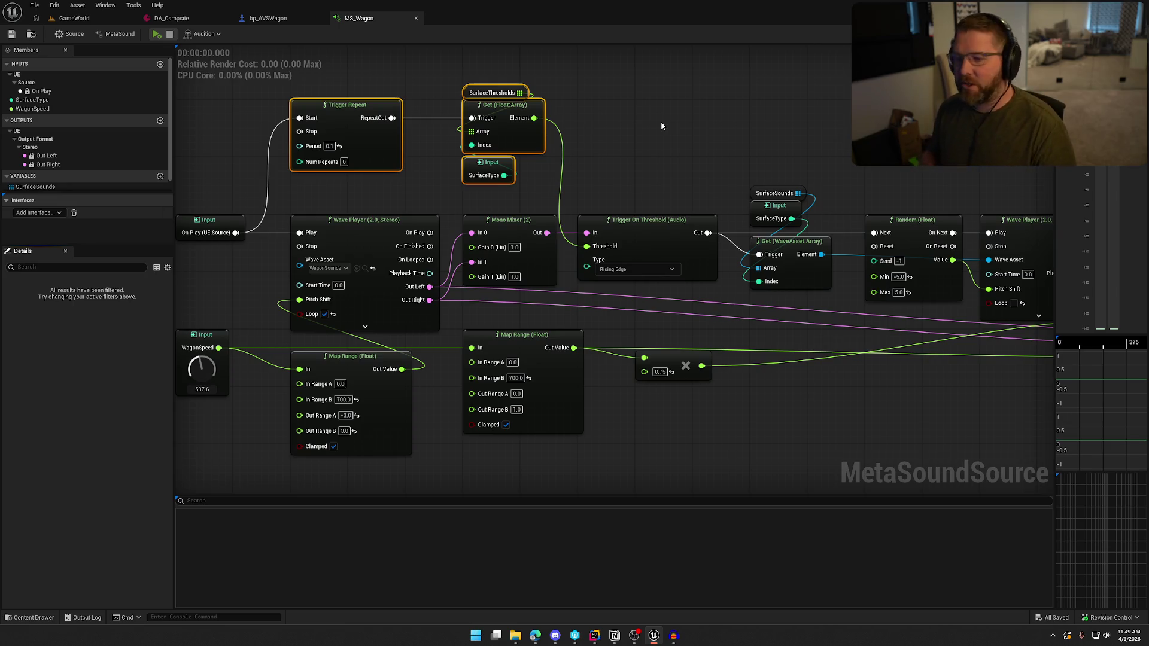
left_click(641, 149)
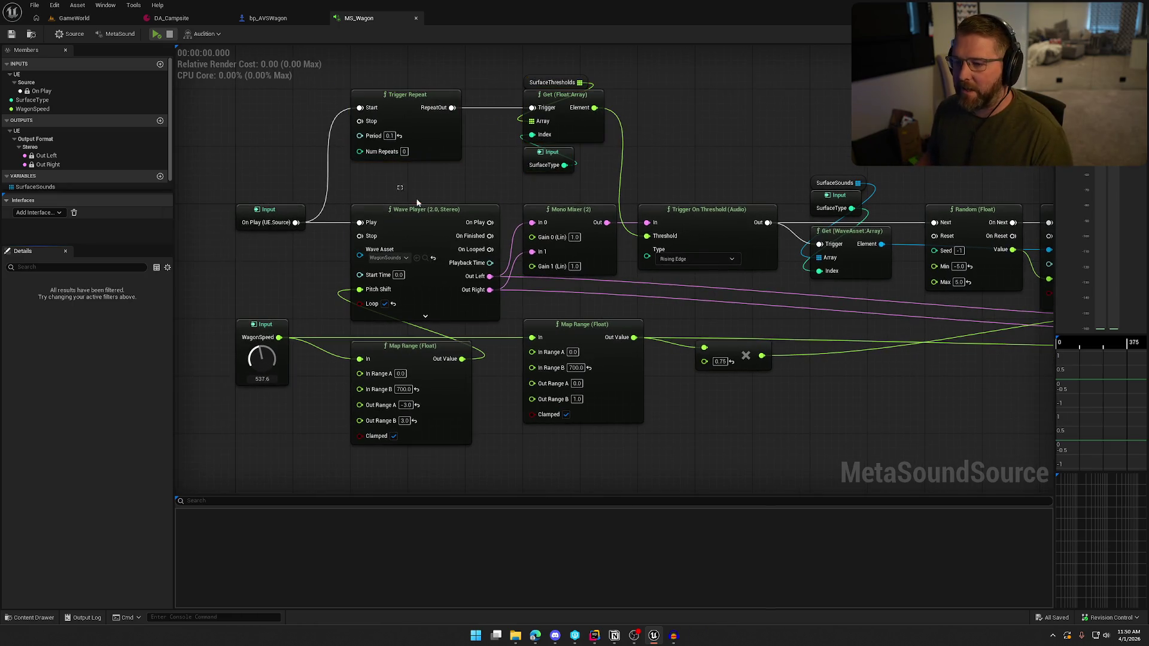
left_click_drag(541, 311, 519, 285)
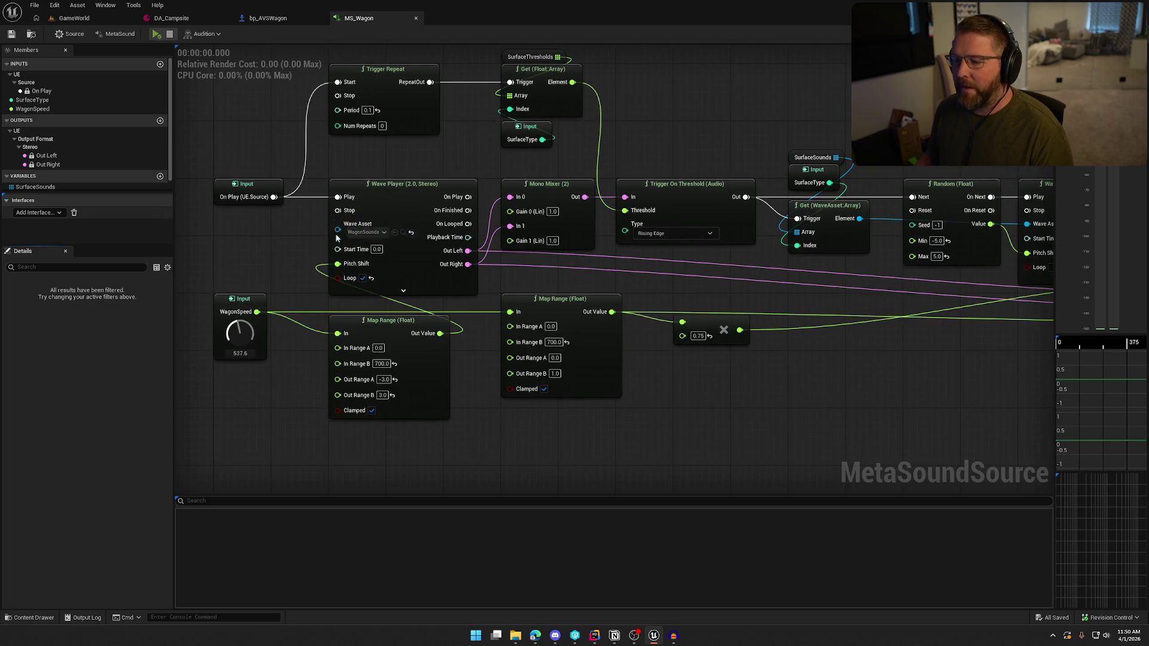
left_click_drag(604, 126, 759, 293)
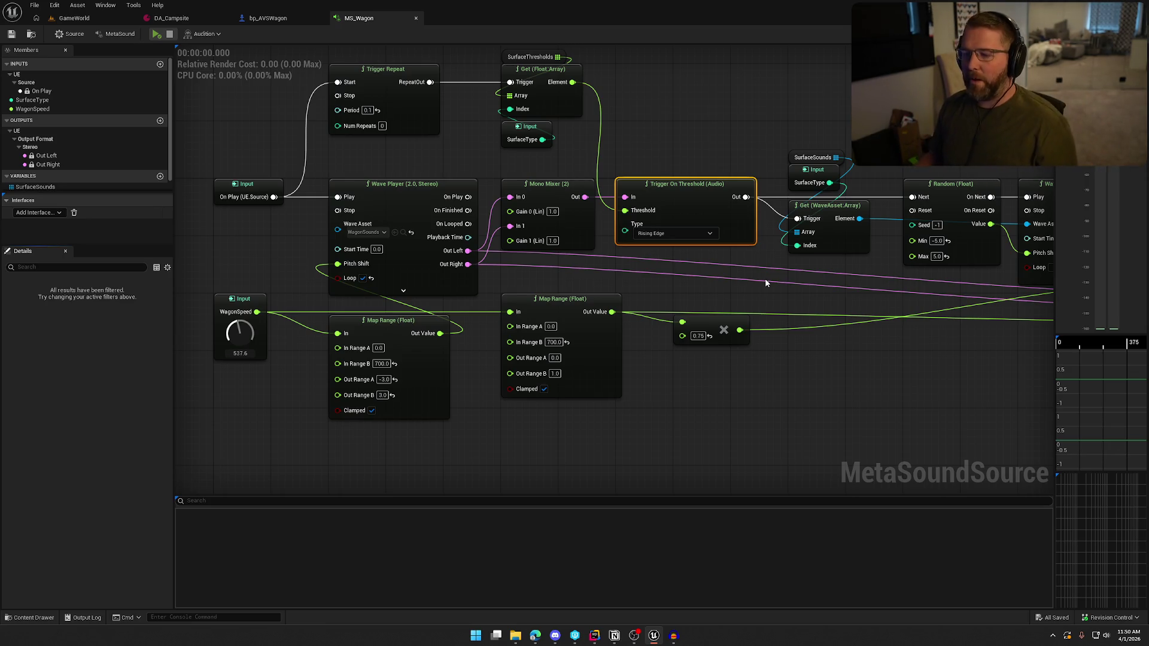
left_click(156, 35)
left_click_drag(624, 217, 607, 257)
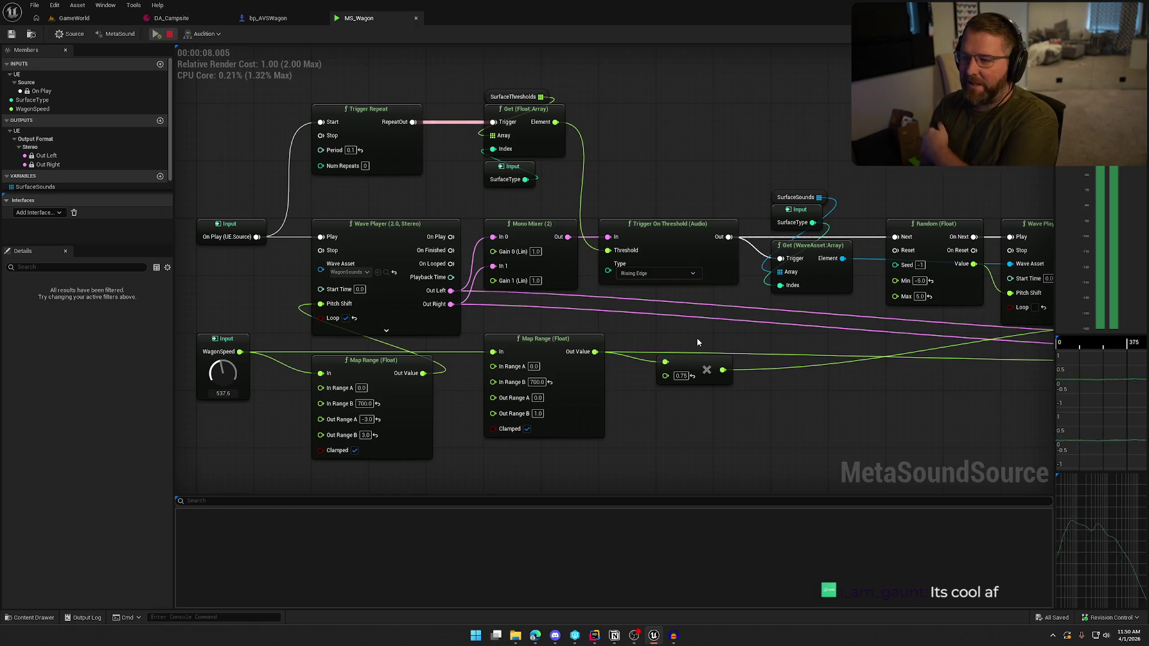
left_click_drag(446, 196, 525, 197)
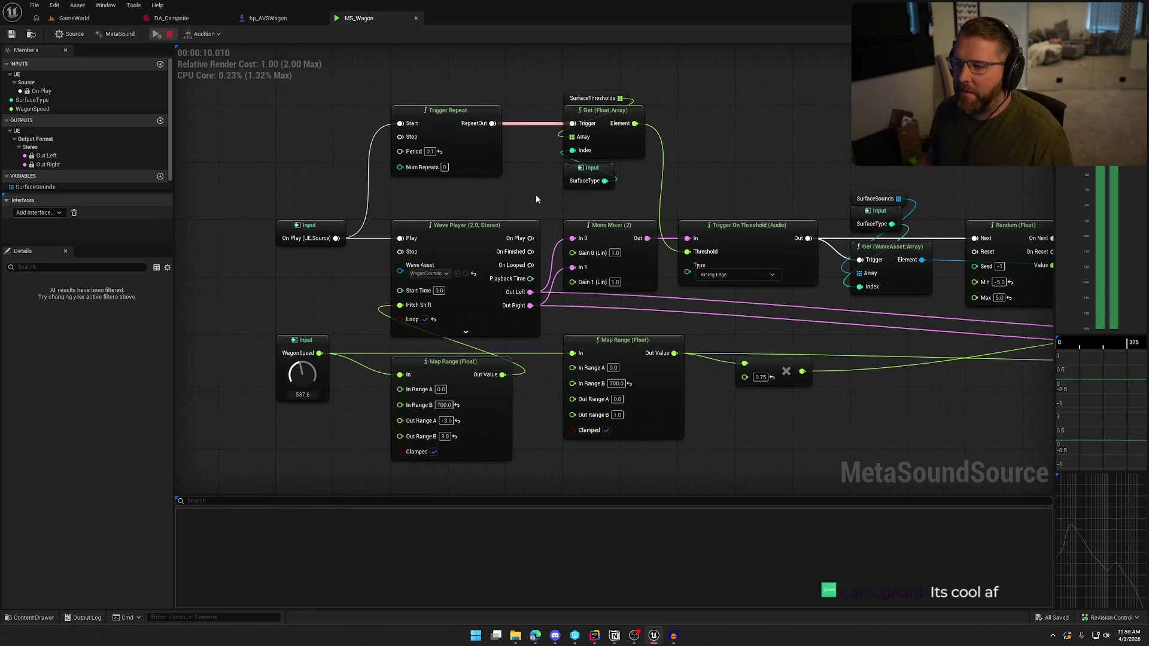
Give the SurfaceType input a default value of 3, then stop the audition
left_click(586, 171)
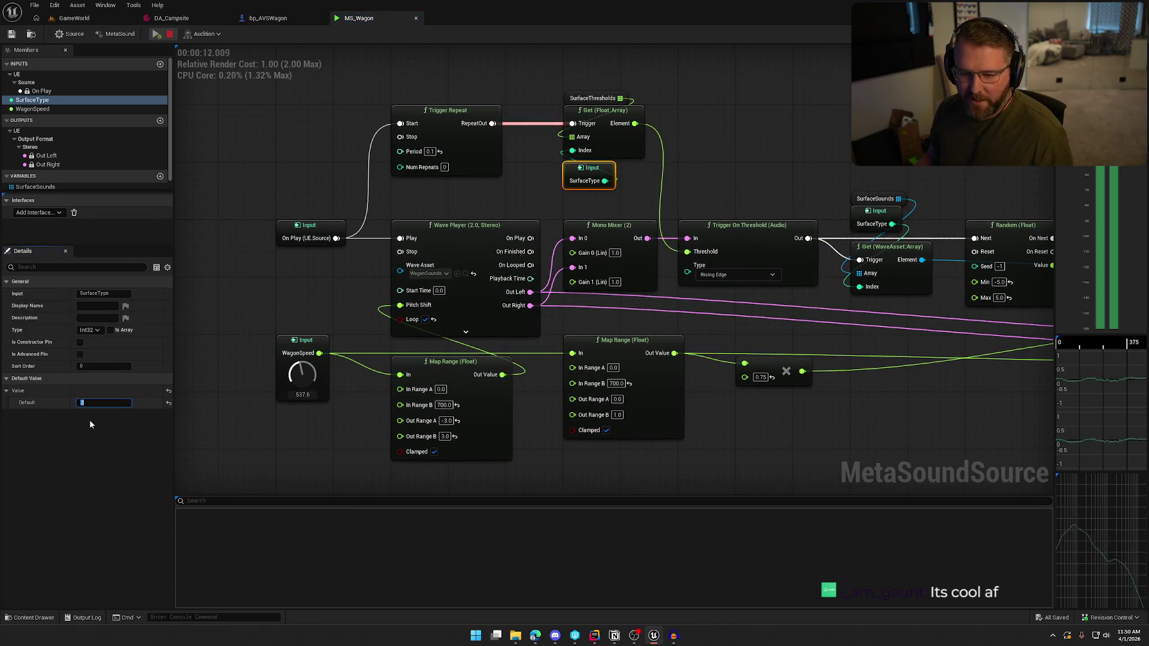
type("3")
key("Return")
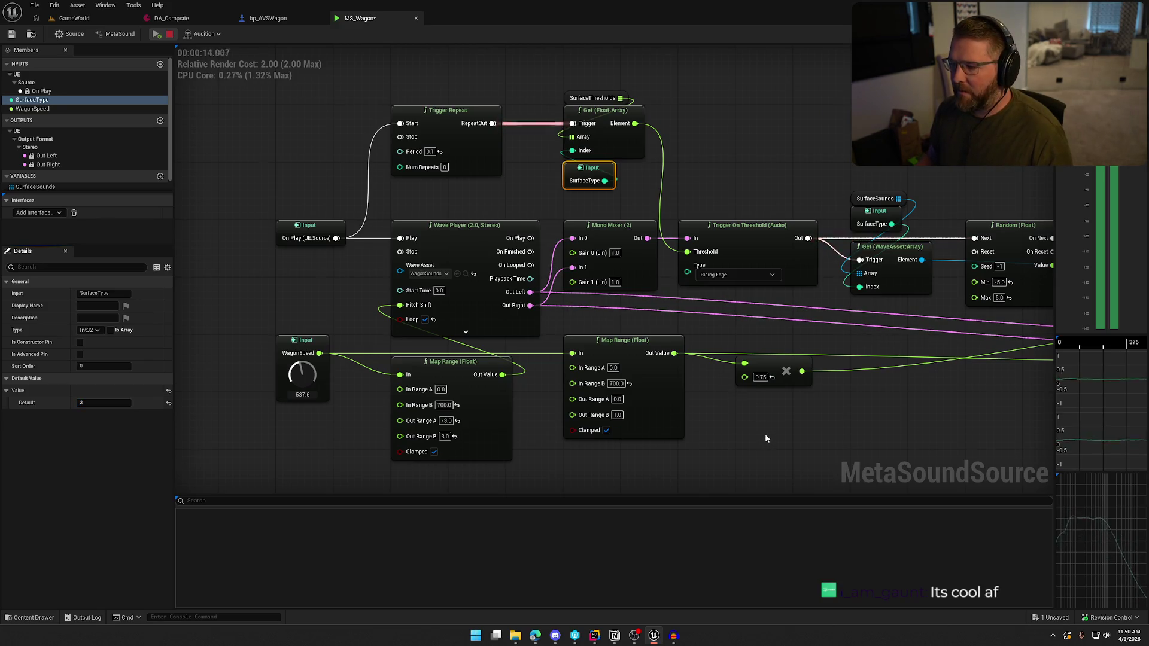
left_click_drag(765, 439, 706, 410)
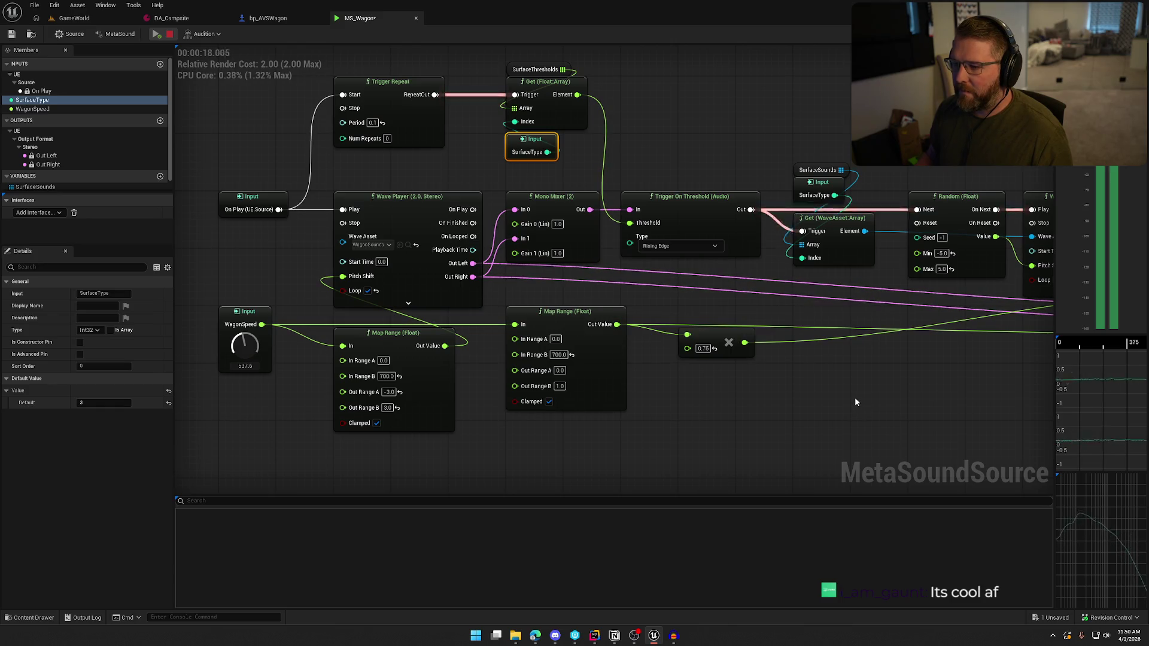
left_click(171, 34)
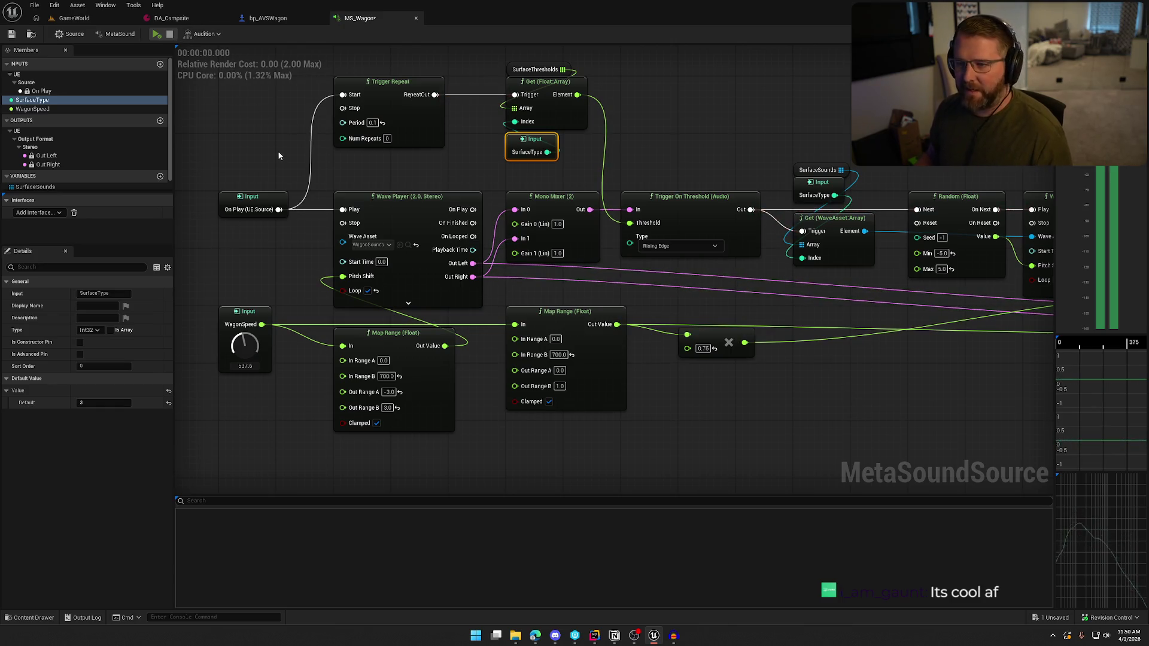
Save MS_Wagon, confirming the asset checkout, and return to the GameWorld level
left_click_drag(277, 150, 267, 199)
mouse_move(251, 396)
left_mouse_down()
mouse_move(261, 266)
mouse_move(275, 267)
left_mouse_up()
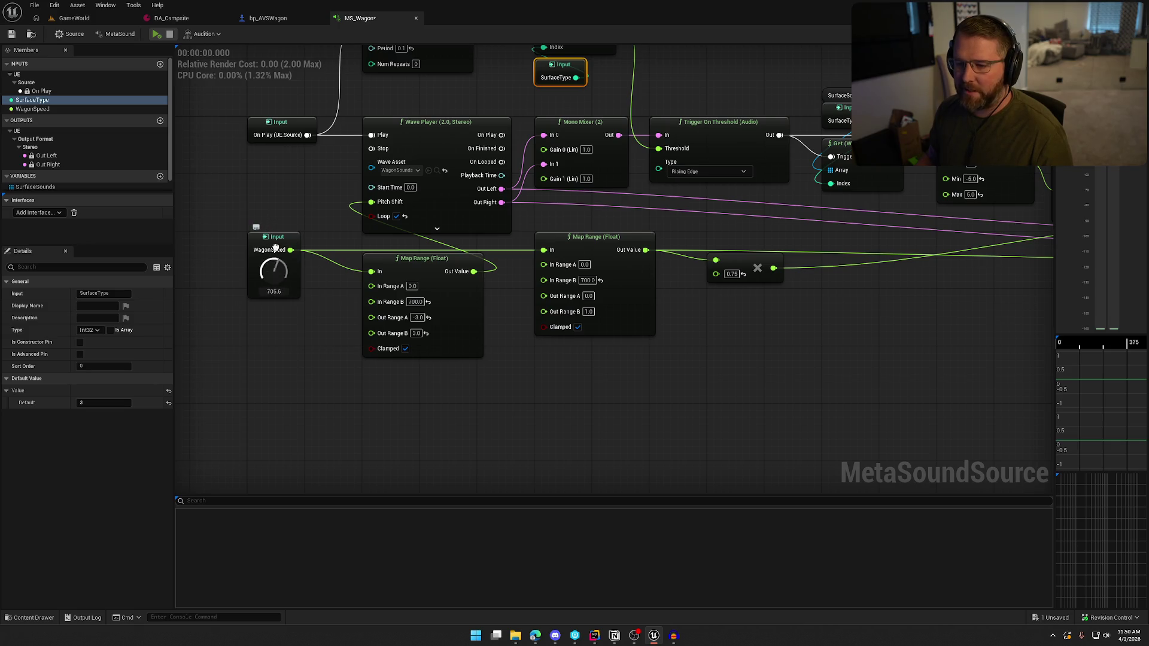
left_click_drag(327, 152, 326, 235)
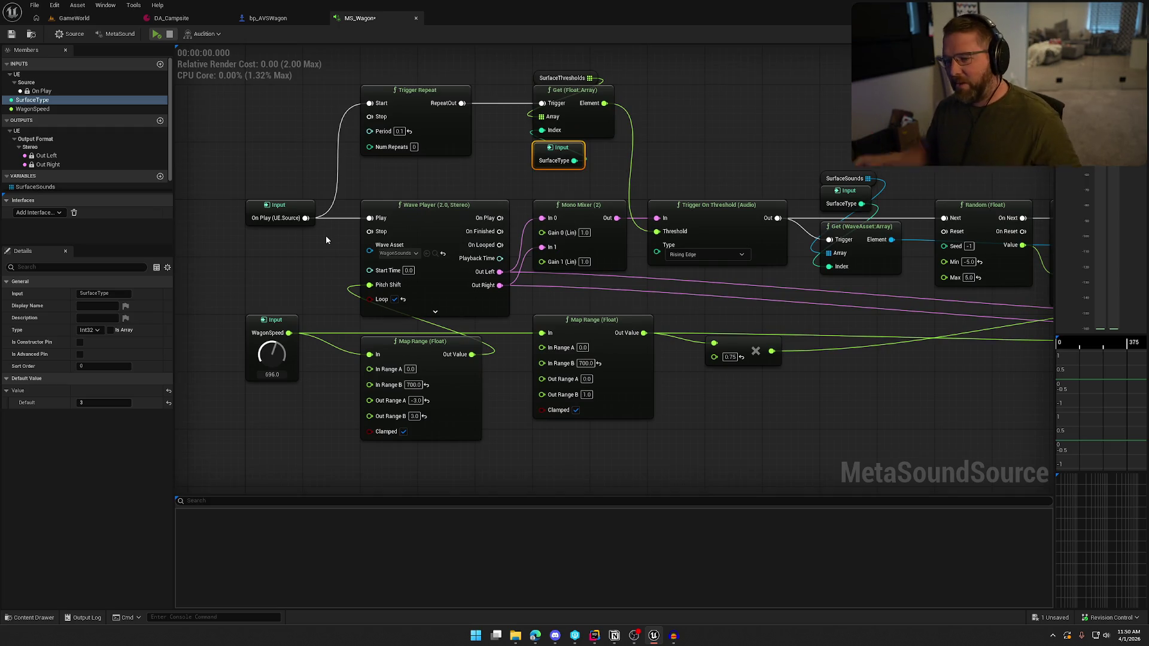
left_click_drag(326, 235, 320, 288)
left_click(11, 35)
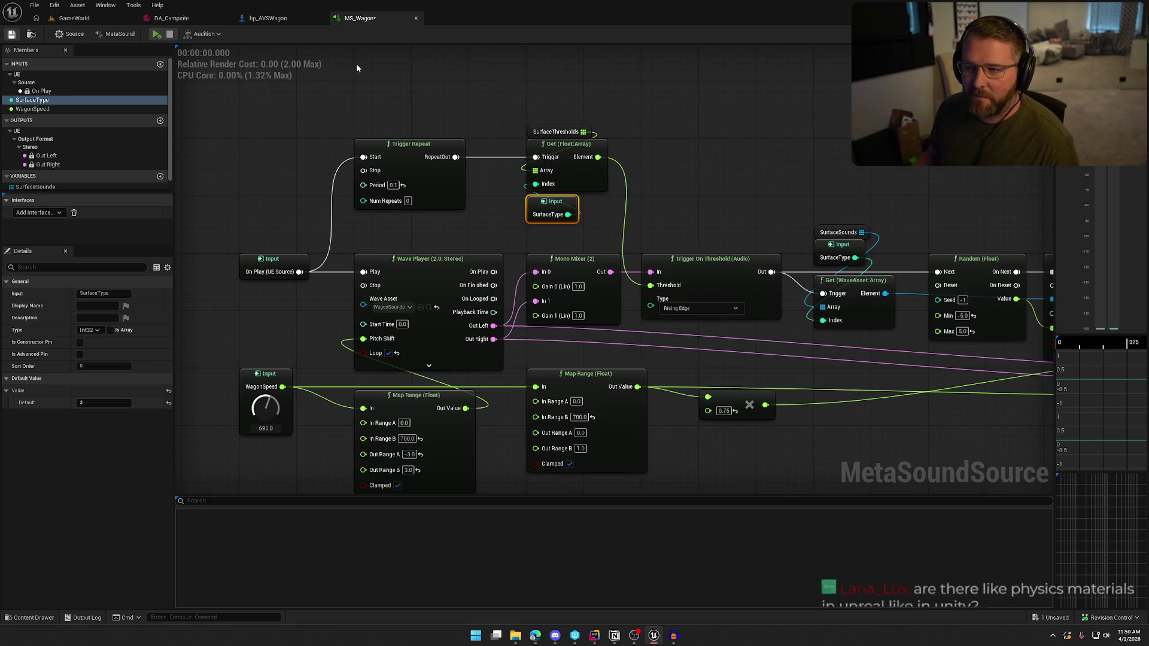
left_click(587, 421)
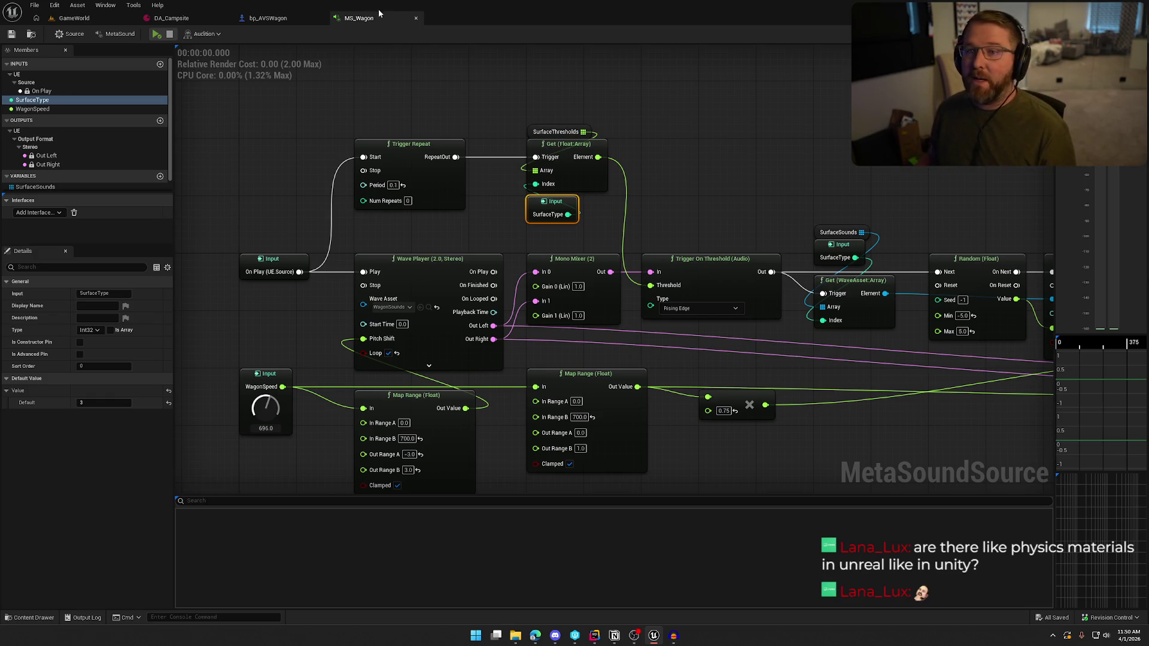
left_click(74, 18)
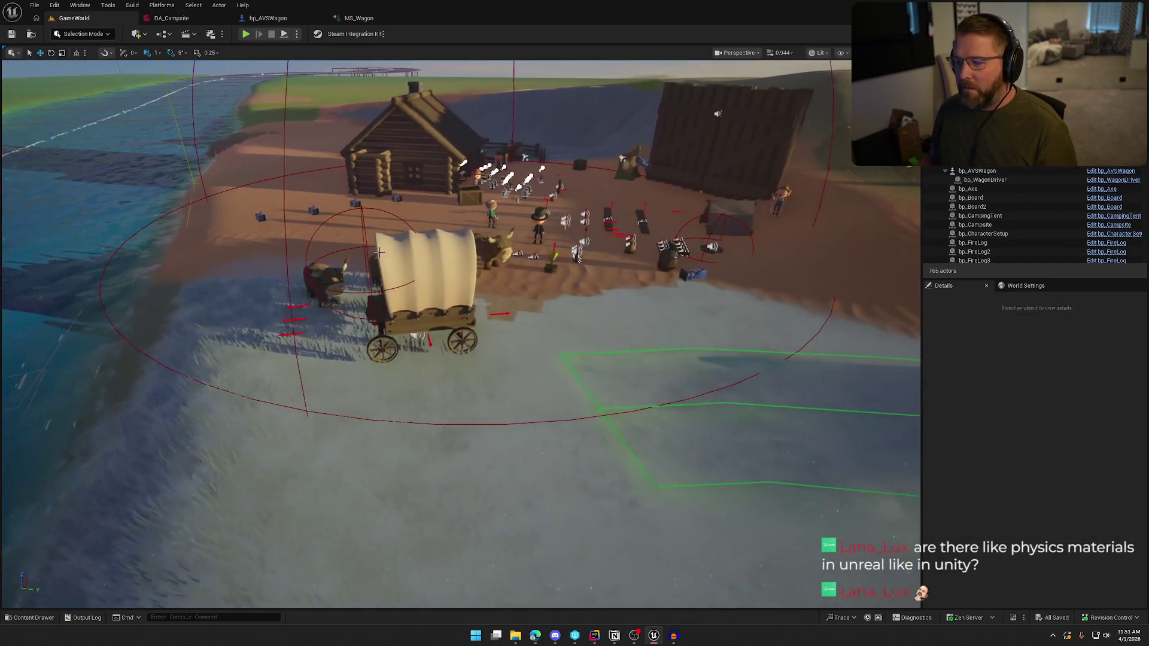
Find and open the PM_Dirt physical material from the Content Drawer
key("ctrl+space")
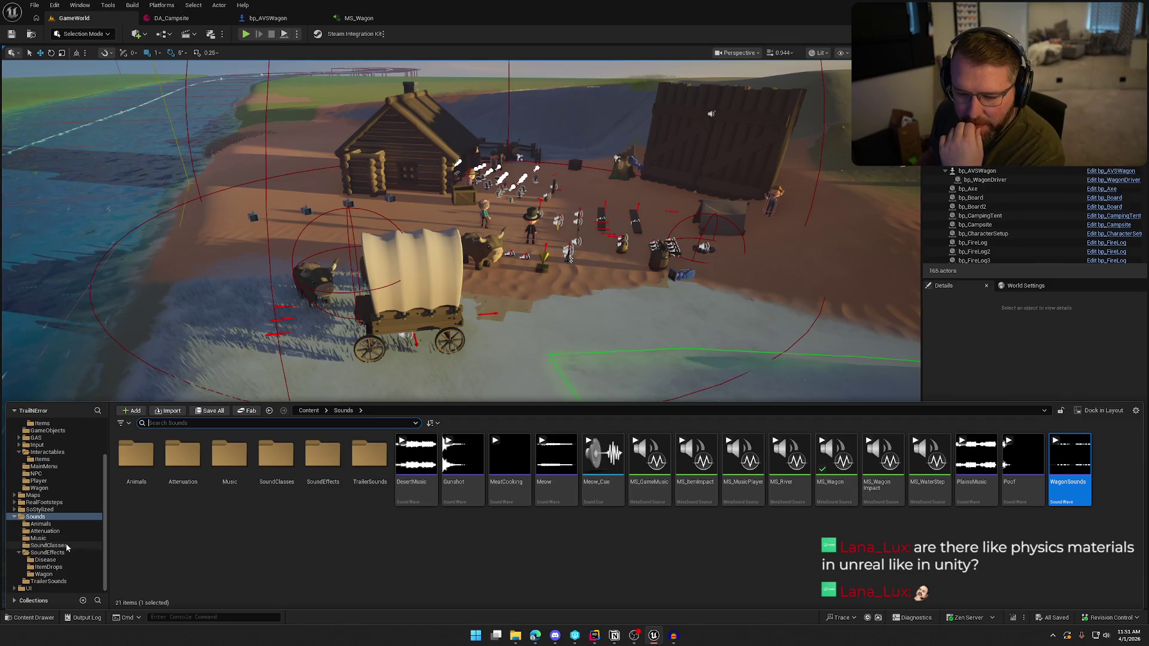
left_click(154, 303)
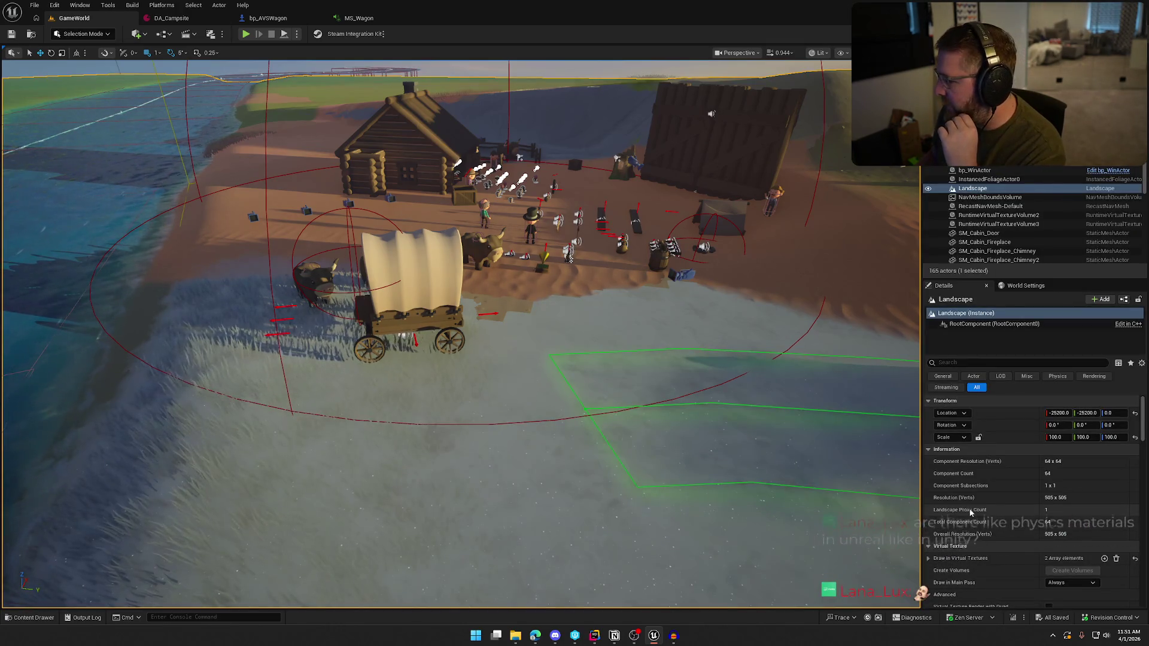
scroll(455, 539, "down", 2)
key("ctrl+space")
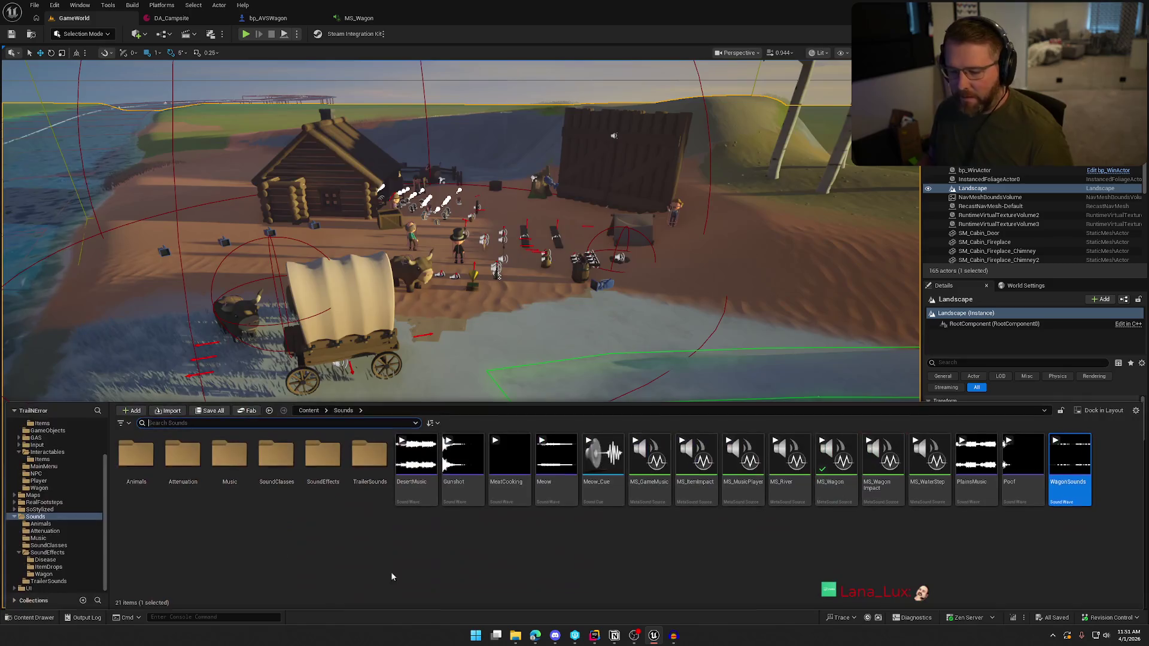
scroll(74, 534, "up", 3)
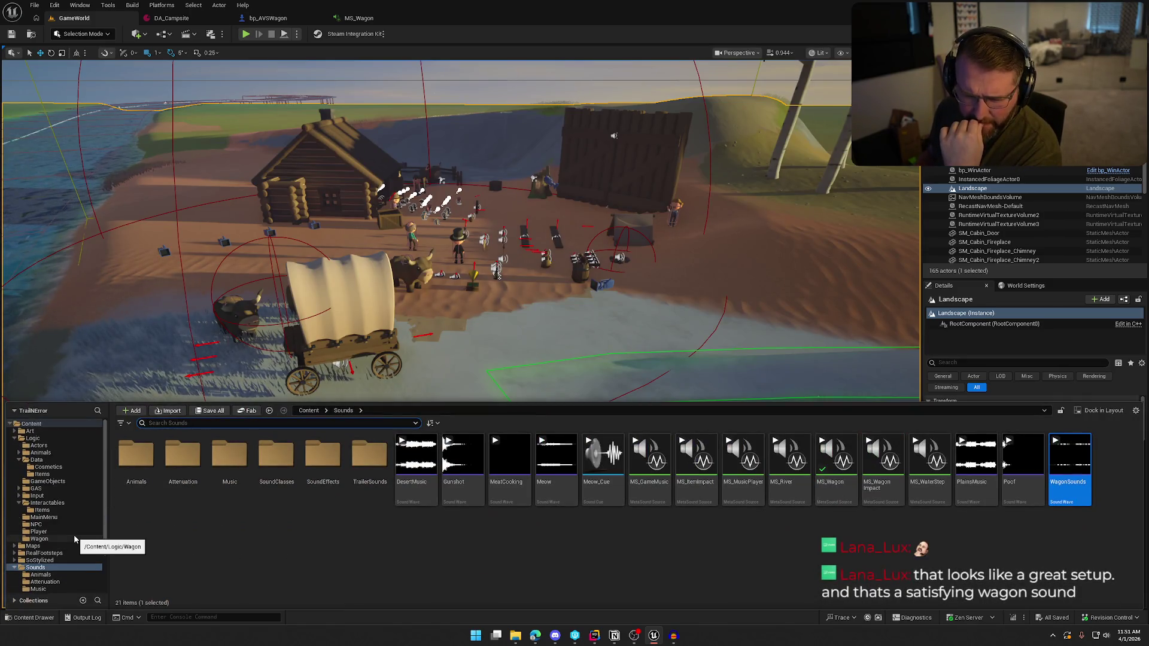
left_click(36, 431)
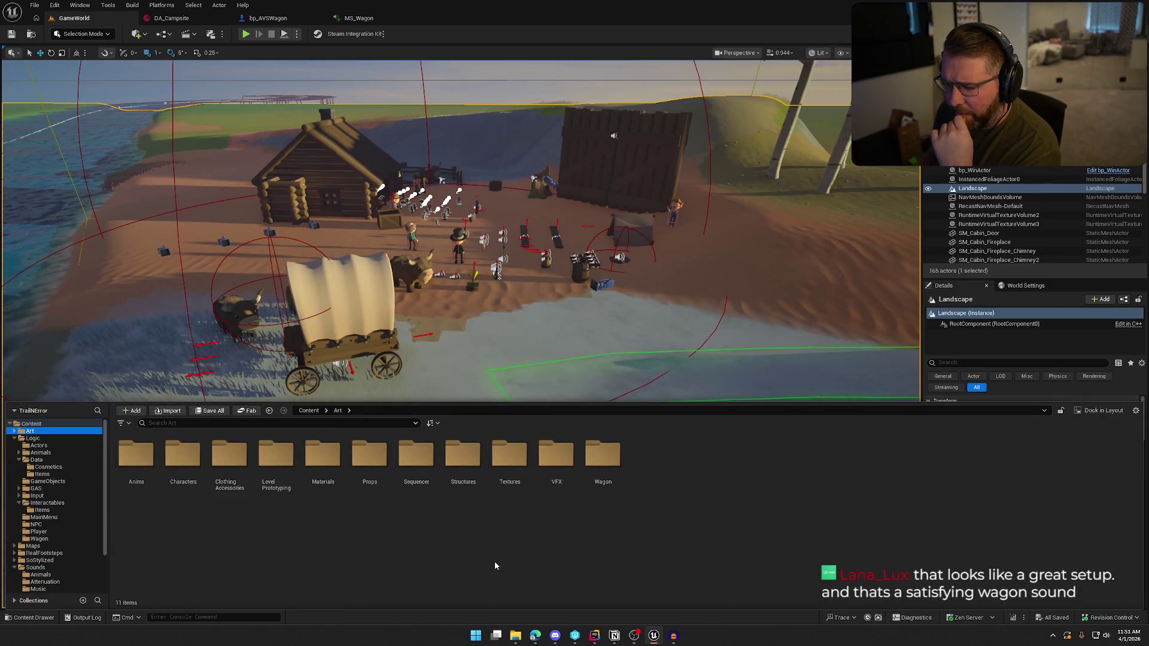
left_click(33, 424)
left_click(204, 426)
type("pm")
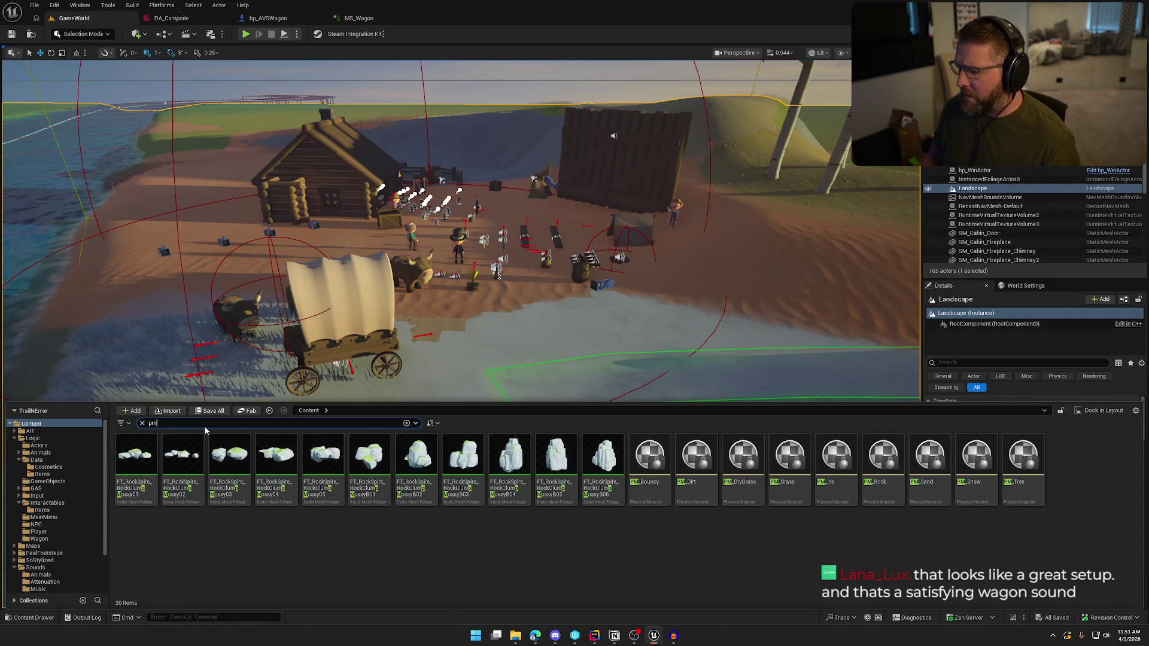
double_click(704, 501)
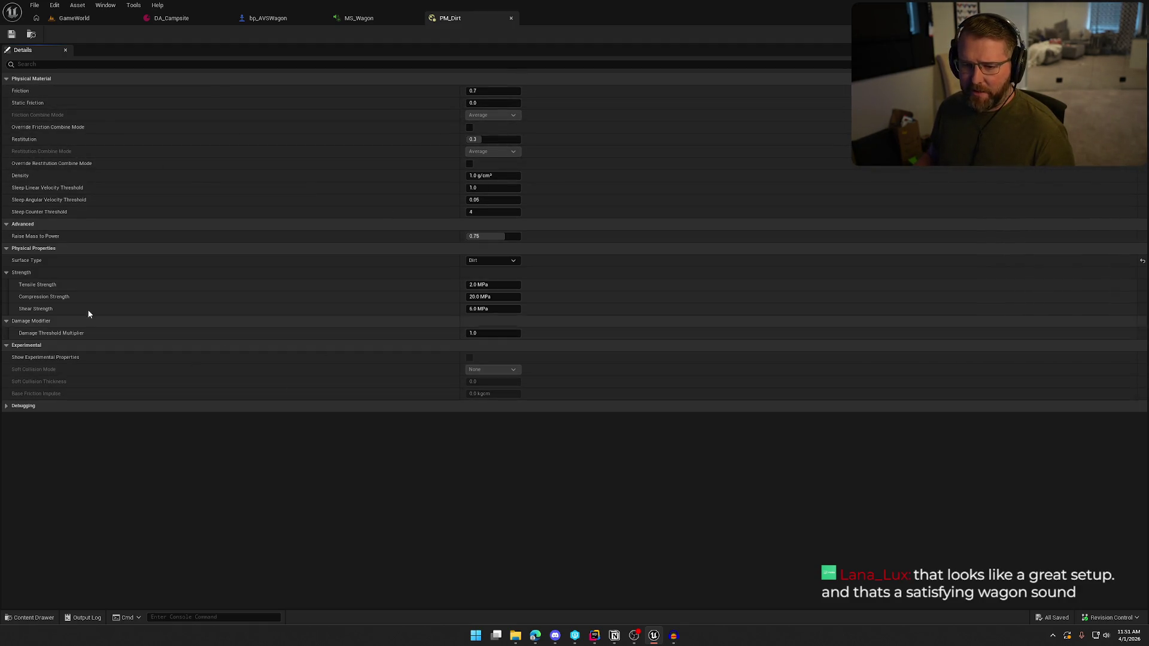
Confirm PM_Dirt's Surface Type stays Dirt, then return to GameWorld and start playing
left_click(482, 262)
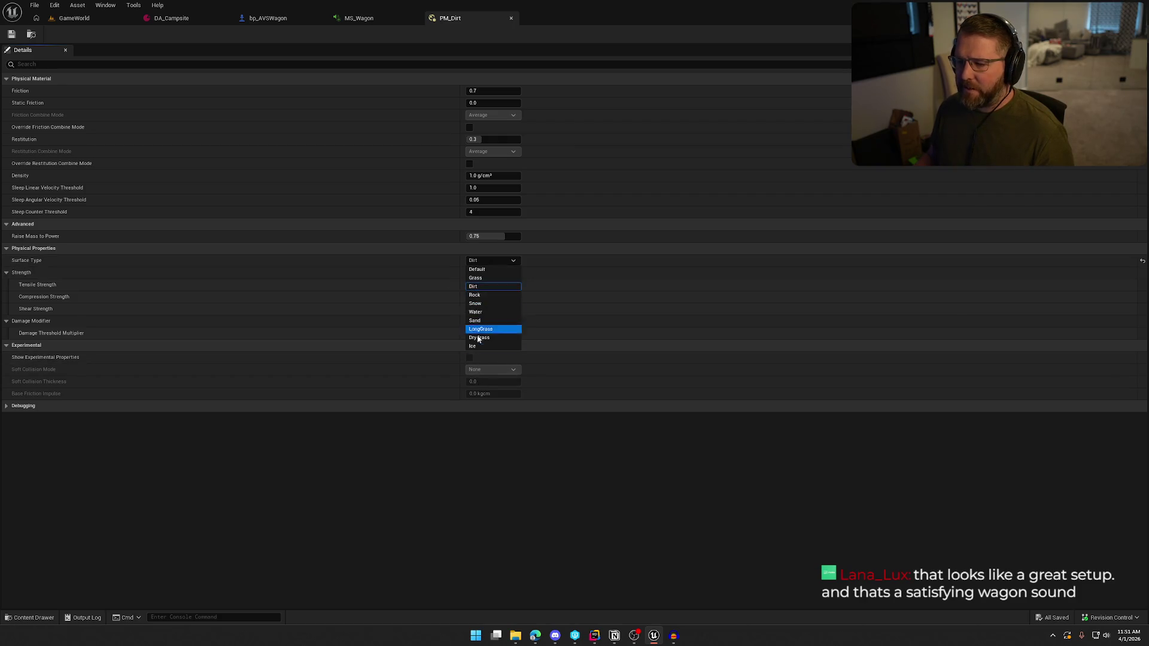
left_click(490, 260)
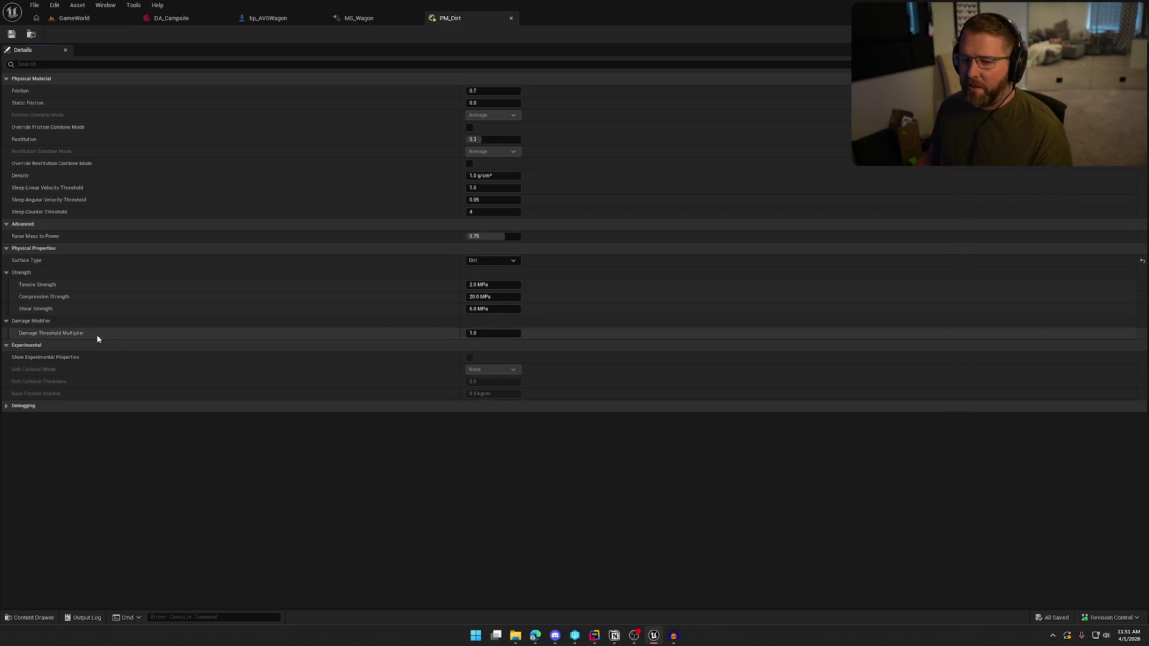
left_click(72, 19)
key("alt+p")
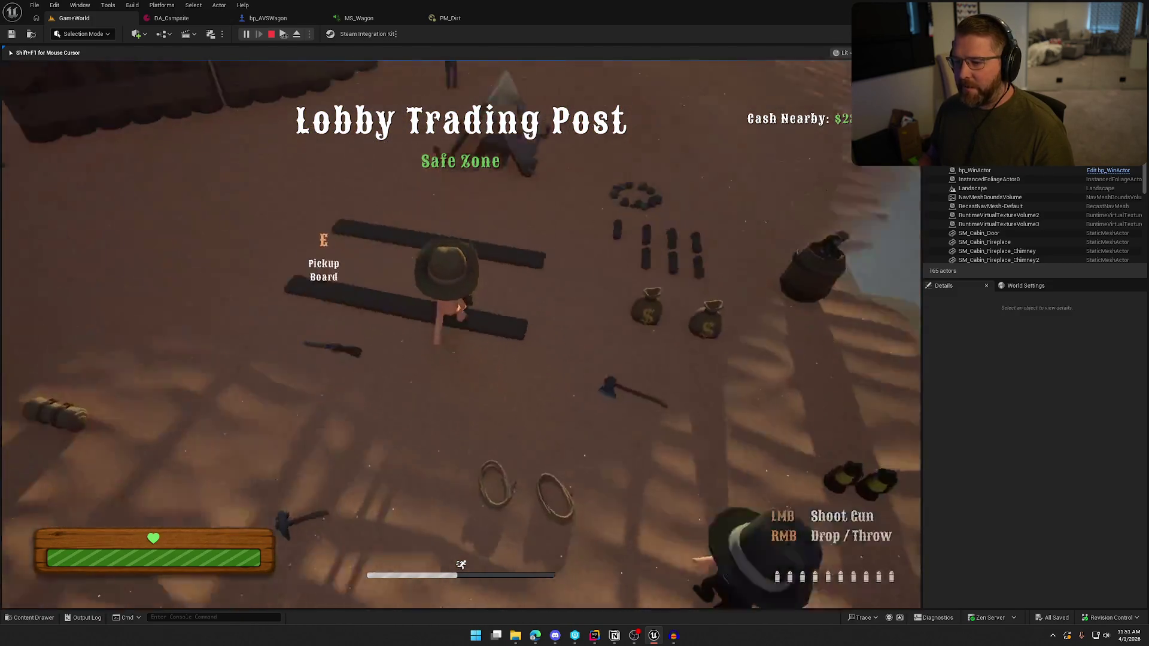
Run along the grassy ridge, shoot the deer, run back toward the wagon camp, and stop play
key("w")
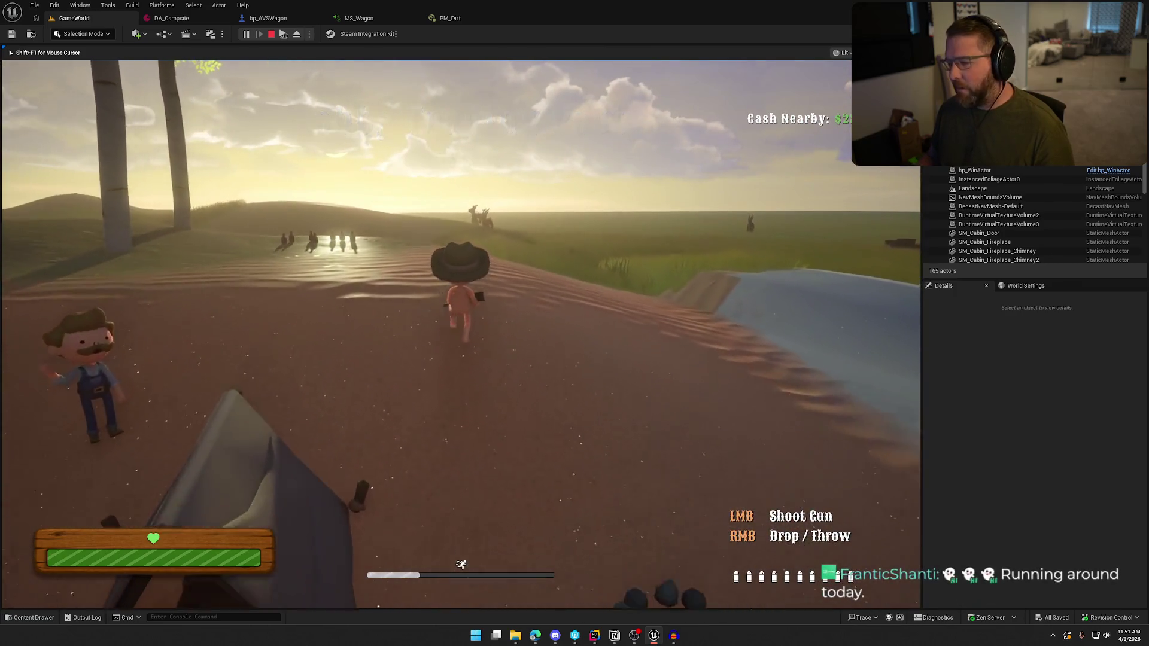
key("w")
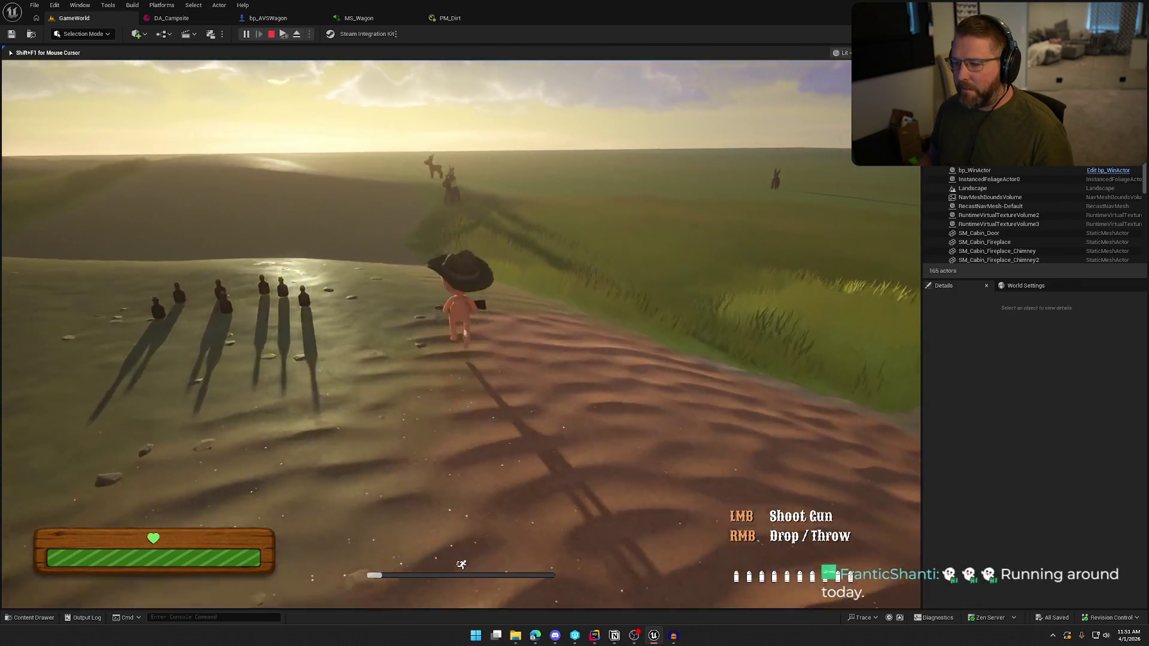
key("w")
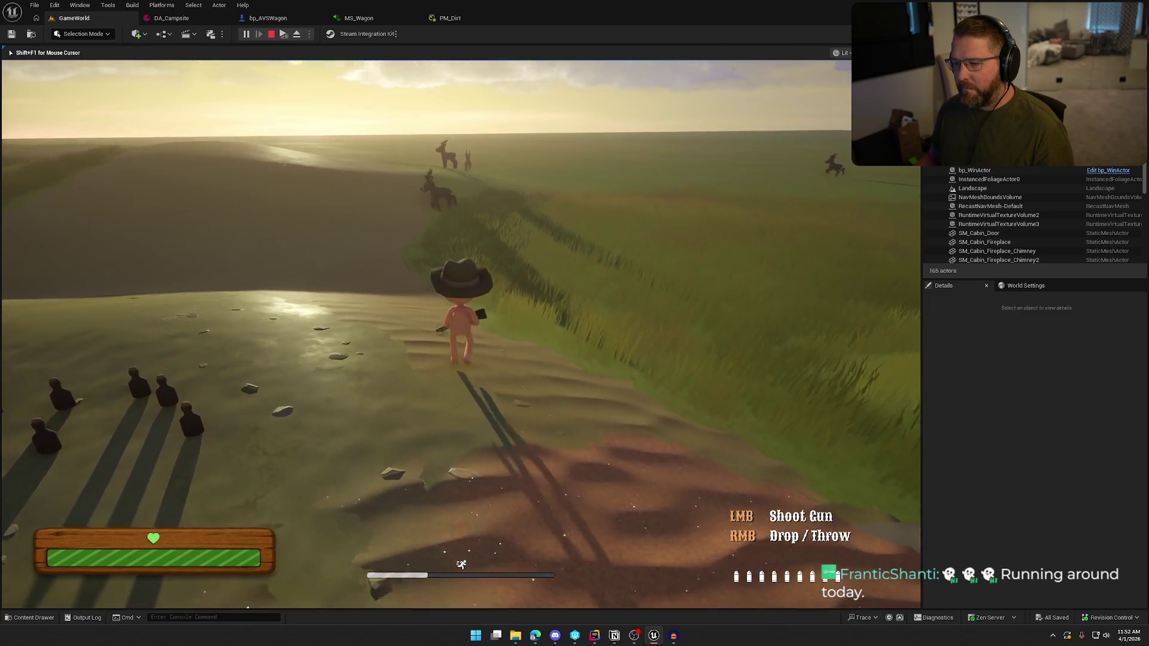
key("w")
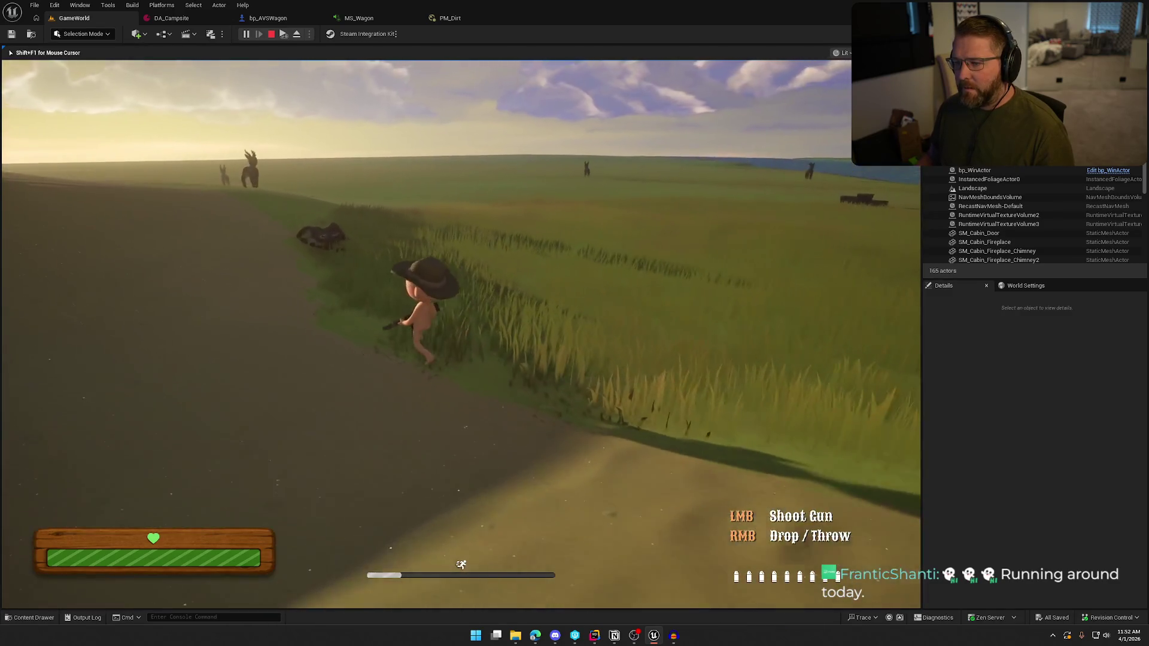
left_click(461, 335)
key("w")
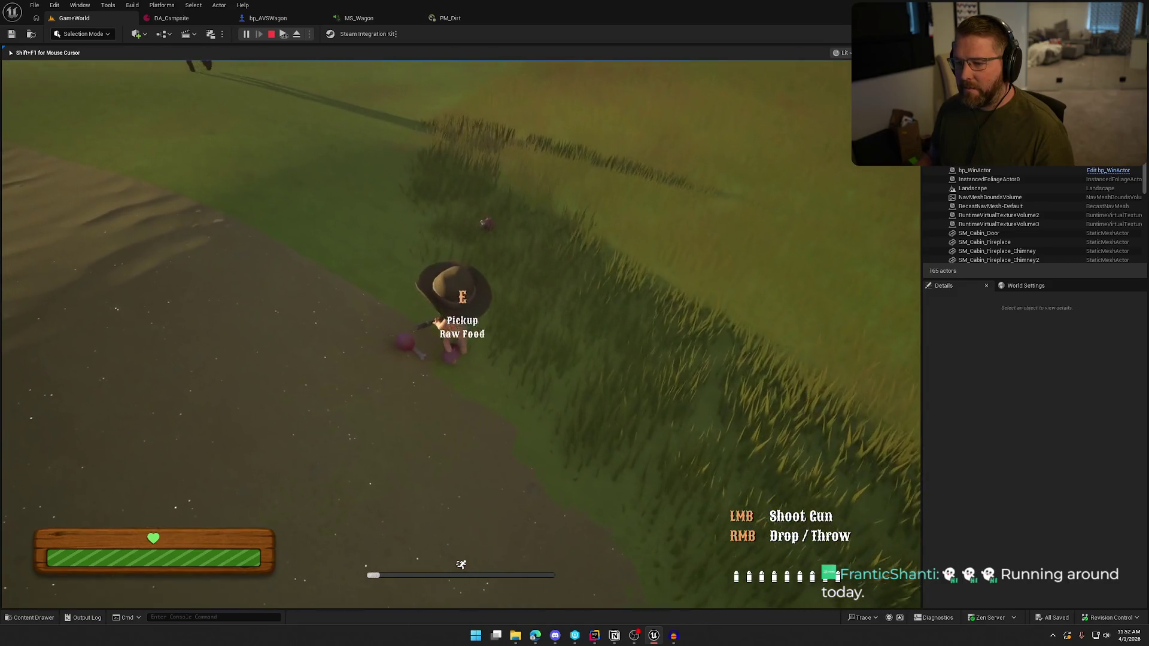
key("w")
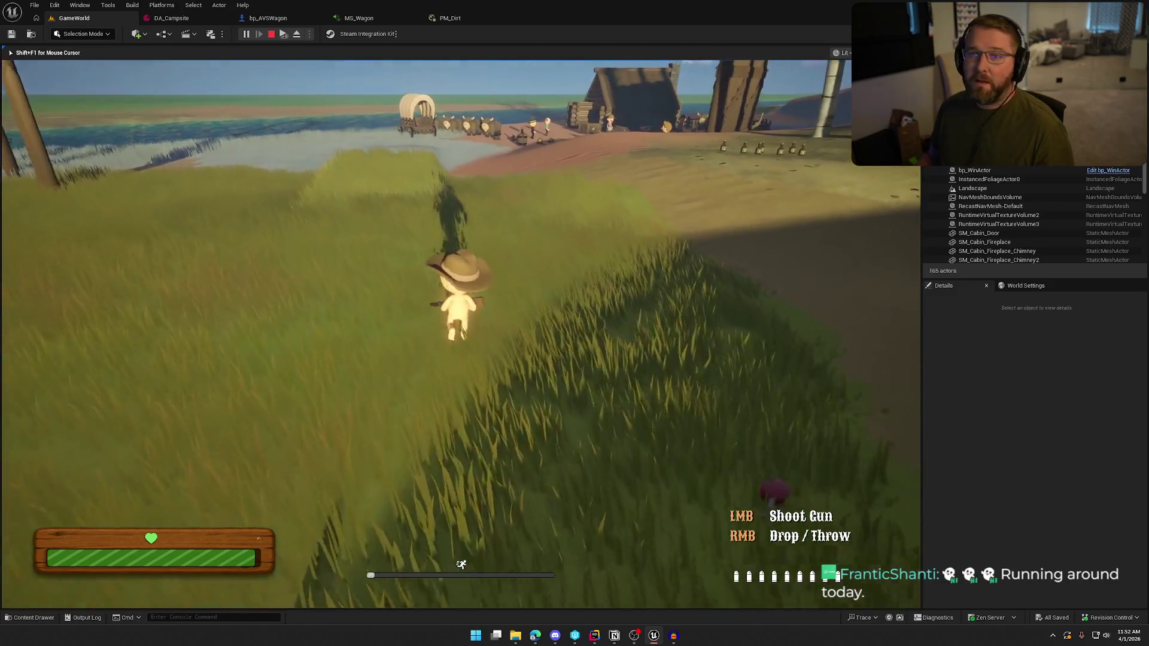
key("w")
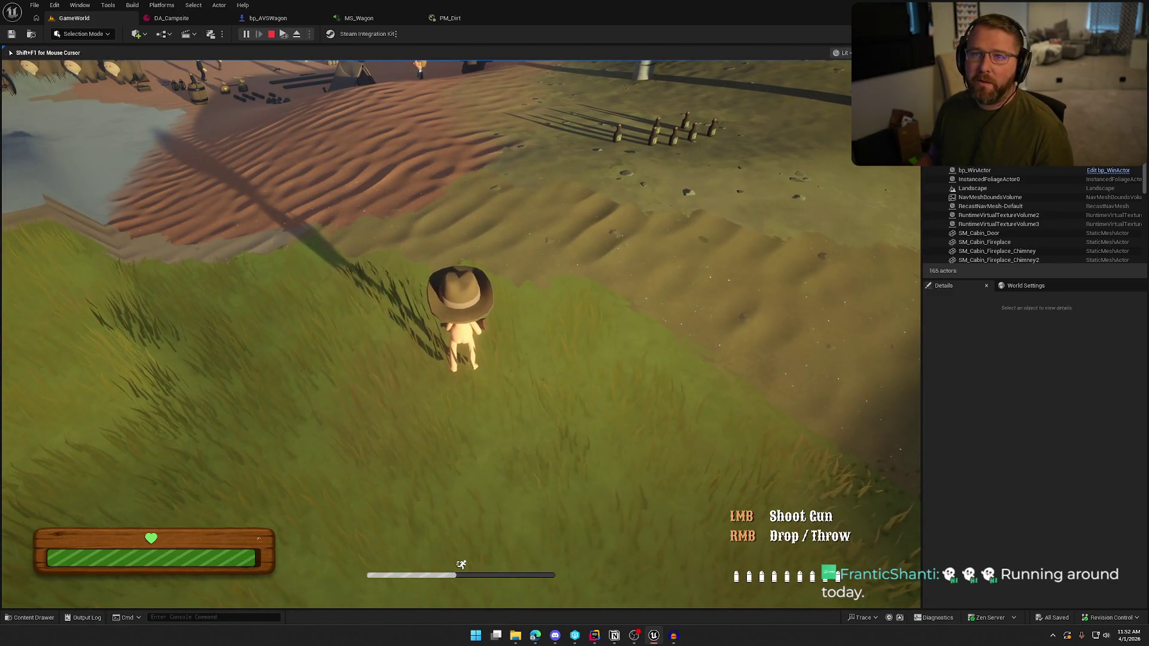
key("Escape")
left_click(738, 320)
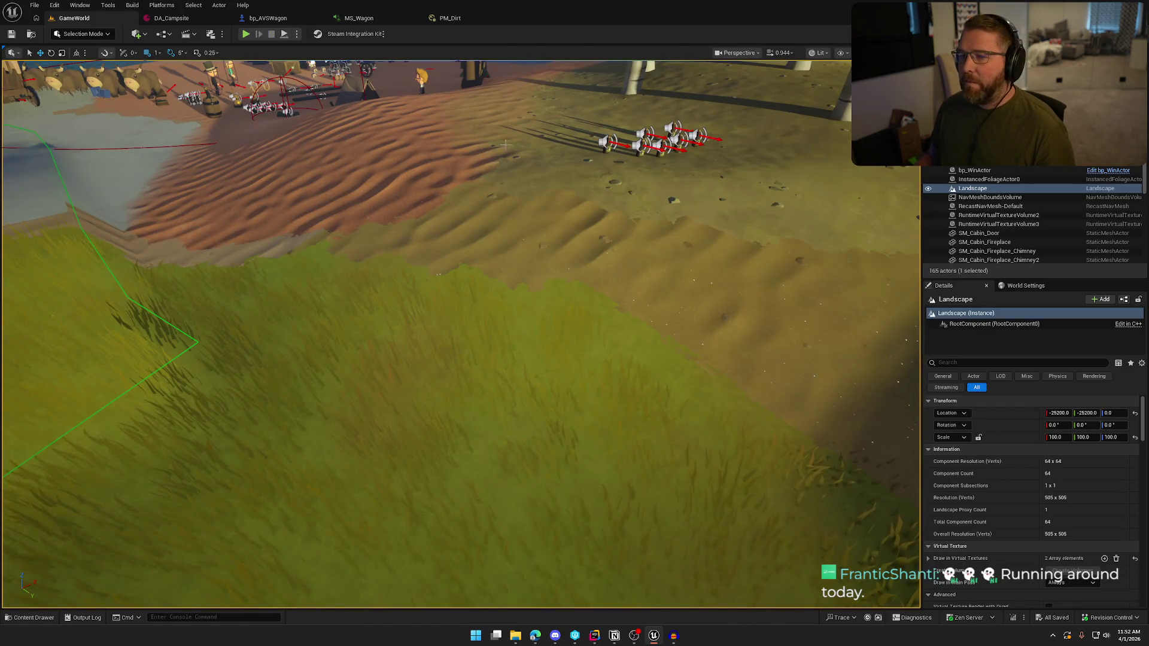
Open MS_ItemImpact and close the bp_AVSWagon, MS_Wagon and PM_Dirt editors
left_click(360, 18)
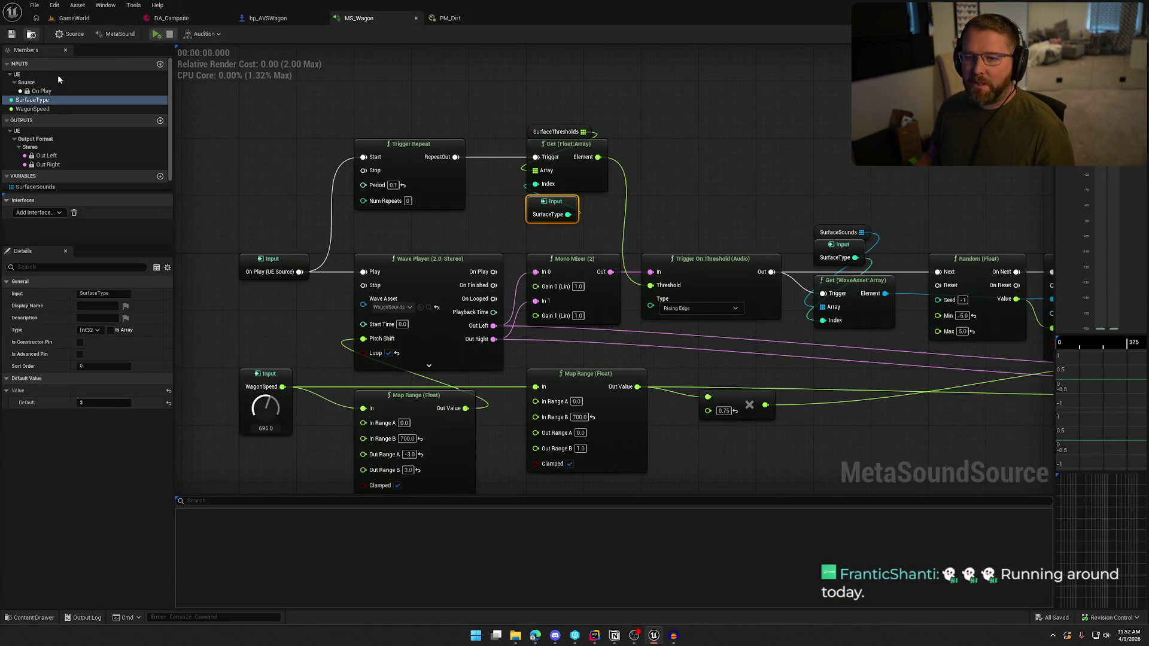
left_click(31, 34)
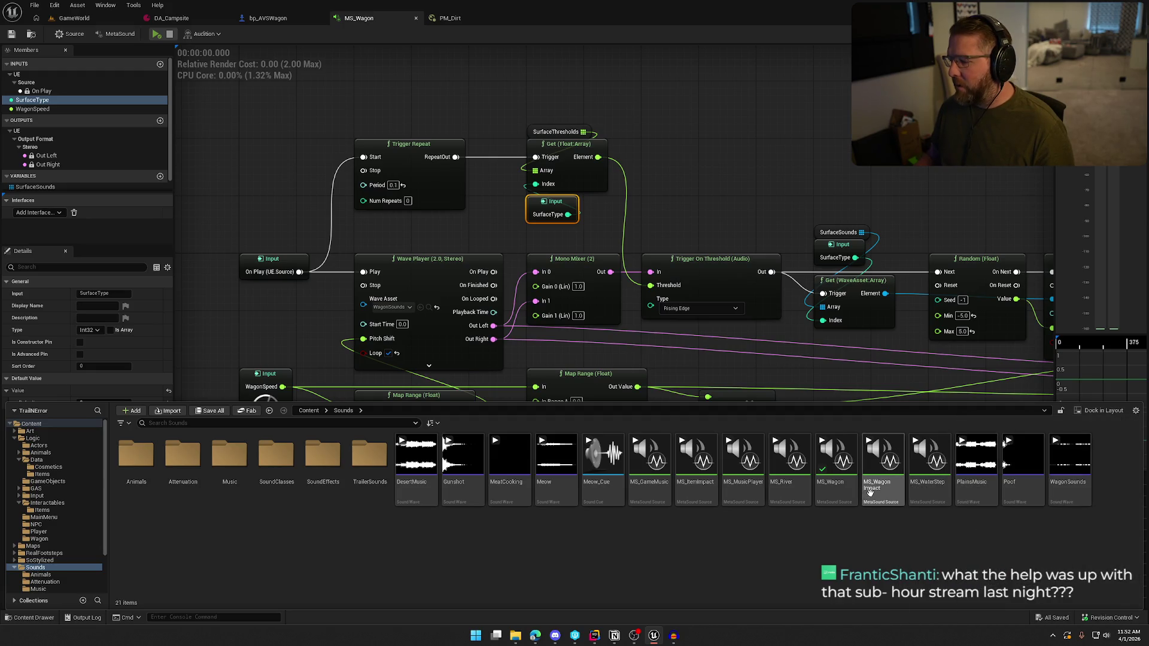
double_click(698, 487)
left_click(511, 18)
left_click(416, 18)
left_click(321, 18)
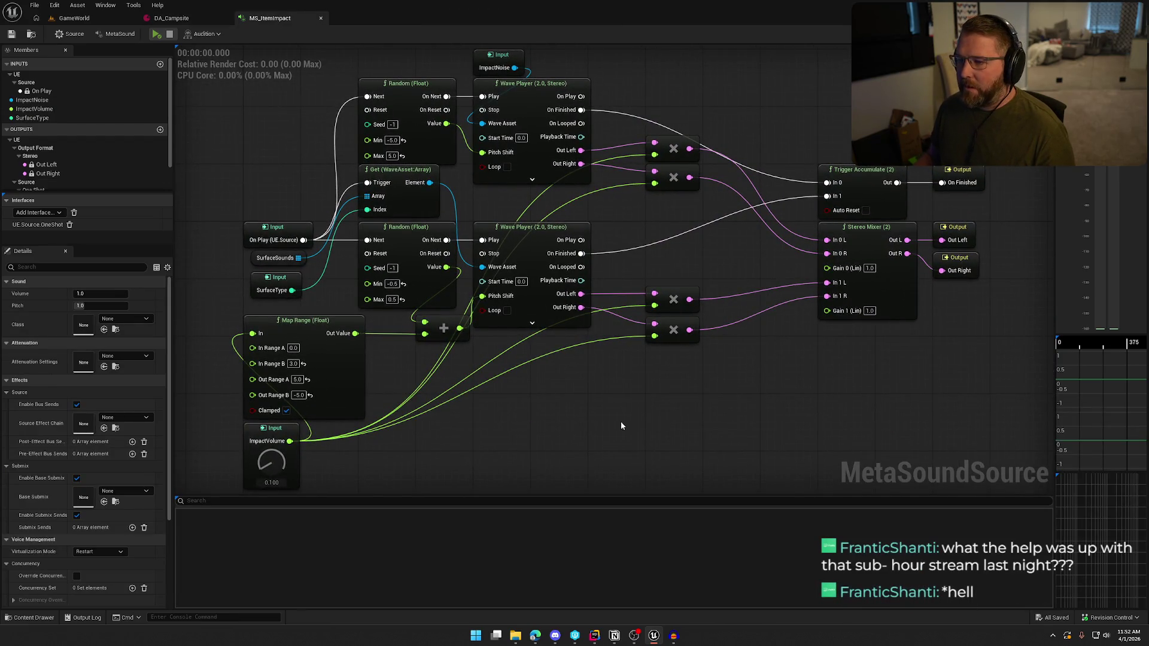
Inspect MS_ItemImpact's Input, Random and Wave Player nodes, then view DA_Campsite
scroll(574, 405, "down", 2)
left_click_drag(398, 106, 601, 204)
left_click(626, 93)
mouse_move(593, 363)
left_mouse_down()
mouse_move(277, 251)
mouse_move(274, 180)
mouse_move(275, 221)
left_mouse_up()
left_click(517, 406)
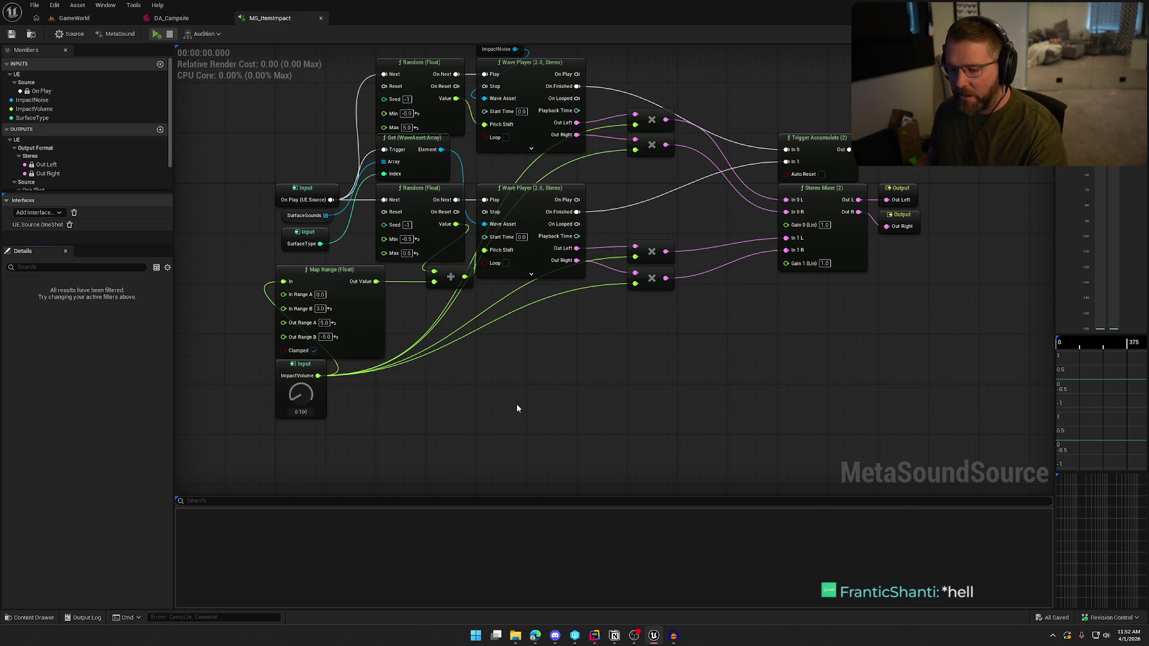
left_click_drag(434, 125, 451, 168)
left_click_drag(364, 70, 603, 206)
left_click(703, 117)
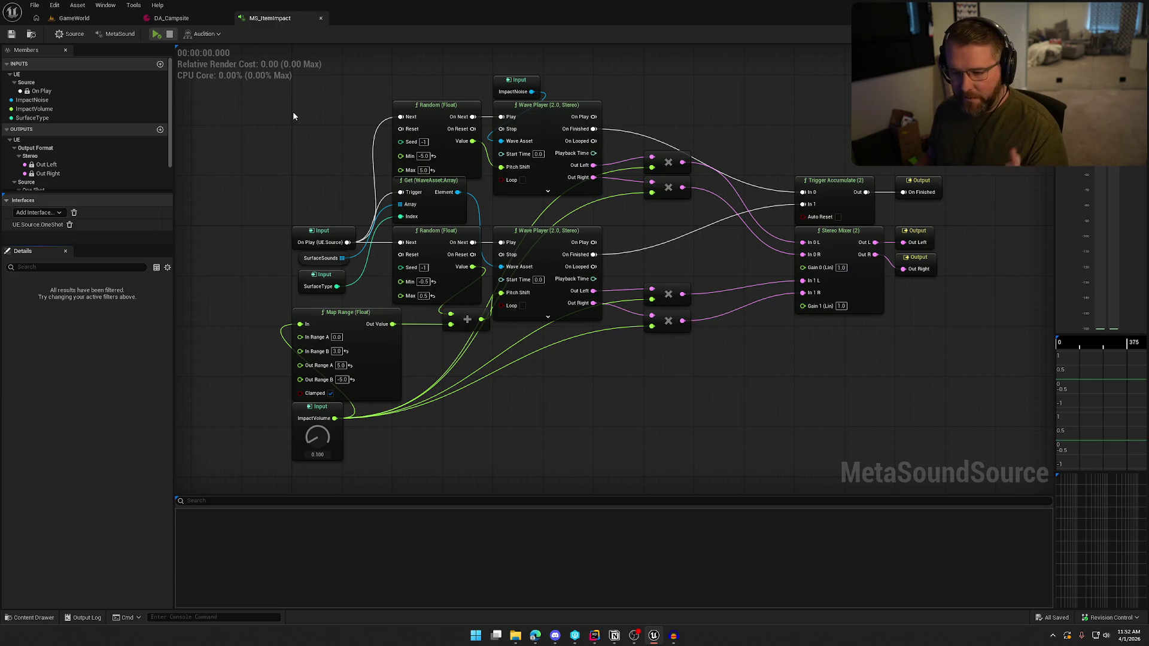
mouse_move(378, 72)
left_mouse_down()
mouse_move(394, 96)
mouse_move(630, 209)
left_mouse_up()
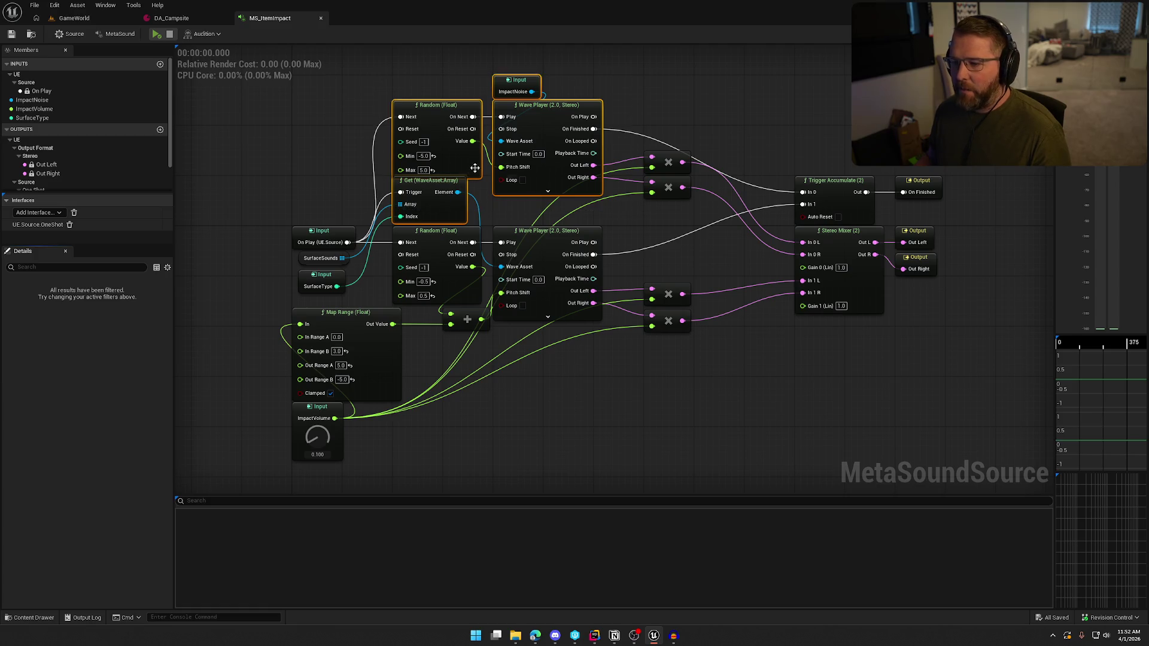
left_click(674, 123)
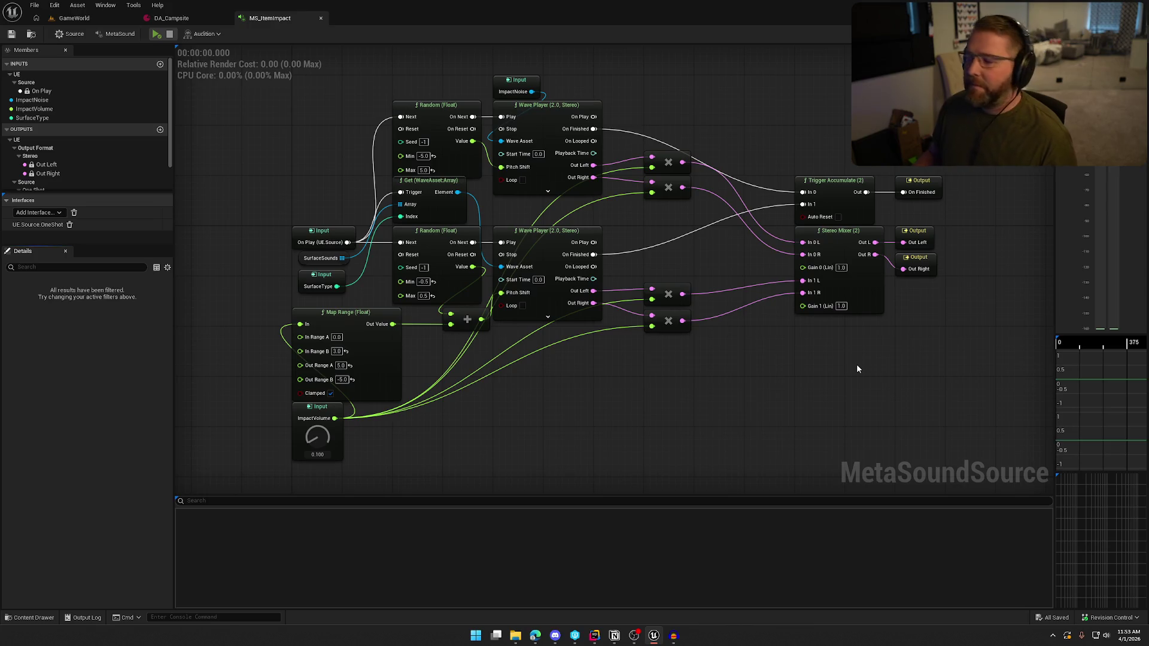
left_click(164, 19)
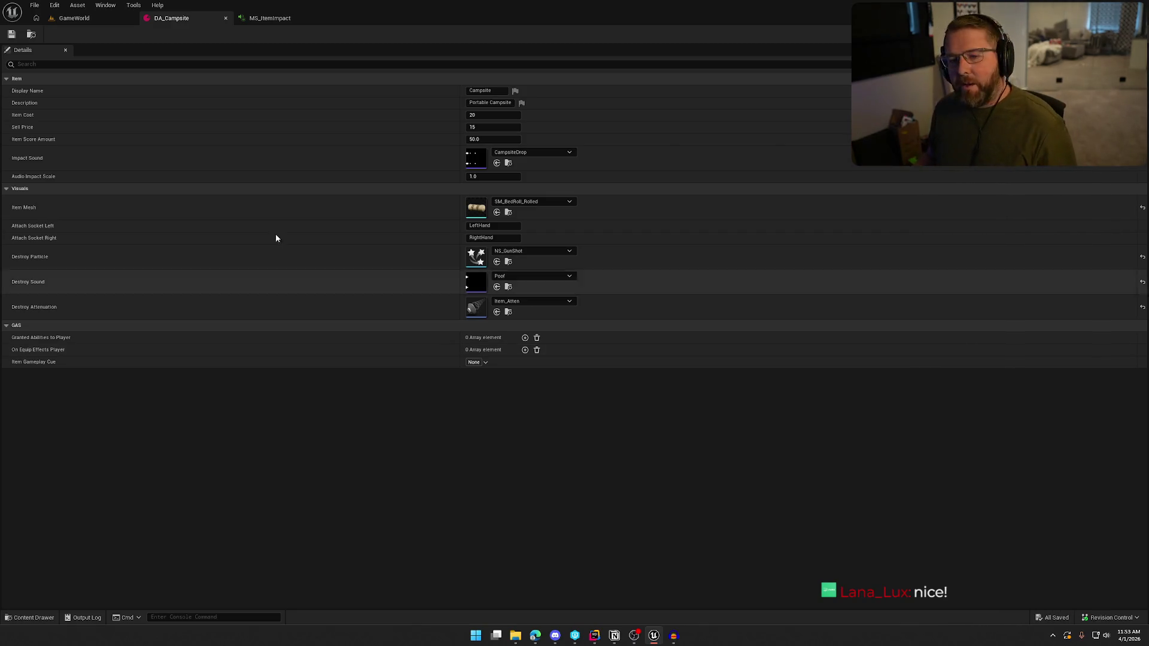
From GameWorld, load the TrailMap level out of the Content Drawer's Maps folder
left_click(74, 18)
left_click(30, 618)
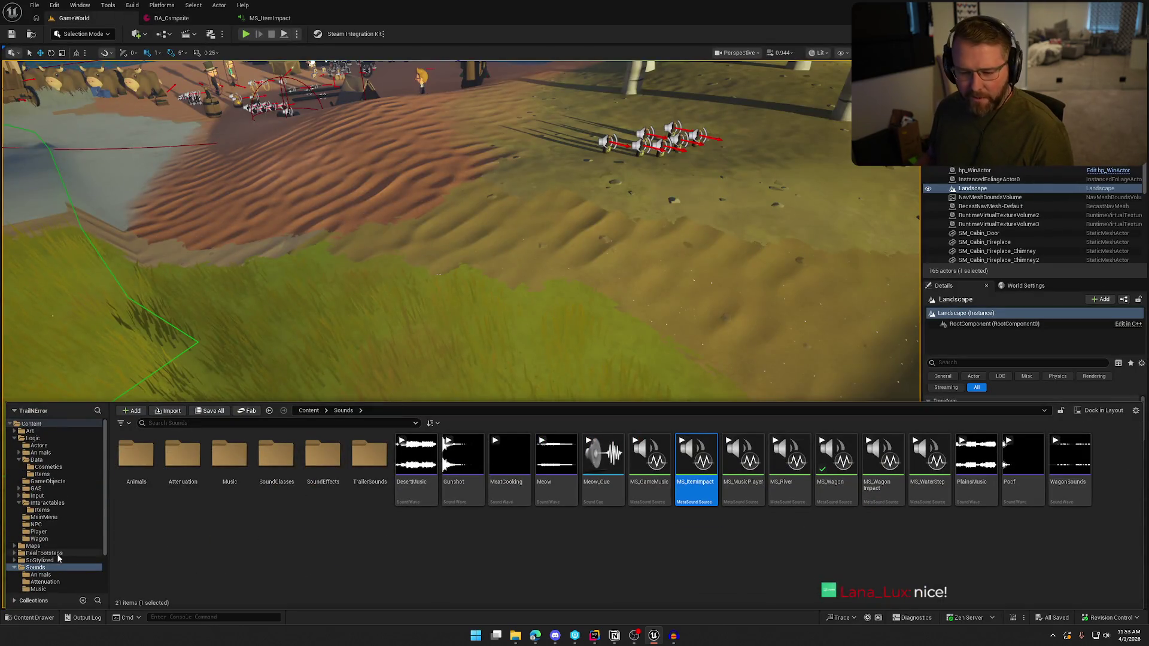
scroll(21, 554, "up", 2)
left_click(33, 546)
left_click(313, 484)
double_click(314, 483)
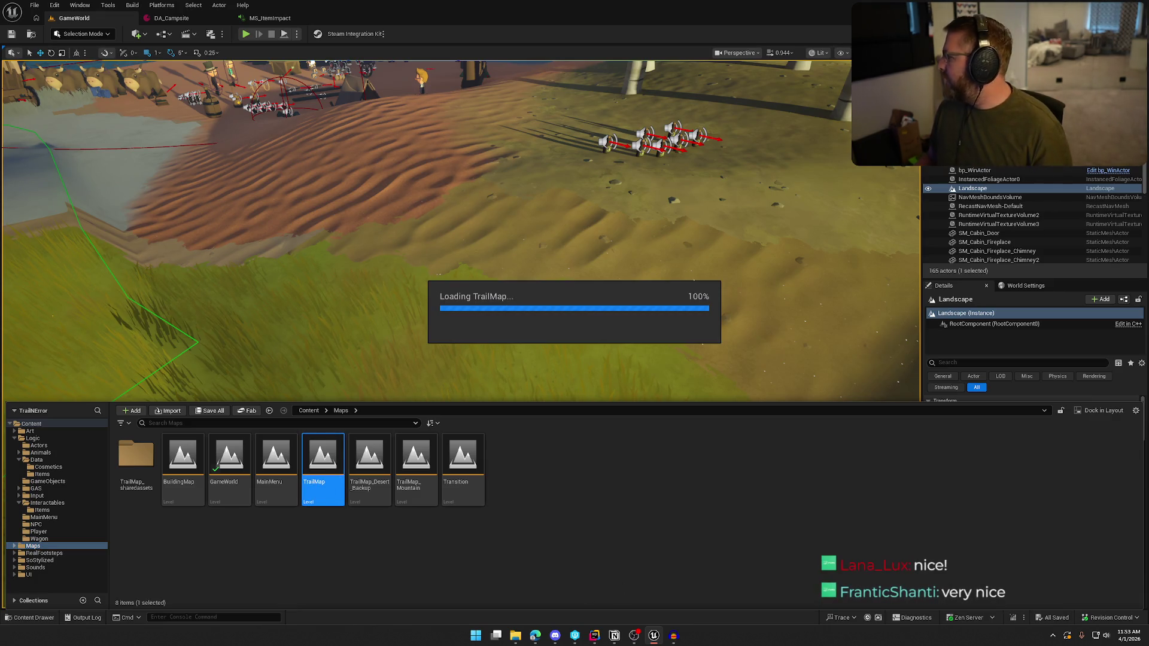
key("alt+Tab")
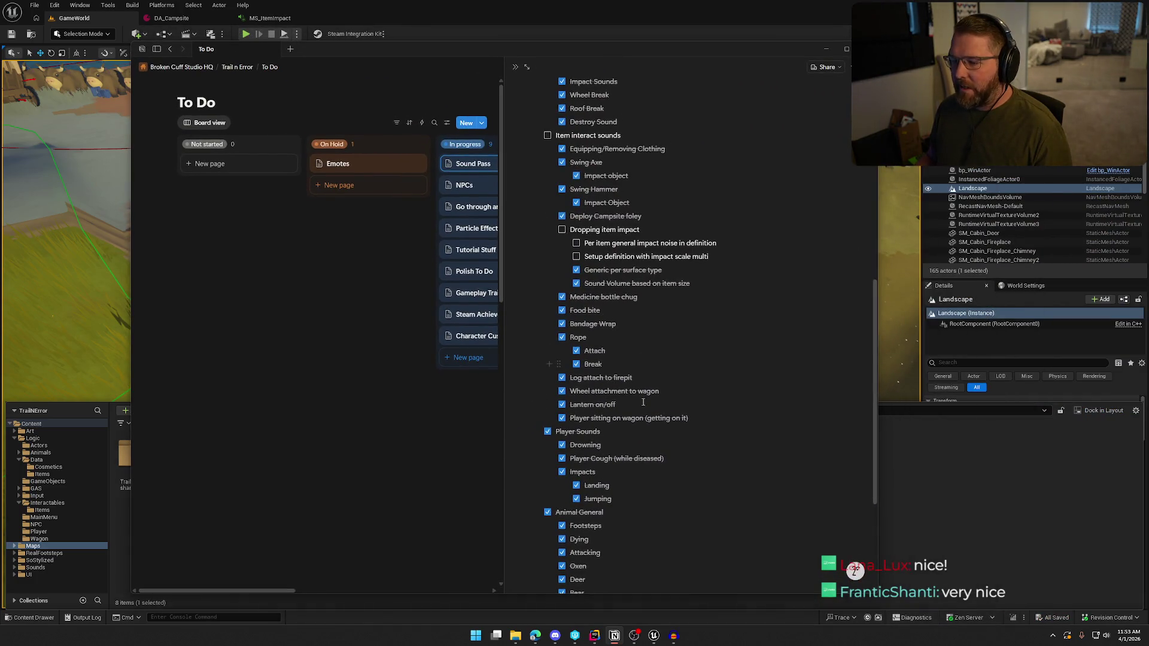
Review the Notion sound checklist, close it to reveal the To Do board, and return to the editor
scroll(641, 379, "up", 5)
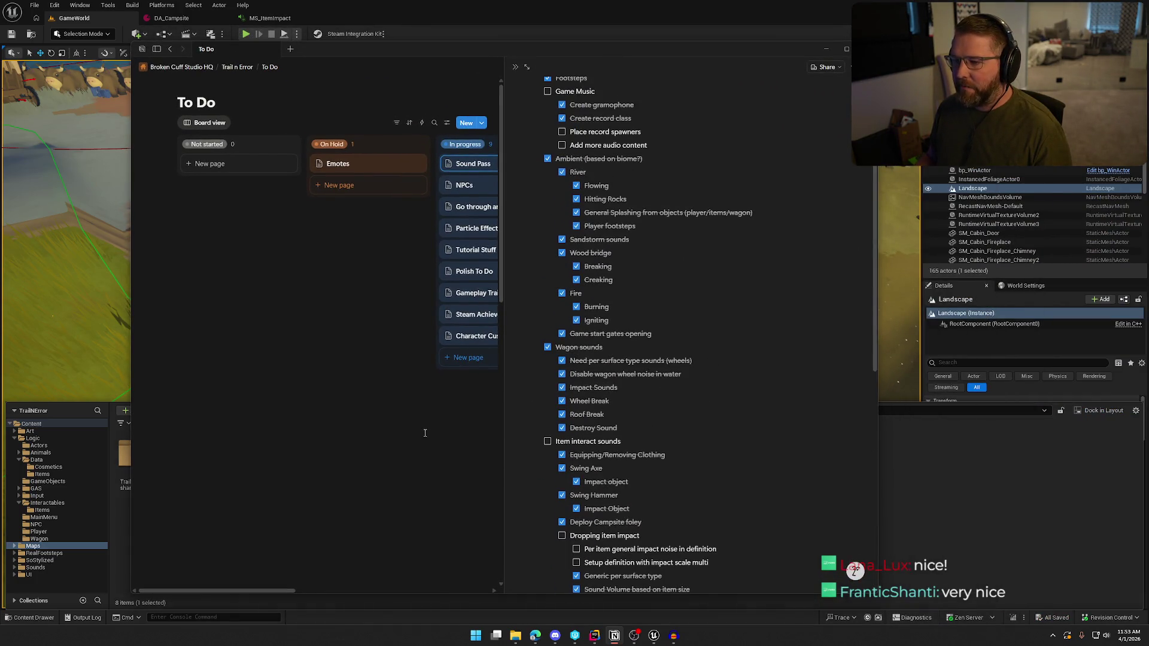
left_click(425, 433)
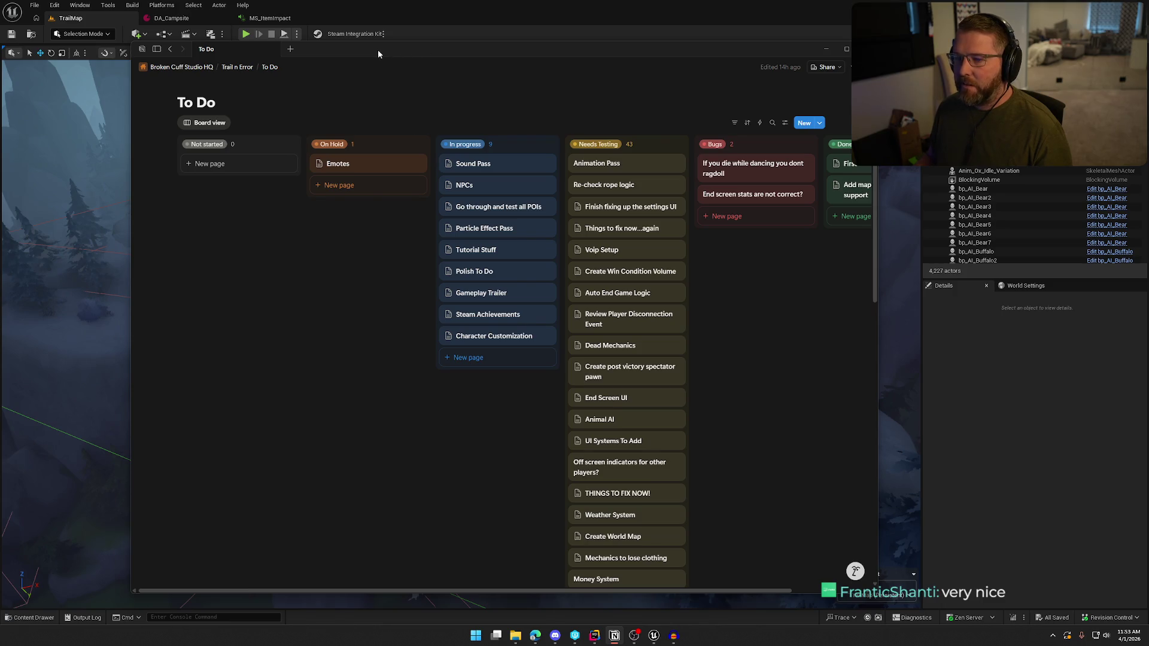
key("alt+Tab")
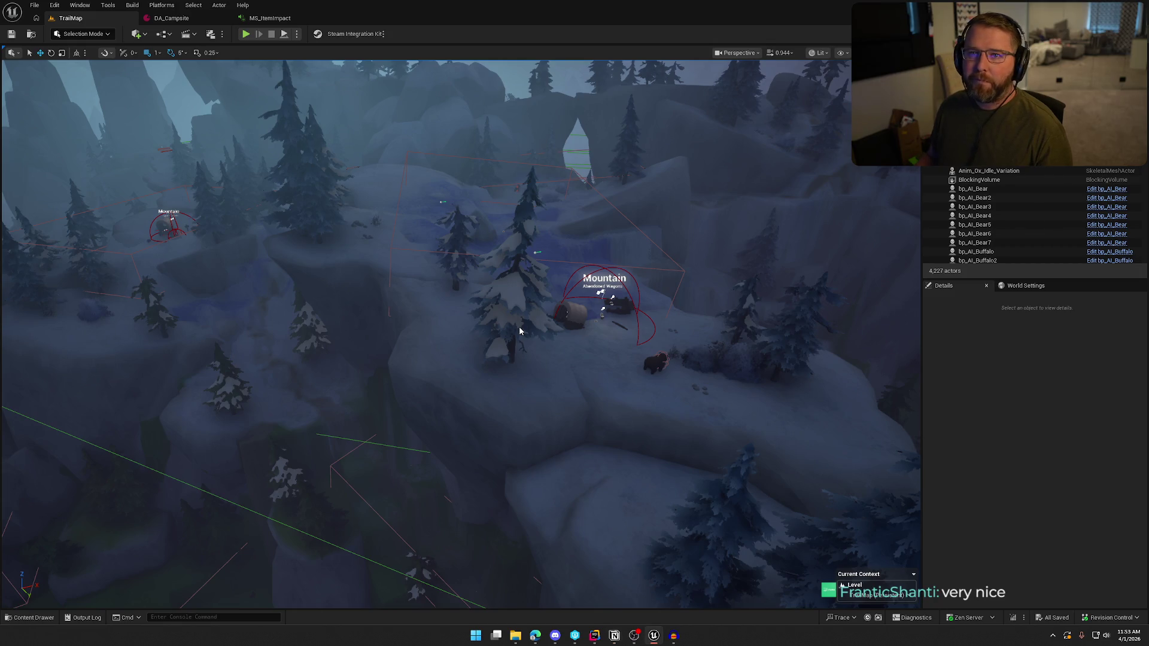
Open and dismiss the foliage context menu, then clear the selection in the TrailMap viewport
right_click(429, 57)
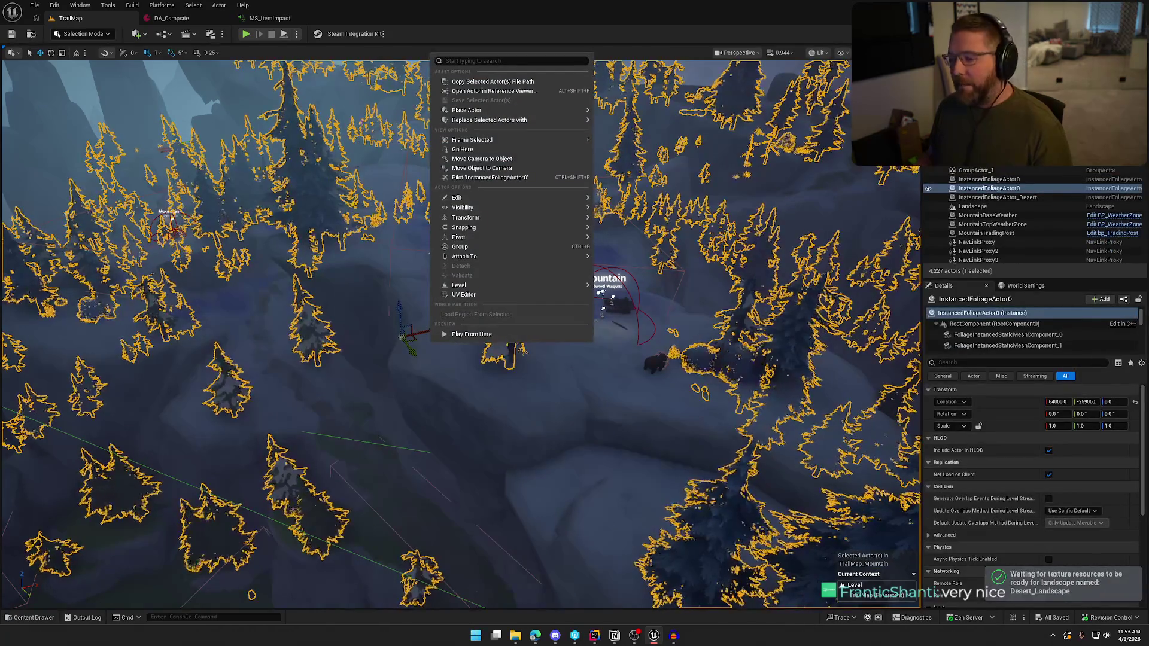
left_click(536, 245)
key("Escape")
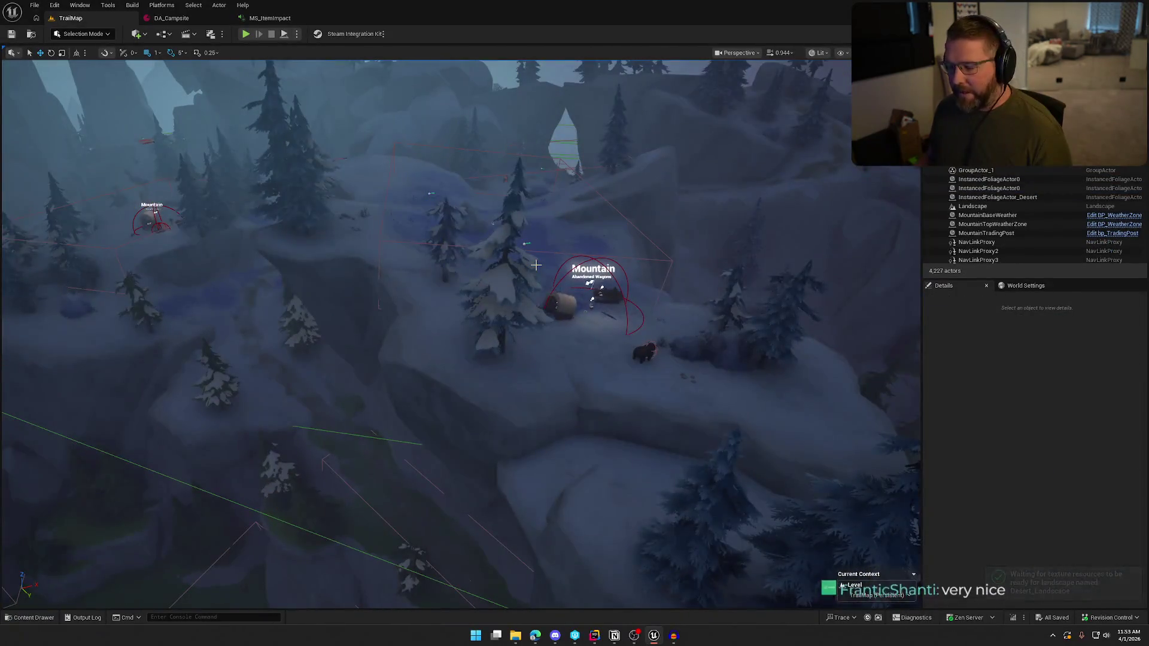
Switch to game view, jump the camera to the village, then reopen GameWorld from Maps
key("g")
key("1")
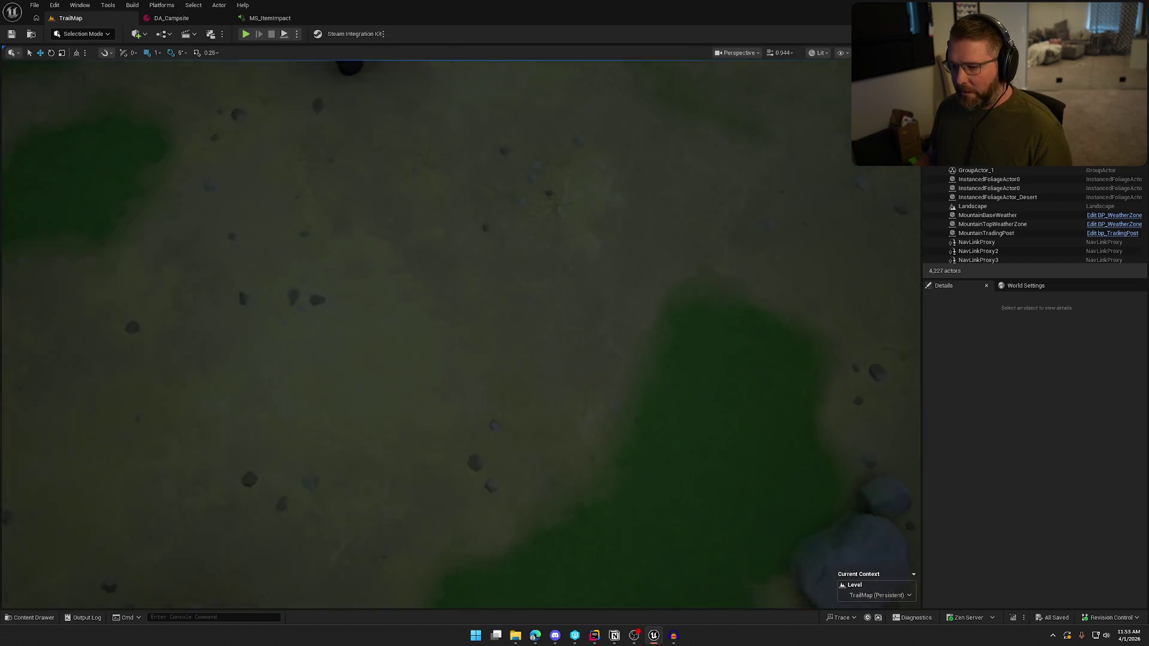
scroll(461, 336, "up", 2)
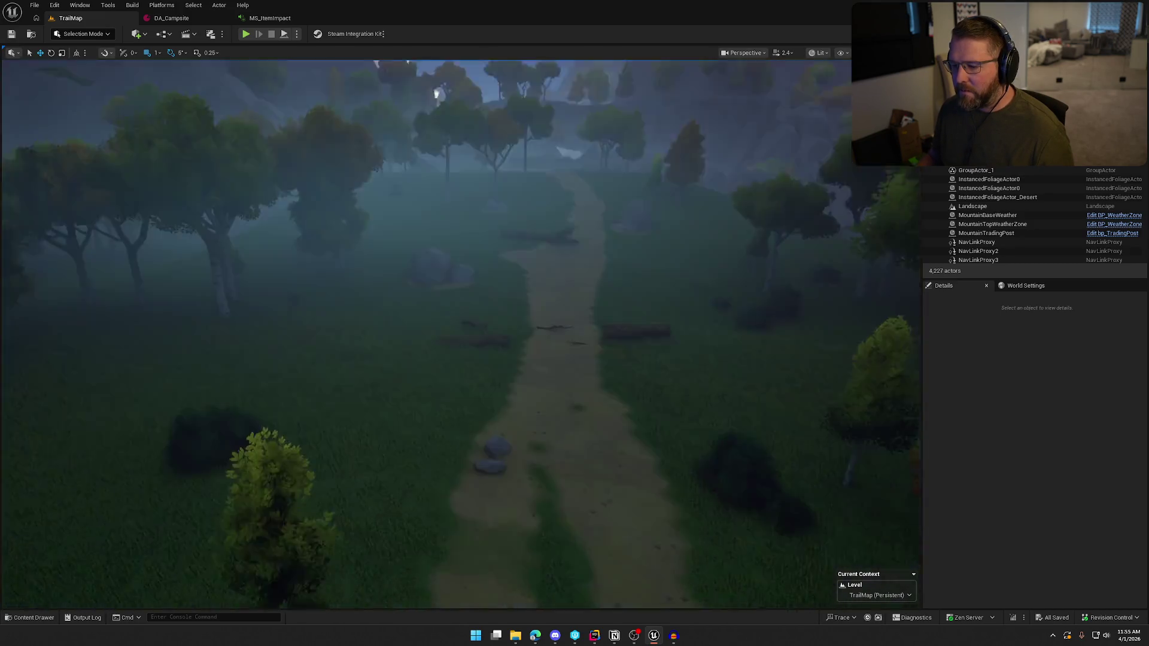
key("ctrl+space")
double_click(230, 461)
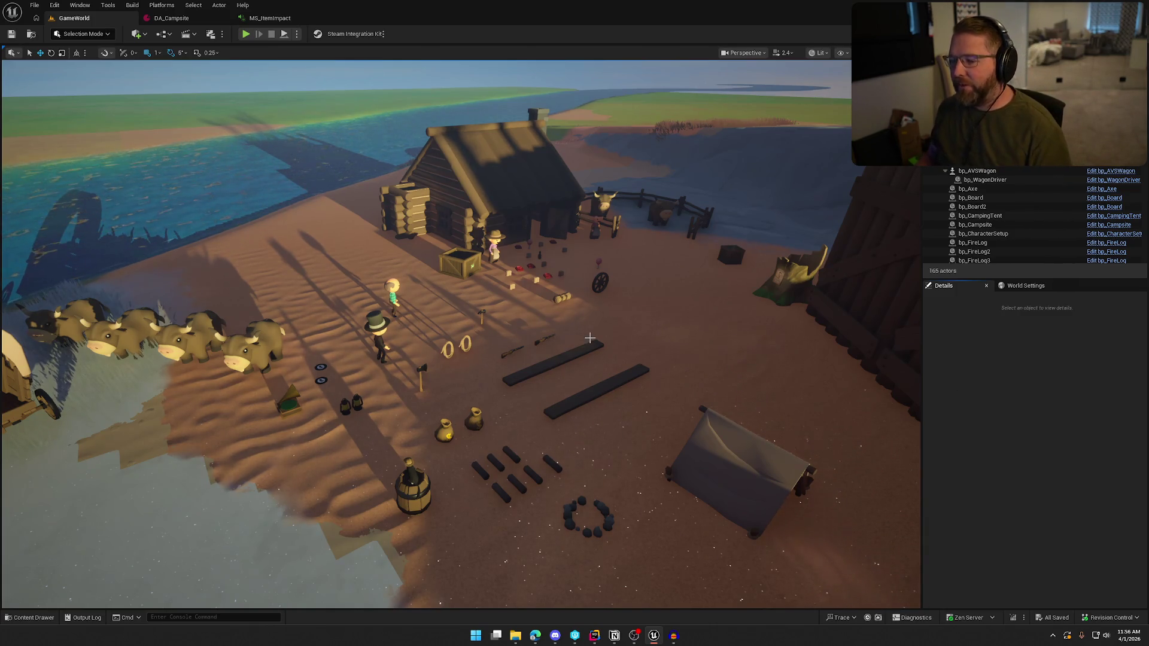
Zoom toward the campsite, compare the CampsiteDrop clip in Audacity with DA_Campsite, then resume GameWorld play
scroll(455, 335, "up", 2)
scroll(461, 335, "up", 4)
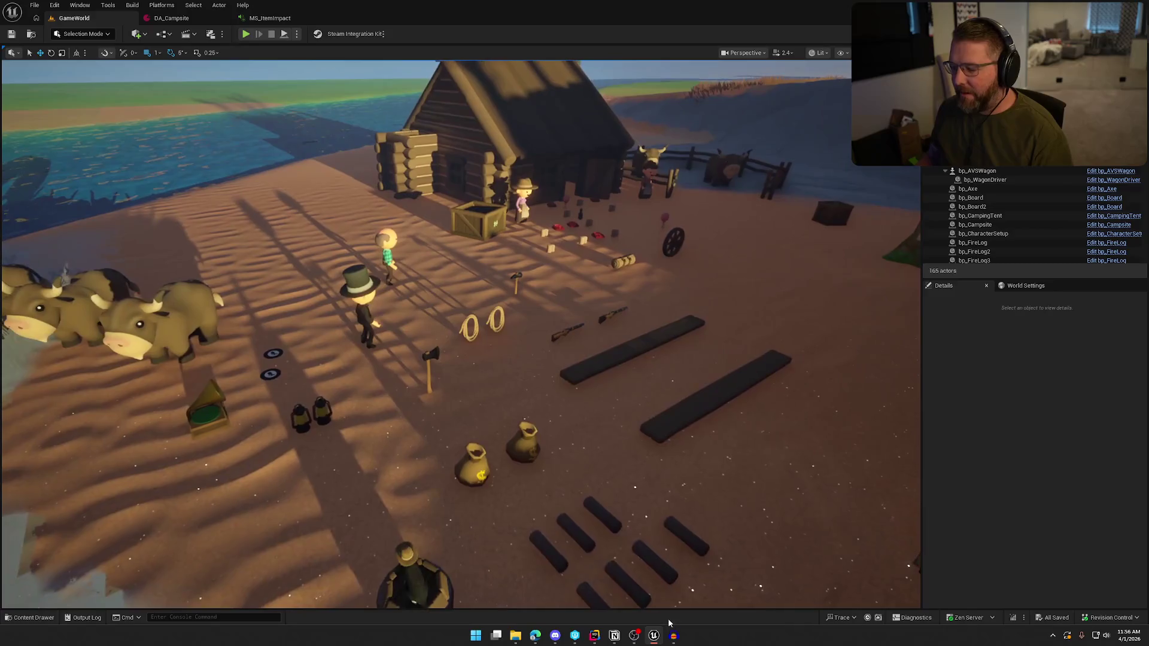
left_click(673, 638)
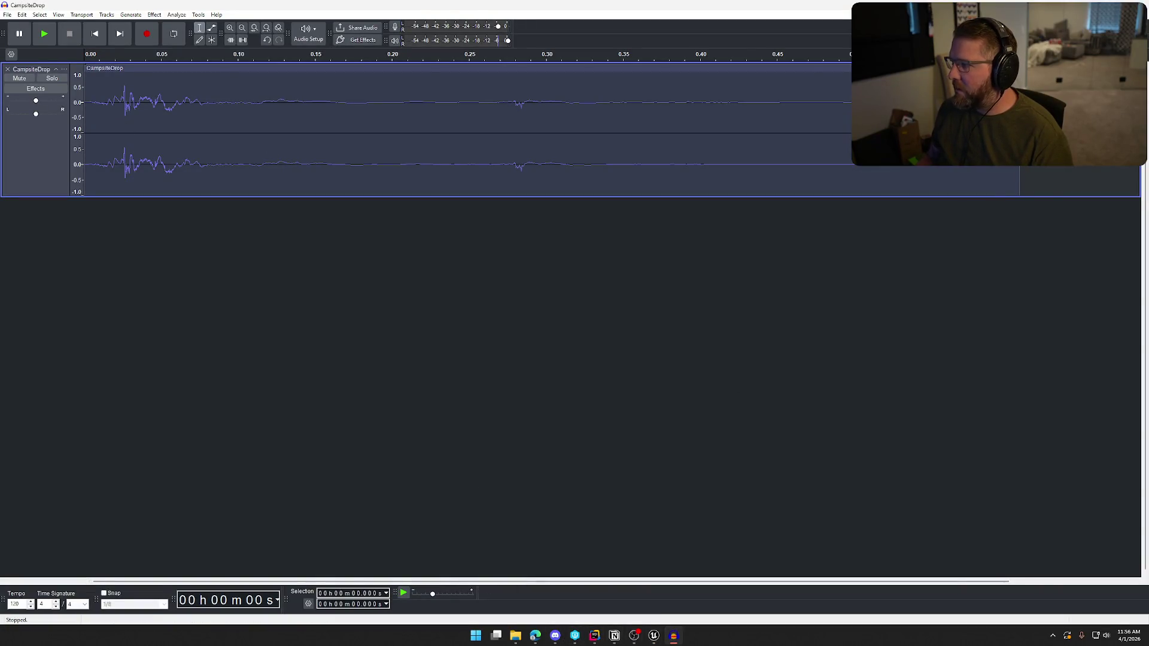
left_click(654, 635)
left_click(171, 18)
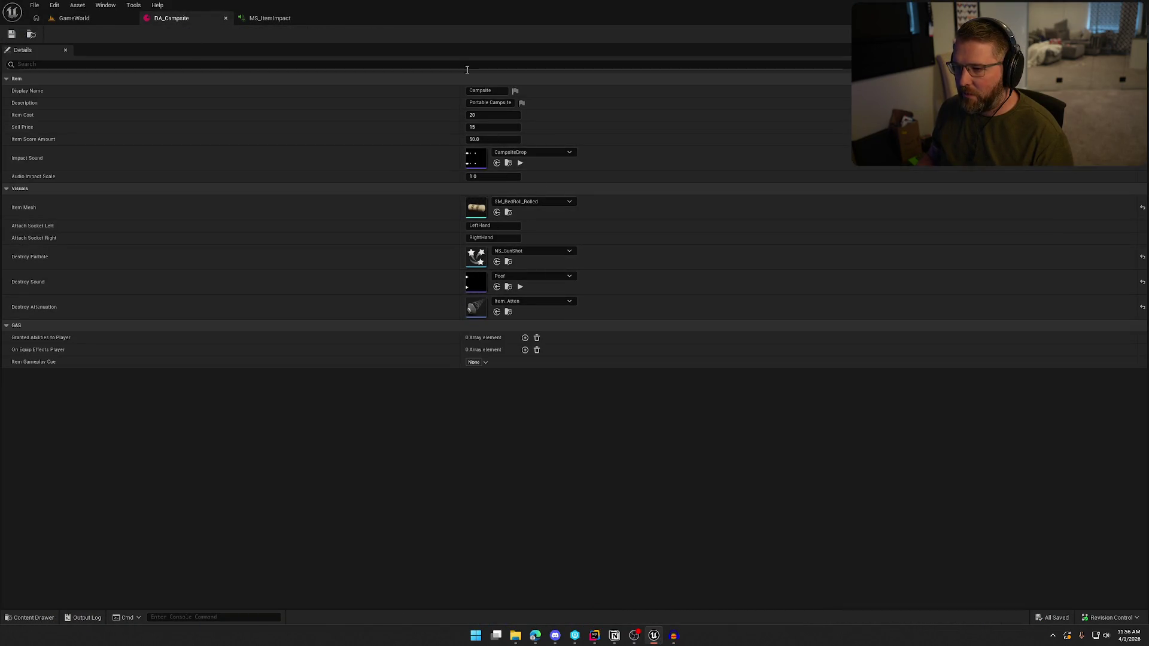
left_click(63, 18)
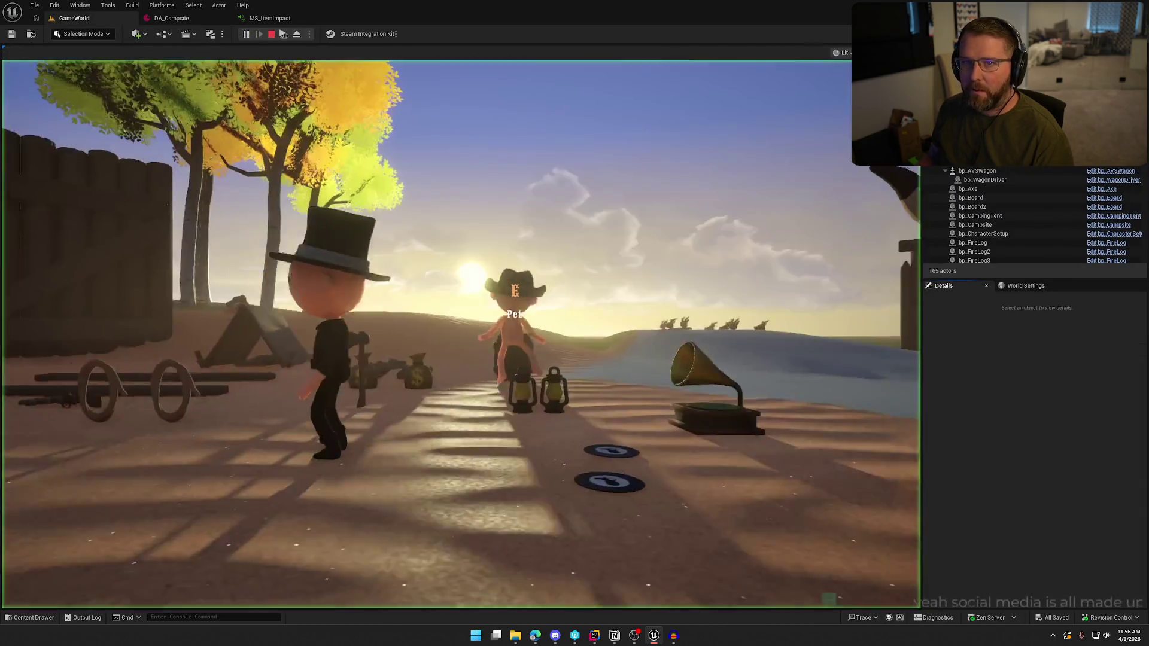
Sprint to the trading post, buy the campsite and drop it on the hillside
key("shift+w")
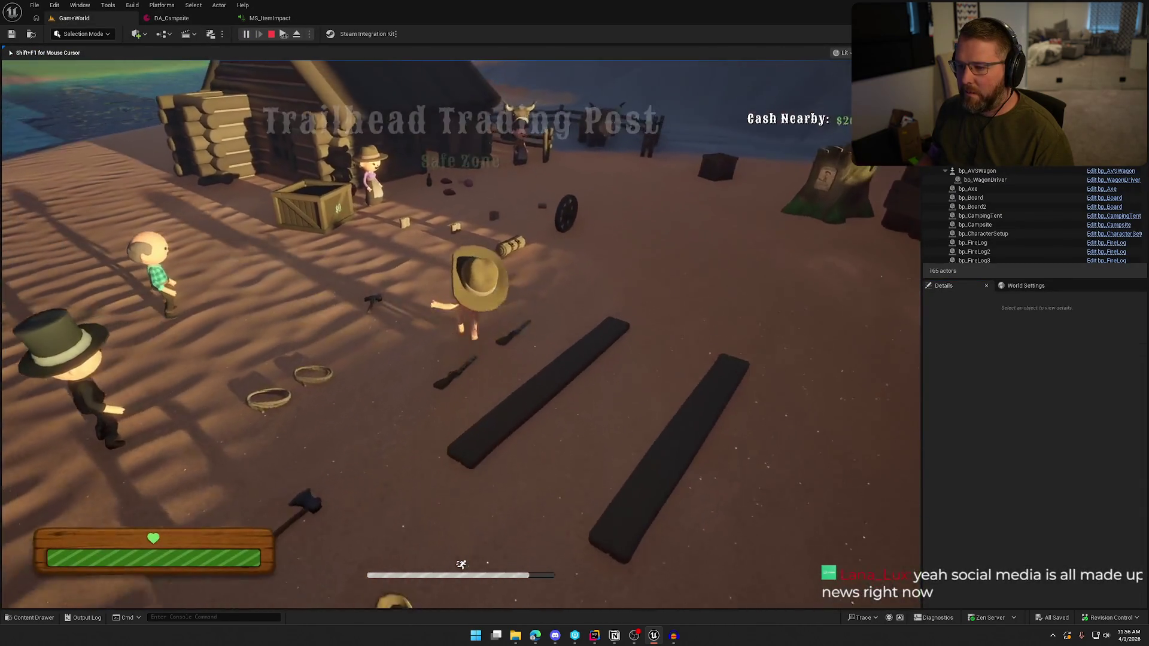
key("e")
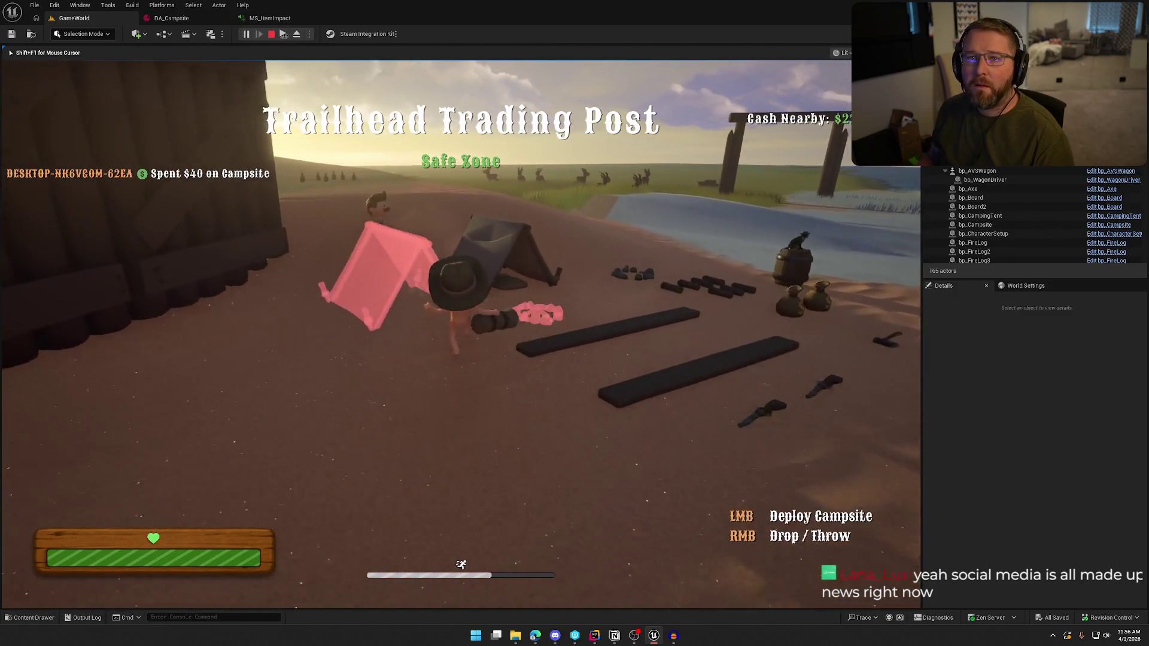
key("shift+w")
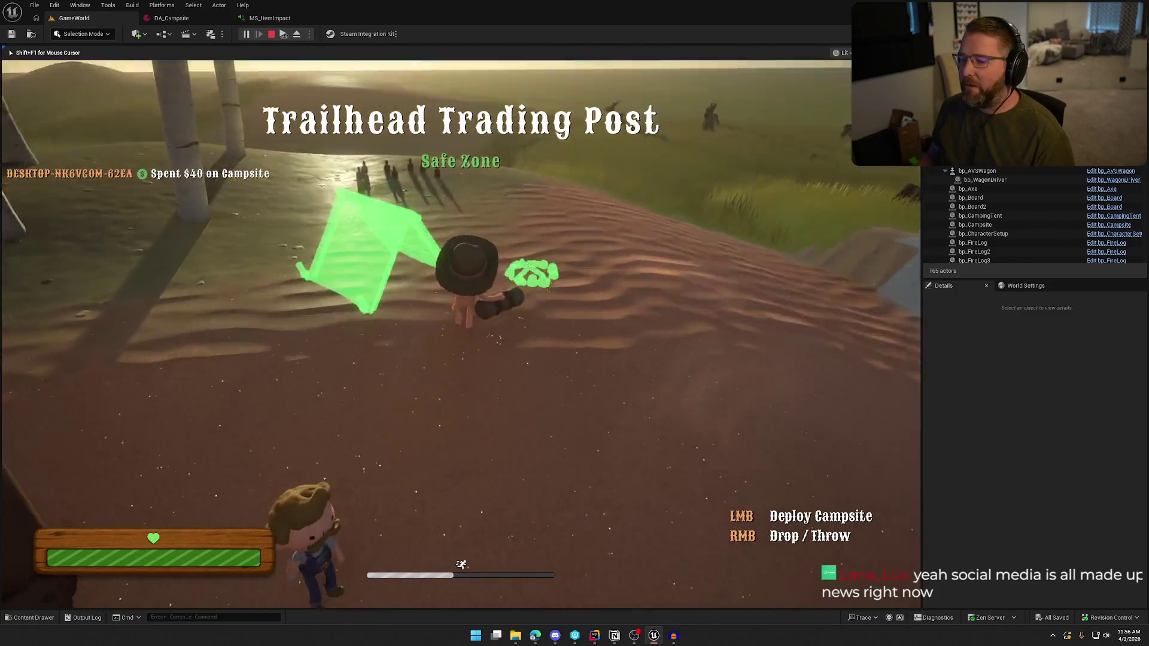
key("w")
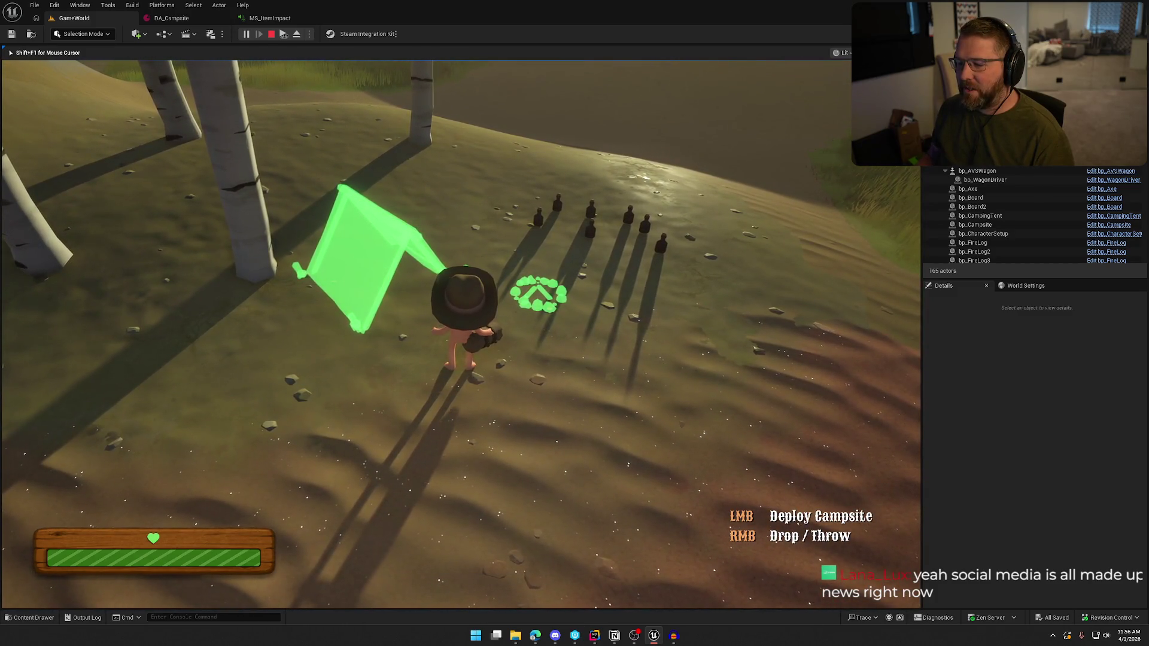
right_click(461, 334)
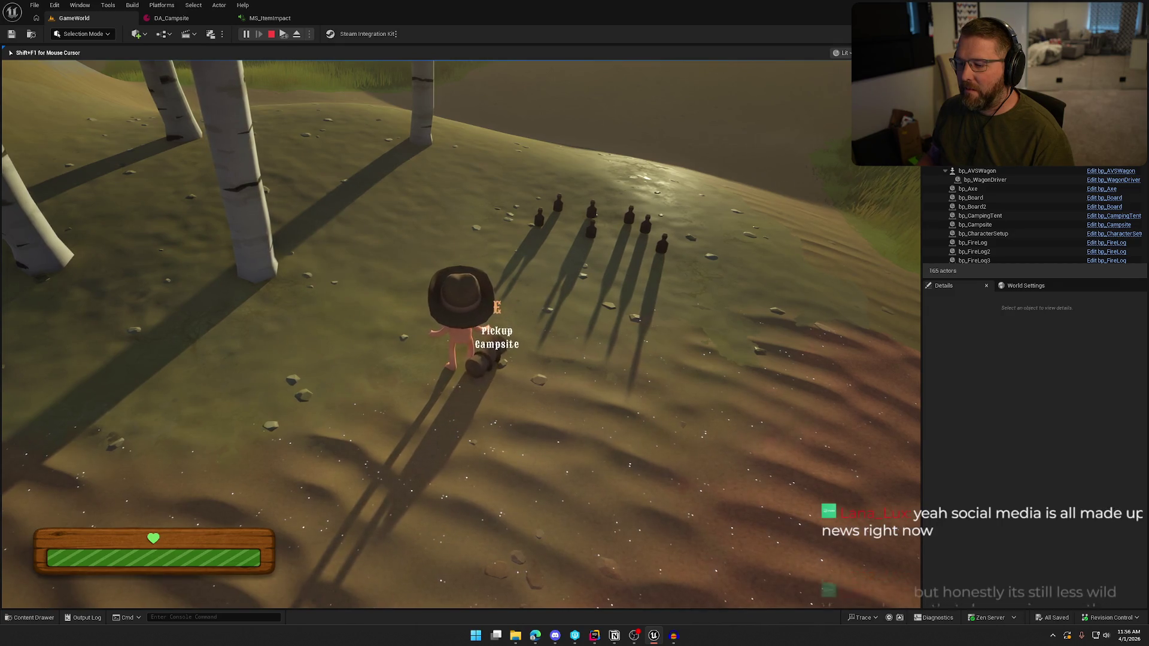
Pick the campsite back up, walk away from the tent, and stop the play session
key("e")
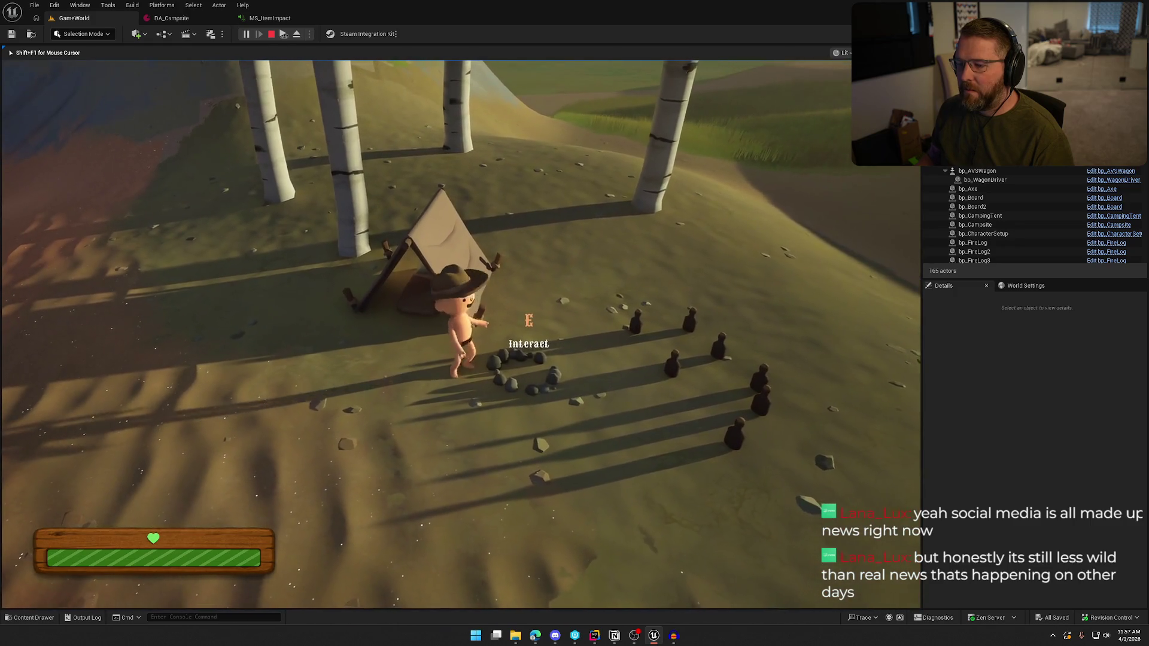
key("s")
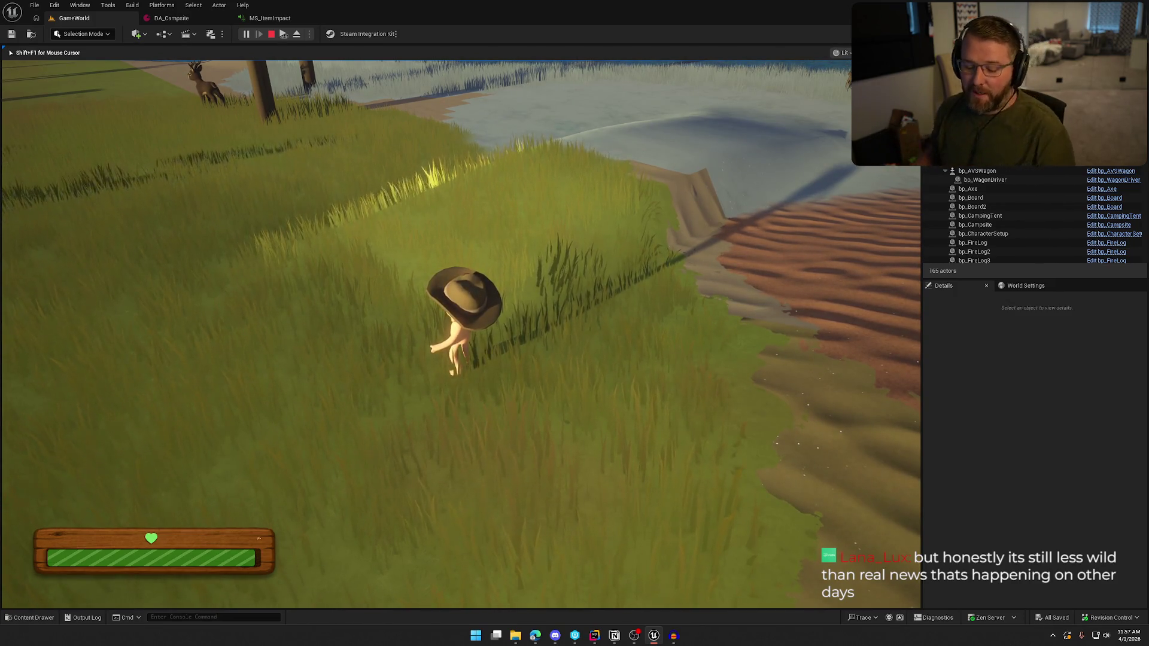
key("Escape")
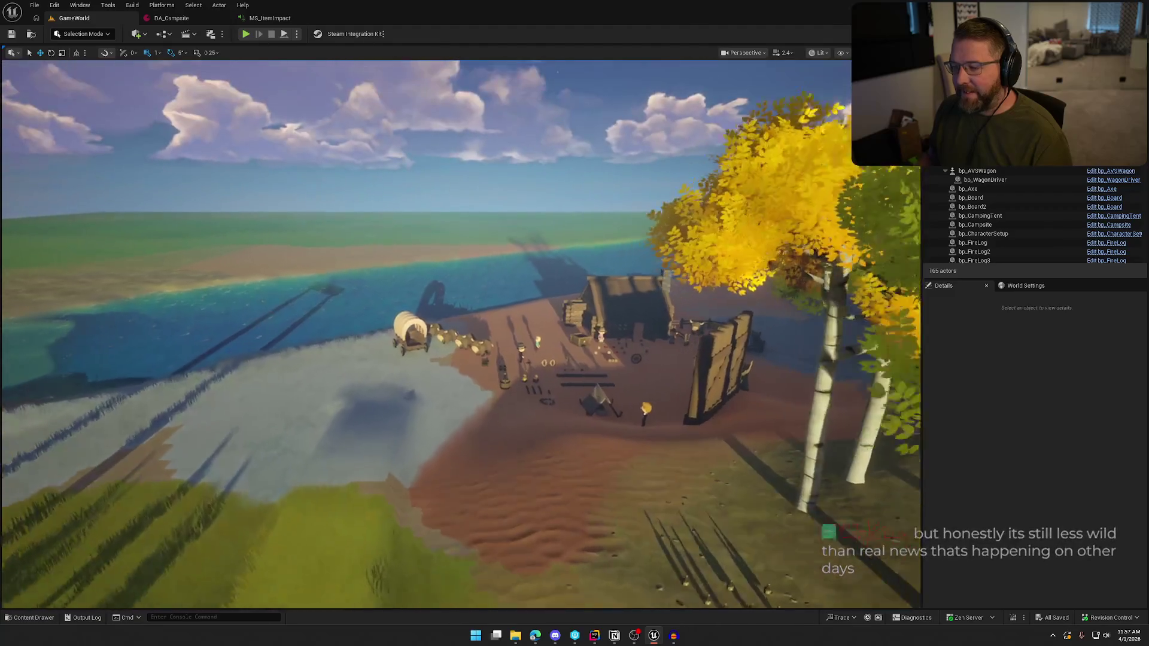
In the Content Drawer, go to Logic > Interactables > Items and select bp_Board
scroll(305, 279, "down", 5)
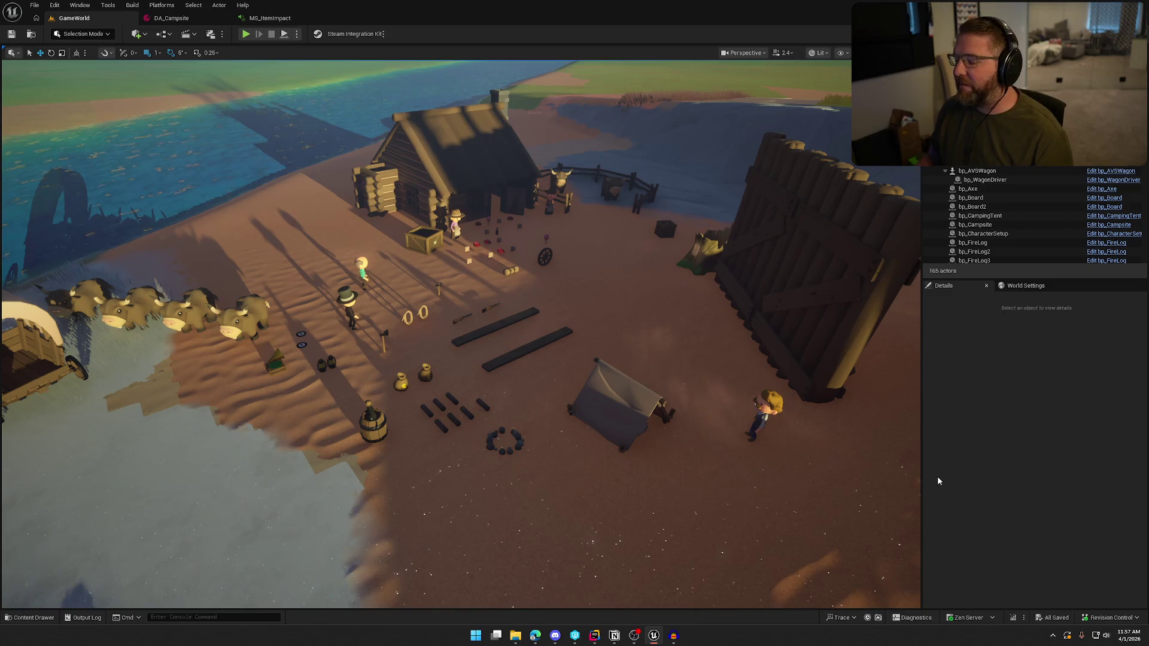
key("ctrl+space")
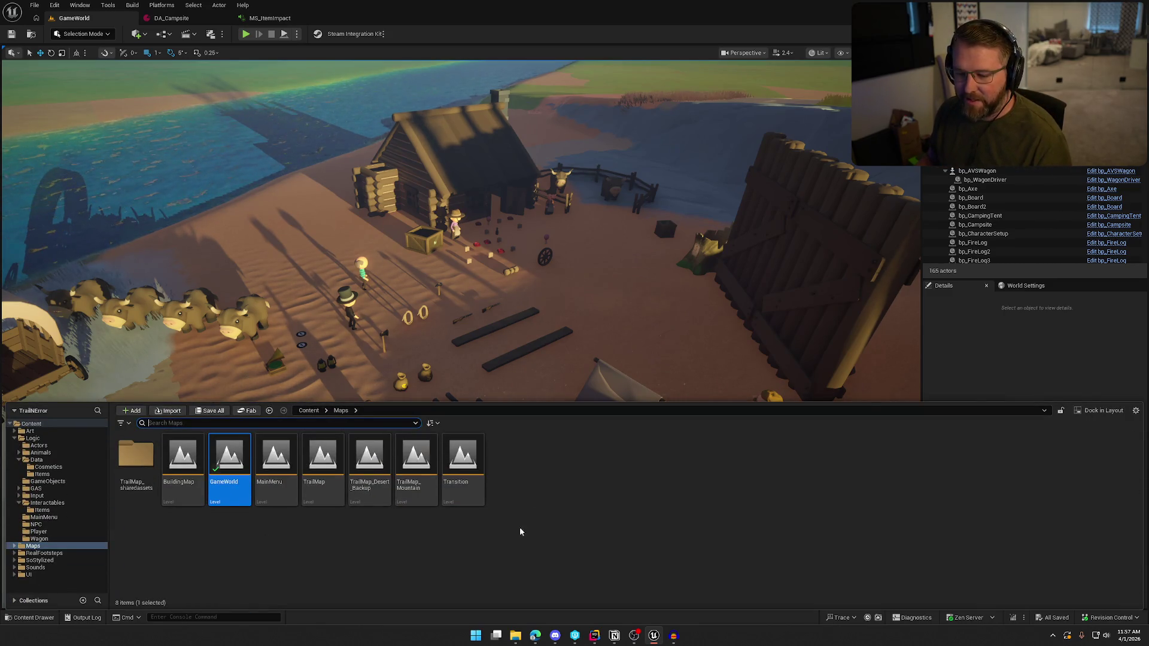
left_click(42, 510)
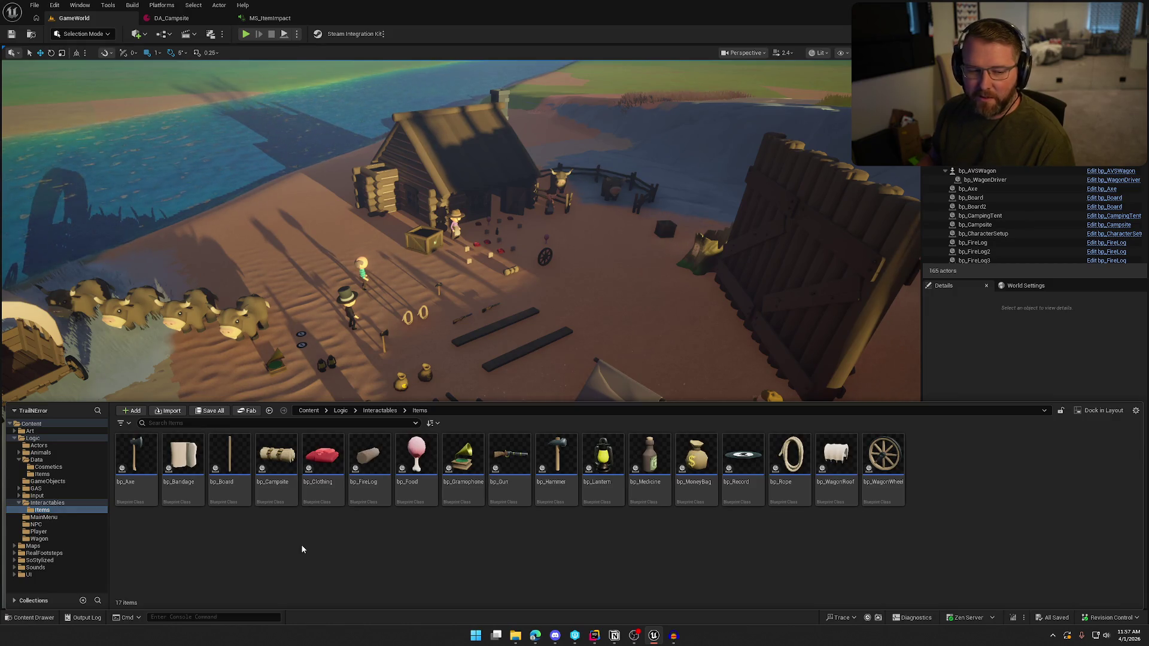
left_click(229, 464)
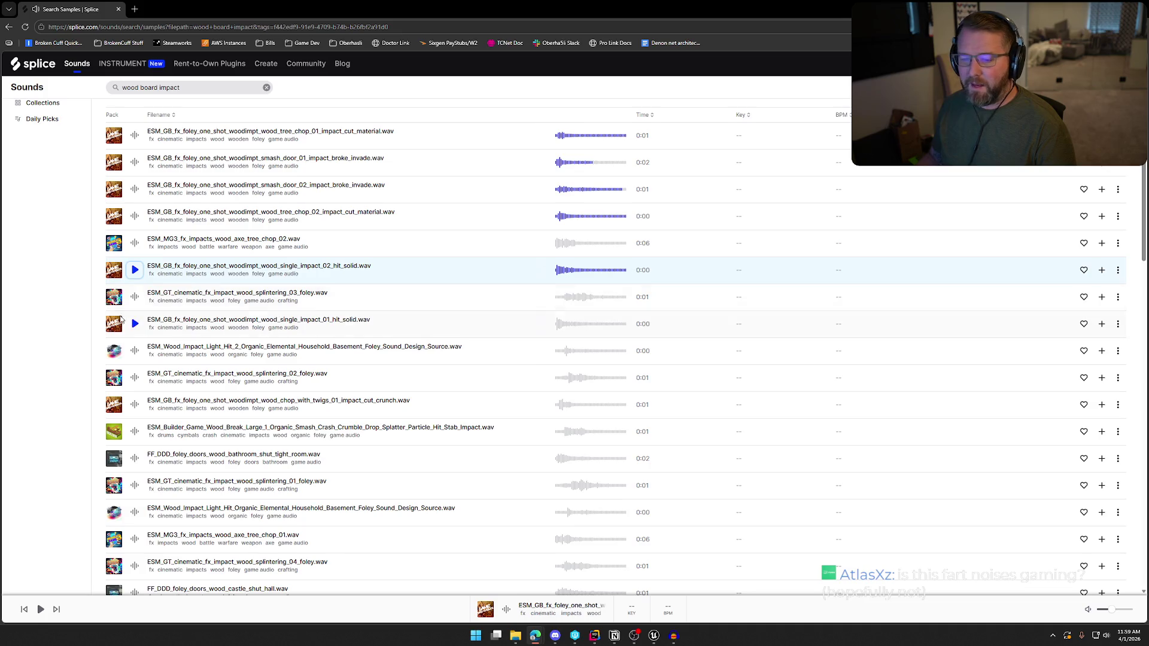
Audition the first wood board impact samples, from wood splintering 03 through castle_shut_hall
left_click(135, 297)
left_click(134, 330)
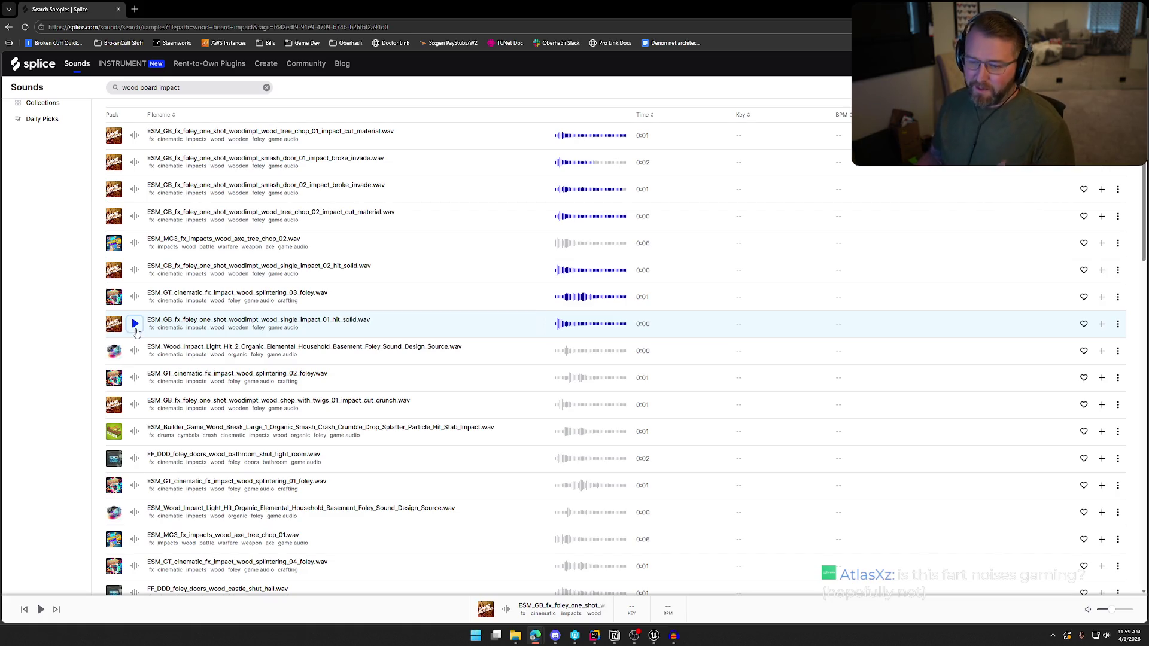
scroll(137, 326, "down", 2)
left_click(135, 262)
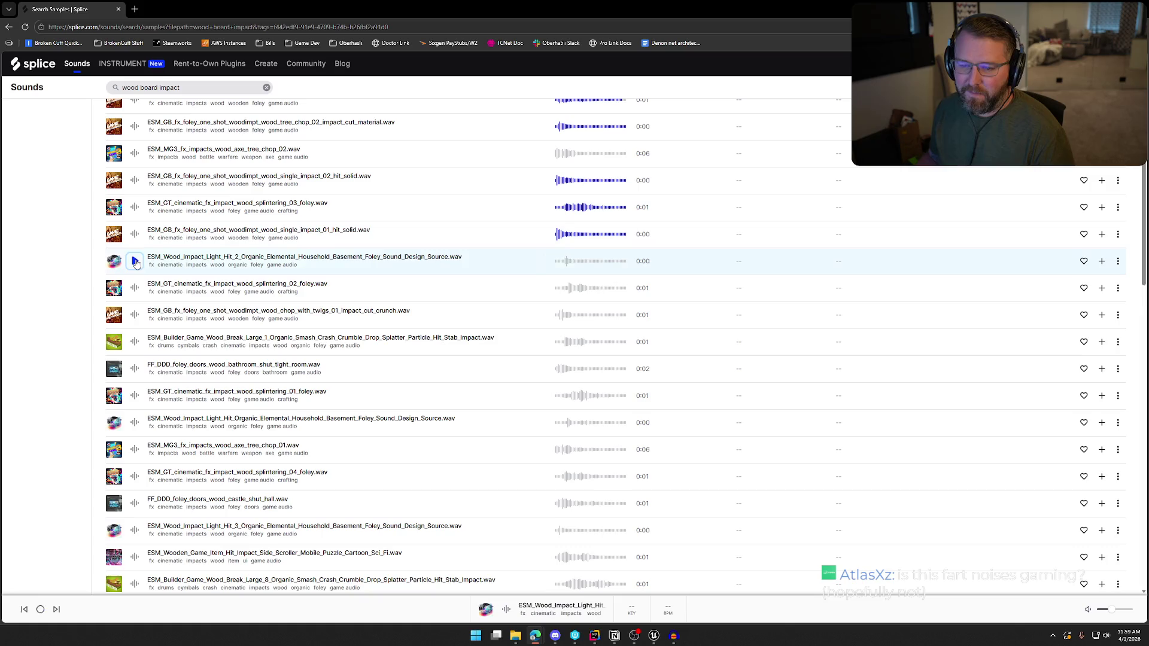
left_click(135, 288)
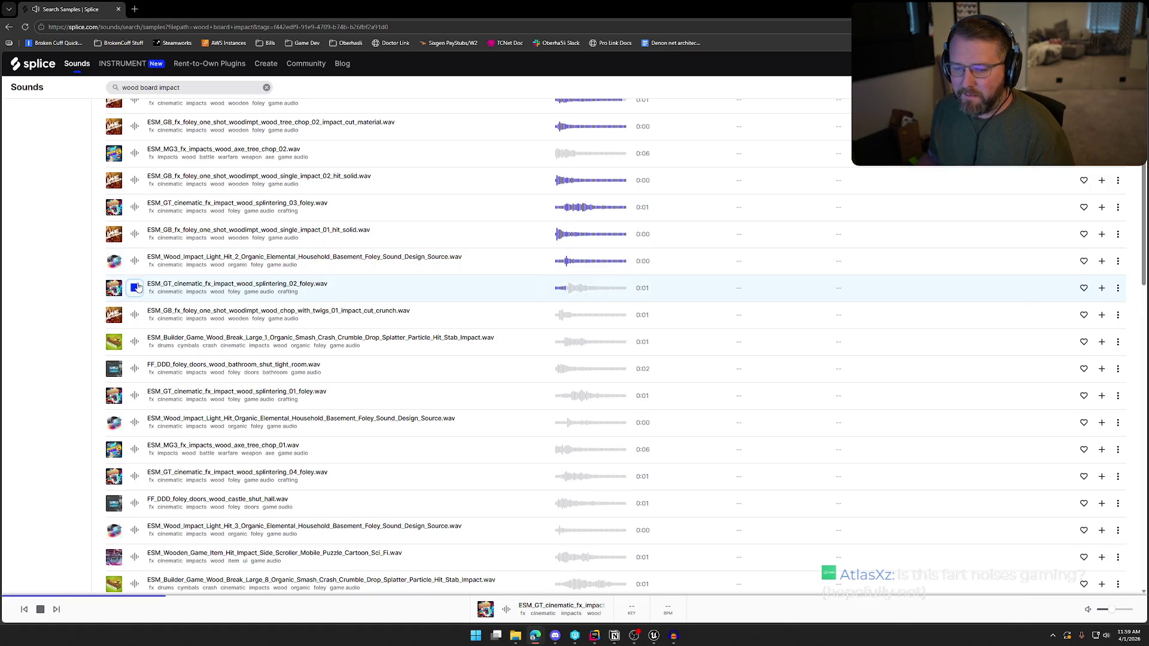
left_click(135, 315)
scroll(136, 321, "down", 1)
left_click(135, 297)
left_click(134, 324)
left_click(136, 351)
left_click(135, 378)
left_click(136, 405)
left_click(135, 432)
left_click(135, 459)
Audition the remaining samples through simple_chop_01, then select 'wood board' in the search to replace it
scroll(135, 458, "down", 3)
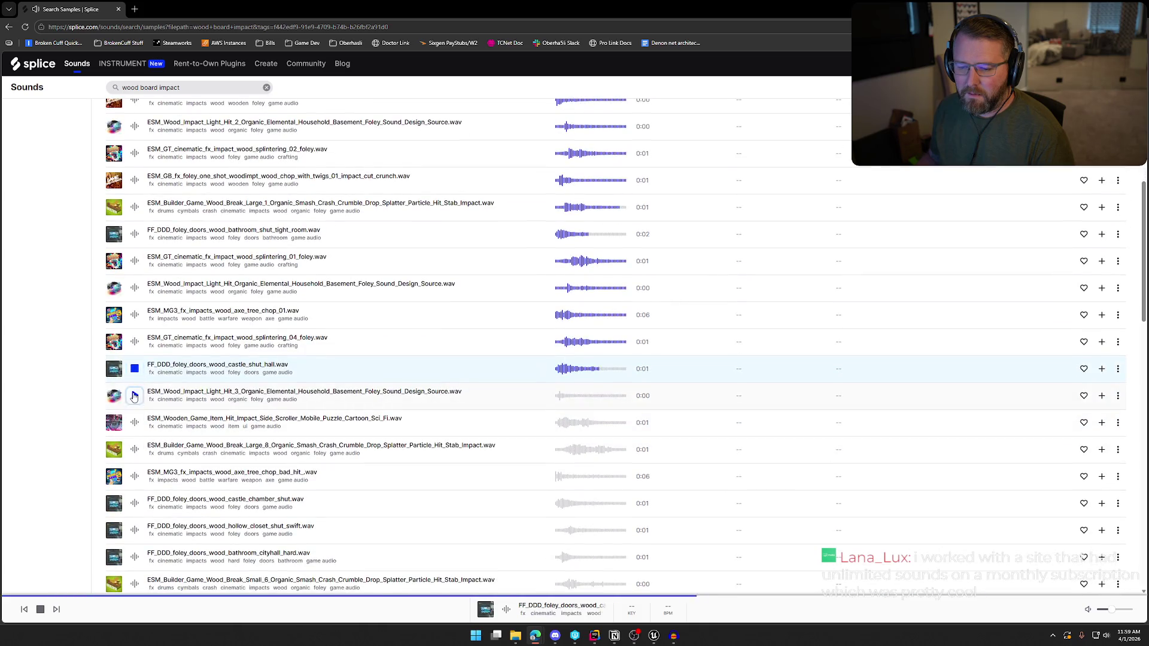
left_click(135, 405)
scroll(136, 405, "down", 2)
left_click(135, 378)
left_click(136, 404)
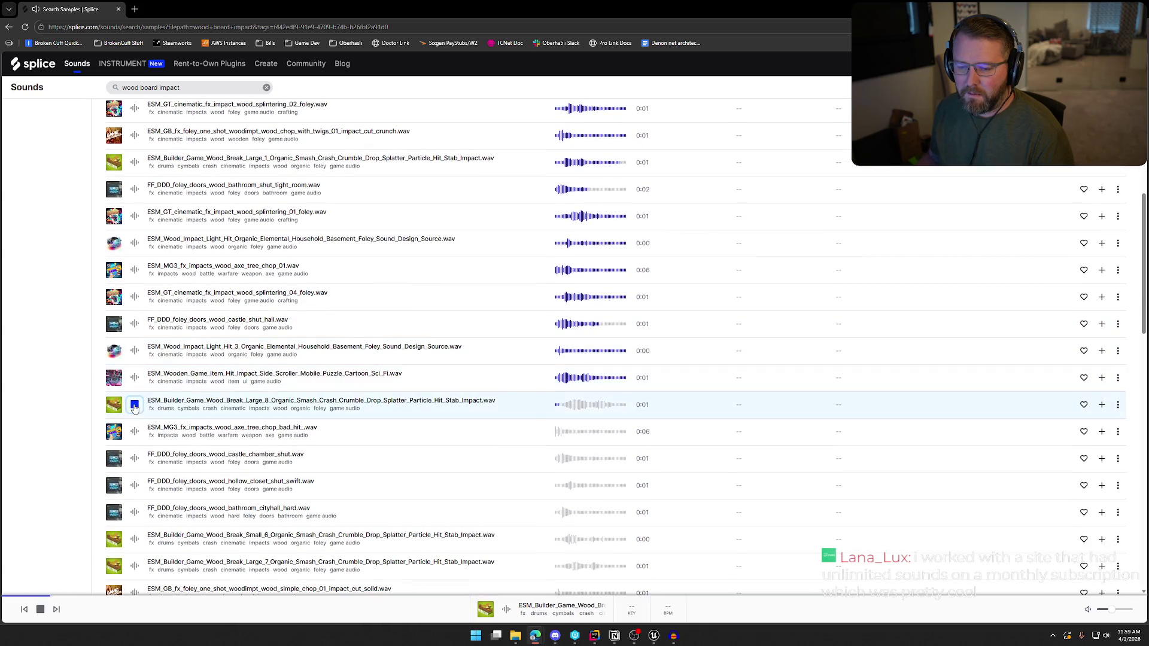
left_click(134, 432)
scroll(136, 441, "down", 2)
left_click(135, 368)
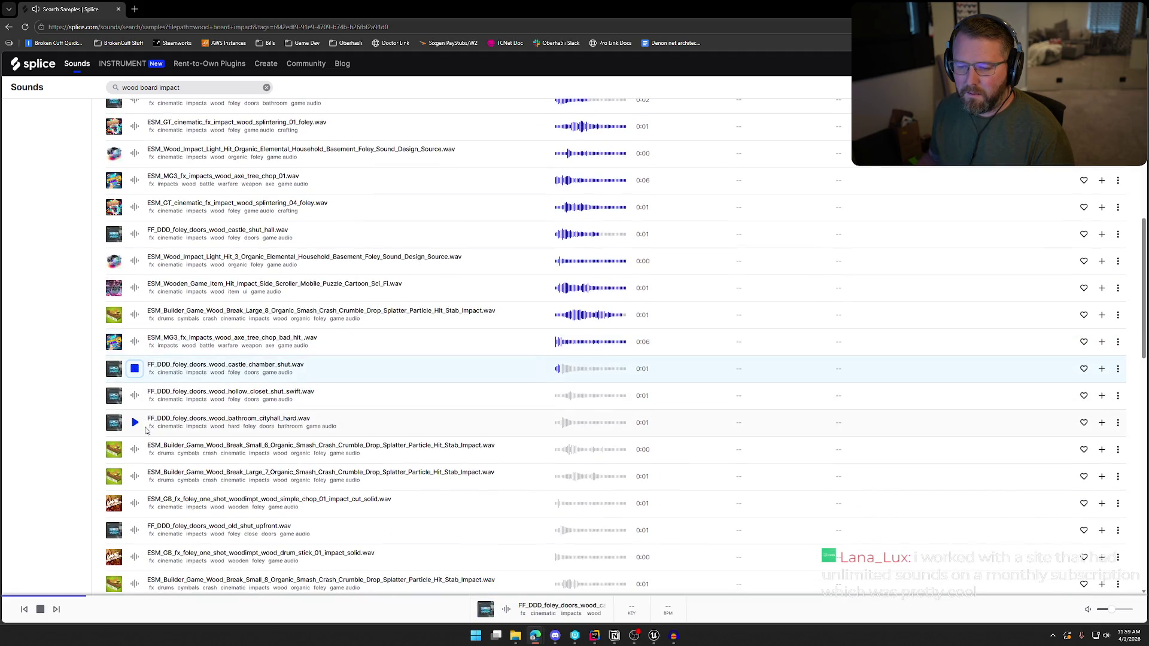
left_click(136, 396)
left_click(136, 423)
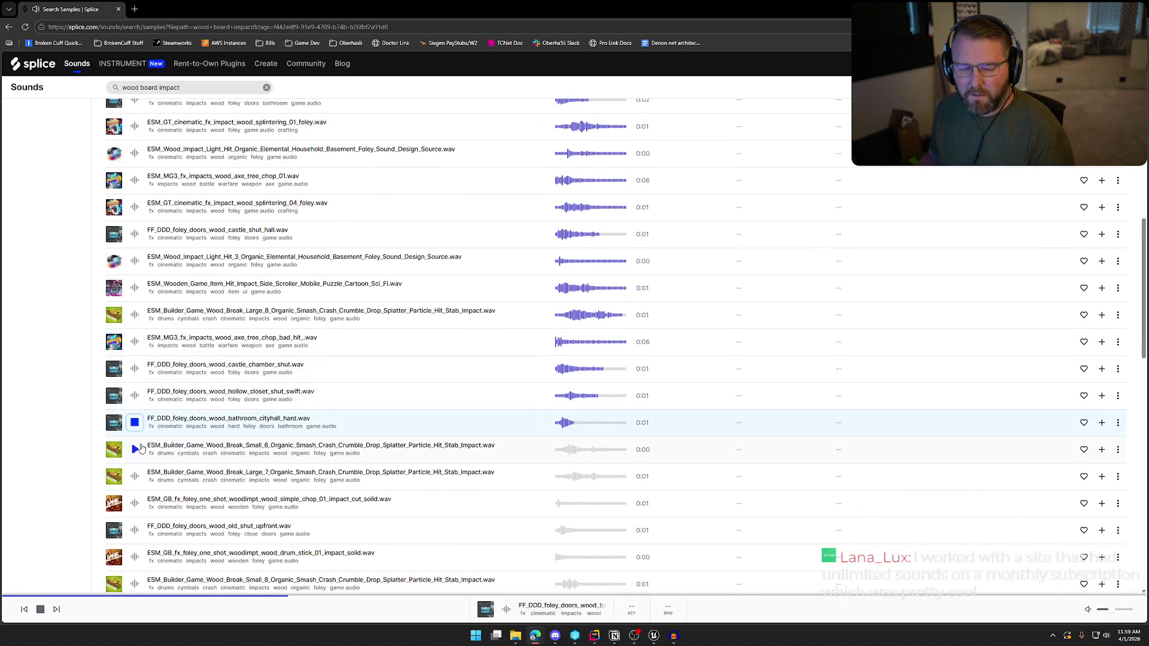
scroll(135, 449, "down", 1)
left_click(136, 405)
left_click(135, 432)
left_click(134, 459)
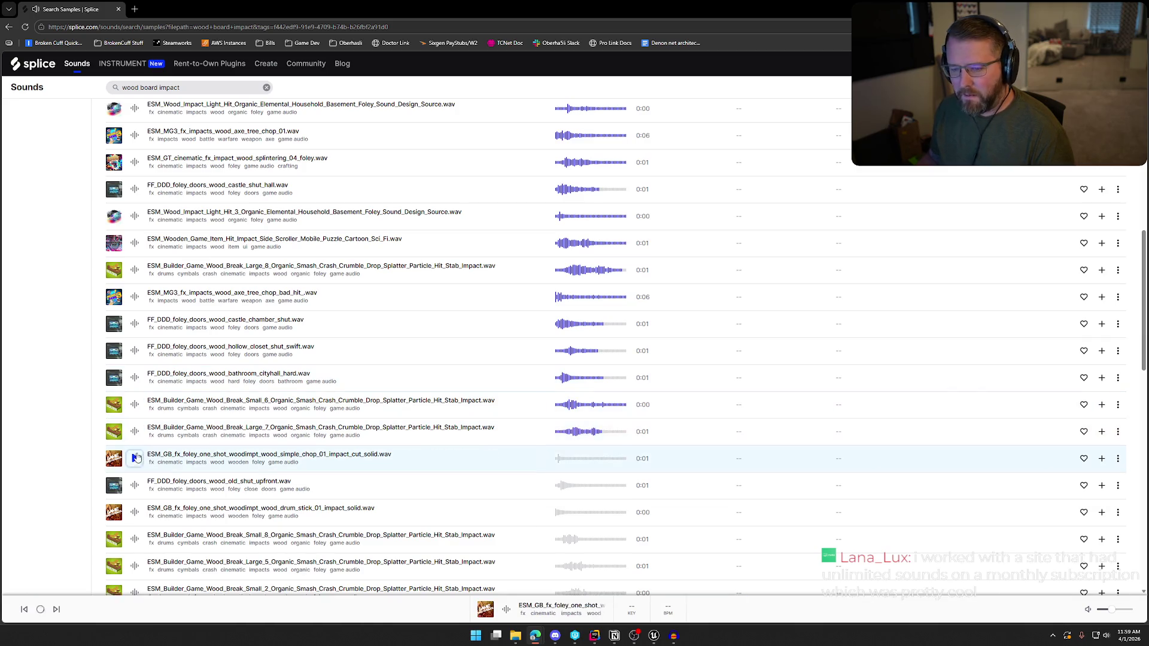
scroll(177, 439, "down", 1)
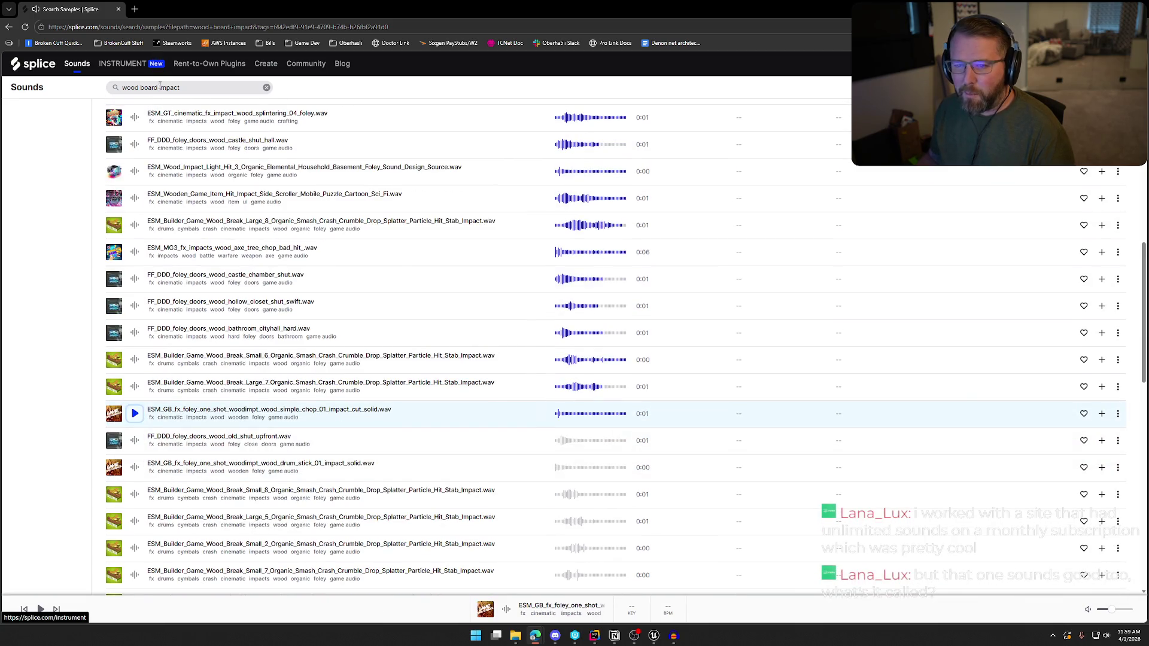
left_click_drag(158, 88, 122, 88)
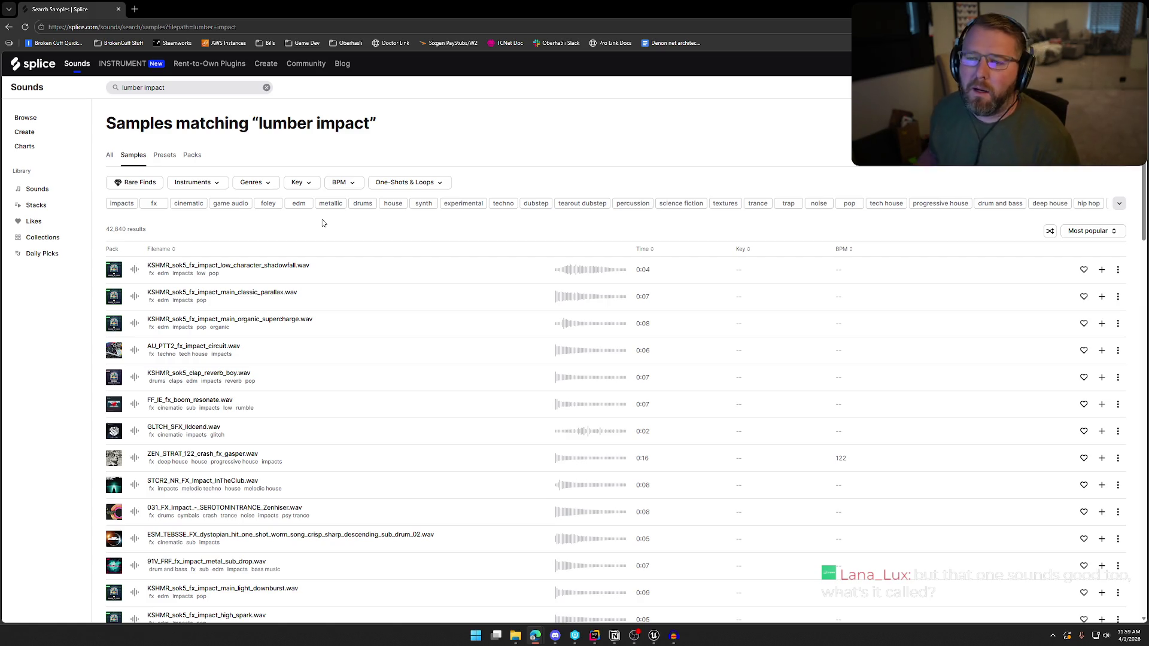
type("lumbe")
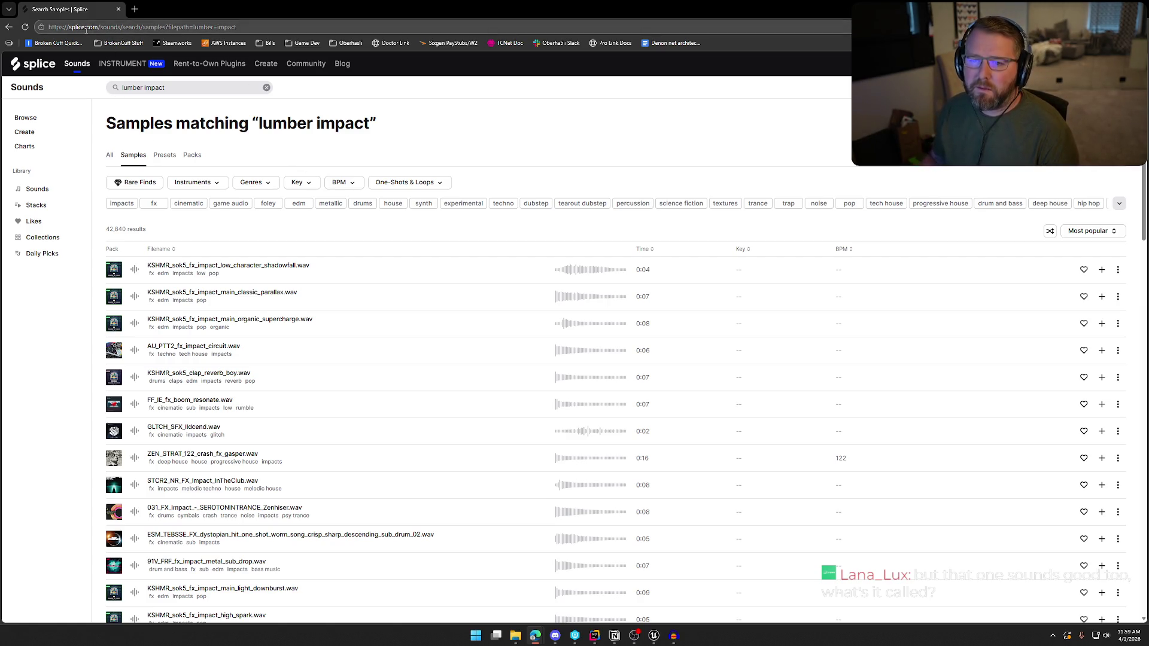
left_click(100, 26)
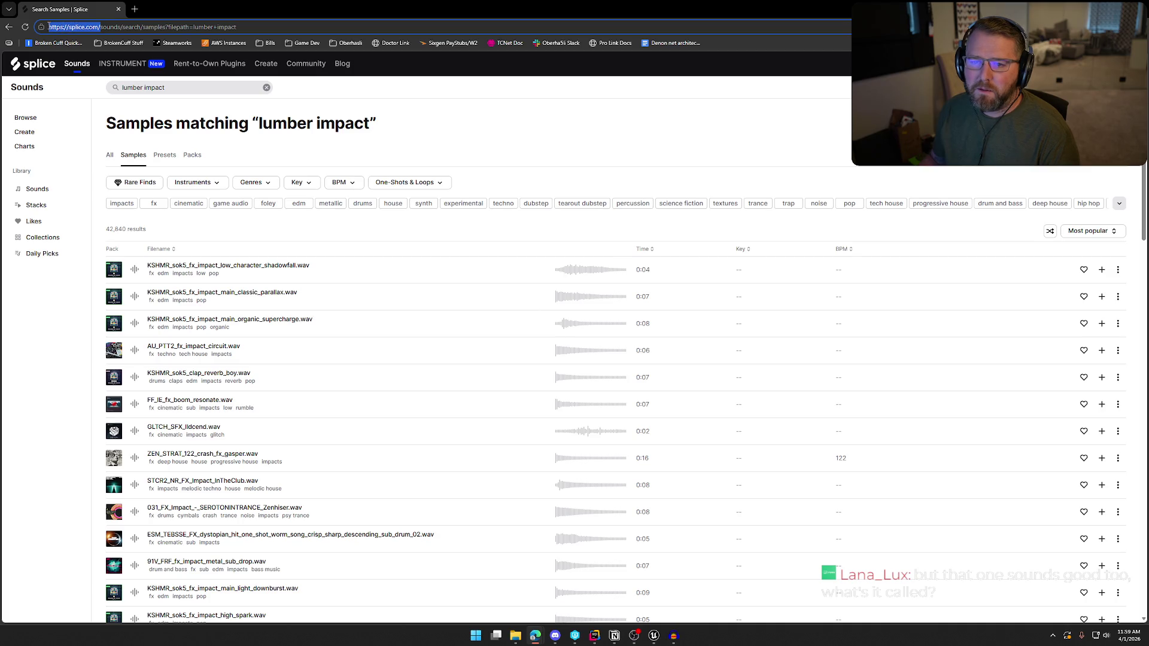
Apply the 'game audio' genre tag, narrowing the lumber impact results to 10,184
key("alt+Tab")
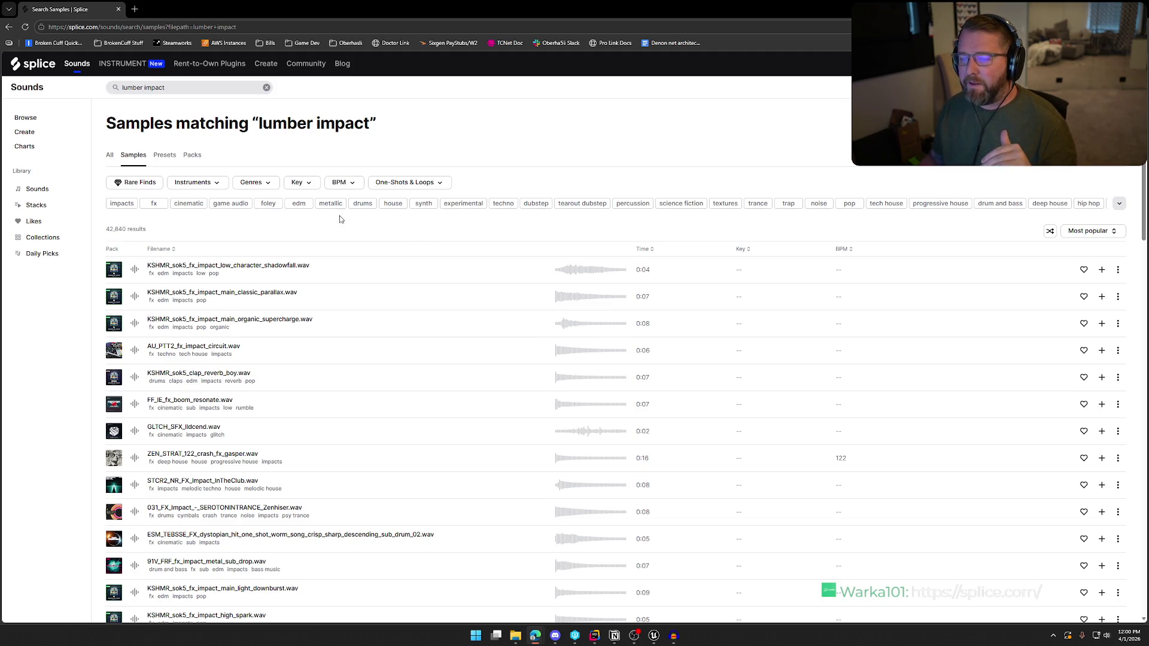
left_click(245, 207)
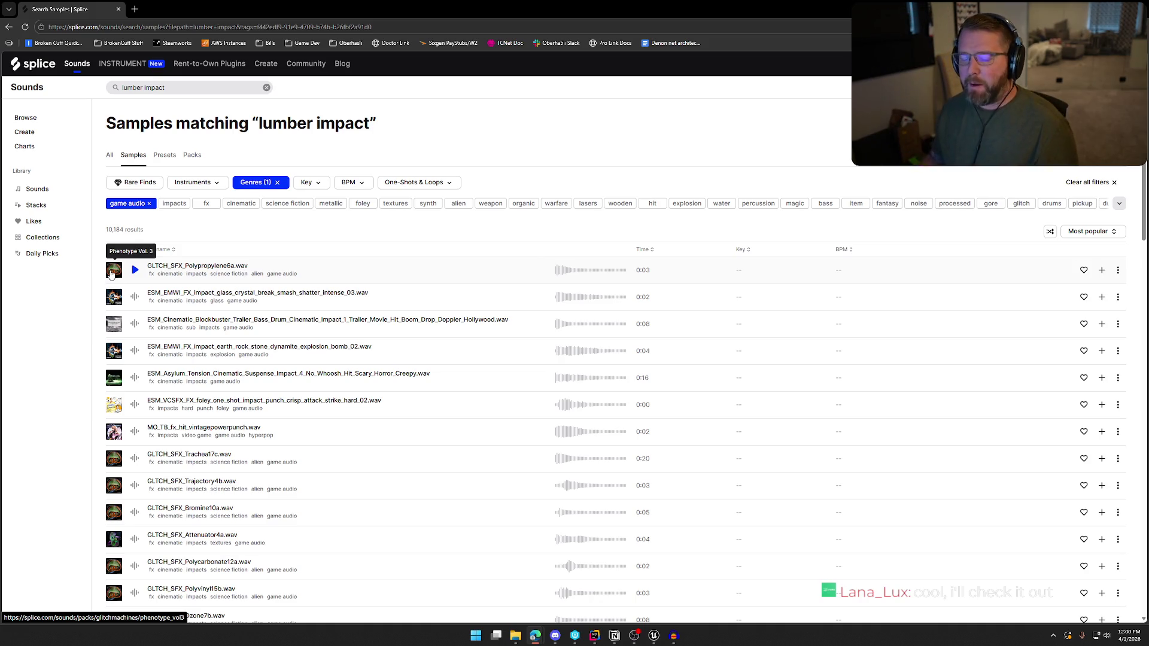
scroll(291, 345, "down", 2)
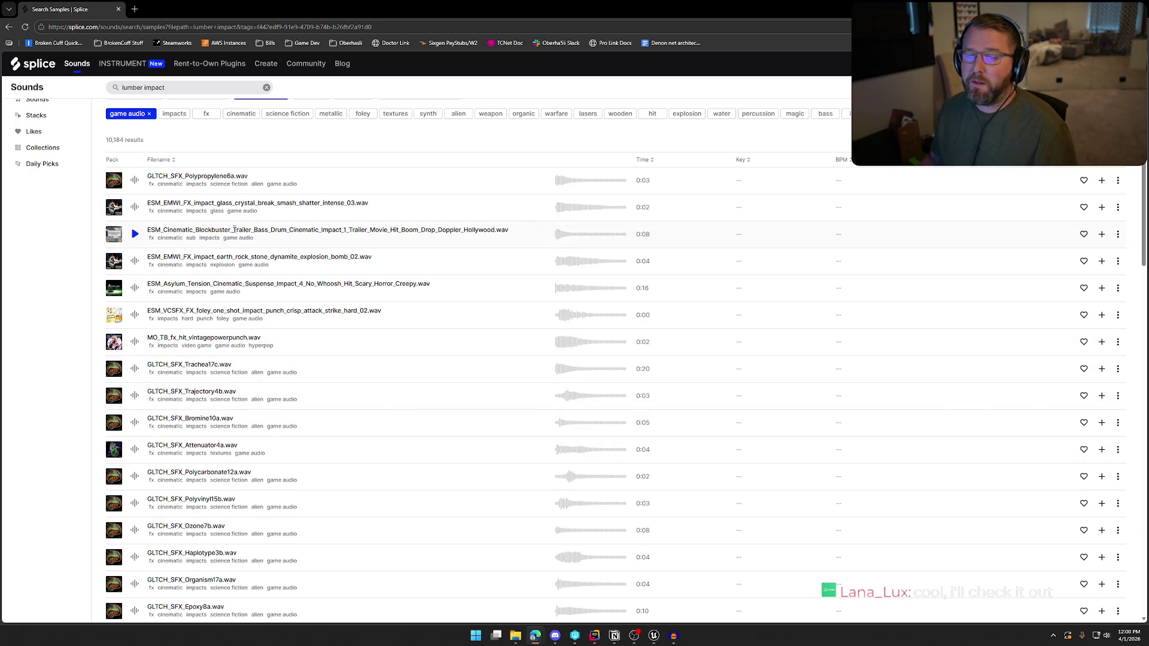
Audition the top game audio samples, Polypropylene6a through the Asylum suspense impact, then stop playback
left_click(137, 184)
left_click(136, 207)
left_click(136, 234)
left_click(135, 261)
left_click(135, 288)
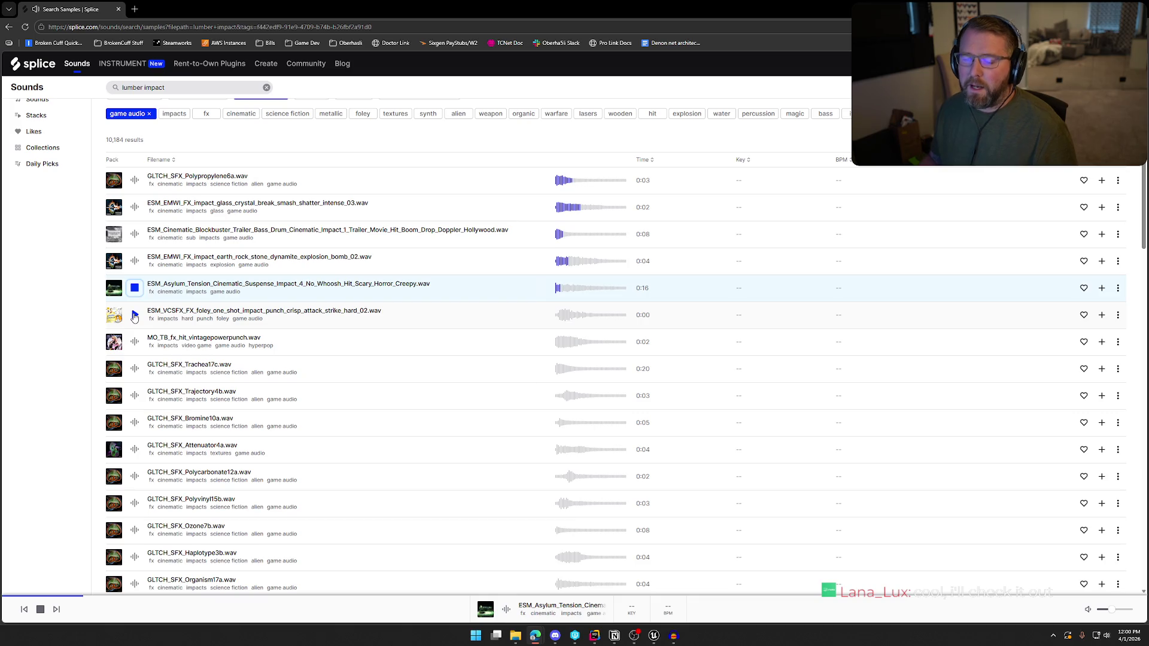
left_click(135, 289)
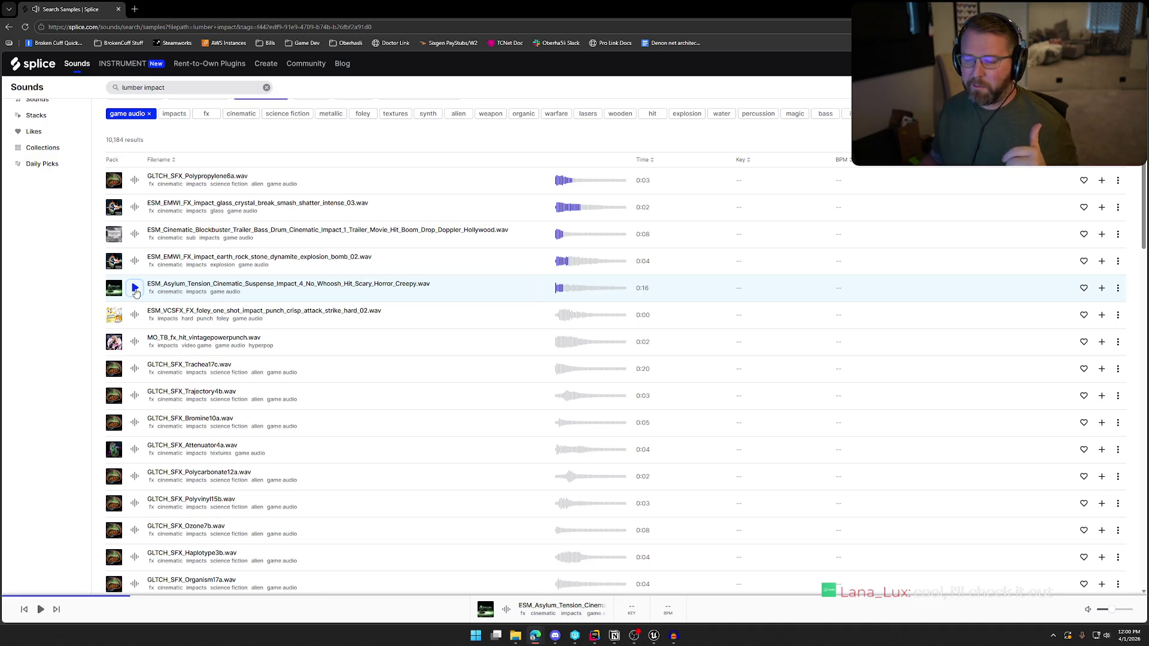
scroll(334, 331, "down", 1)
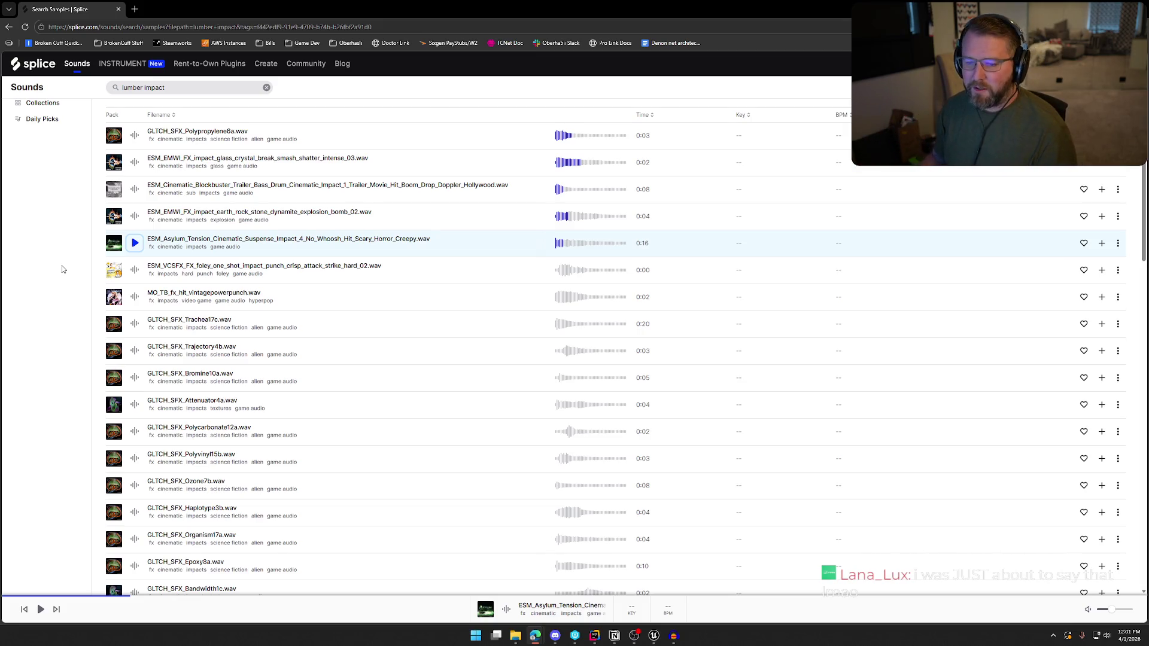
scroll(84, 272, "down", 1)
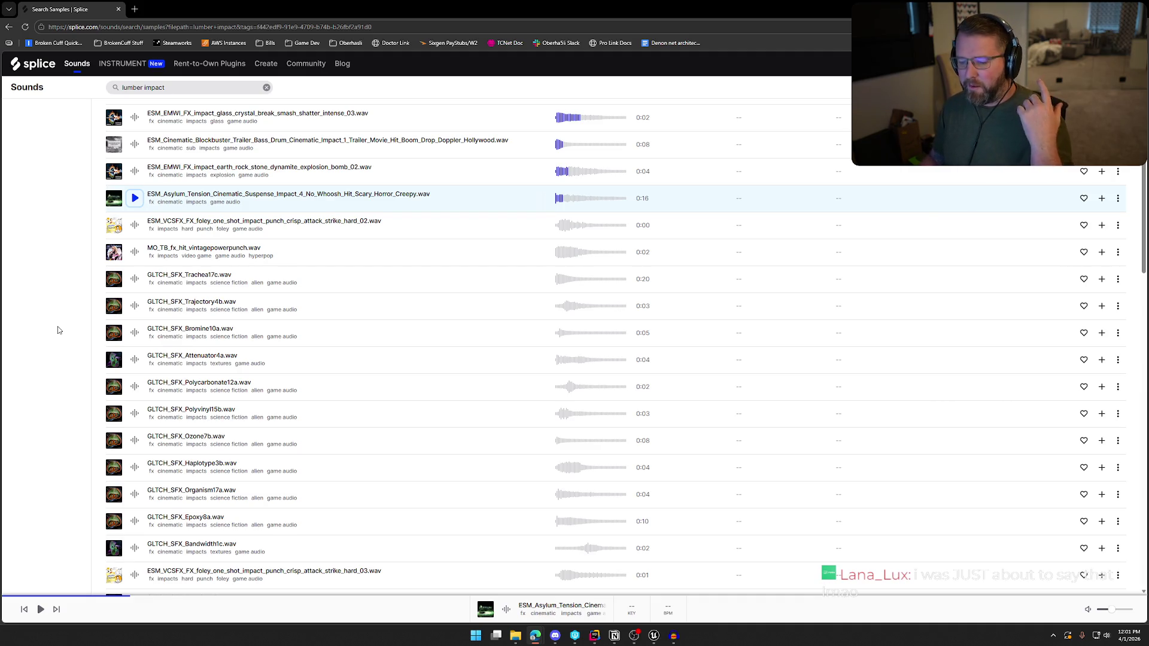
Audition further samples from the crisp hard punch foley down to Attenuator4a
left_click(134, 225)
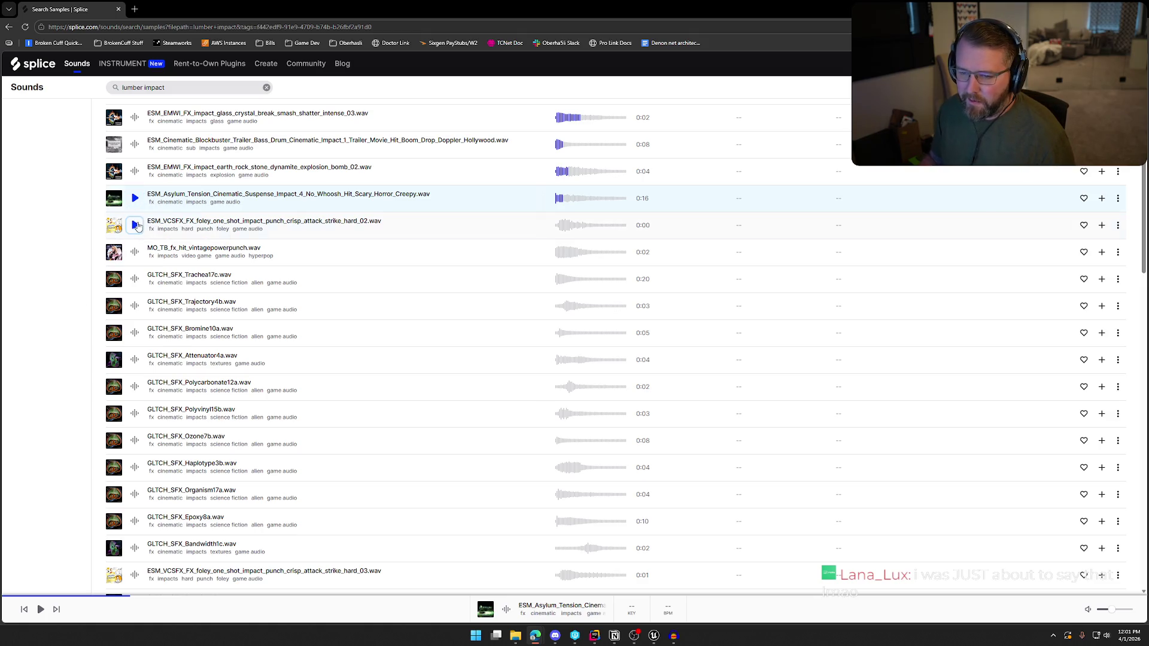
left_click(135, 254)
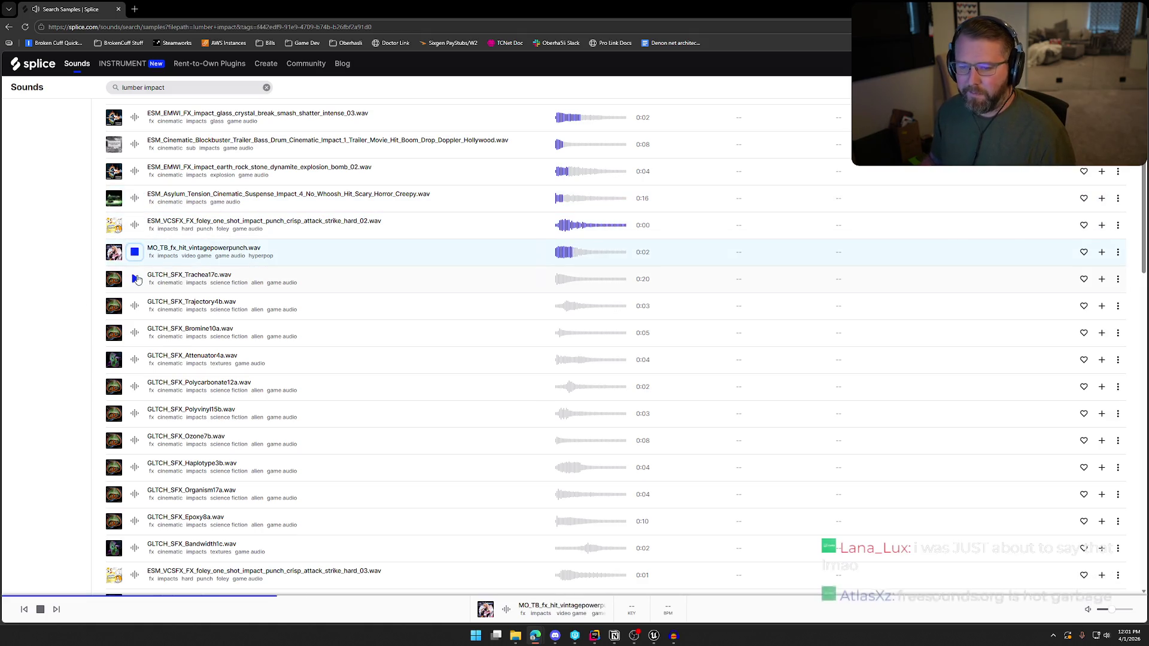
left_click(136, 279)
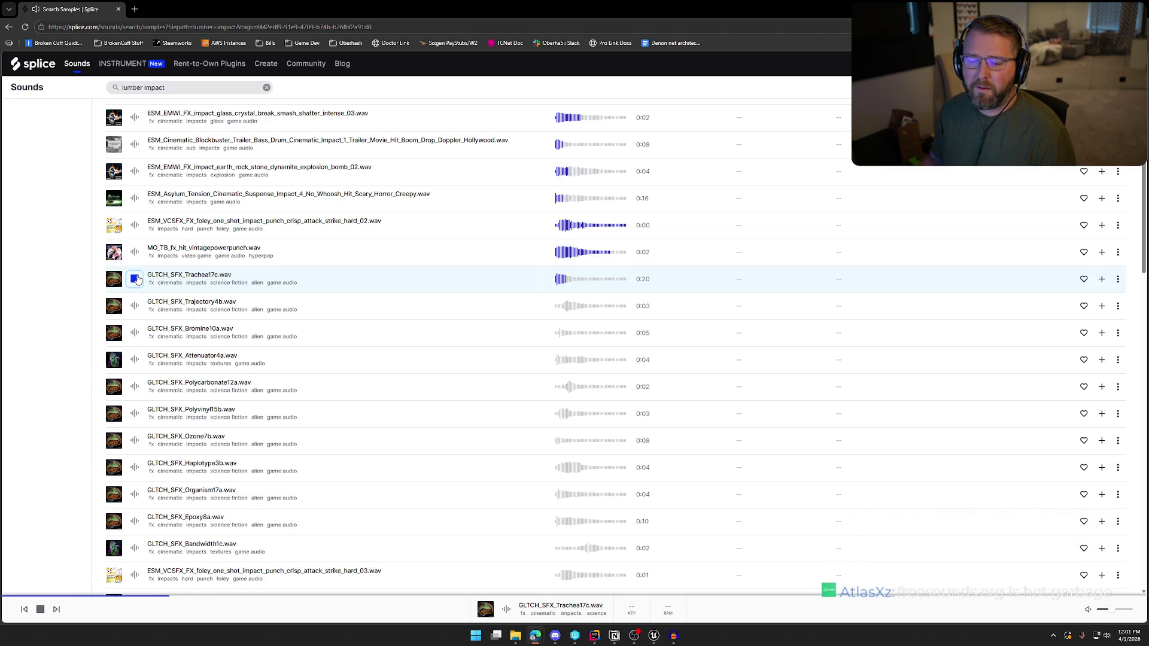
left_click(135, 306)
left_click(135, 333)
left_click(135, 360)
scroll(149, 376, "up", 3)
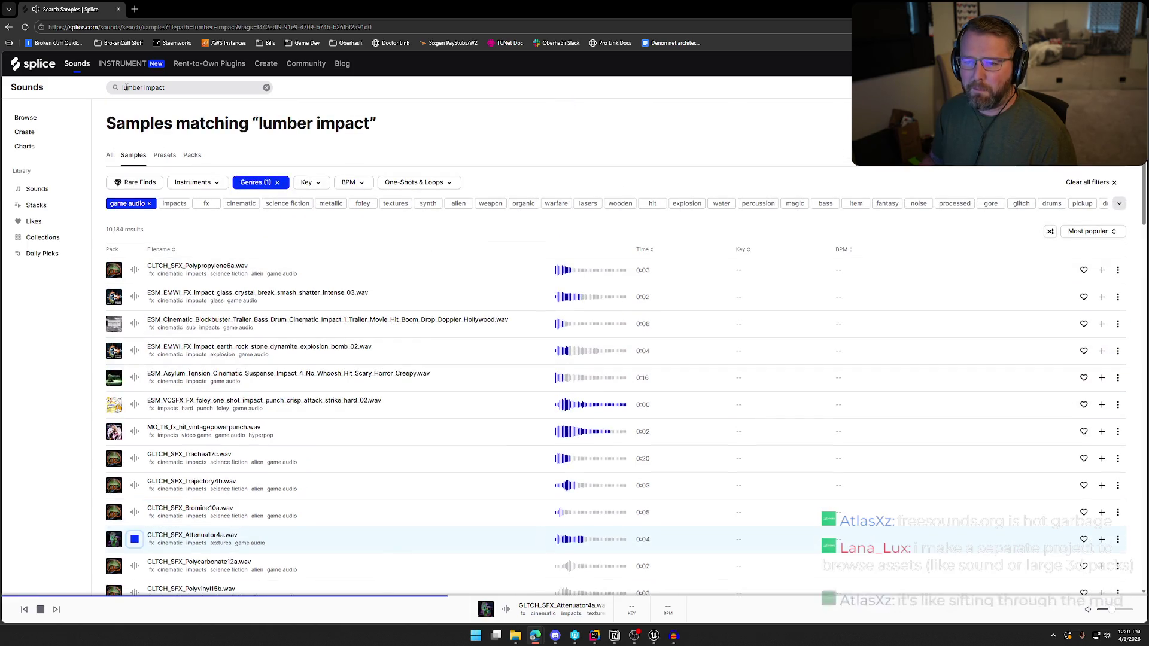
Change the search from 'lumber impact' to 'wood impact' and run it
double_click(131, 88)
type("wood")
key("Return")
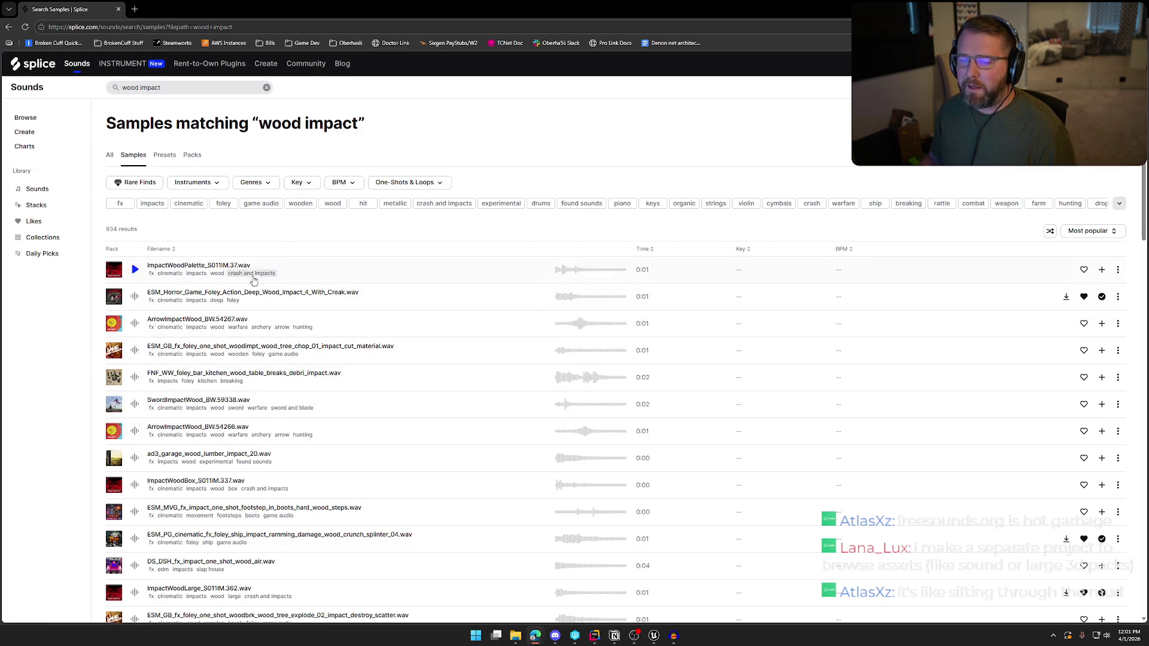
scroll(258, 237, "down", 2)
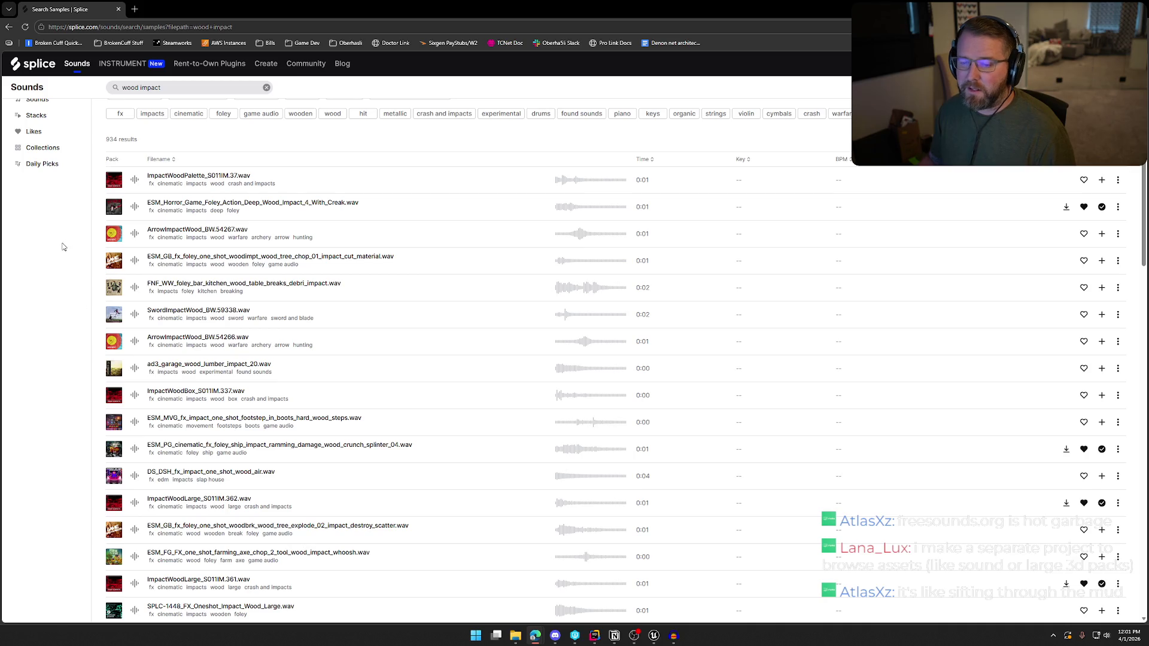
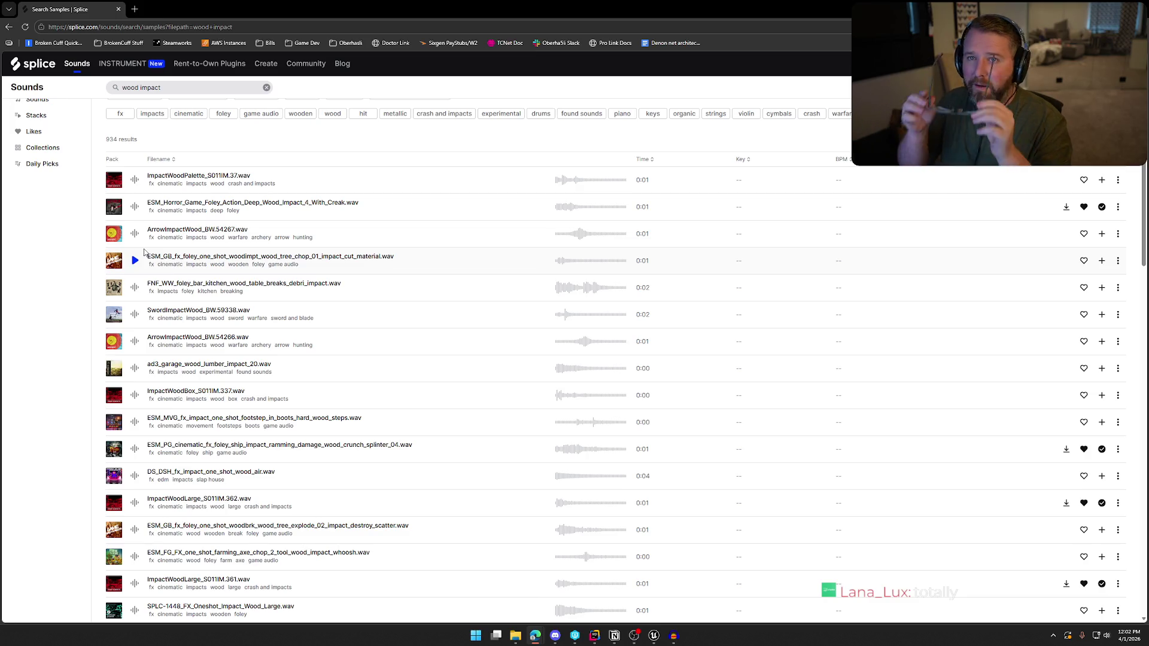
Audition the first six 'wood impact' results, from ArrowImpactWood_BW.54267 to ad3_garage_wood_lumber_impact_20
left_click(134, 233)
left_click(134, 260)
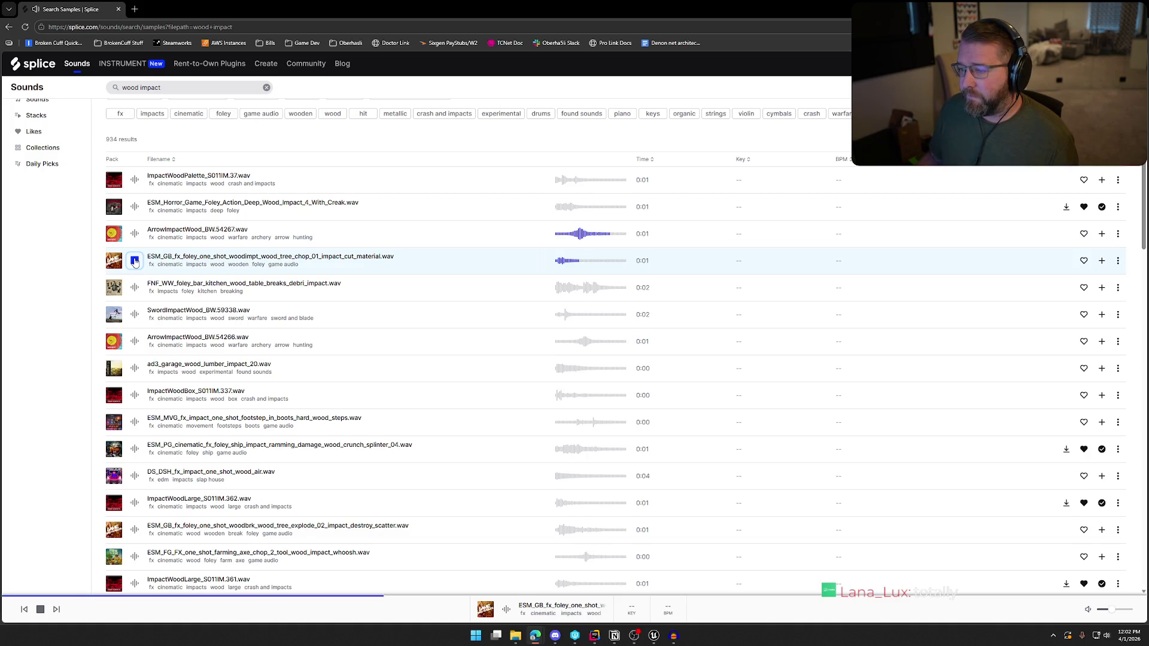
left_click(135, 287)
left_click(135, 314)
left_click(135, 341)
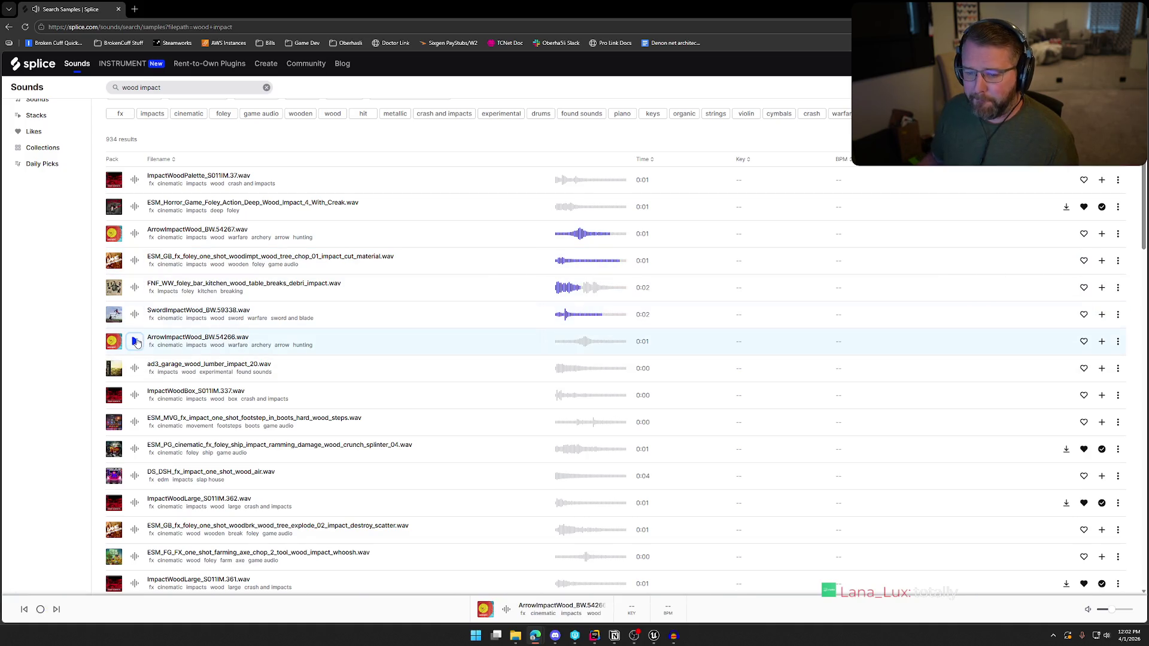
left_click(134, 369)
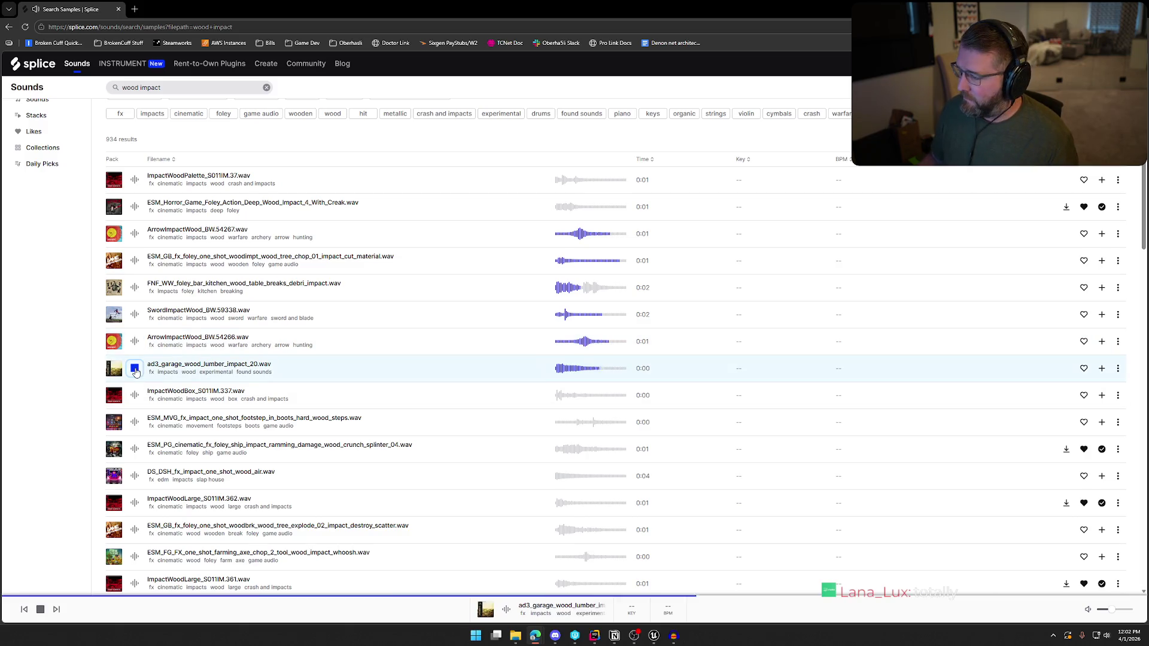
Preview ImpactWoodBox_S011IM.337, then replay the ad3_garage lumber impact sample several times
scroll(135, 365, "down", 1)
left_click(134, 349)
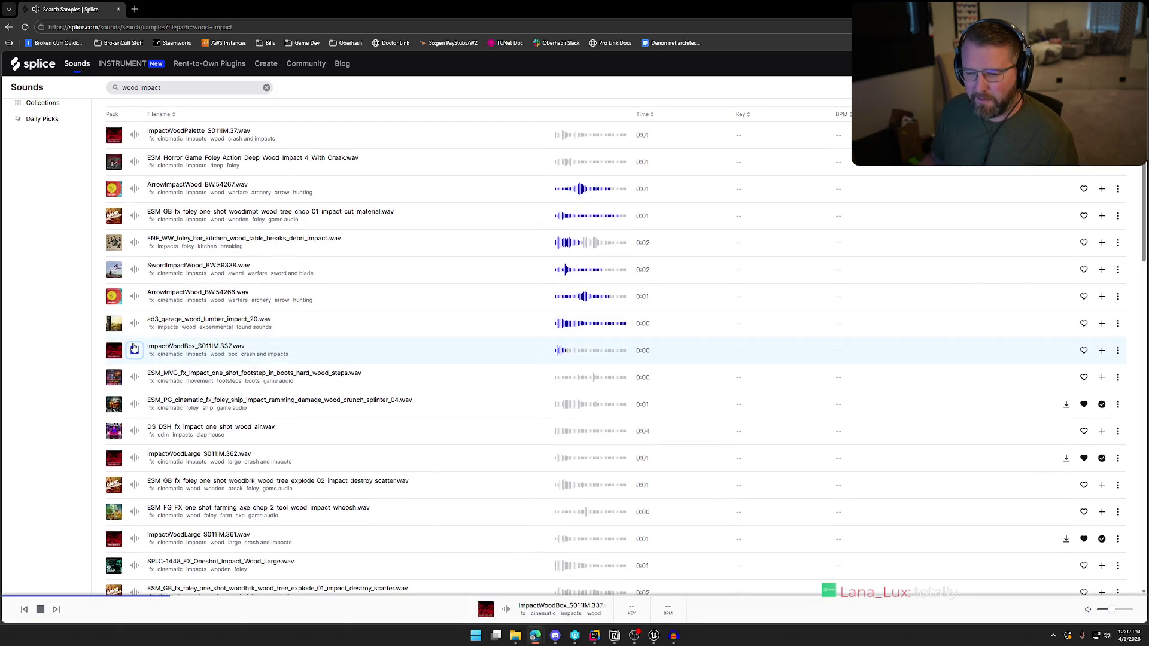
left_click(135, 324)
left_click(135, 324)
left_click(135, 324)
left_click(135, 323)
left_click(135, 324)
left_click(134, 324)
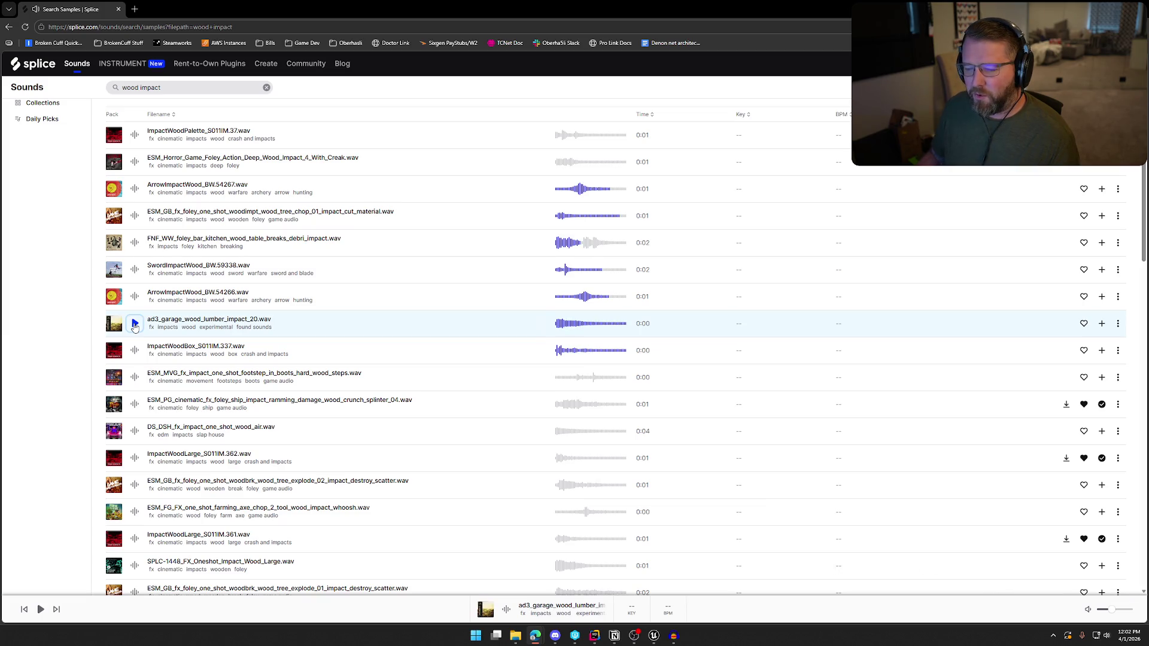
left_click(135, 324)
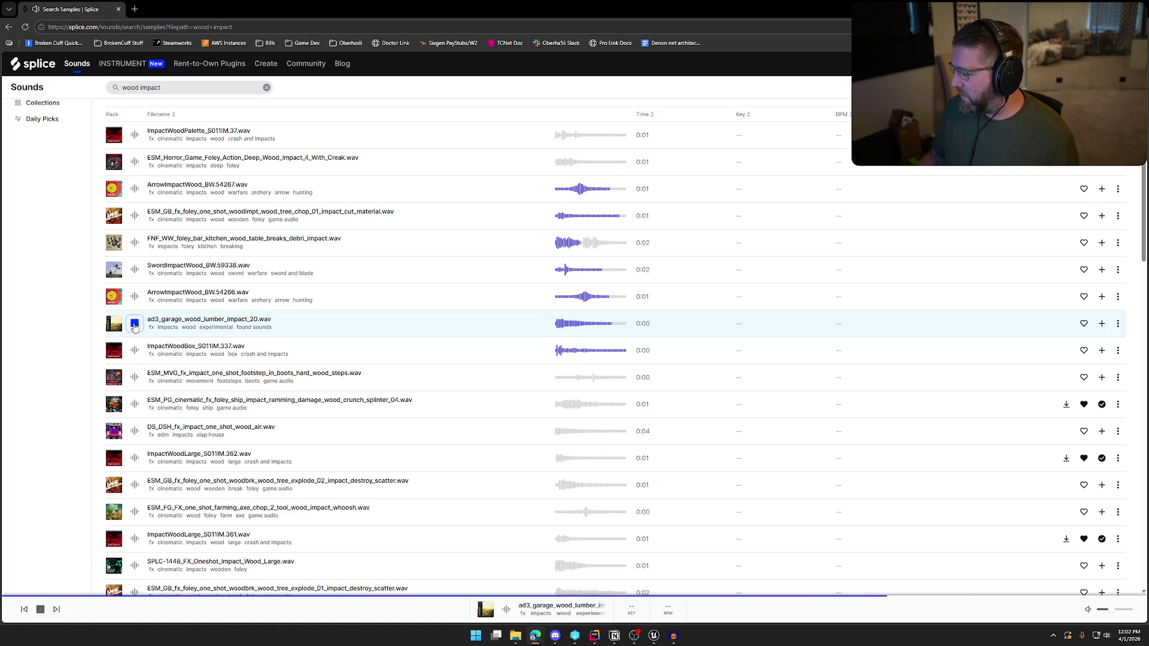
left_click(135, 324)
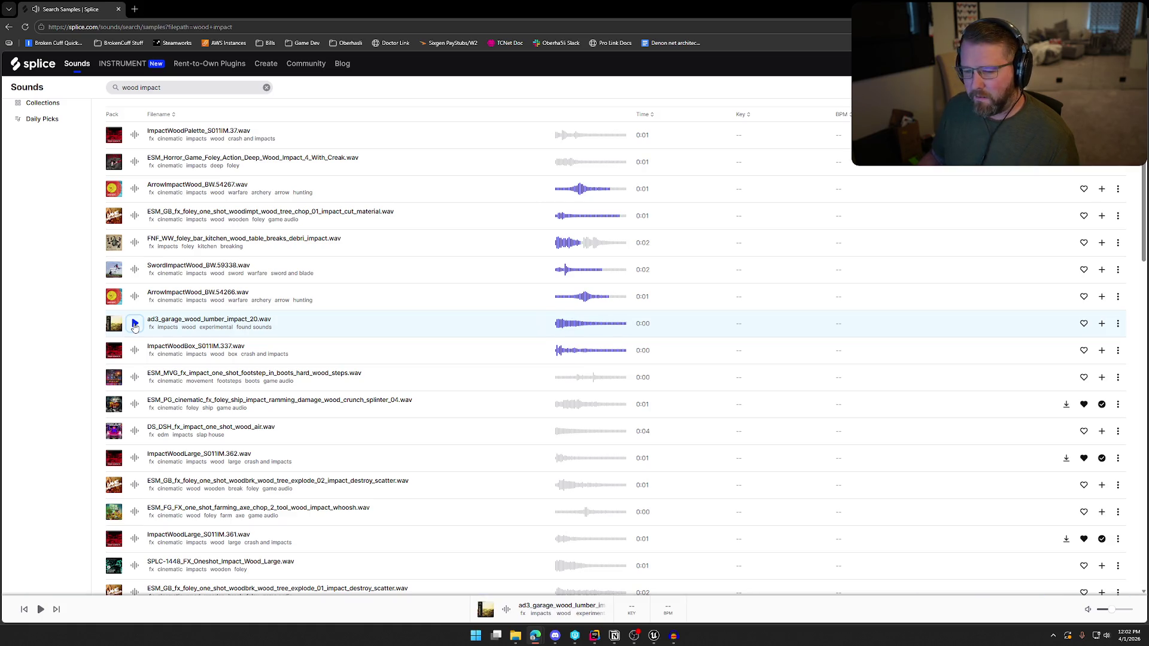
Audition the ESM_MVG wood footsteps, ship ramming splinter, DS_DSH air impact and ImpactWoodLarge_S011IM.362 samples
scroll(134, 325, "down", 1)
left_click(135, 332)
left_click(134, 358)
scroll(136, 365, "down", 1)
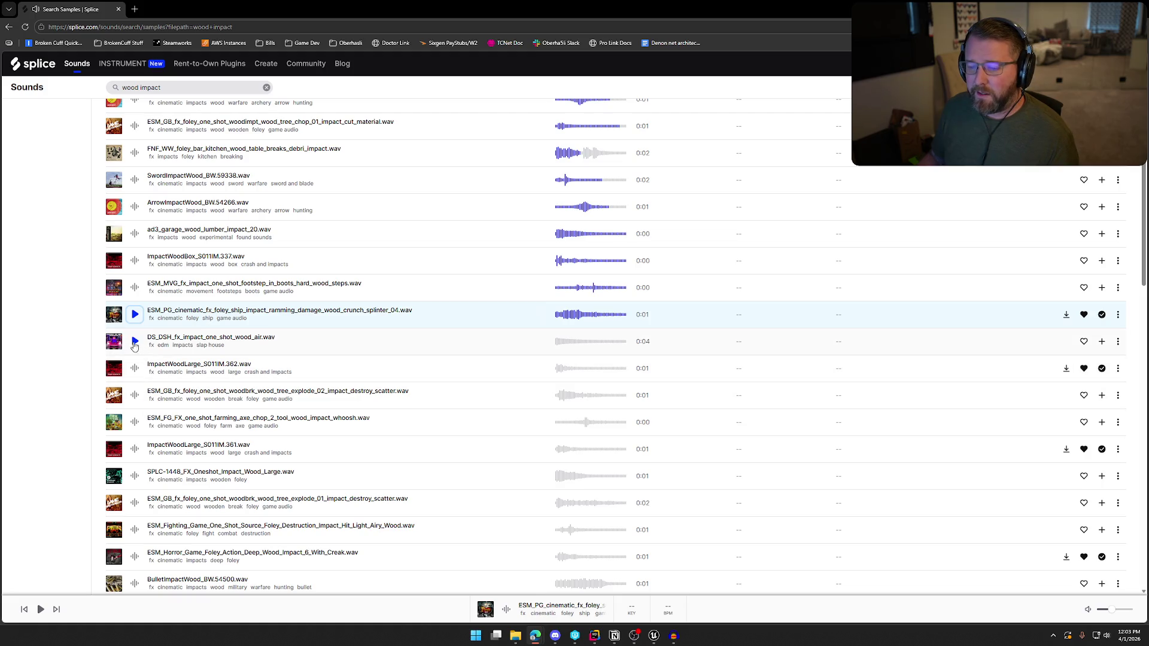
left_click(135, 341)
left_click(136, 368)
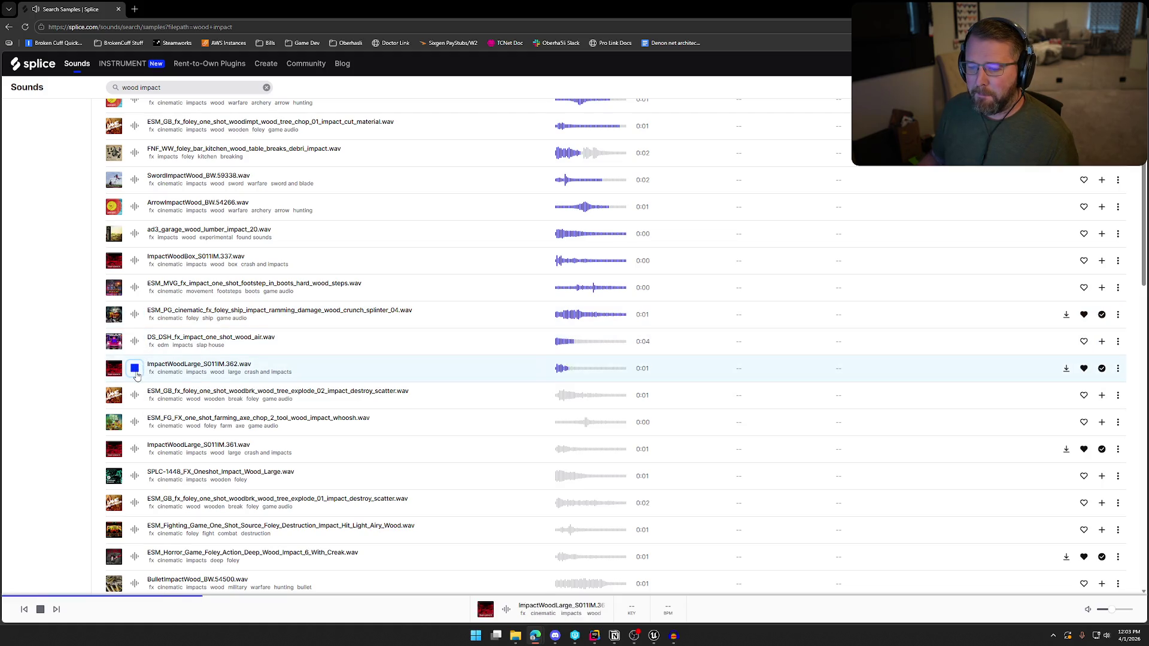
left_click(135, 368)
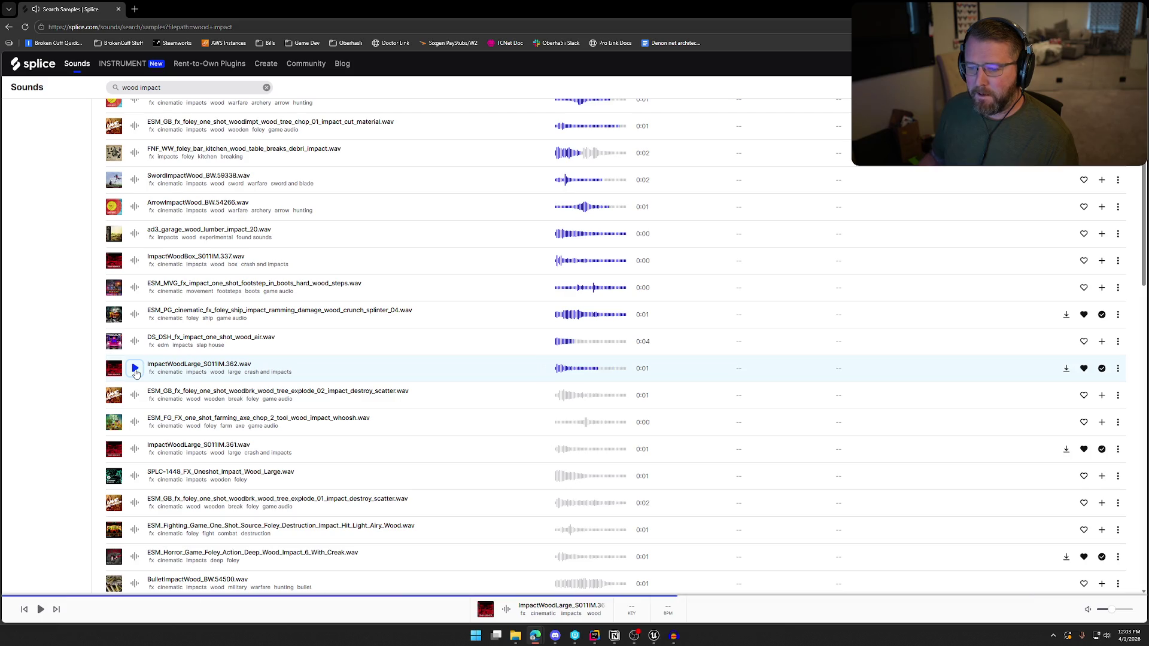
Audition wood tree explode_02, axe chop whoosh, ImpactWoodLarge_S011IM.361, SPLC-1448 and wood tree explode_01
scroll(136, 374, "down", 1)
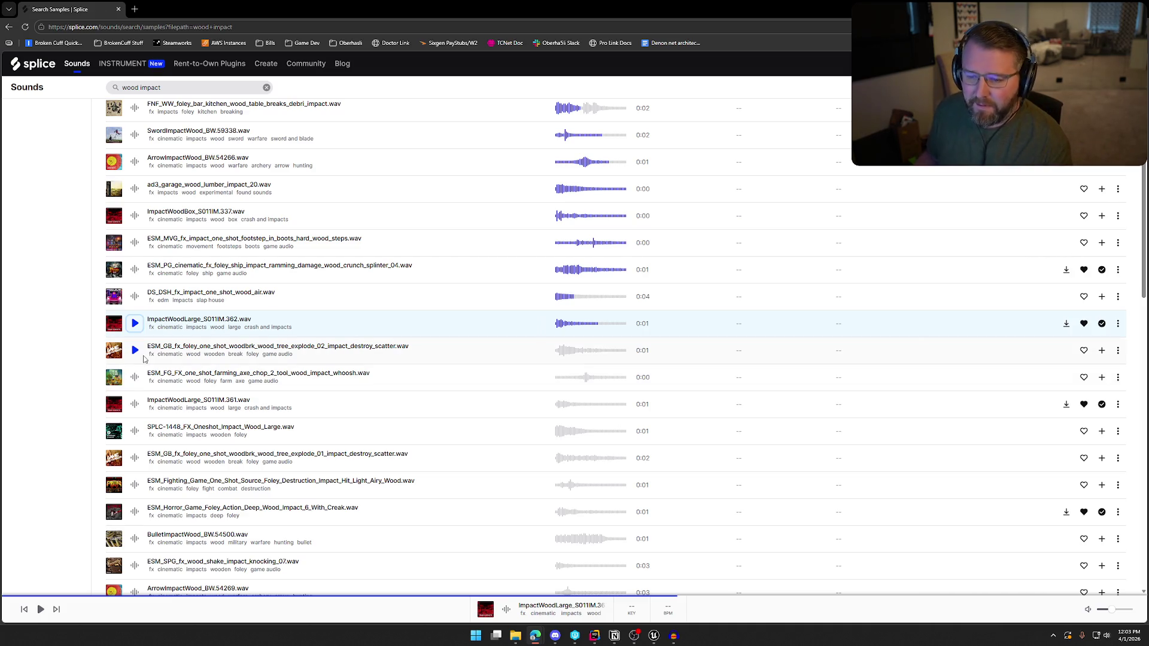
left_click(137, 355)
left_click(136, 381)
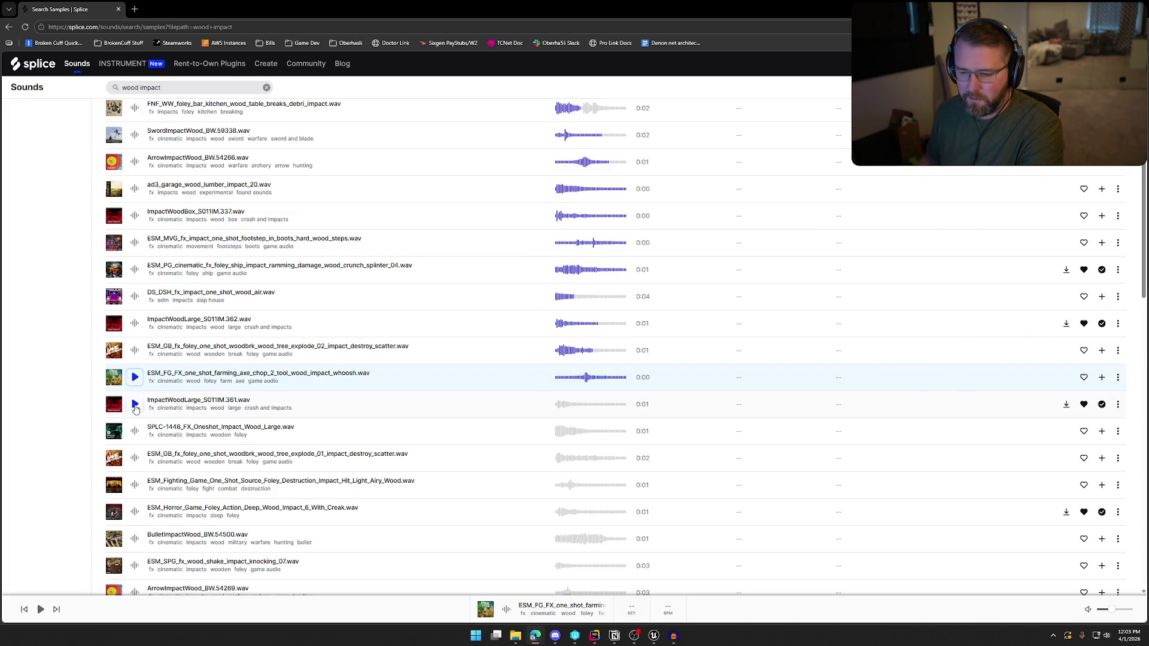
left_click(135, 405)
left_click(136, 431)
scroll(137, 425, "down", 1)
left_click(135, 414)
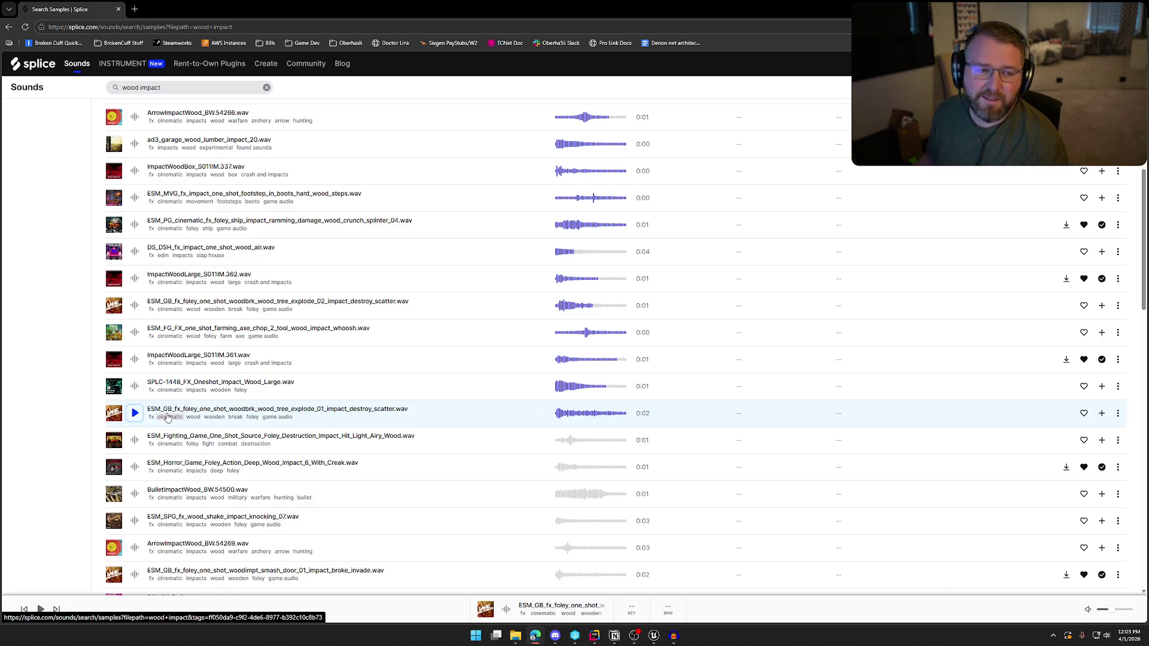
Audition the Fighting_Game, Horror_Game, BulletImpactWood, door smash and ImpactWoodSplinter samples
scroll(218, 383, "down", 3)
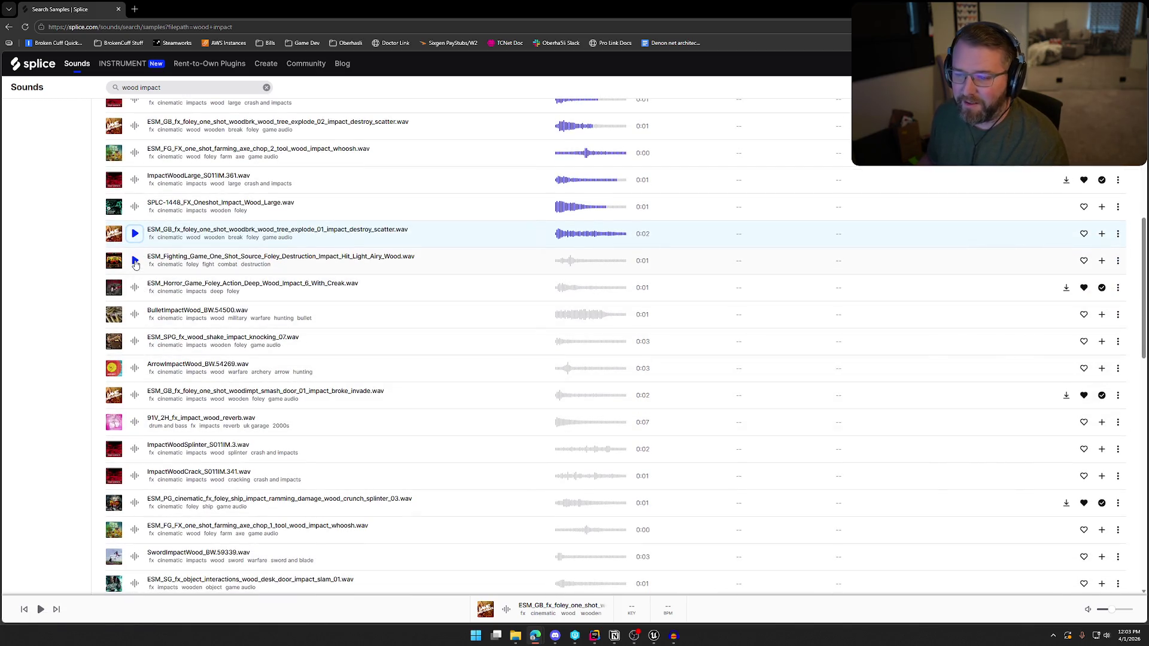
left_click(134, 261)
left_click(136, 286)
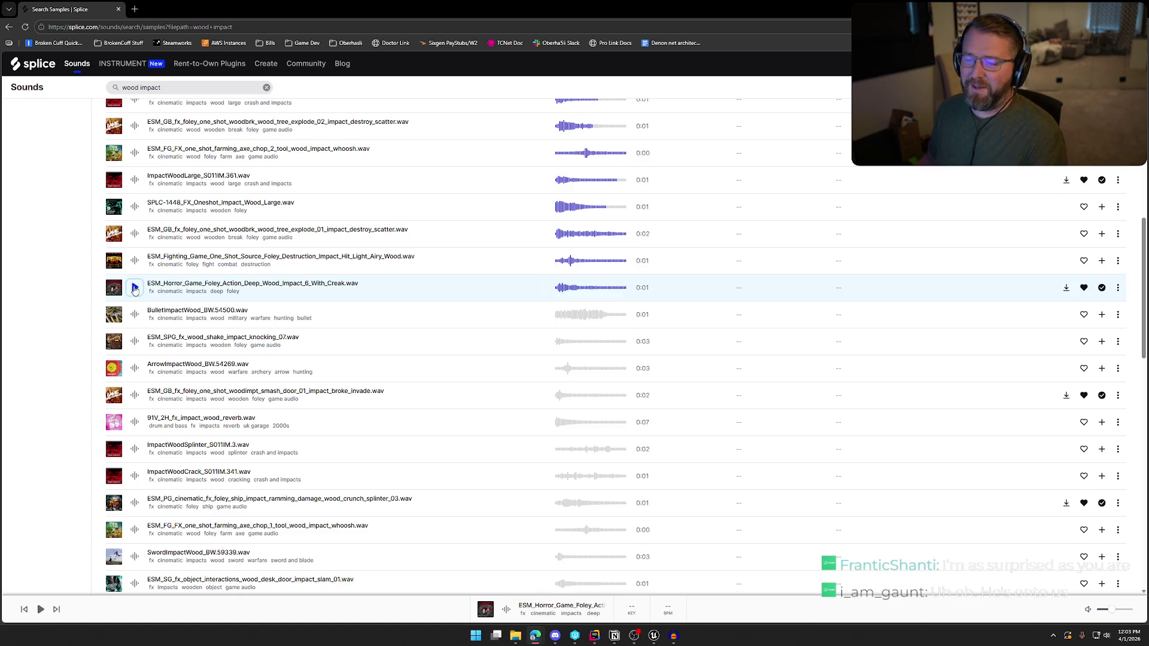
left_click(133, 318)
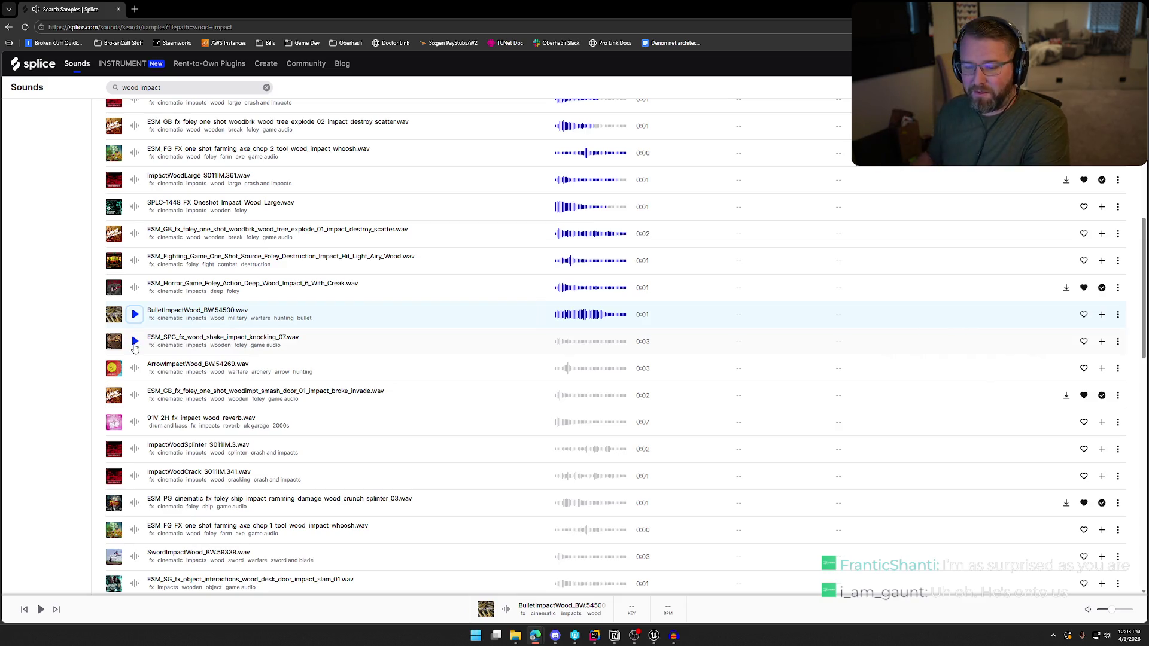
scroll(135, 349, "down", 1)
left_click(136, 301)
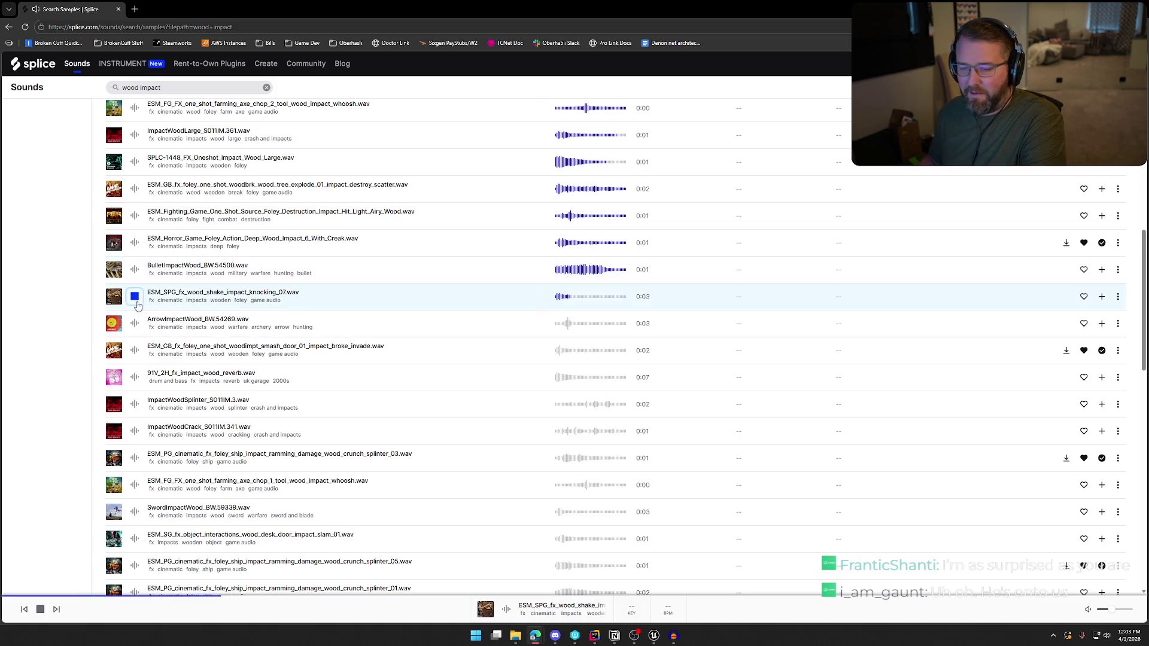
left_click(135, 326)
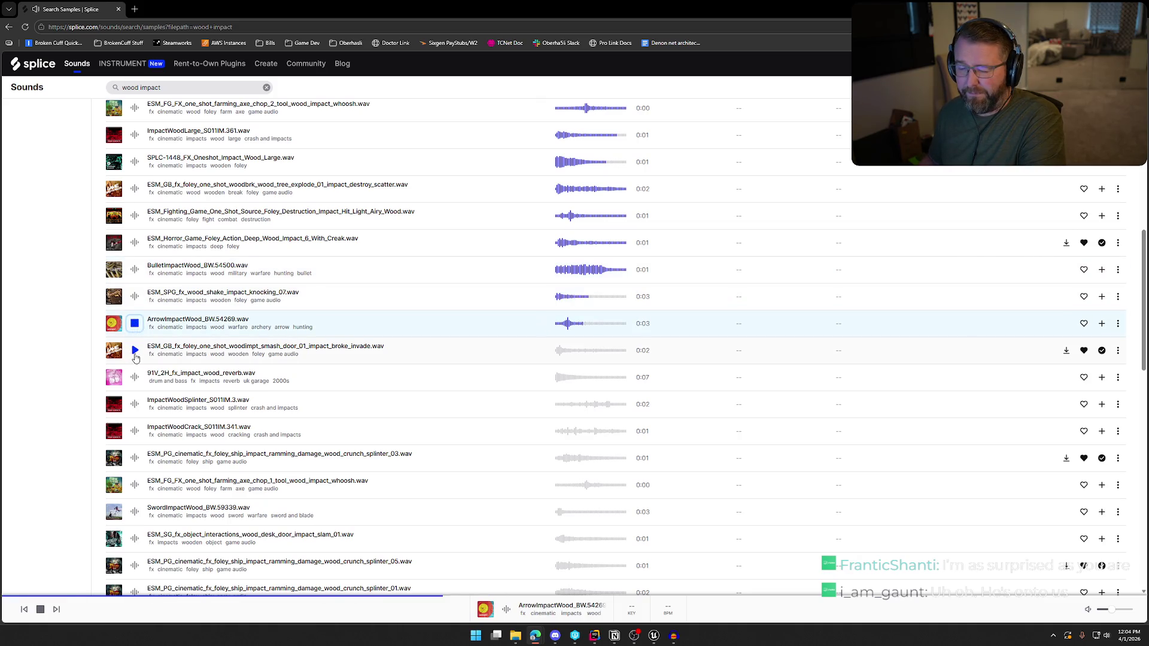
left_click(135, 354)
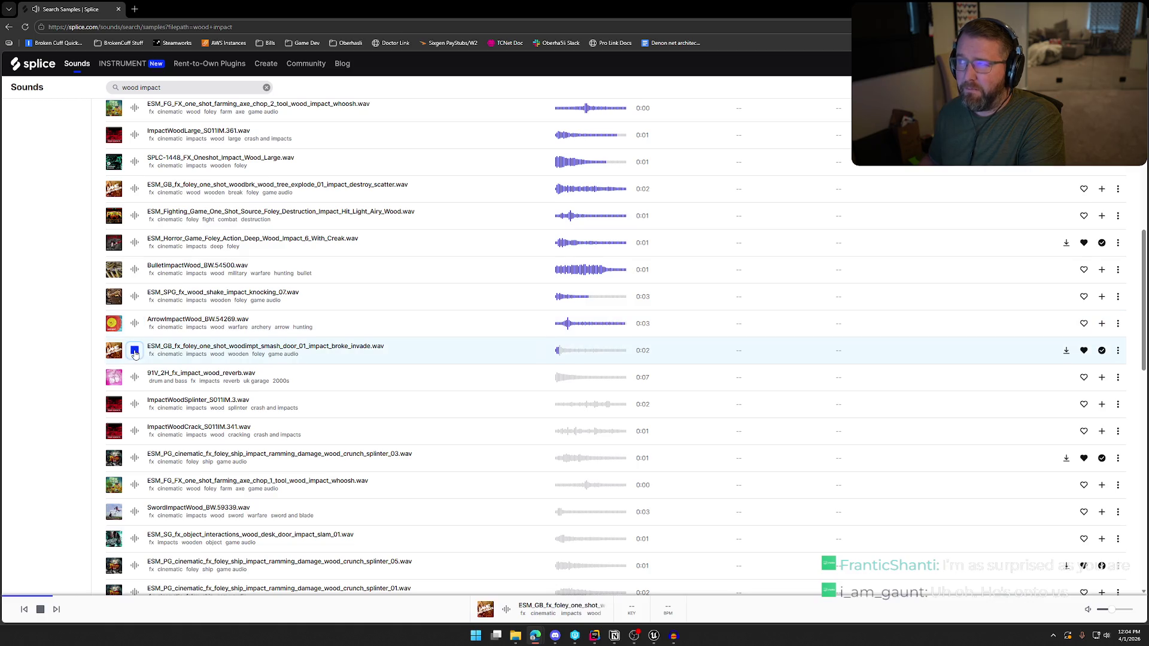
left_click(134, 378)
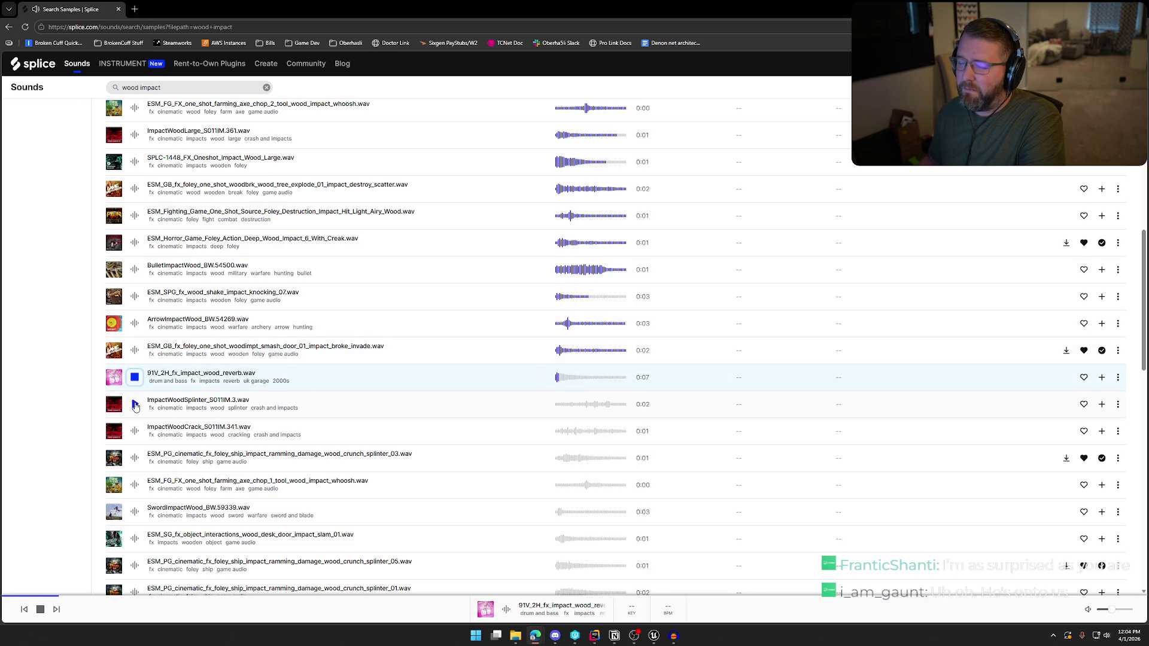
left_click(135, 405)
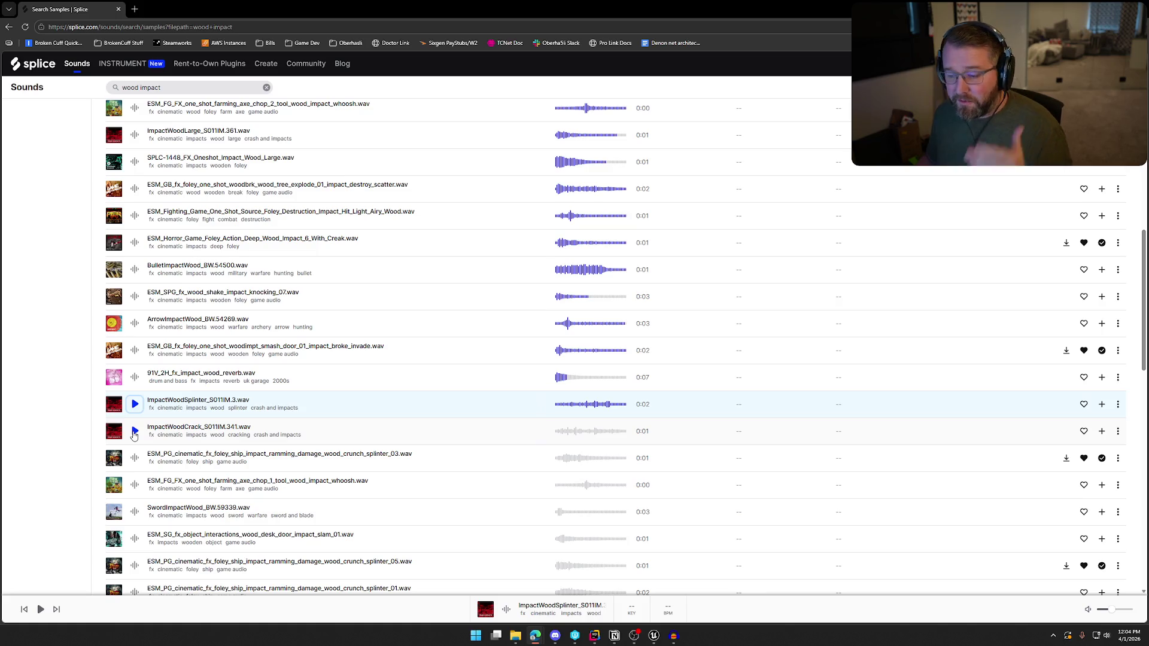
Audition the ship ramming splinter, axe chop, desk door slam, plank drop and BRS Thud Break samples
scroll(134, 435, "down", 4)
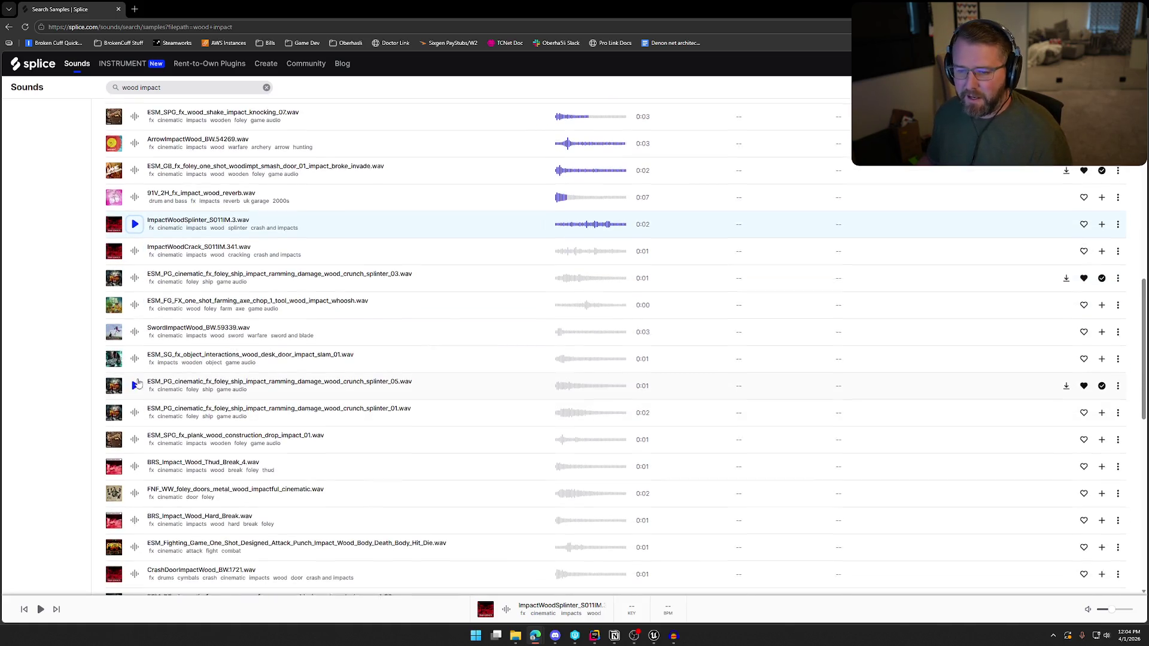
left_click(134, 233)
left_click(134, 260)
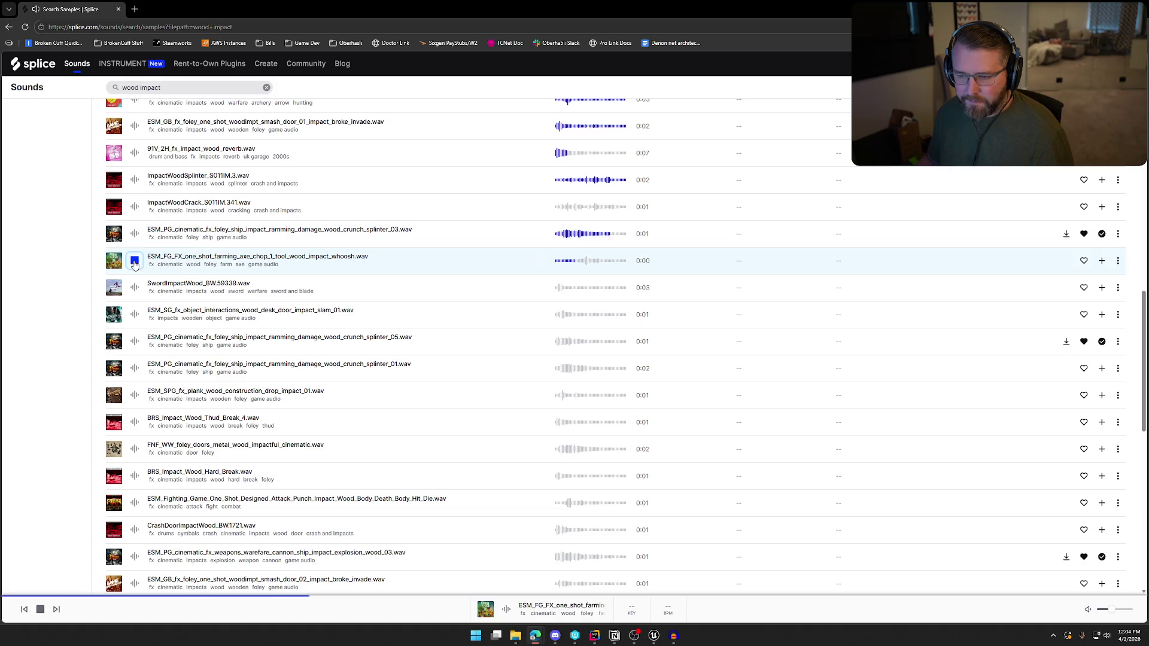
left_click(136, 288)
scroll(135, 287, "down", 1)
left_click(135, 270)
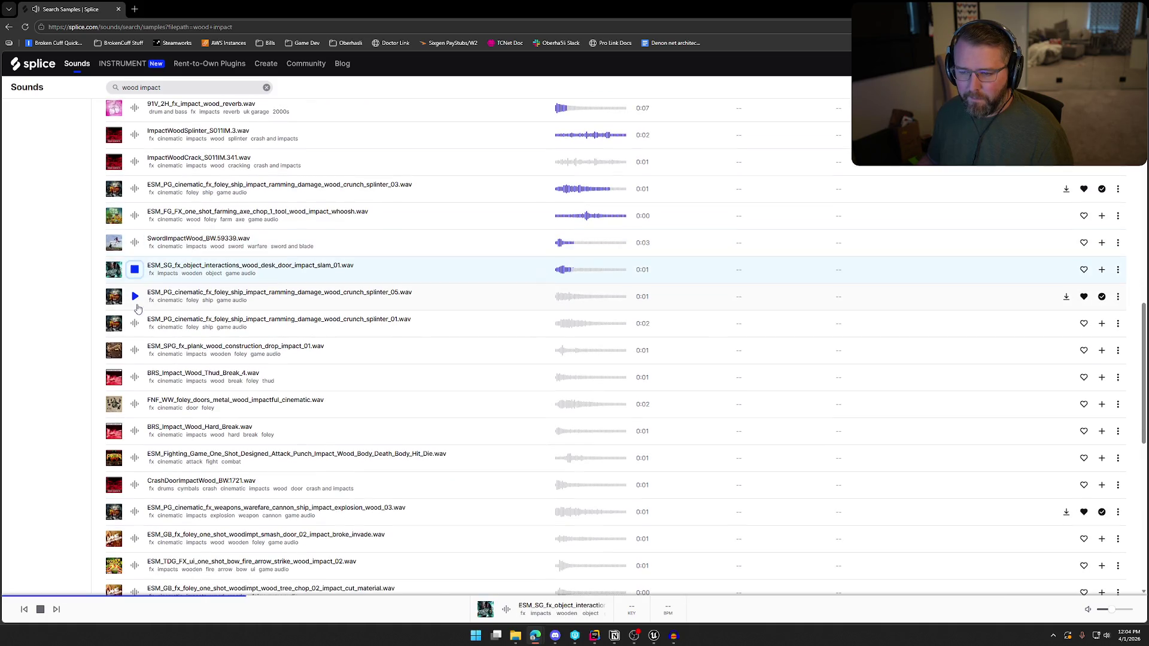
left_click(134, 298)
left_click(134, 325)
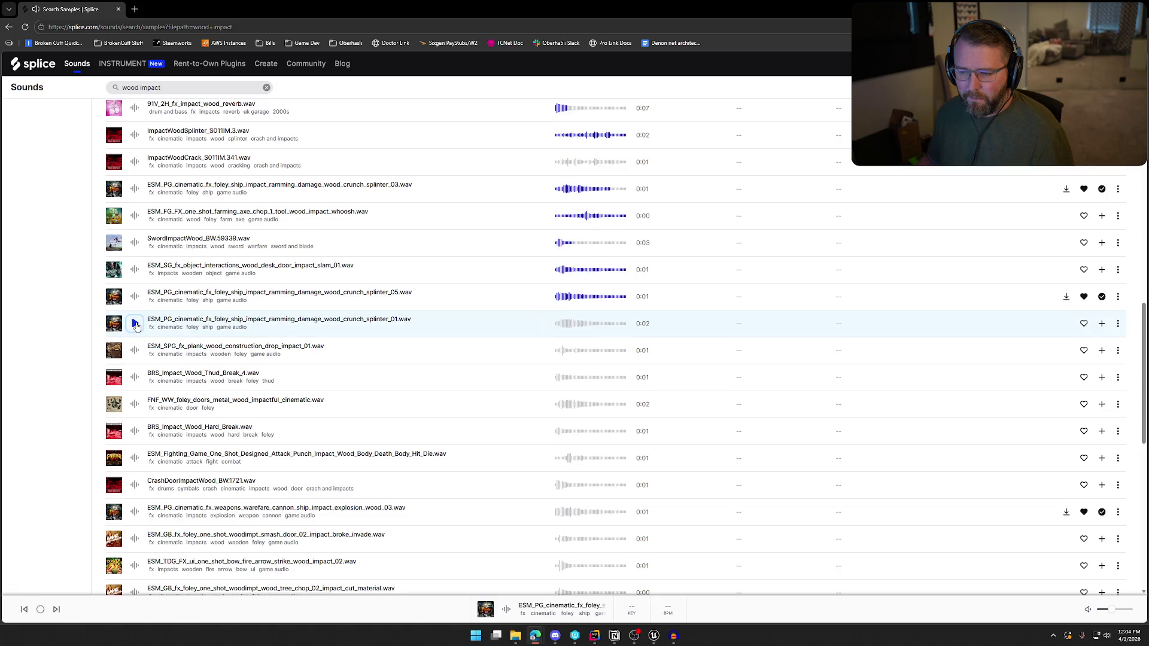
scroll(137, 315, "down", 1)
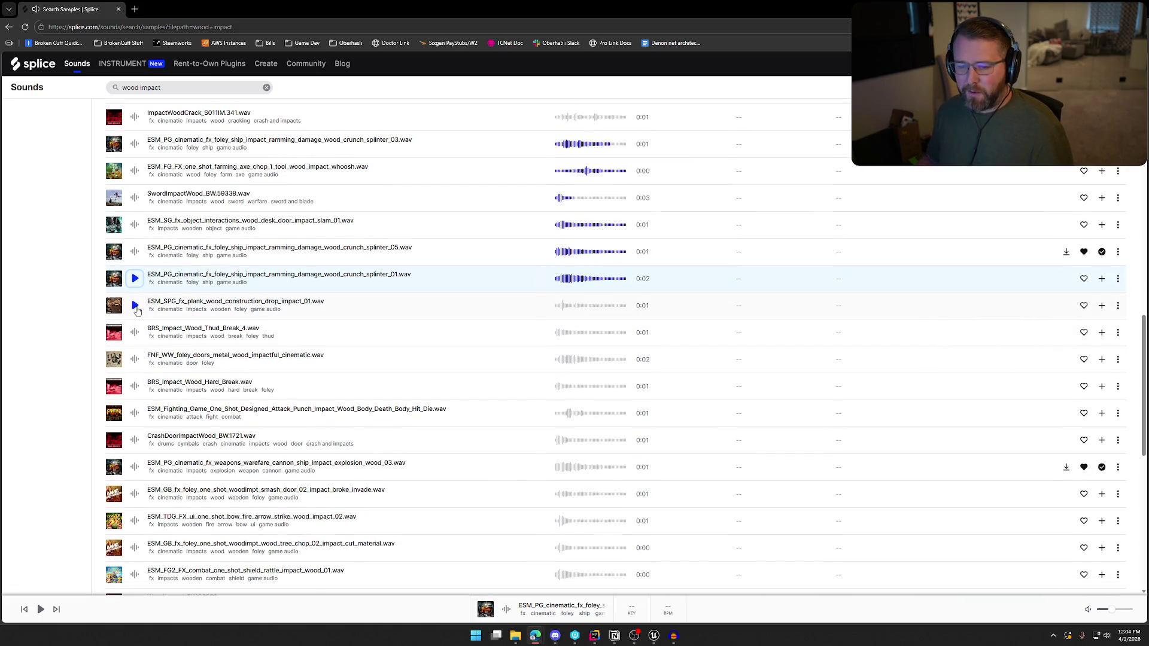
left_click(135, 306)
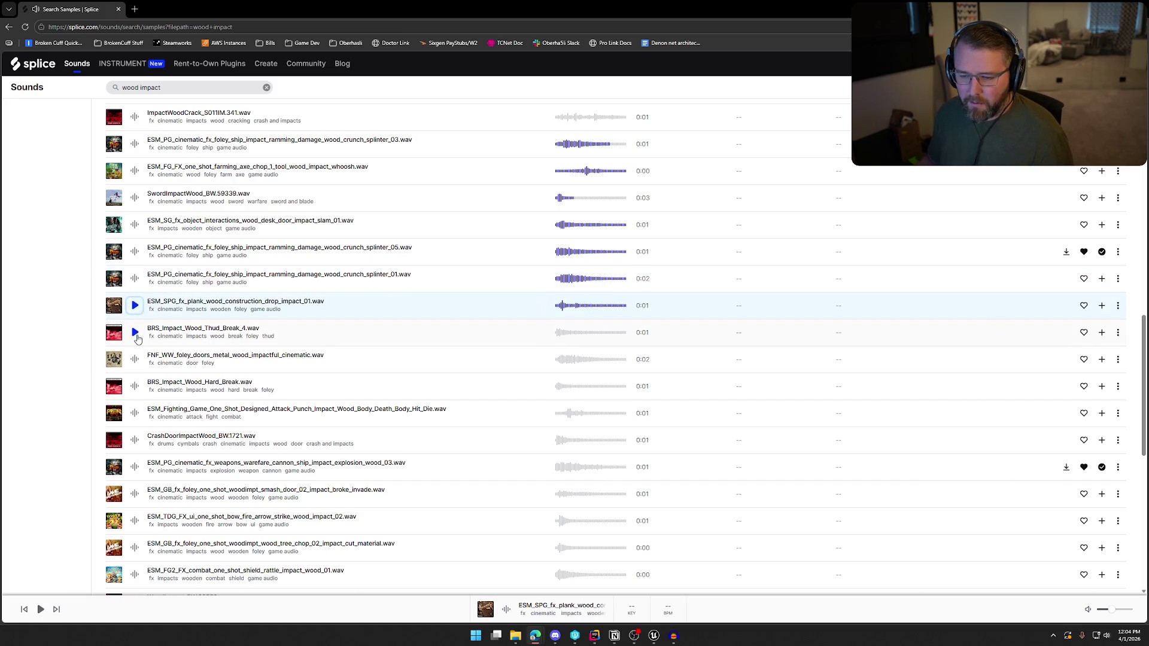
left_click(135, 333)
Audition the metal doors, BRS Hard Break, body hit, CrashDoorImpactWood, arrow strike and tree chop samples
scroll(137, 323, "down", 1)
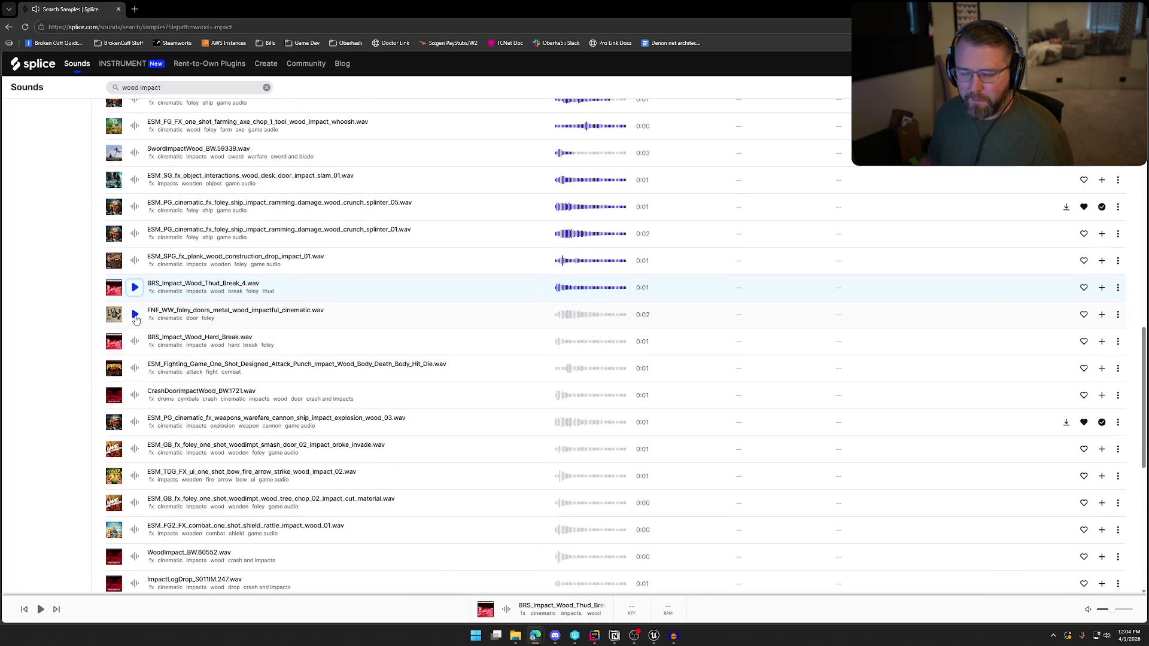
left_click(135, 316)
left_click(135, 341)
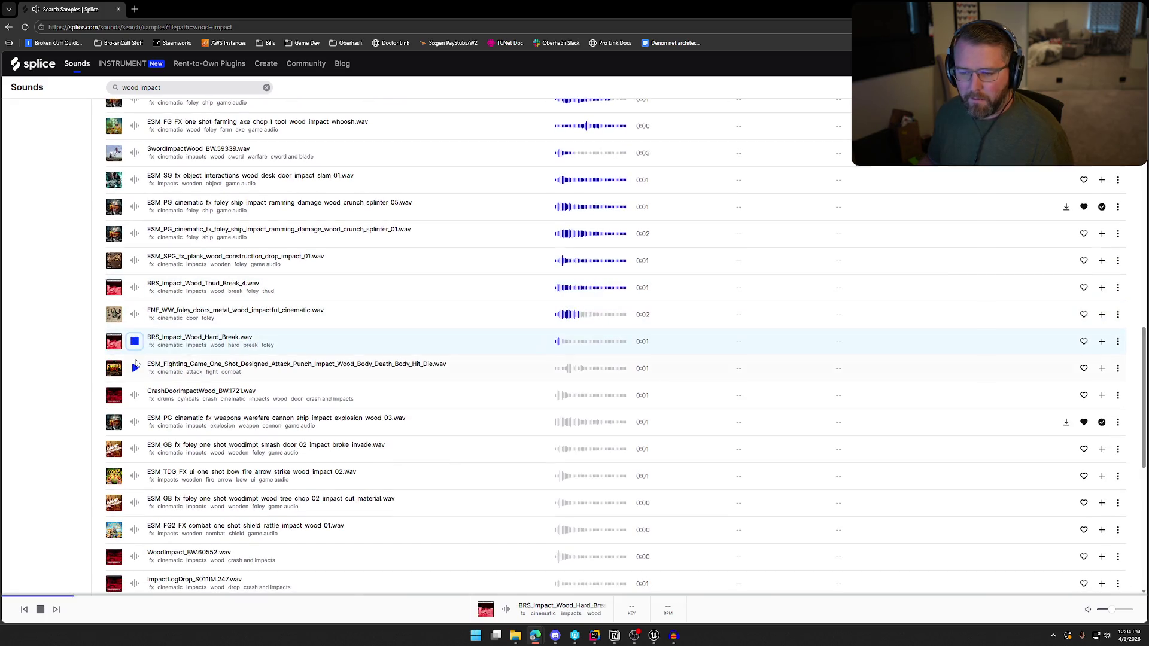
scroll(136, 344, "down", 1)
left_click(136, 325)
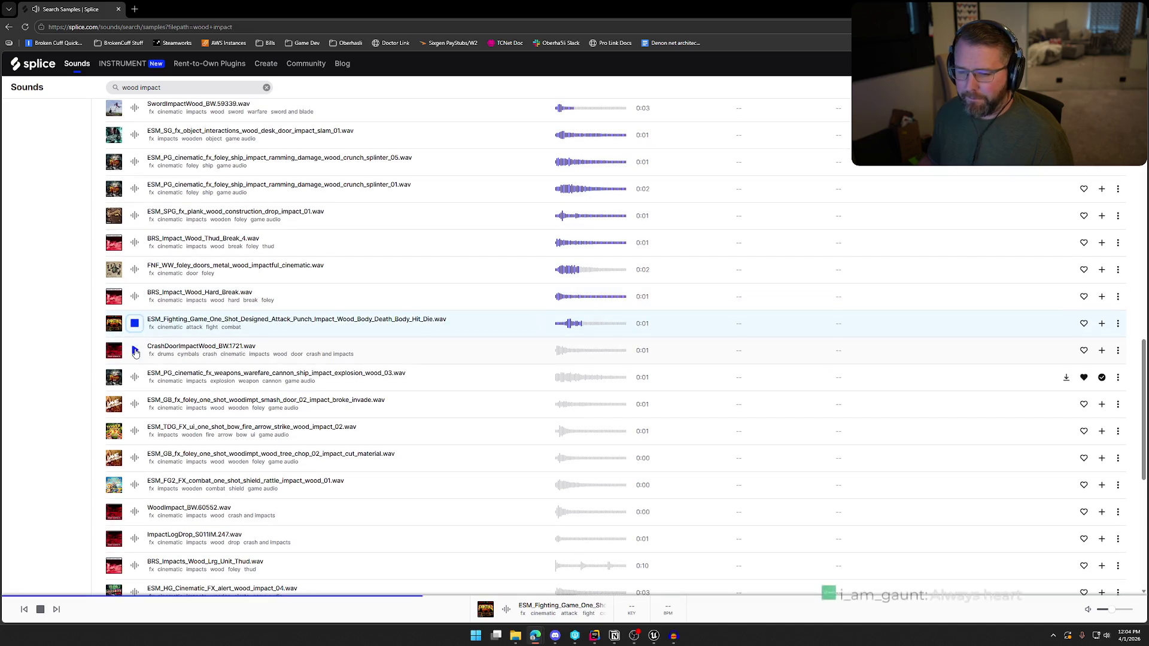
left_click(135, 347)
scroll(135, 342, "down", 1)
left_click(135, 334)
left_click(135, 360)
left_click(134, 387)
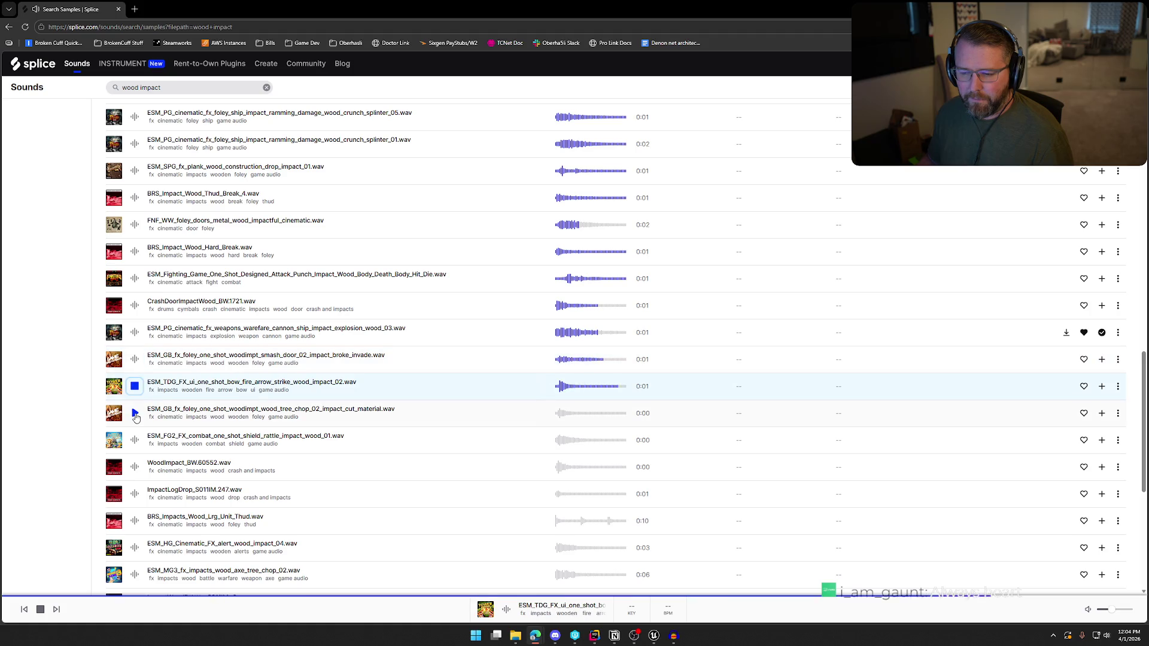
left_click(136, 413)
Audition the last page-one samples through ImpactWoodPalette, then go to results page 2
scroll(135, 413, "down", 2)
left_click(135, 352)
left_click(135, 377)
left_click(134, 404)
left_click(135, 431)
left_click(135, 458)
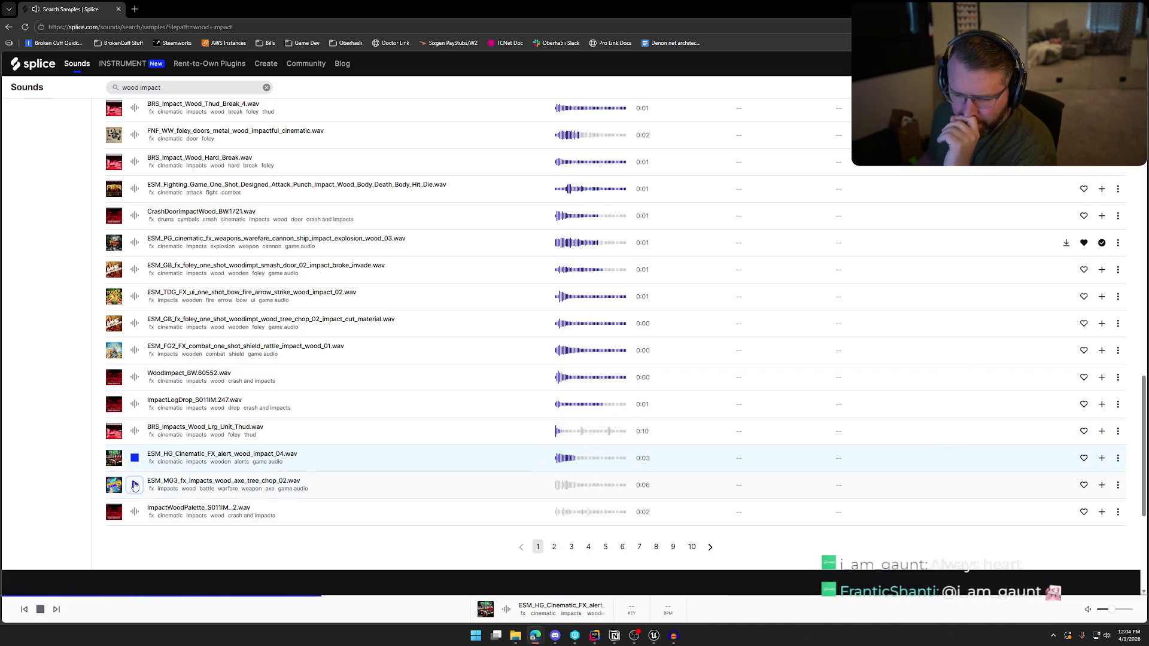
left_click(134, 485)
left_click(134, 513)
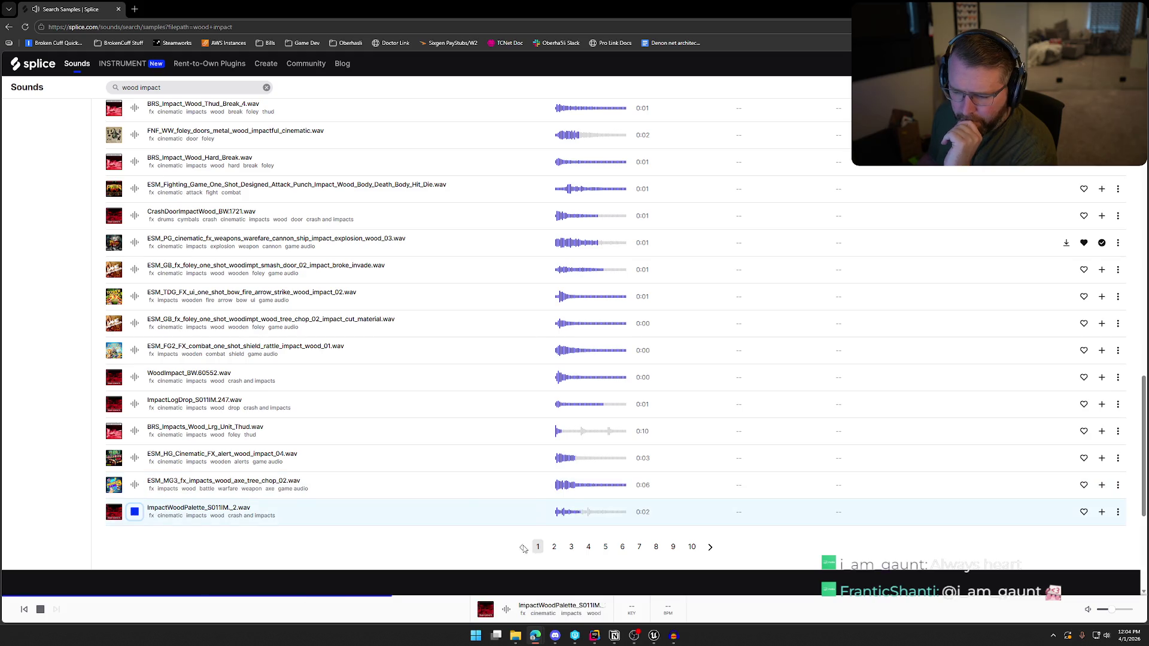
left_click(555, 548)
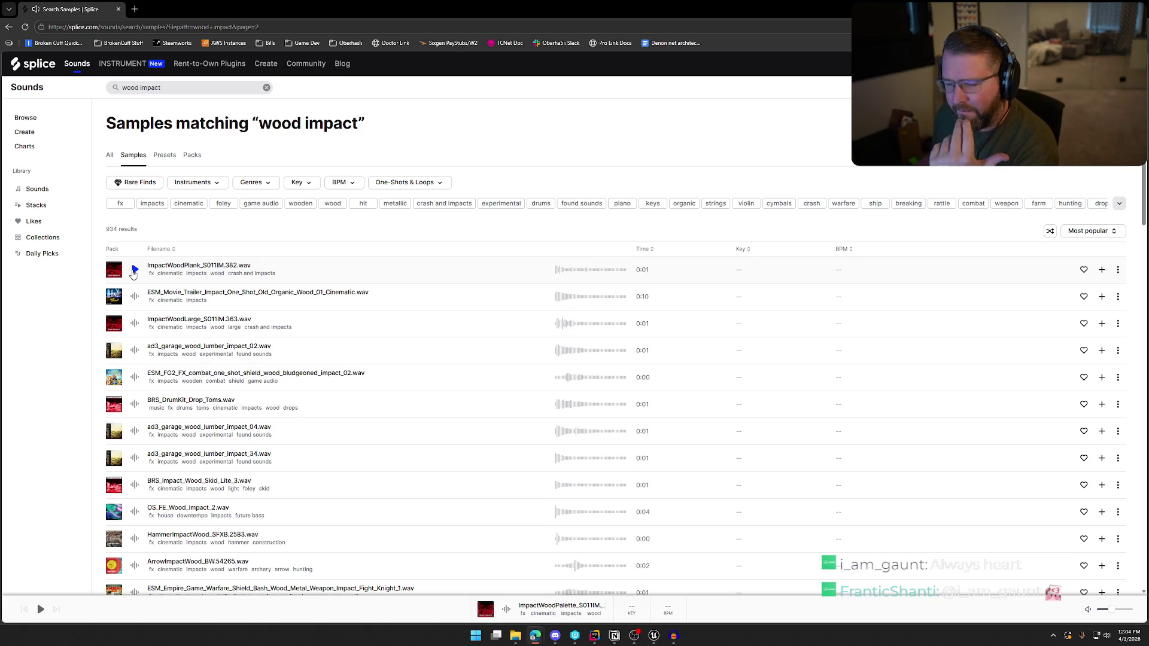
Audition the first page-2 samples, from ImpactWoodPlank to garage lumber impact 34
left_click(134, 270)
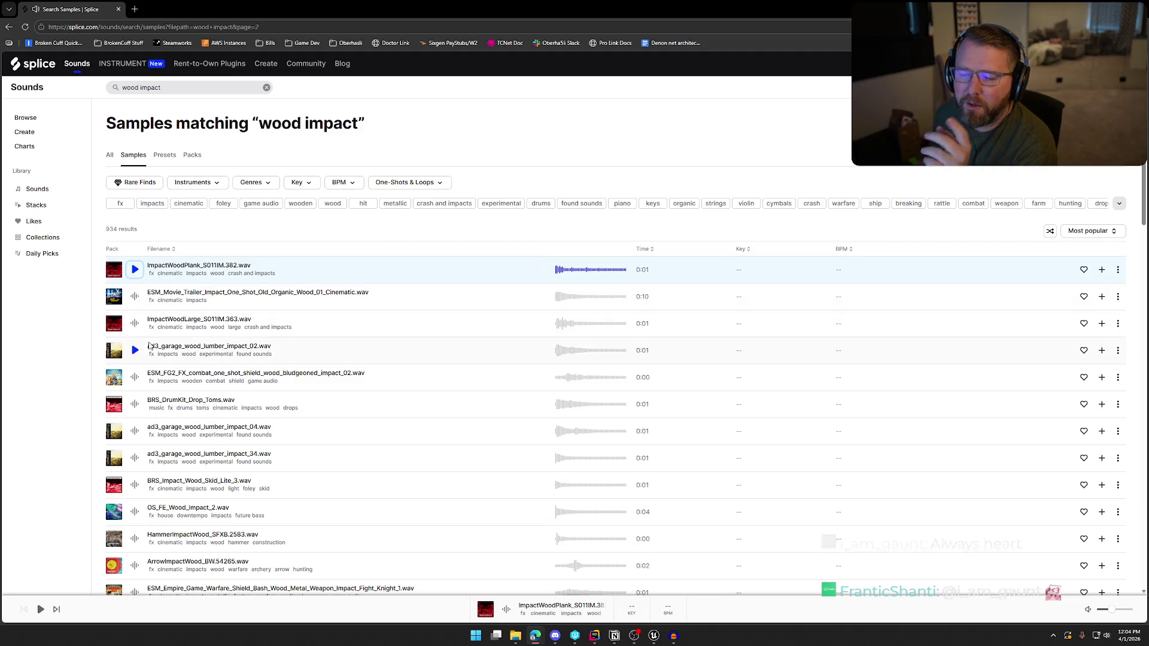
left_click(135, 296)
left_click(134, 323)
left_click(134, 351)
left_click(135, 377)
left_click(134, 404)
left_click(134, 431)
left_click(135, 459)
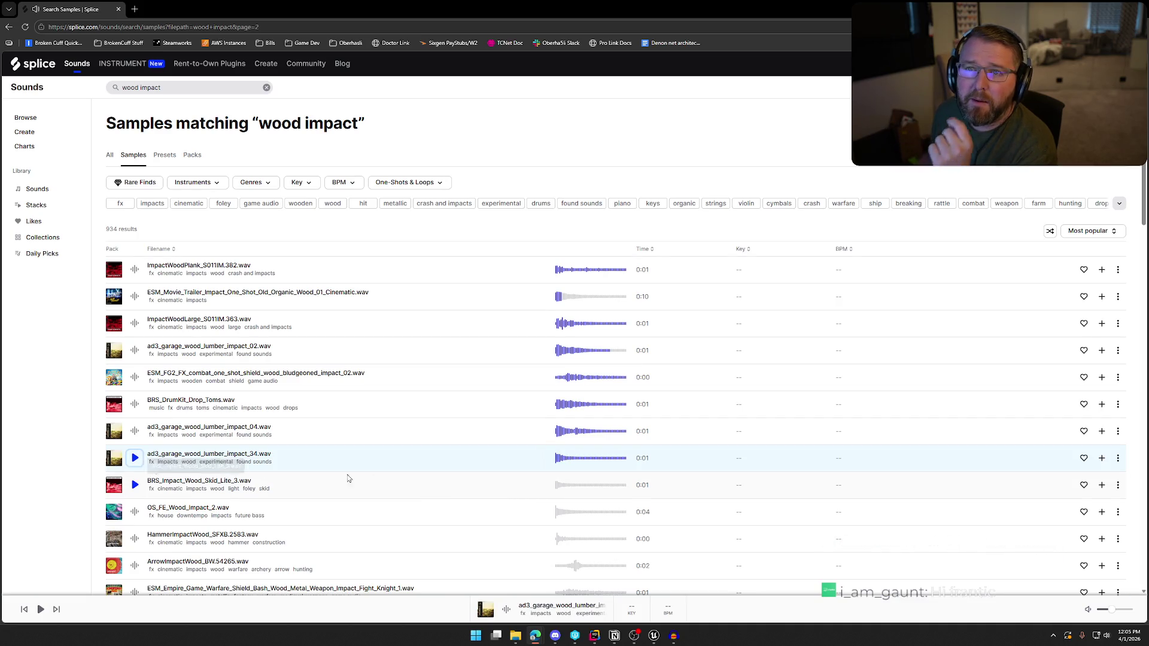
Audition the Skid Lite, HammerImpactWood, ImpactWoodPanel, ImpactWoodThin and ImpactWoodPlywood samples
scroll(317, 467, "down", 4)
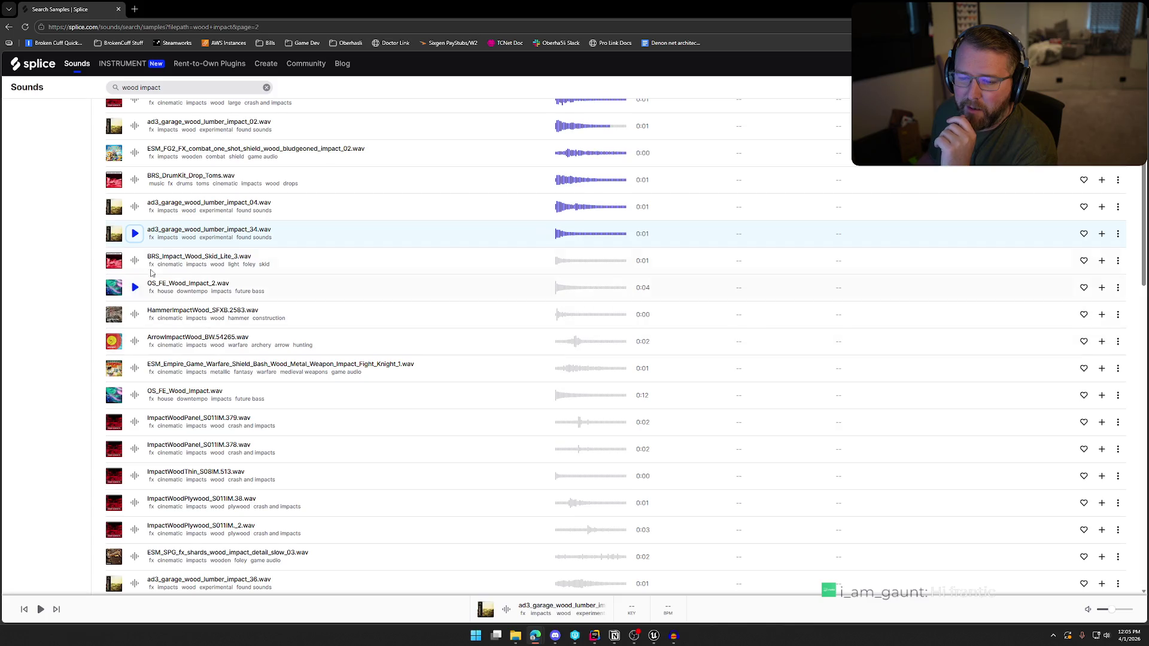
left_click(135, 261)
left_click(135, 288)
left_click(136, 314)
left_click(135, 341)
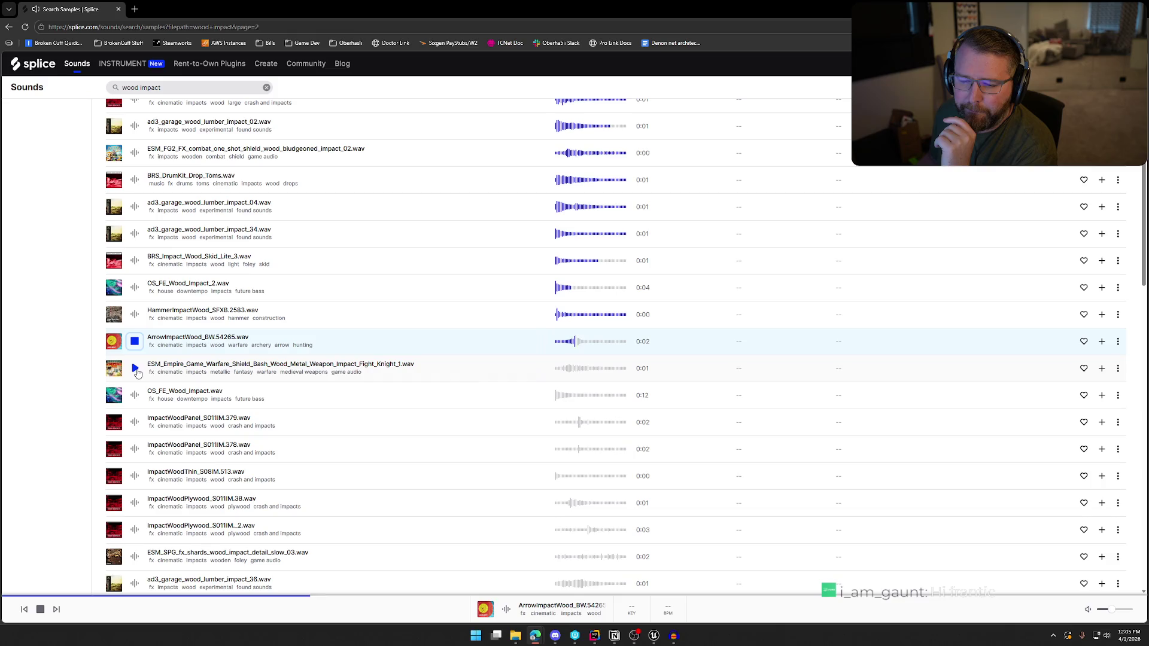
left_click(135, 368)
left_click(135, 395)
left_click(136, 423)
left_click(135, 449)
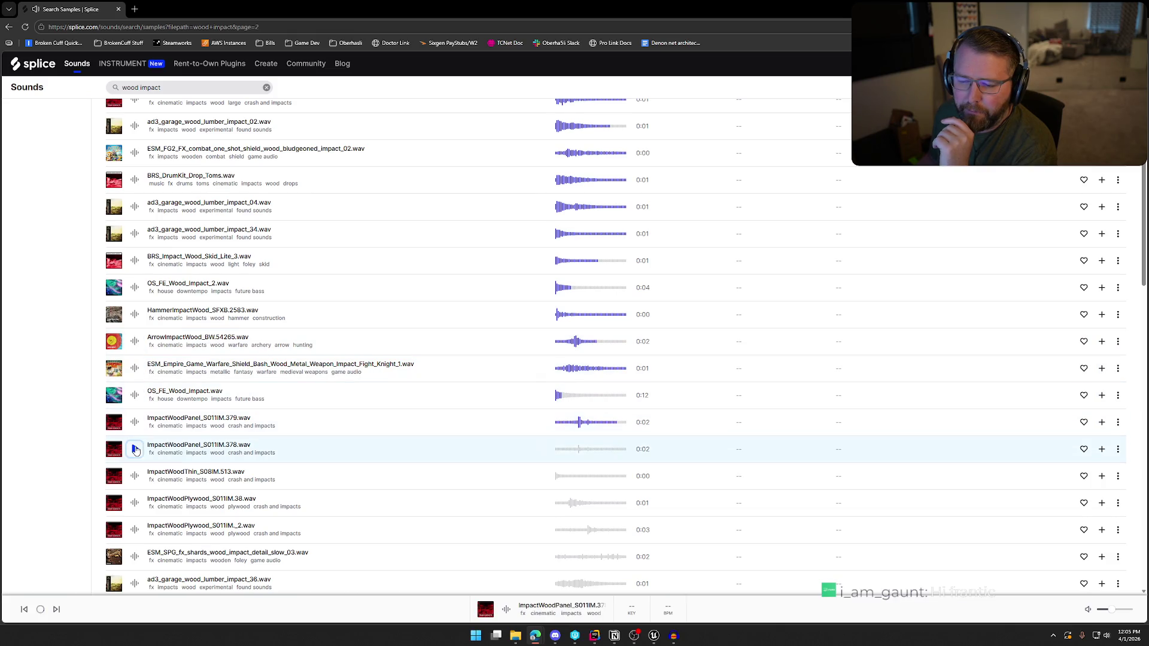
left_click(135, 476)
scroll(134, 475, "down", 2)
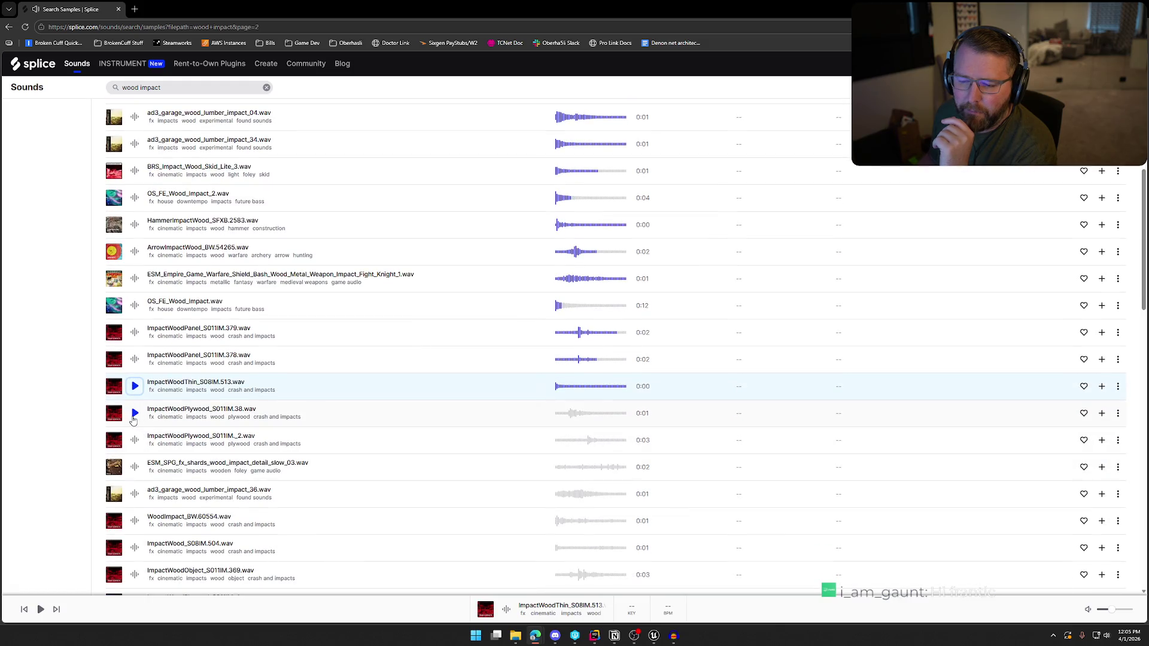
left_click(134, 413)
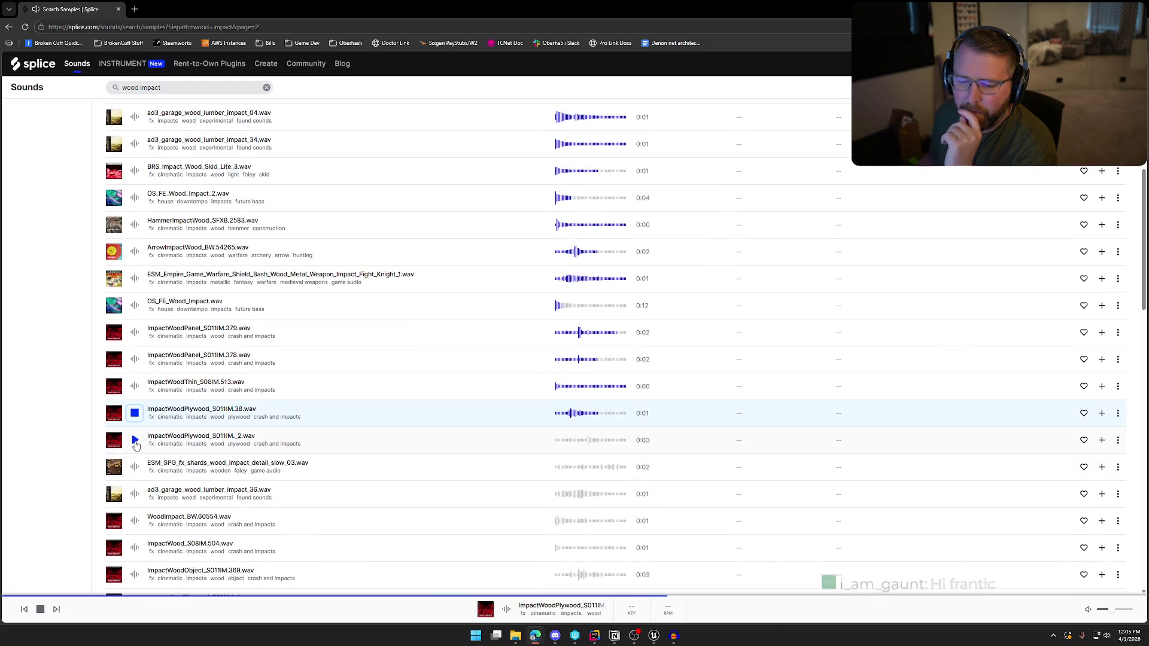
key("Down")
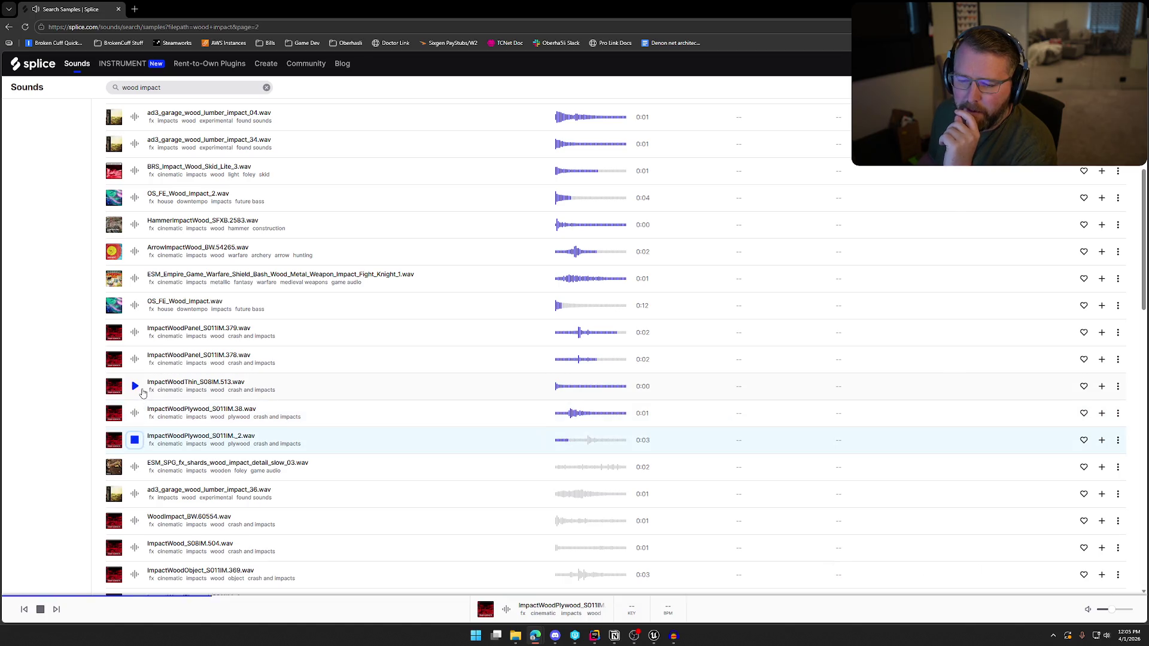
left_click(136, 387)
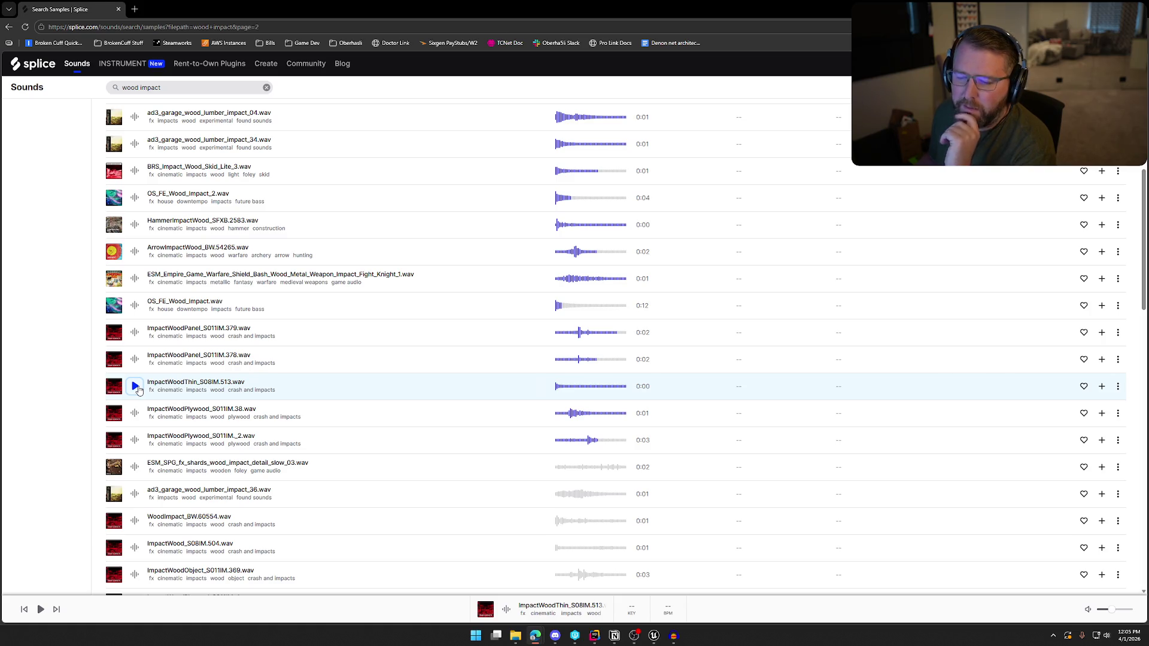
Replay ImpactWoodThin, audition further samples, and settle on ImpactWood_S08IM.504
scroll(148, 383, "down", 2)
left_click(135, 303)
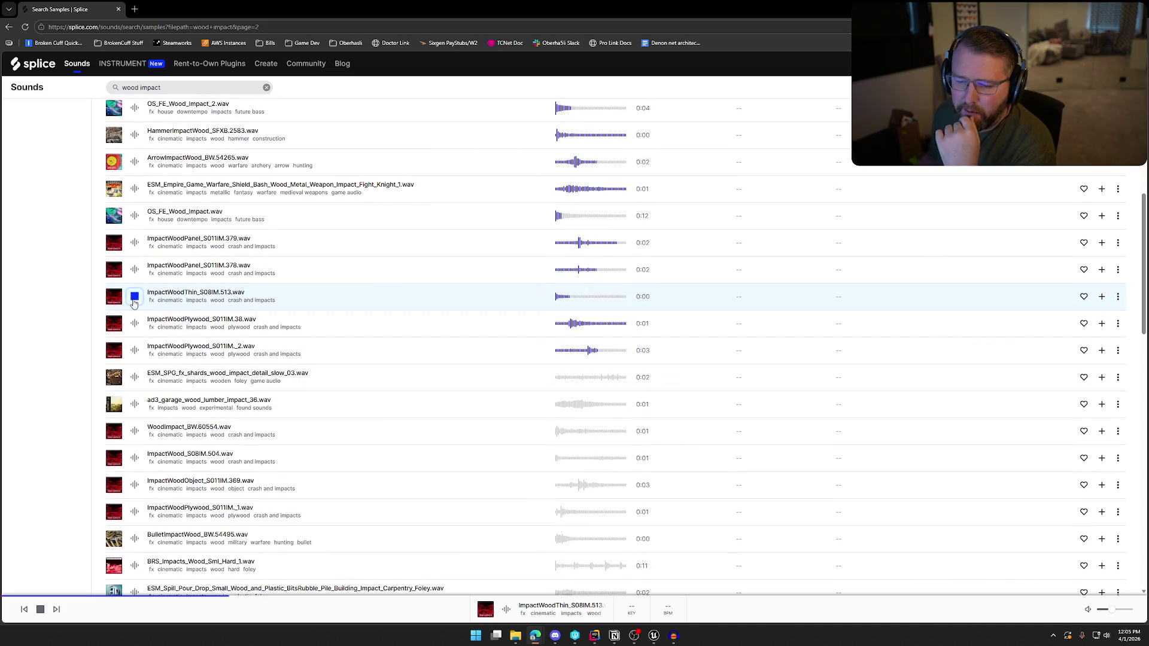
left_click(138, 381)
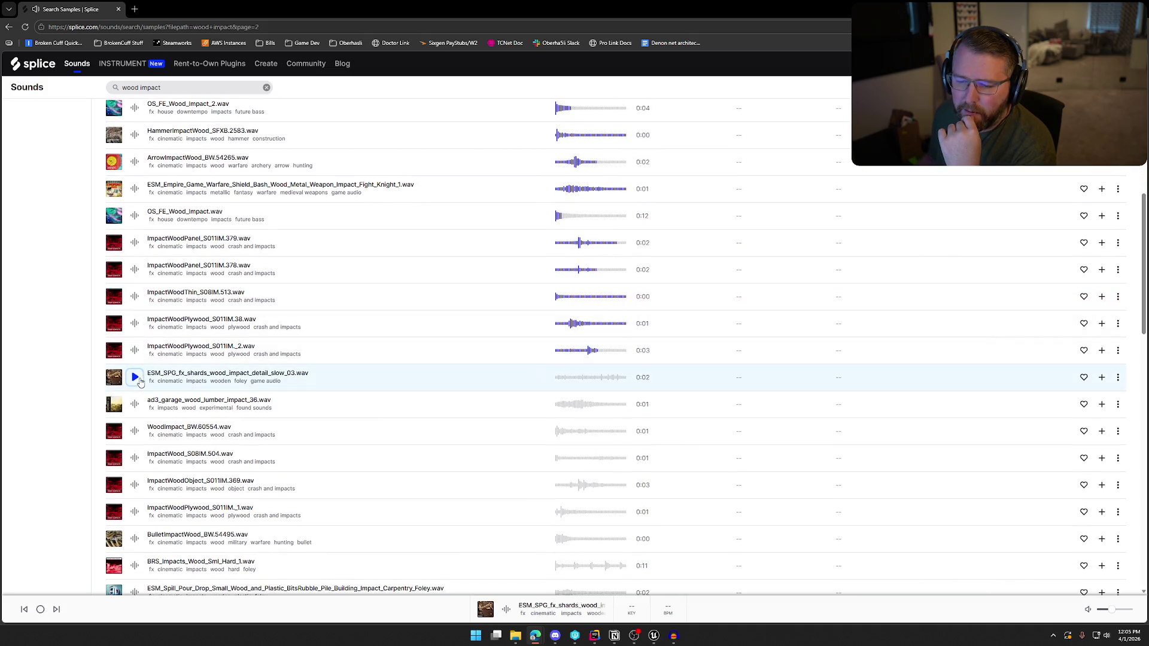
left_click(139, 408)
left_click(140, 434)
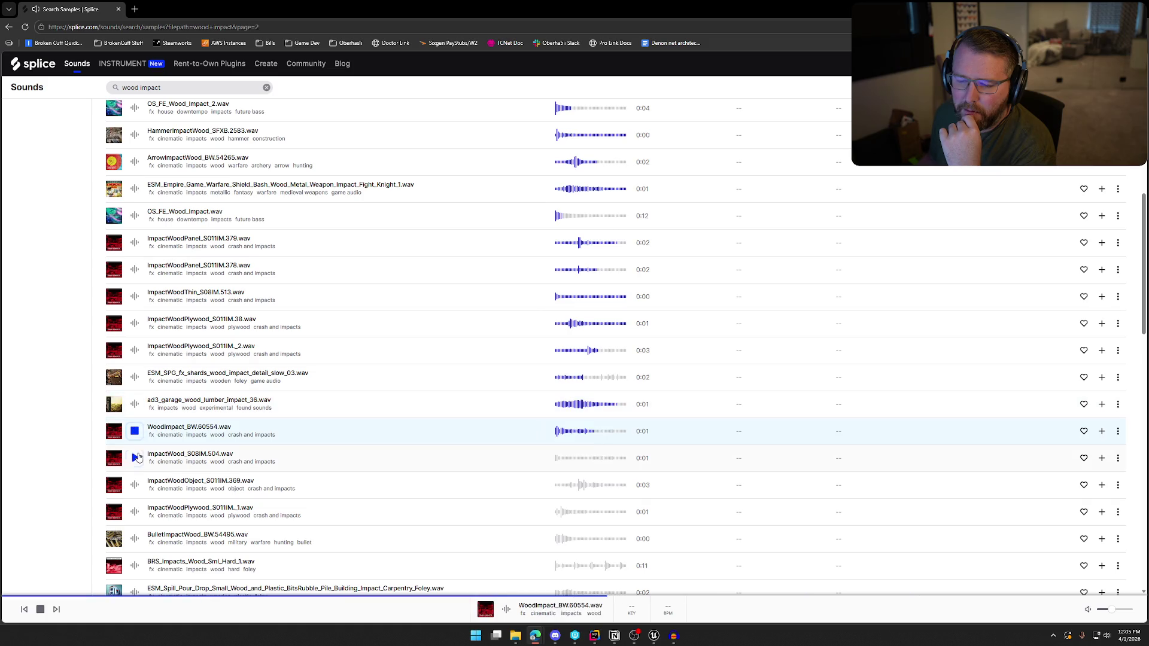
left_click(141, 461)
scroll(142, 472, "down", 1)
scroll(141, 464, "down", 1)
left_click(135, 440)
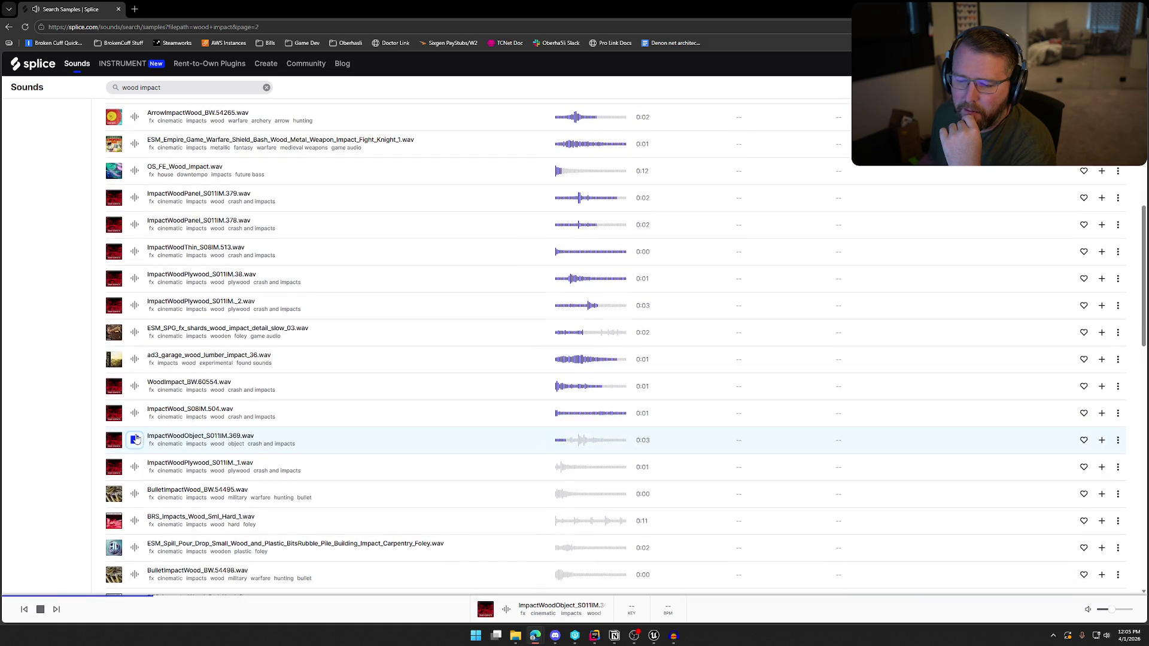
left_click(135, 421)
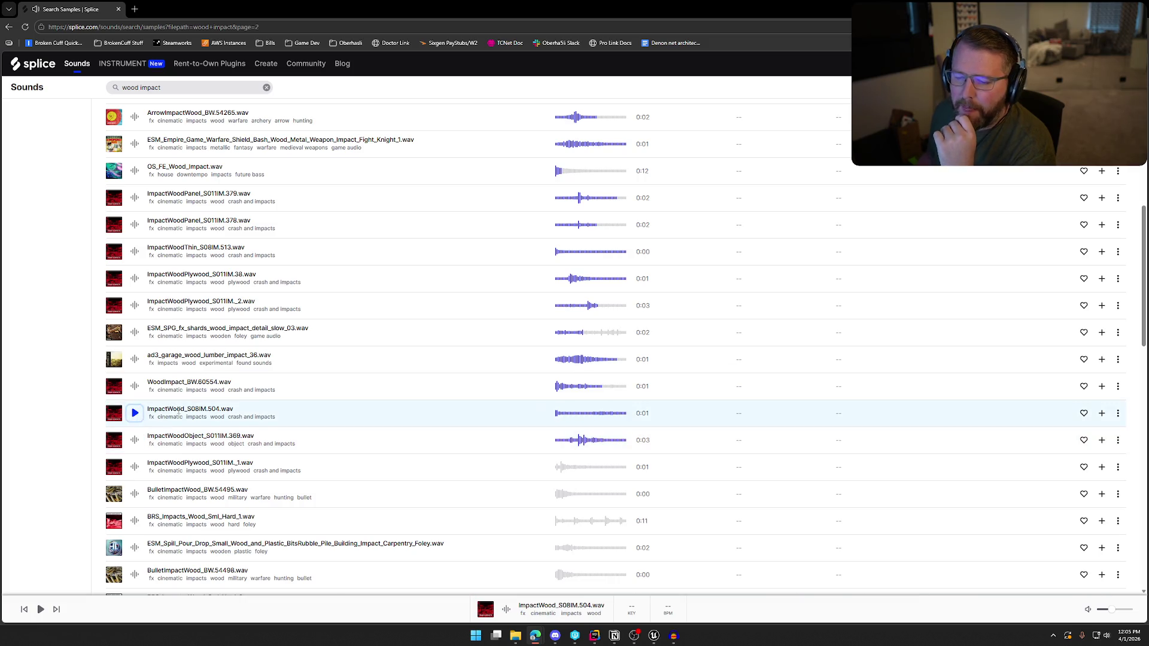
Add ImpactWood_S08IM.504 to the library and download it as BoardDrop
left_click(1102, 415)
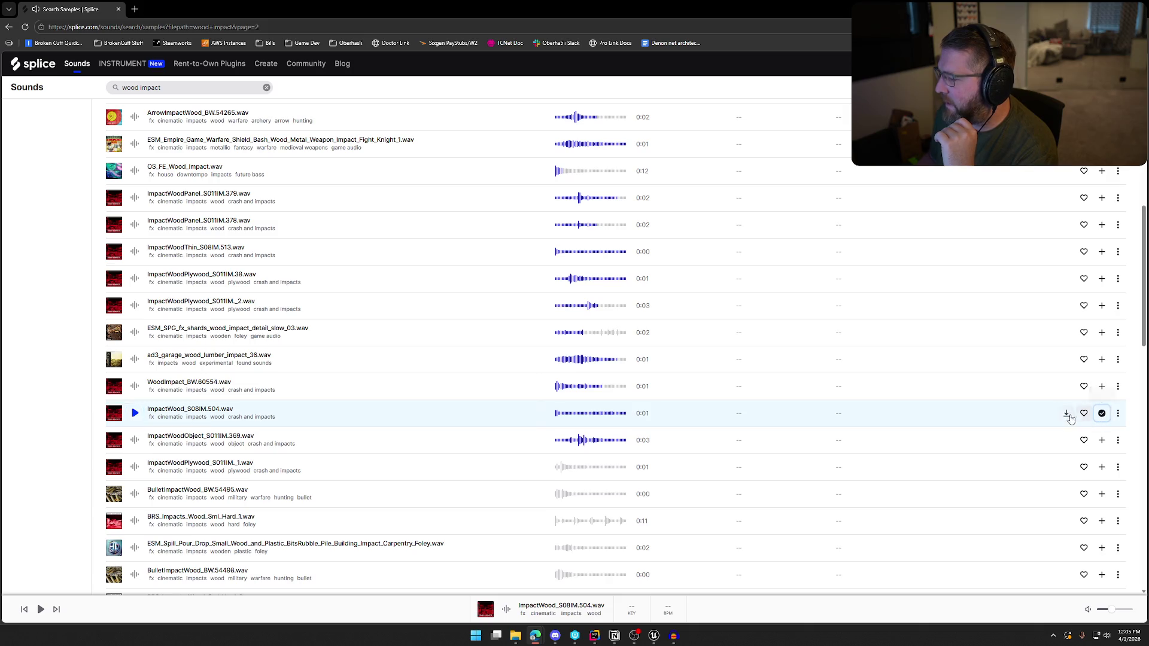
left_click(1066, 413)
type("BoardDrop")
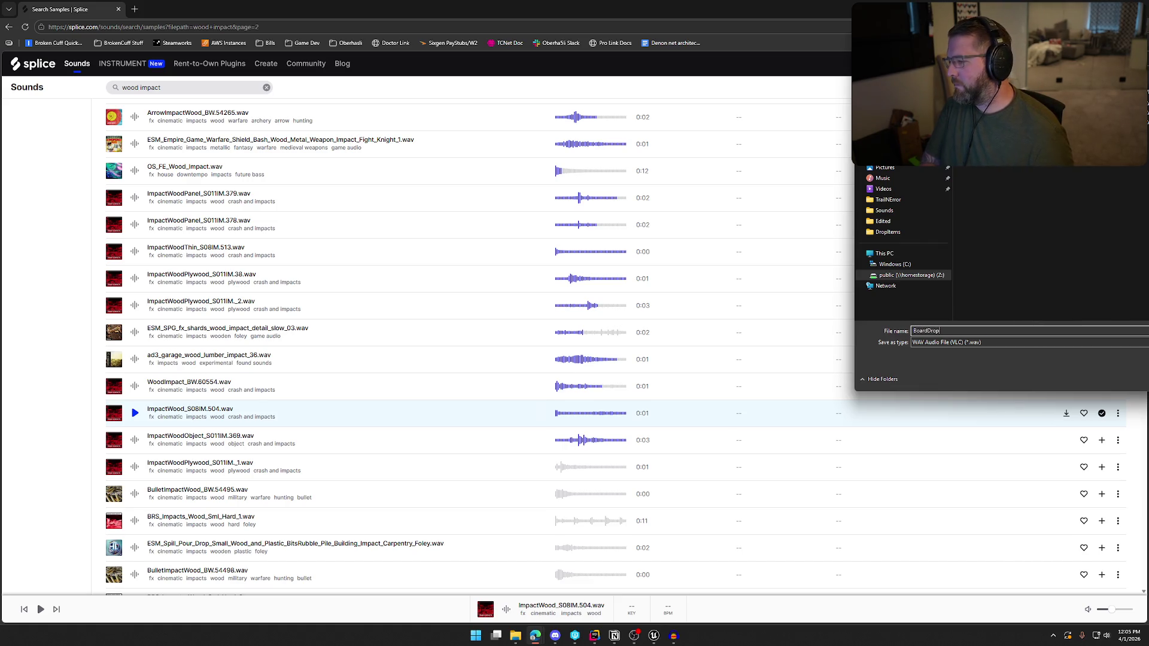
key("Return")
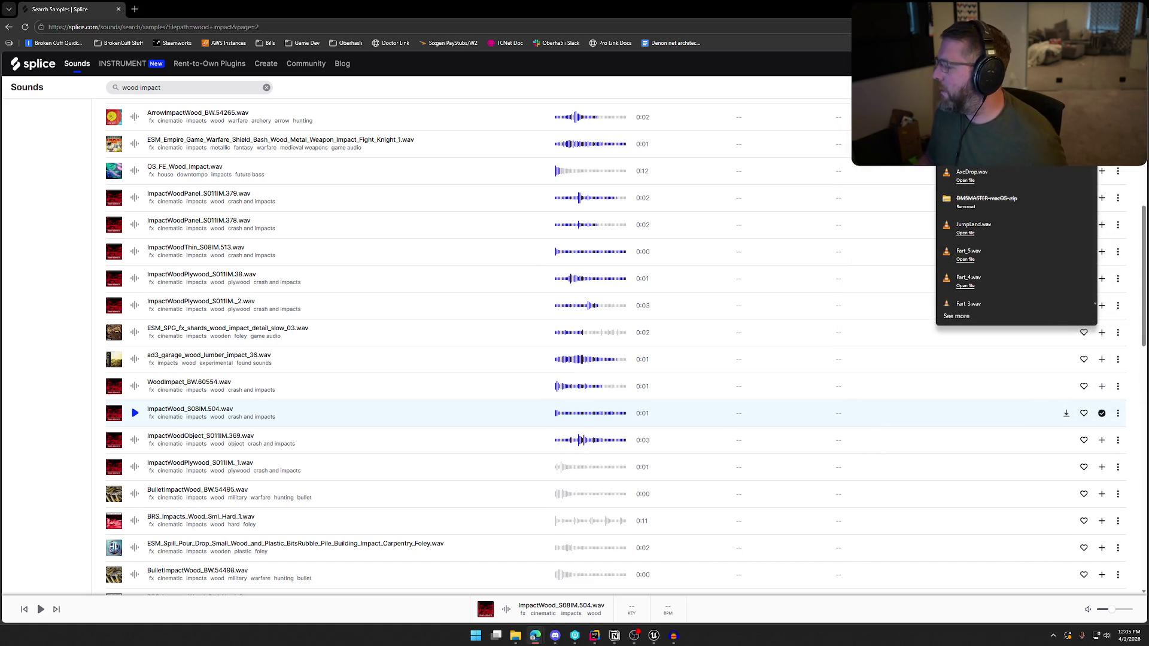
left_click(682, 635)
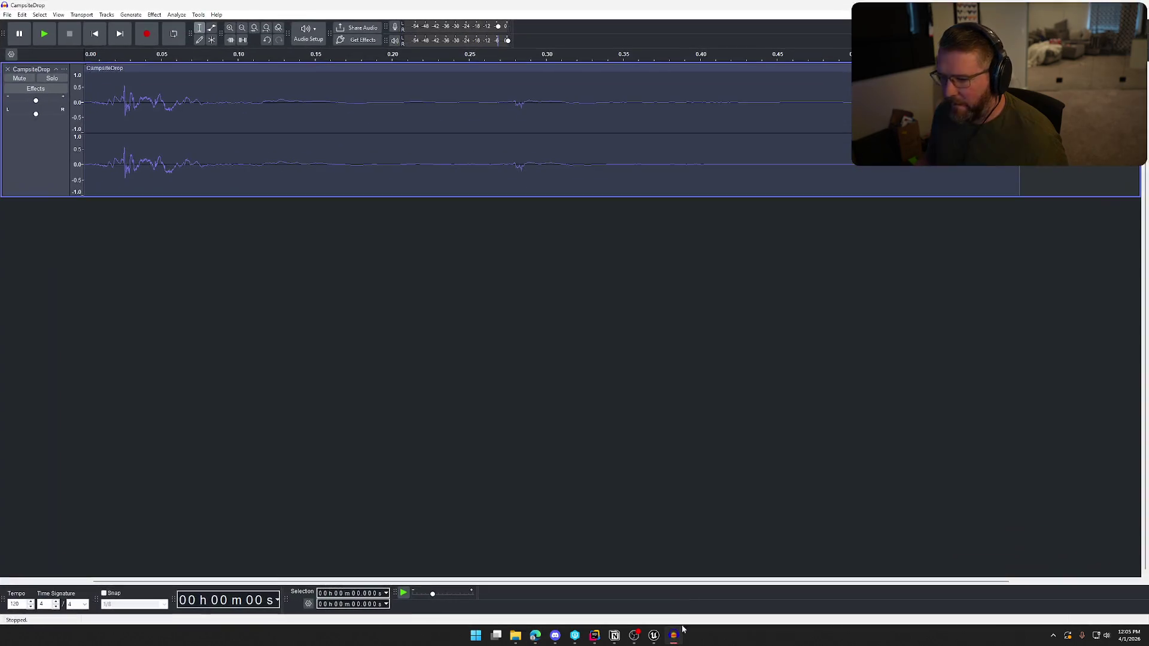
Replace the CampsiteDrop track with BoardDrop.wav and listen to its opening half second
left_click(8, 69)
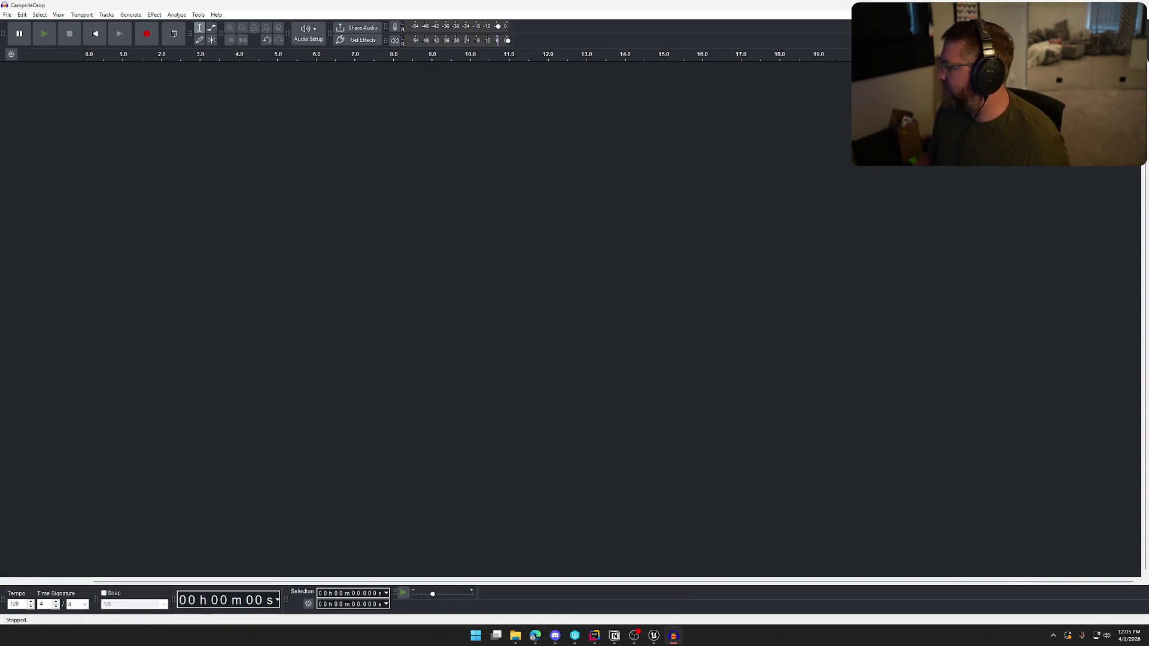
mouse_move(497, 18)
left_mouse_down()
mouse_move(319, 205)
mouse_move(628, 291)
left_mouse_up()
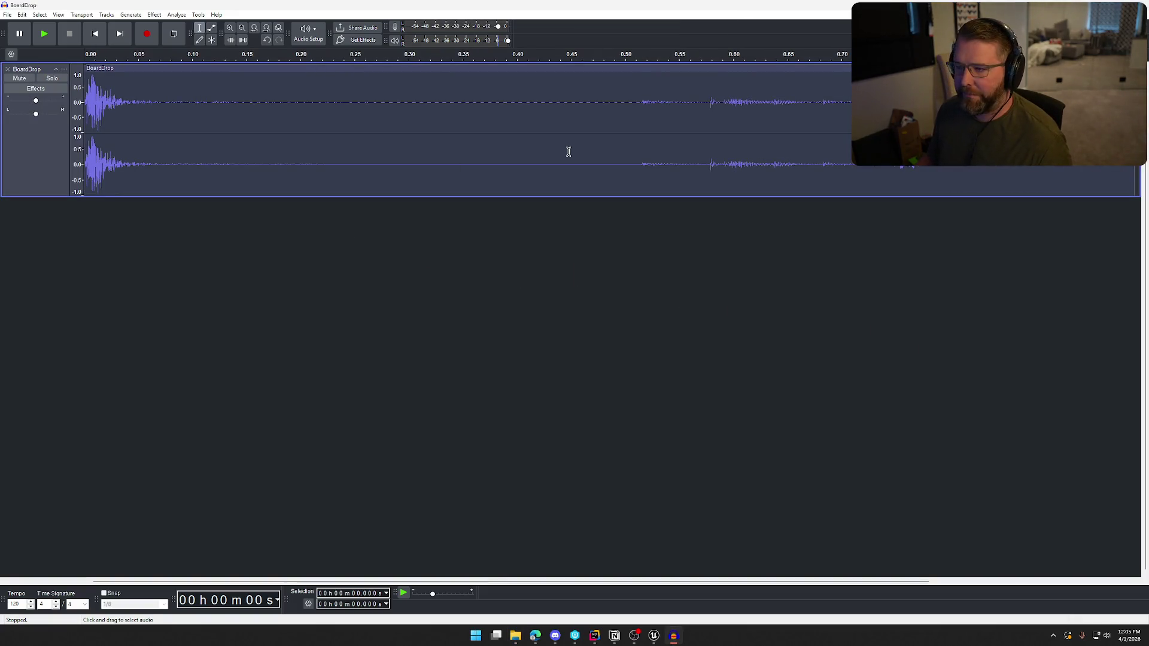
mouse_move(637, 102)
left_mouse_down()
mouse_move(516, 118)
mouse_move(85, 120)
left_mouse_up()
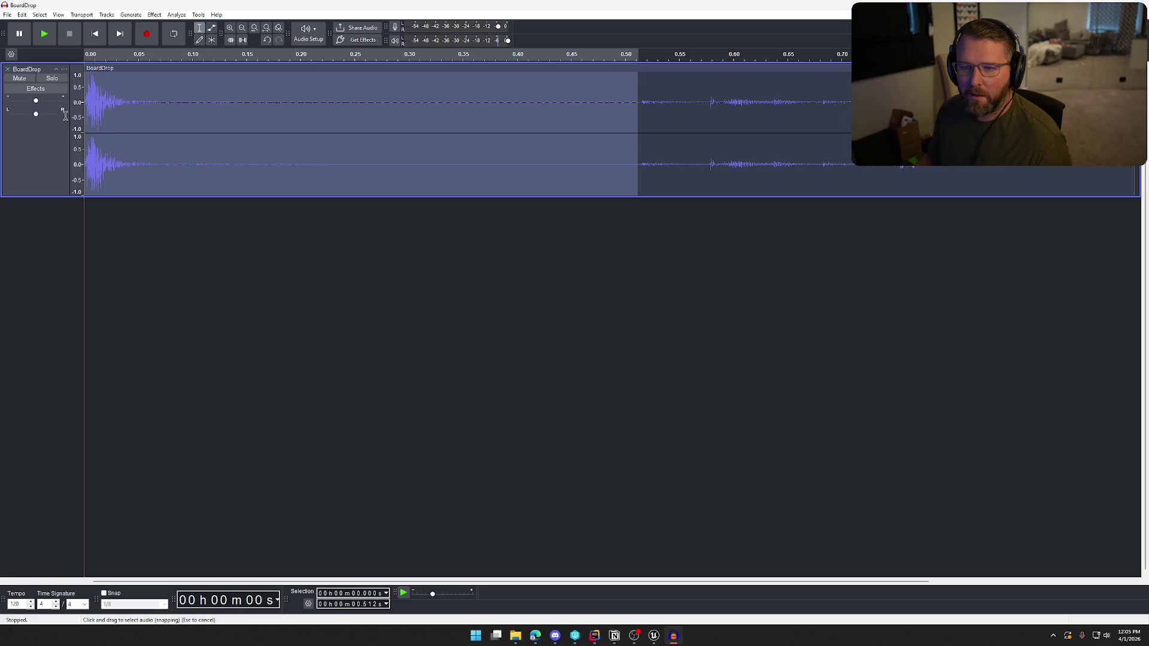
key("space")
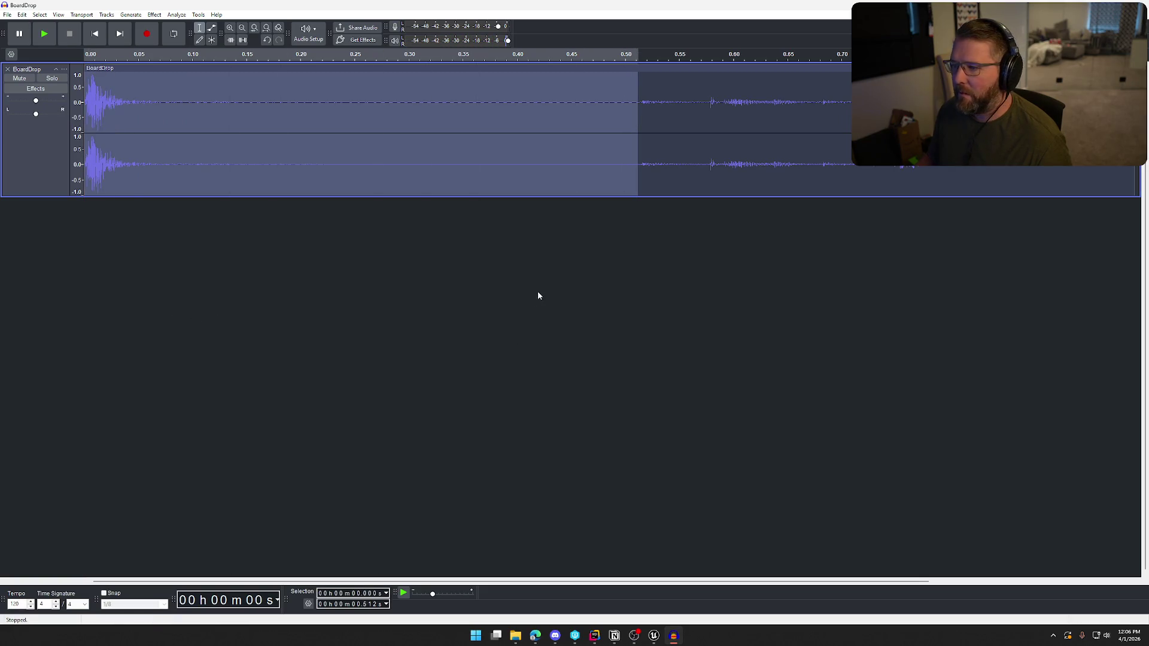
left_click(538, 293)
Delete everything after 0.512 s, play back the trimmed clip, and select it all
left_click_drag(639, 101, 1135, 120)
key("Delete")
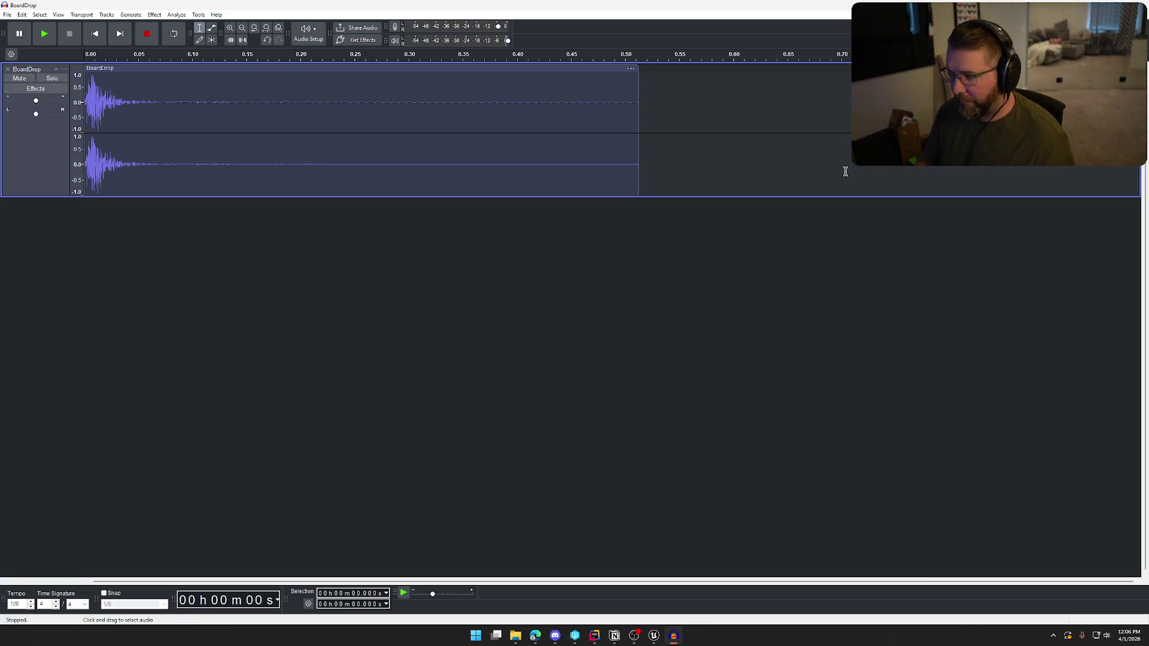
key("space")
key("ctrl+a")
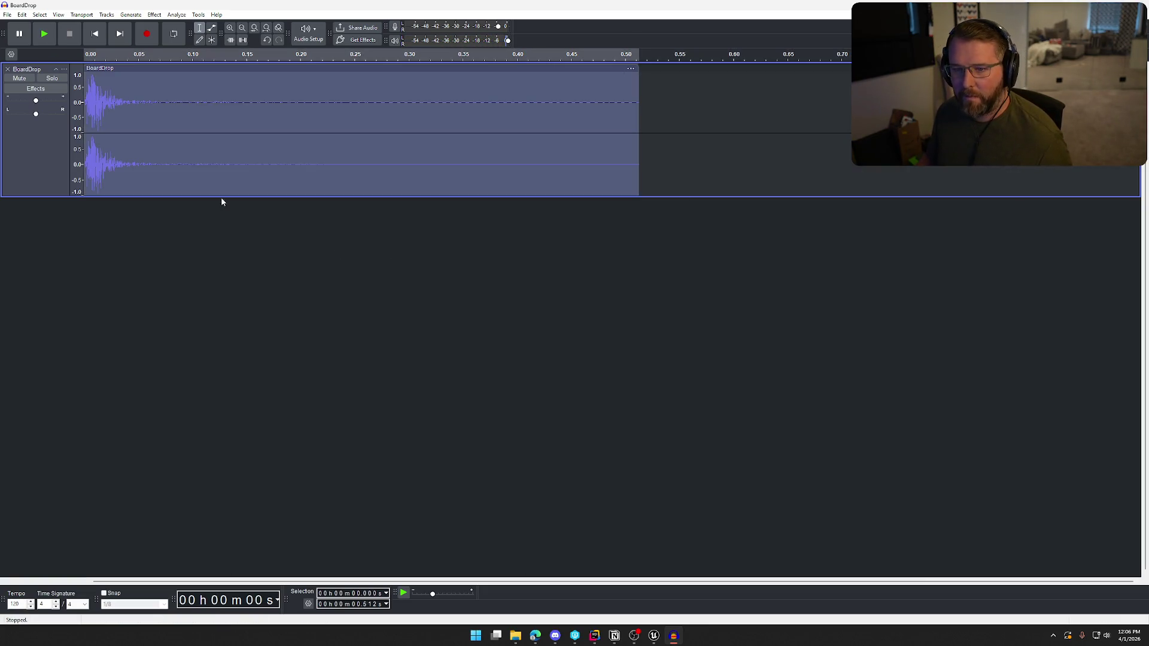
left_click(154, 15)
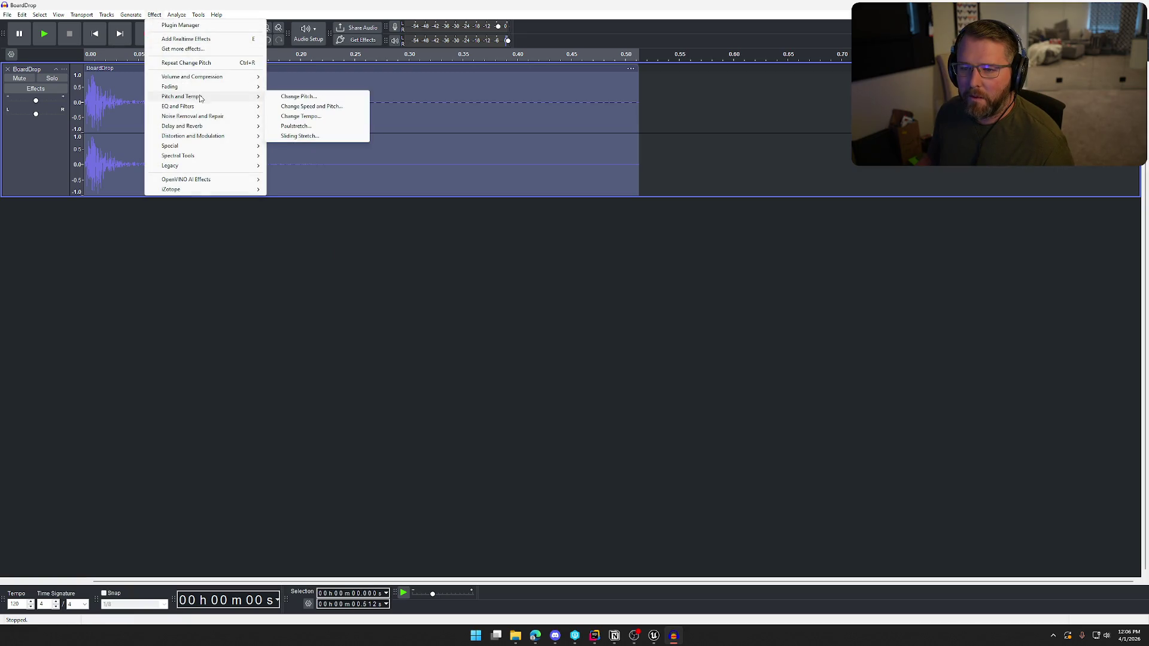
Preview a Bass and Treble adjustment on the BoardDrop clip
mouse_move(209, 106)
left_click(284, 107)
left_click(531, 368)
left_click(623, 368)
Lower the BoardDrop clip's pitch by 5 percent and play it back
left_click(155, 15)
mouse_move(230, 98)
left_click(272, 97)
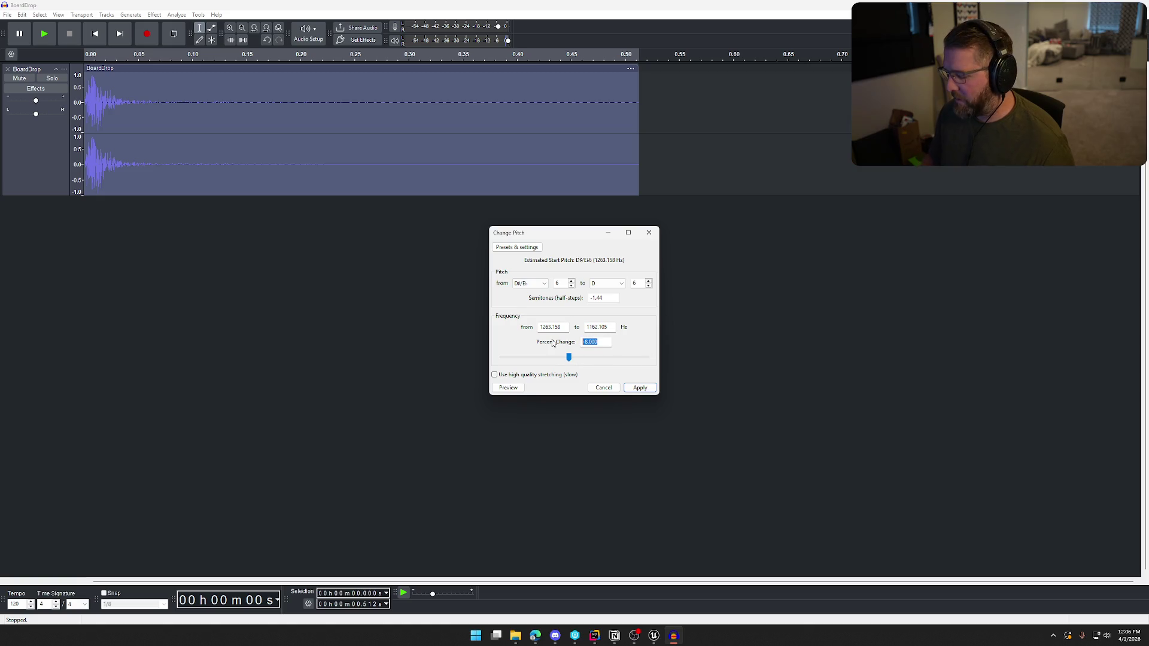
left_click(508, 388)
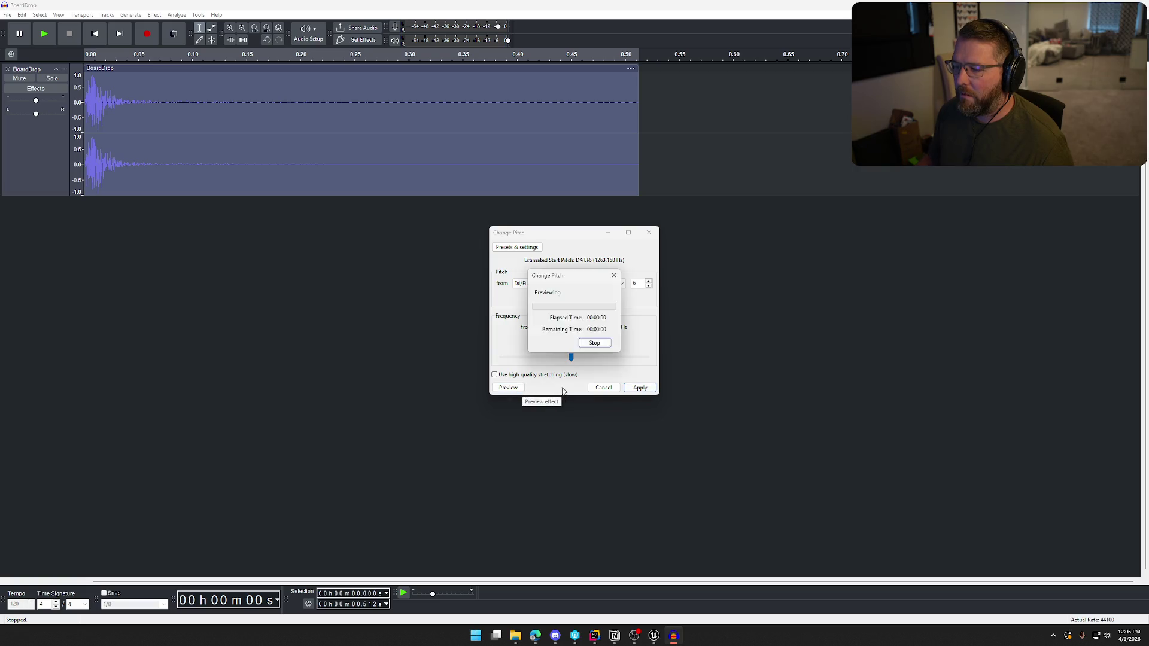
left_click(638, 388)
key("space")
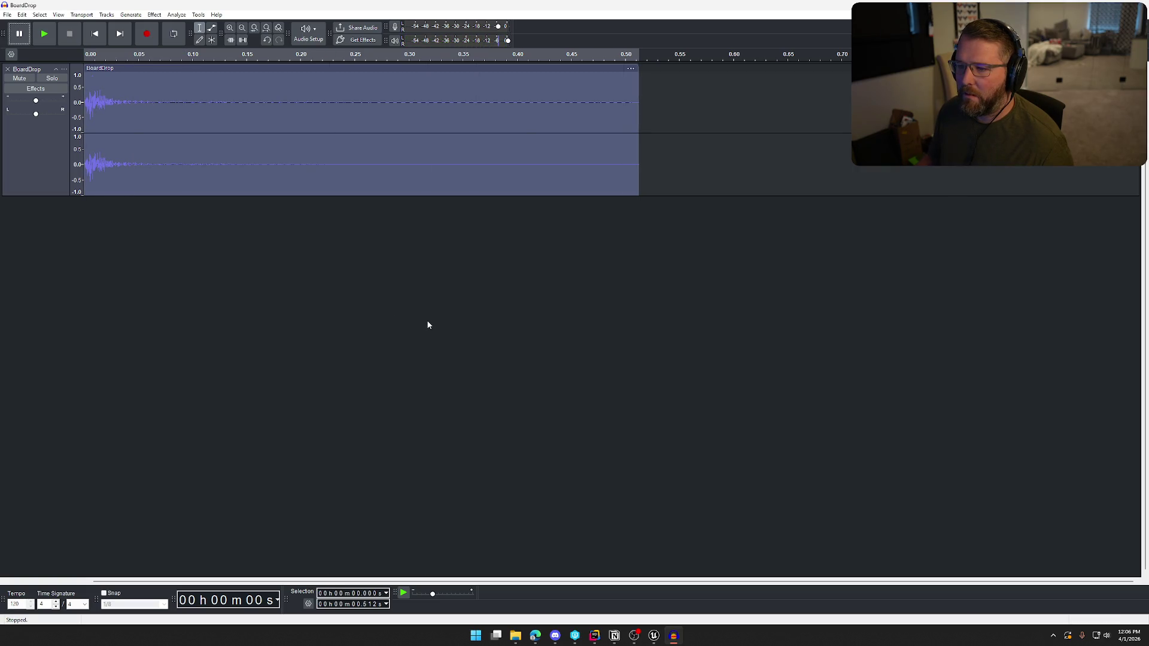
key("space")
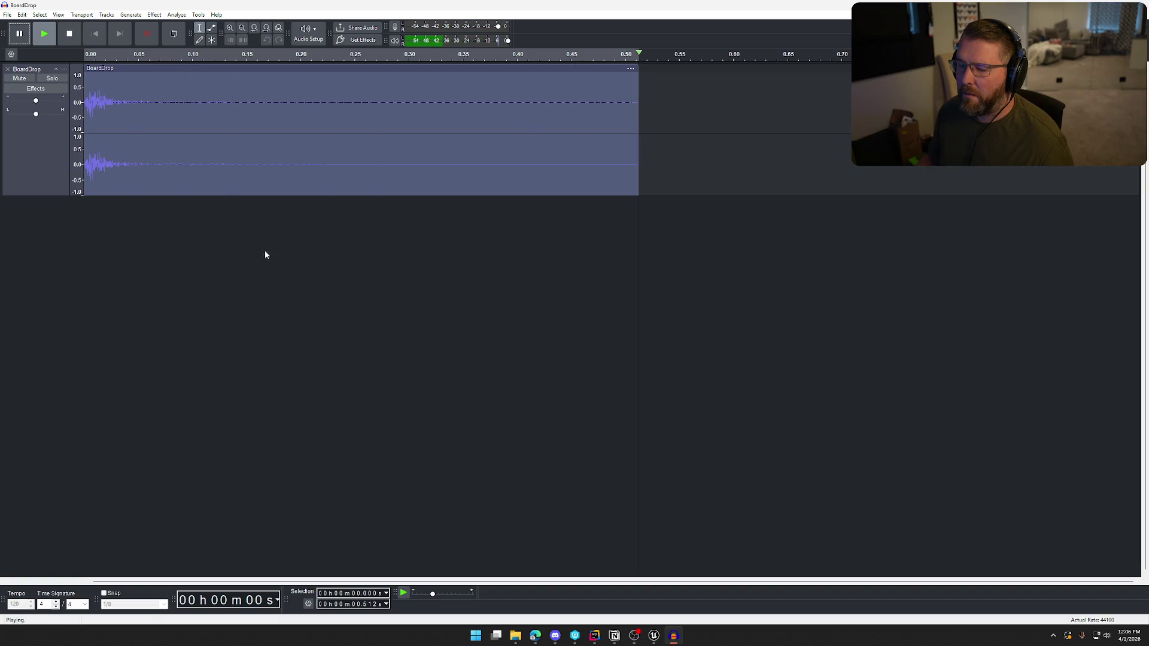
Apply the Filter Curve EQ Bass Boost preset to the clip, after trying Treble Cut
left_click(154, 15)
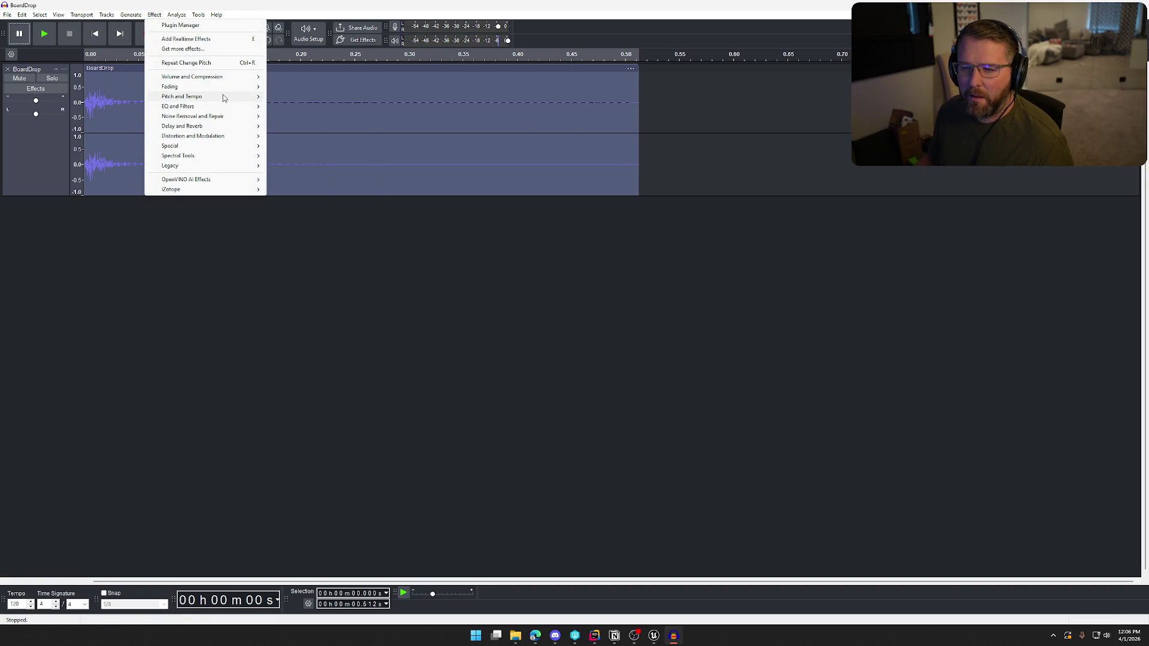
mouse_move(192, 106)
left_click(305, 117)
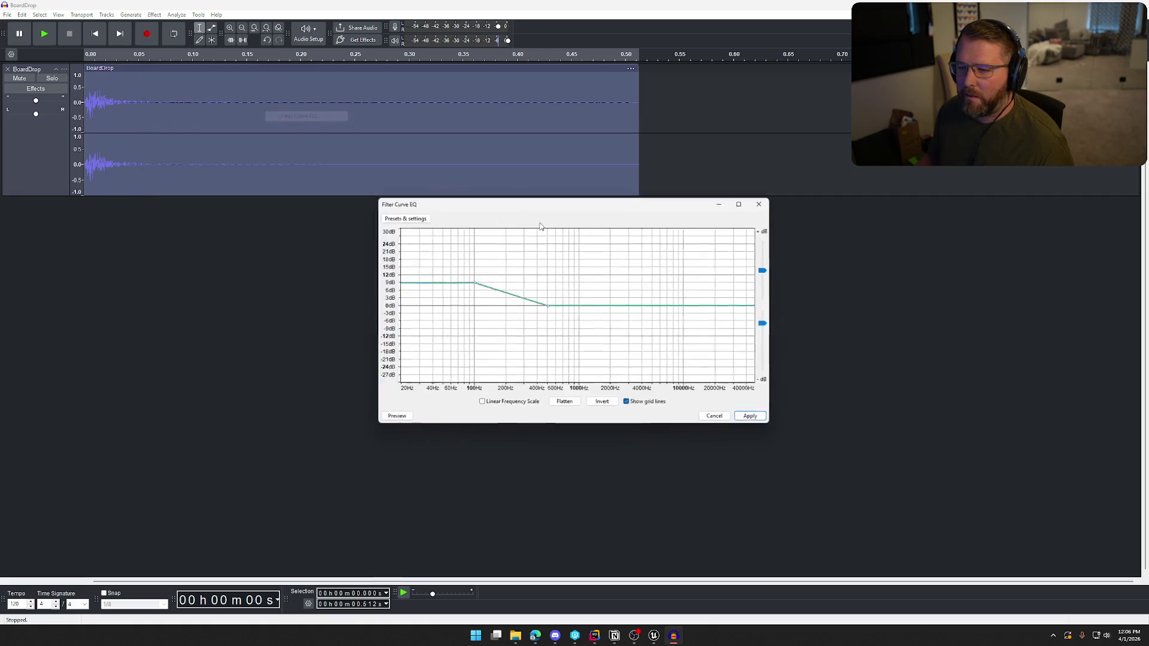
left_click(403, 216)
mouse_move(441, 264)
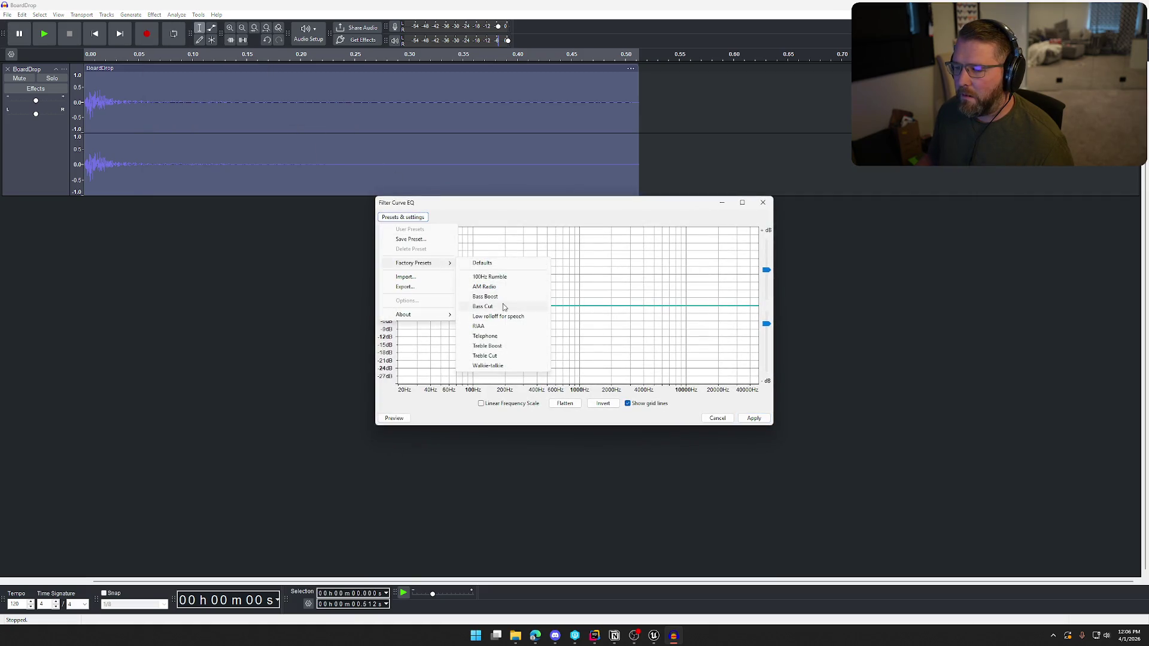
left_click(484, 355)
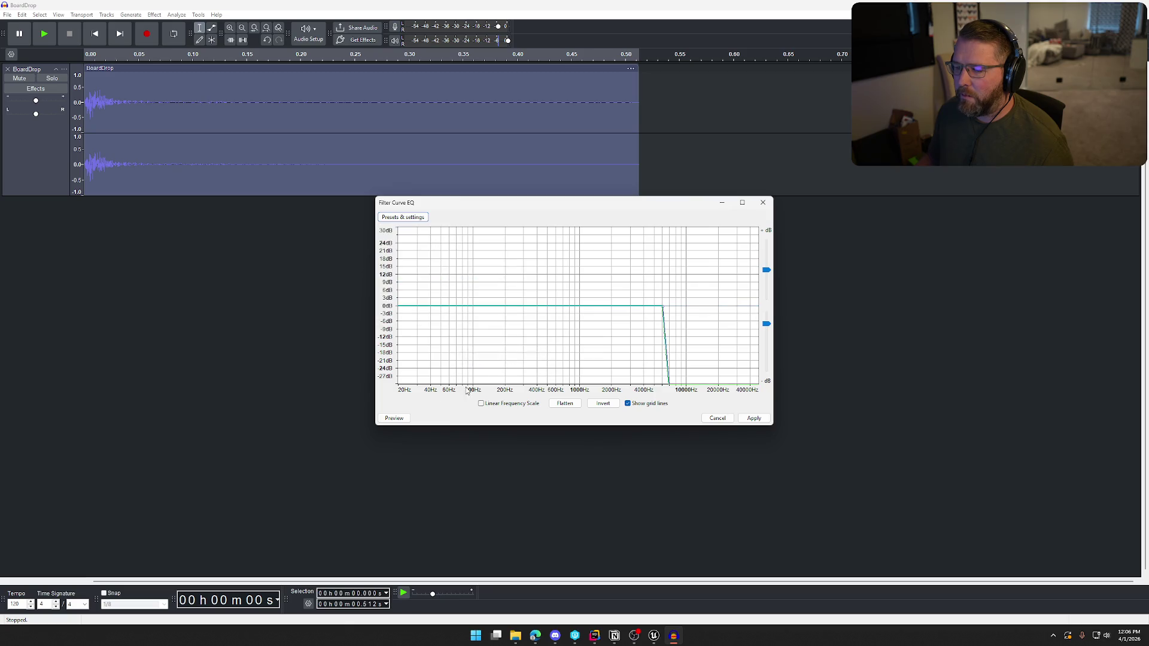
left_click(409, 421)
left_click(403, 217)
mouse_move(430, 265)
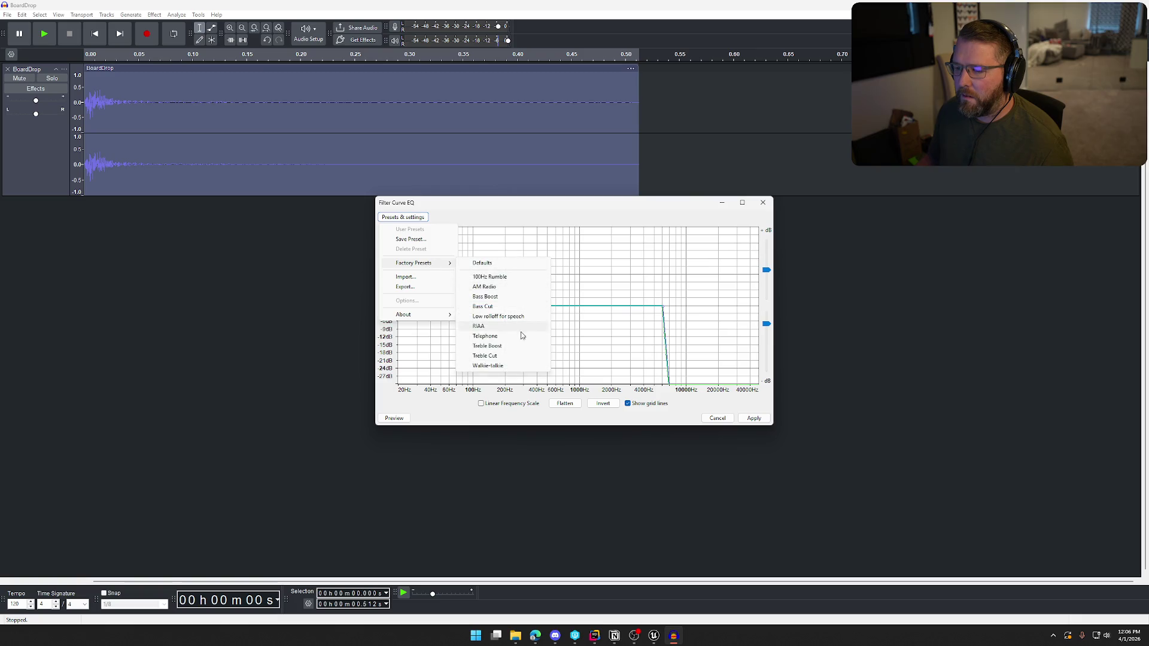
left_click(501, 297)
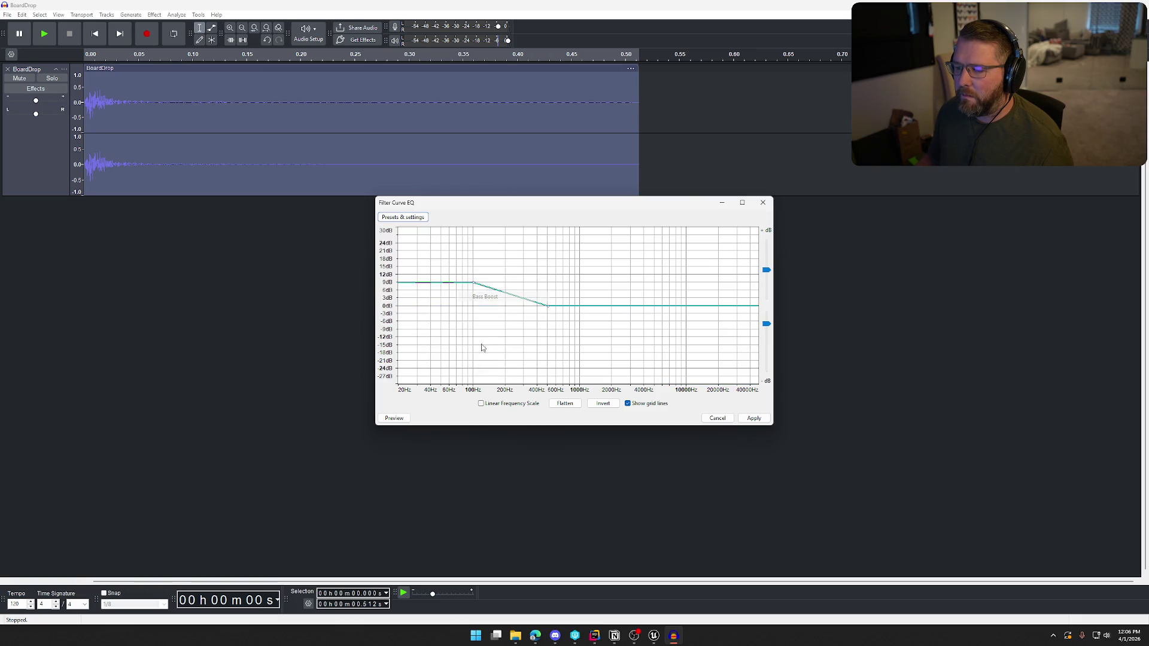
key("space")
left_click(753, 418)
key("space")
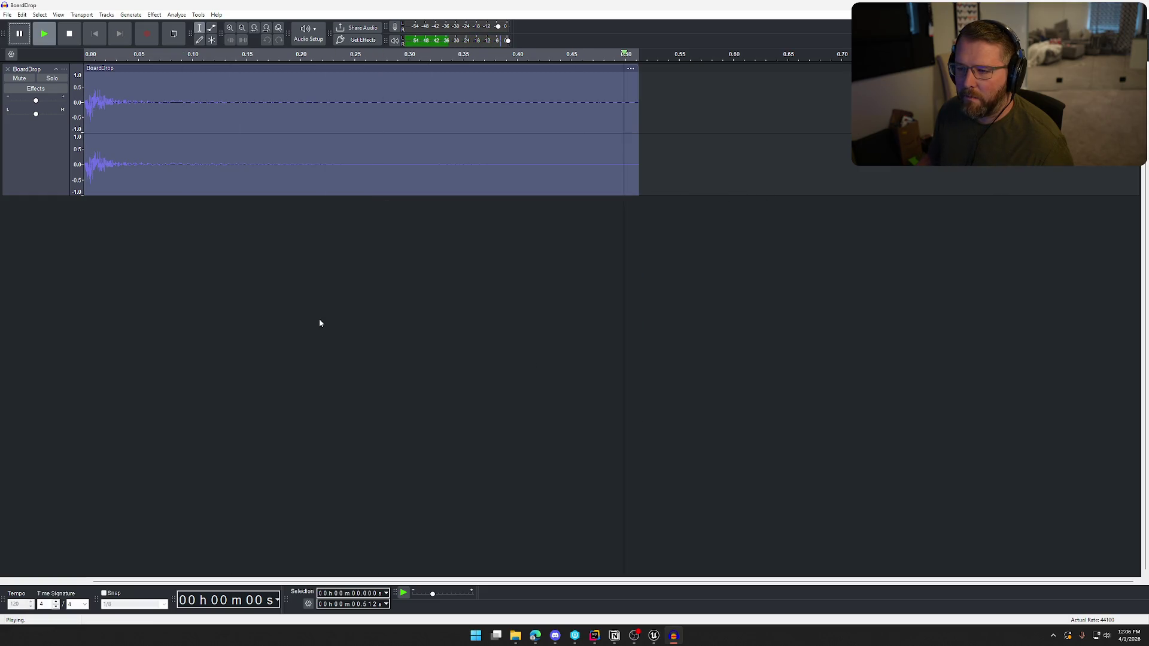
Export the audio over the existing BoardDrop.wav and return to Unreal Engine
left_click(8, 14)
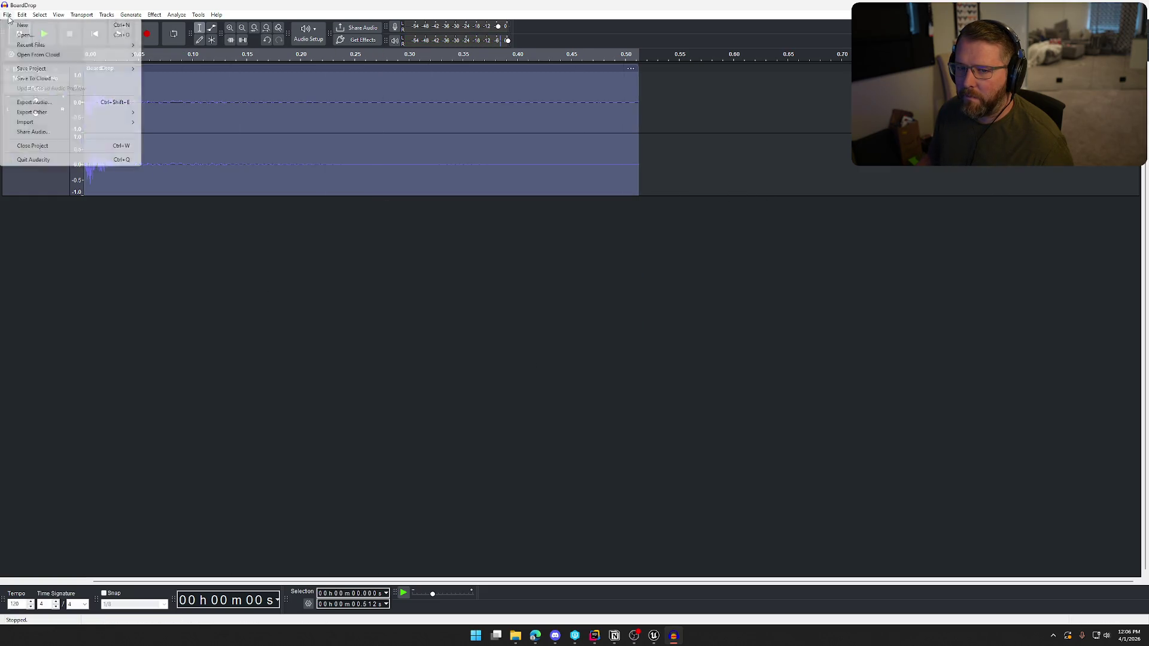
left_click(57, 100)
left_click(666, 399)
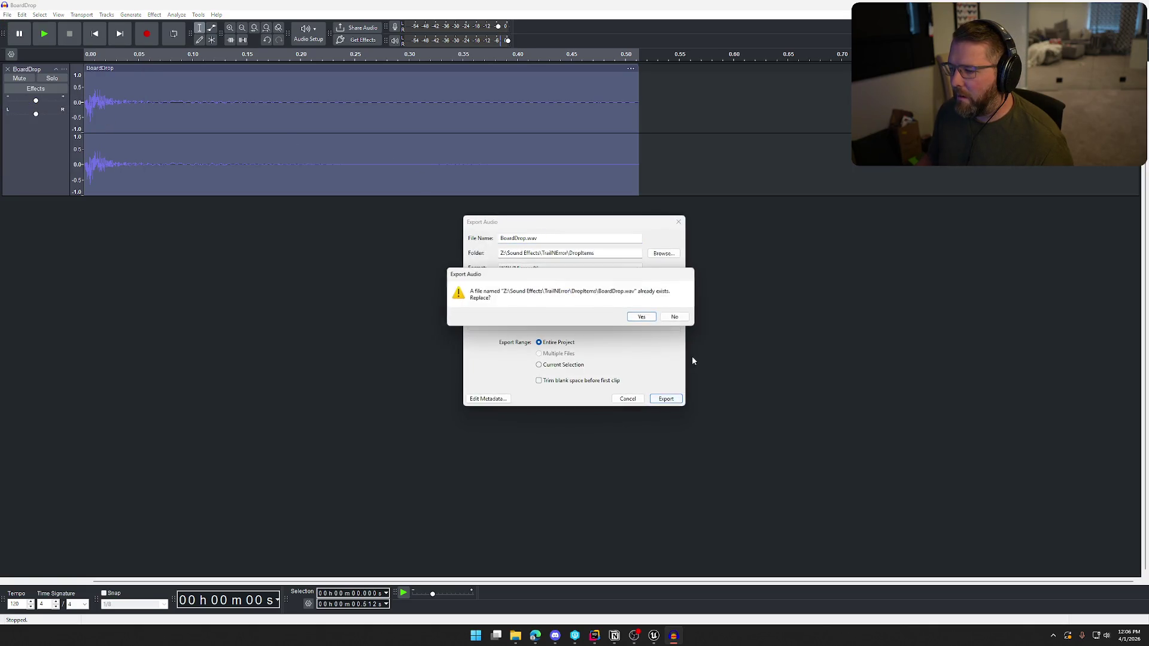
left_click(644, 316)
left_click(654, 636)
key("ctrl+space")
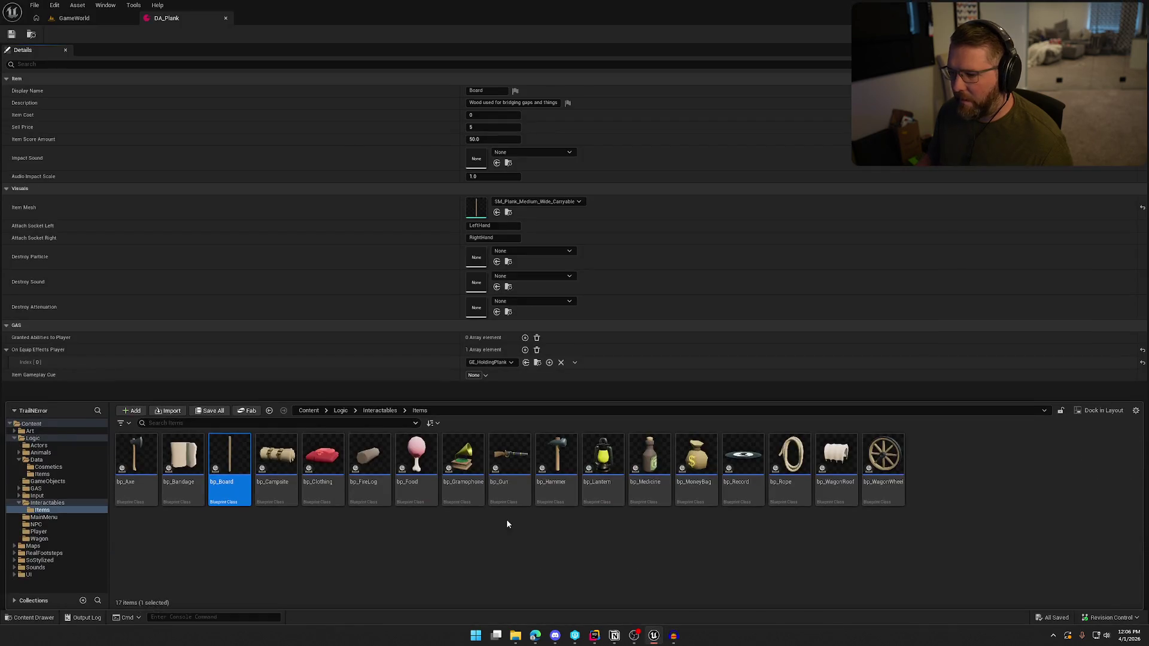
Import BoardDrop.wav into Content/Sounds/SoundEffects/ItemDrops
left_click(36, 568)
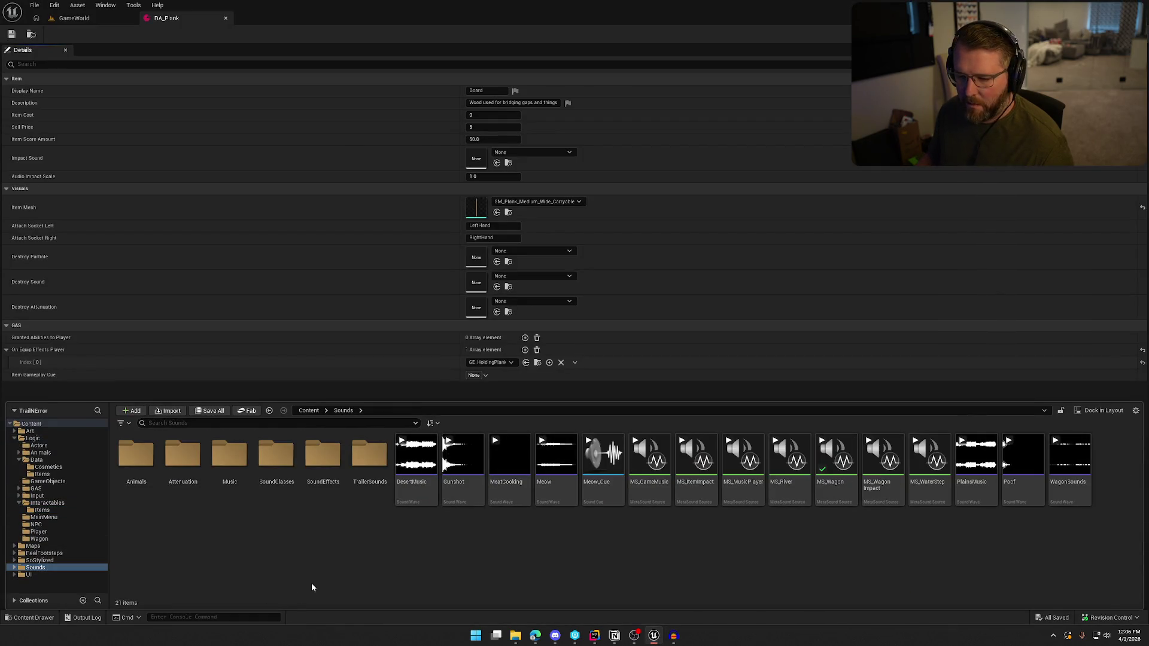
double_click(334, 461)
double_click(182, 455)
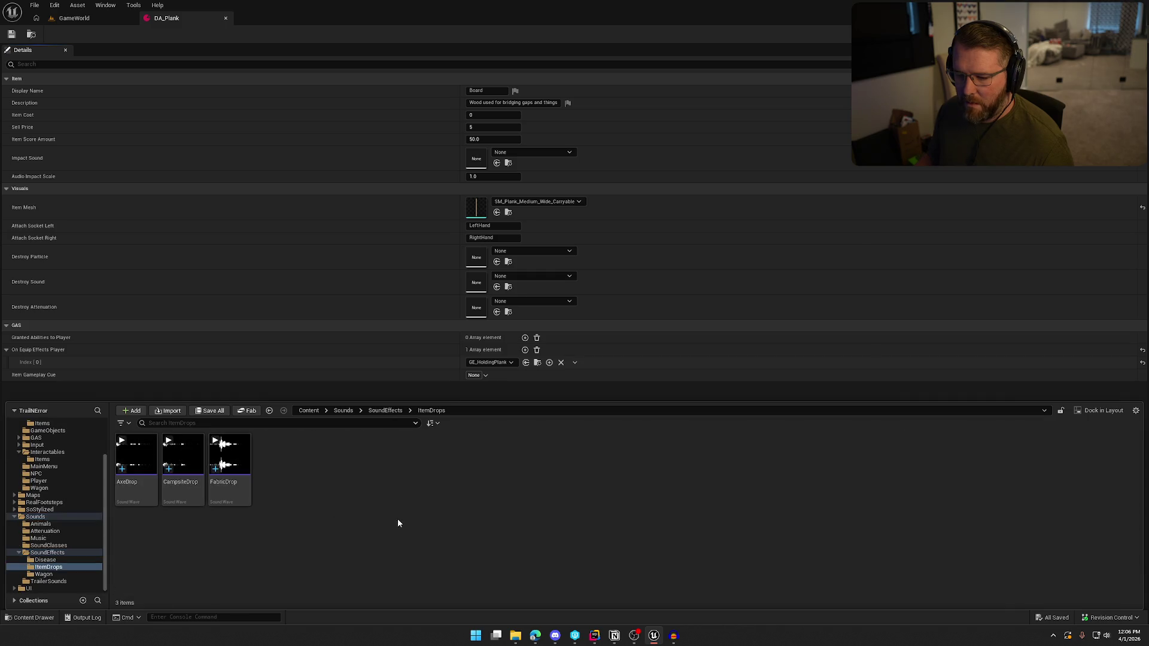
mouse_move(557, 497)
left_mouse_down()
mouse_move(335, 487)
mouse_move(342, 493)
left_mouse_up()
Give the BoardDrop sound the SFX class and Item_Atten attenuation
double_click(183, 458)
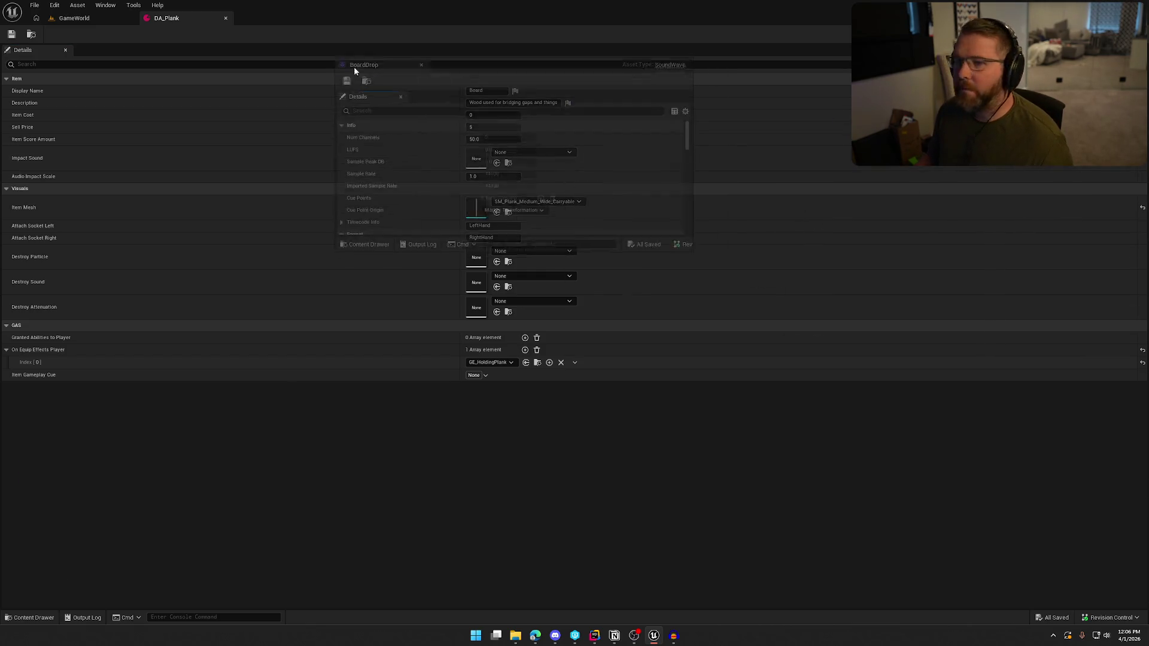
left_click_drag(354, 69, 293, 25)
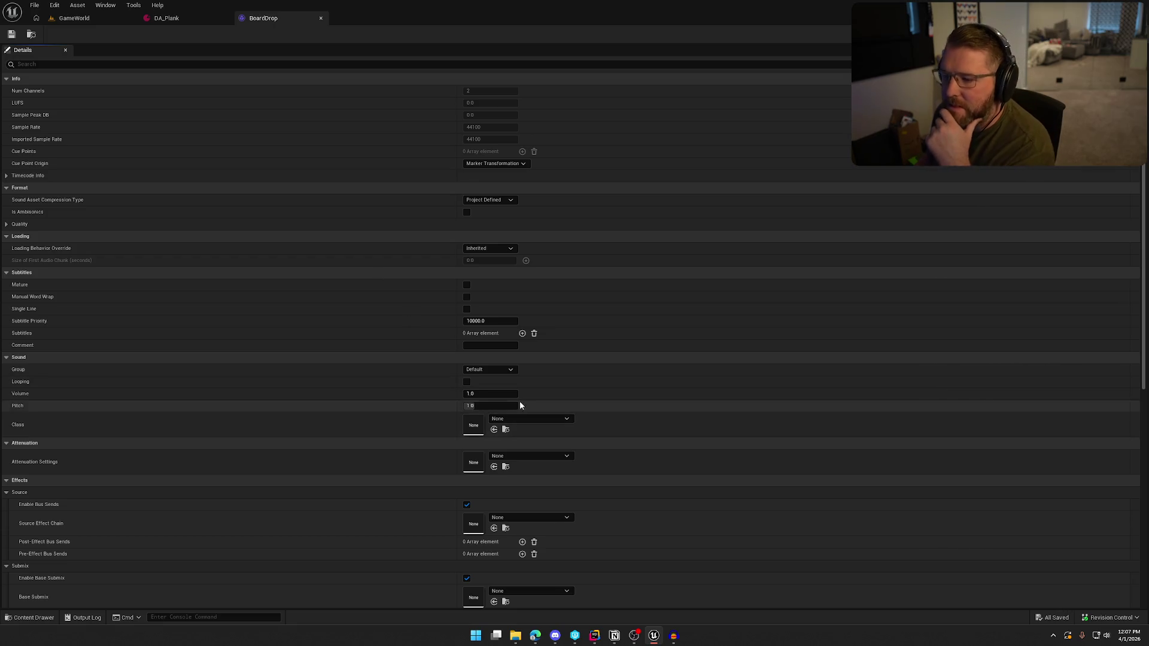
scroll(610, 390, "down", 2)
left_click(542, 348)
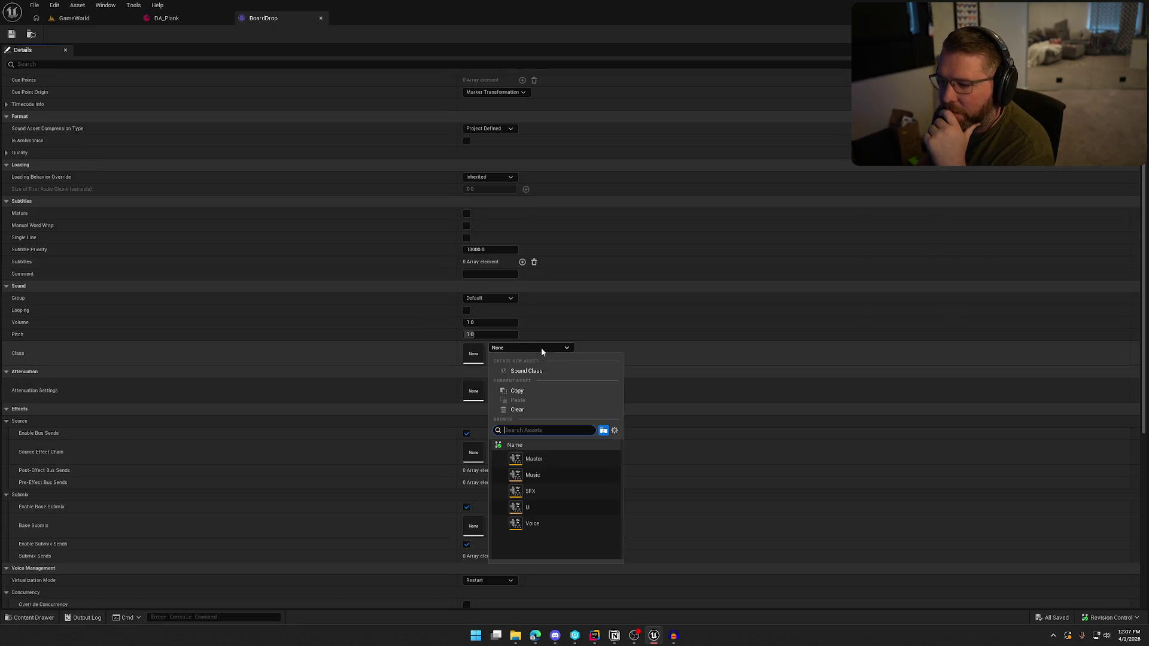
left_click(531, 491)
left_click(522, 386)
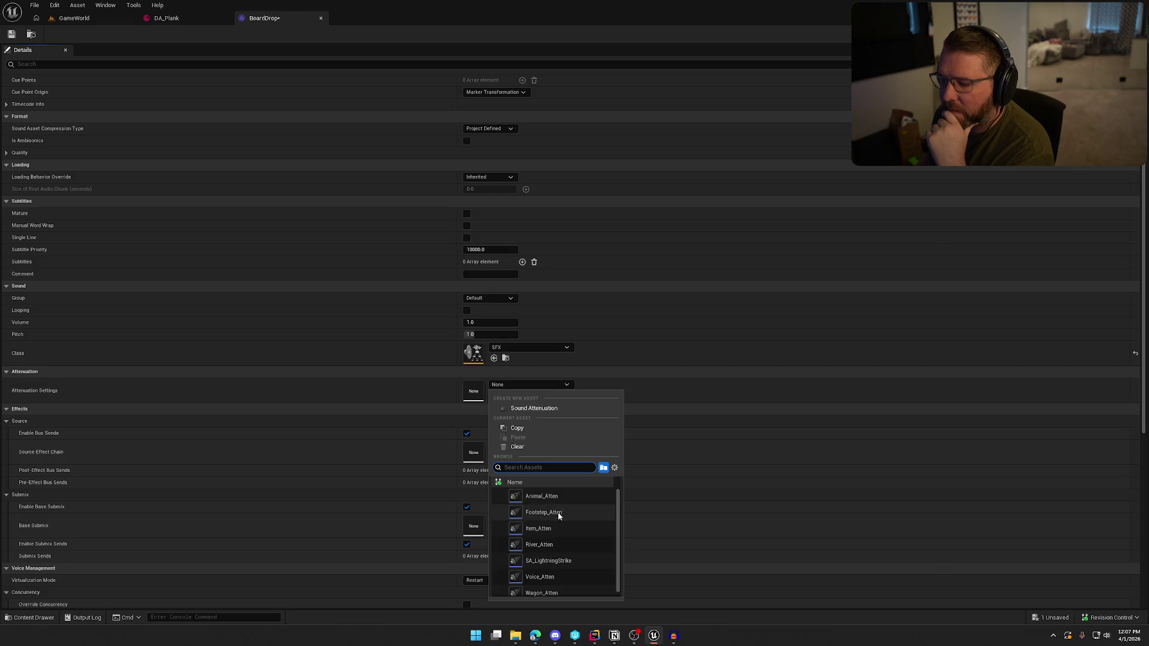
left_click(550, 529)
left_click(488, 579)
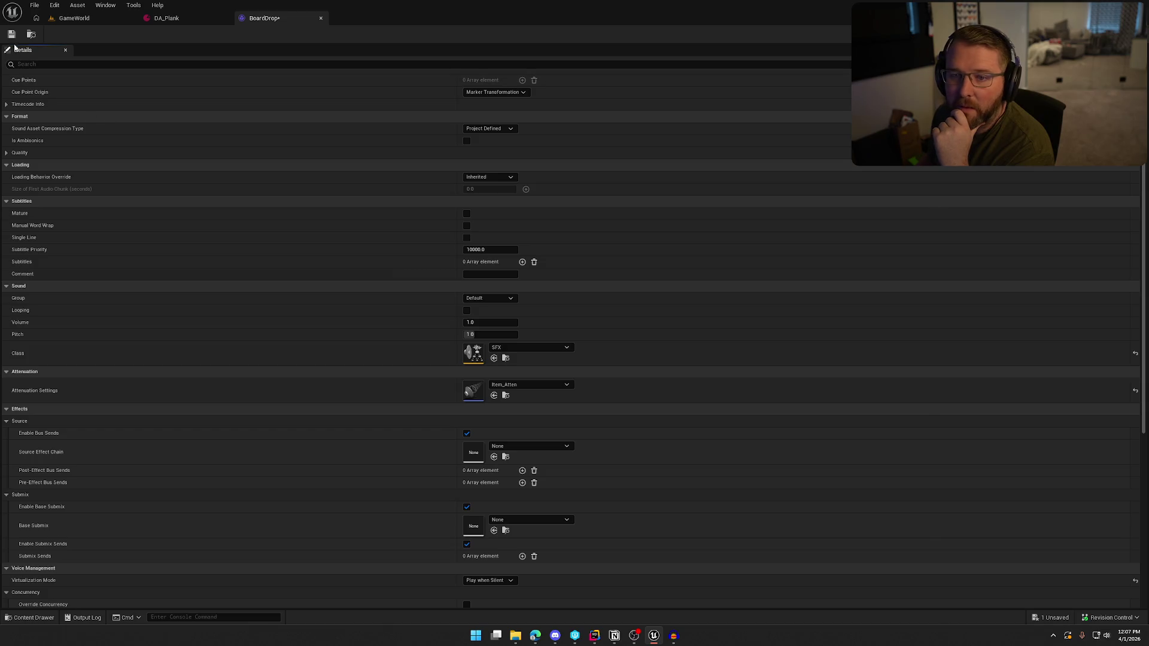
left_click(321, 18)
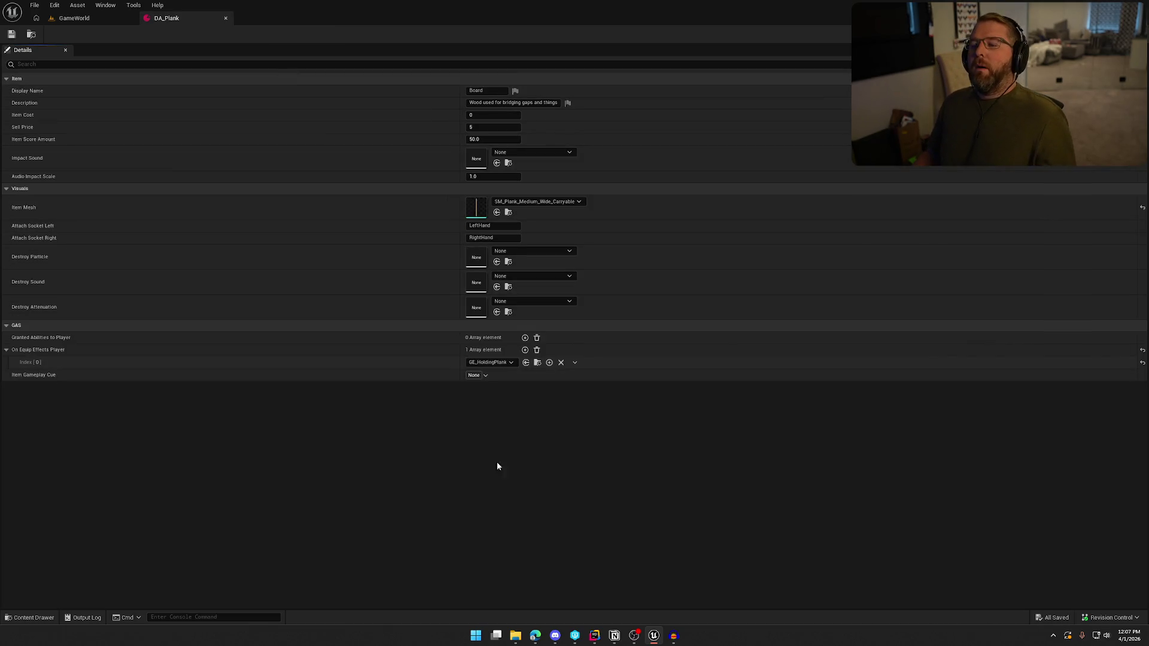
Set DA_Plank's Impact Sound to BoardDrop and save the checked-out asset
left_click(521, 153)
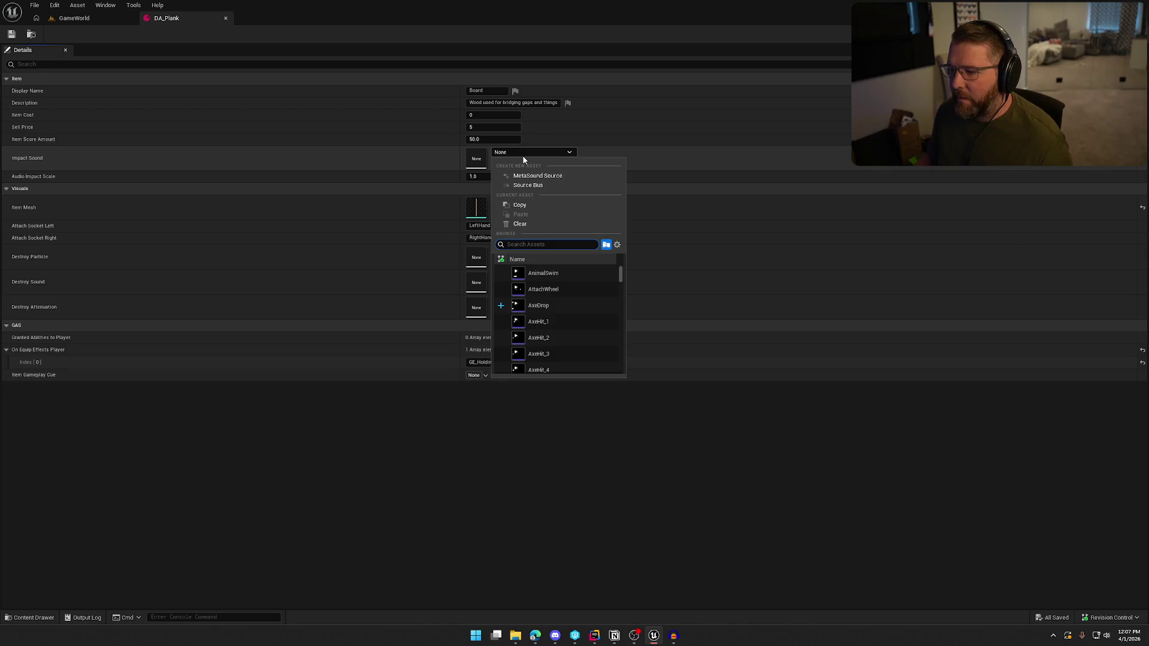
type("boar")
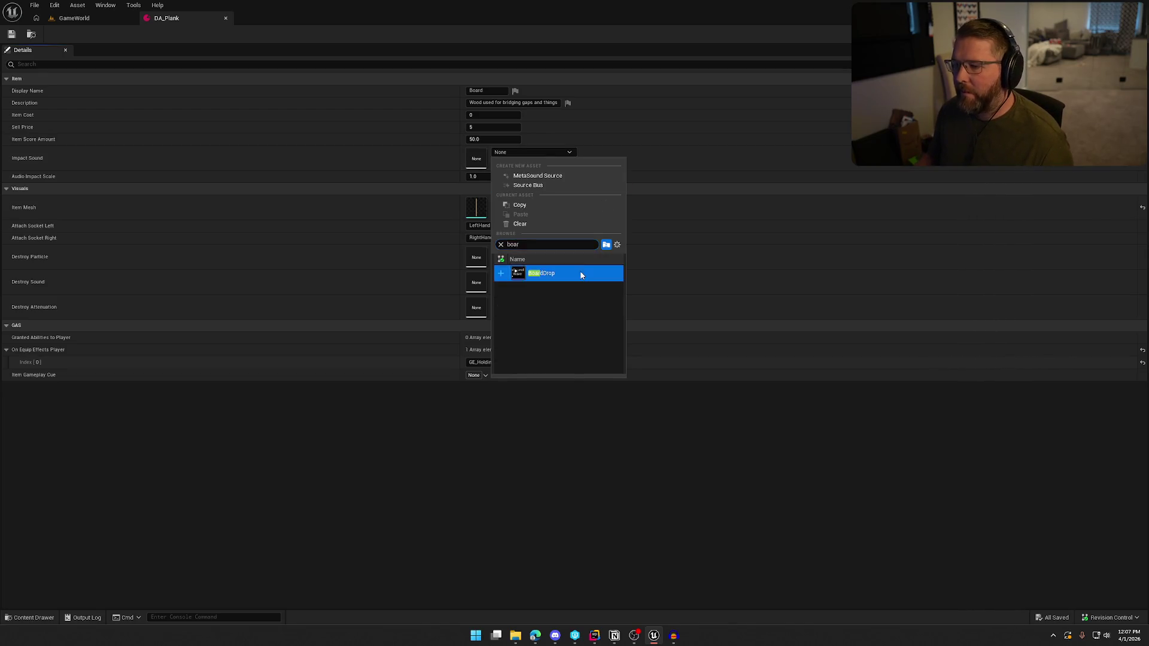
left_click(580, 274)
key("ctrl+s")
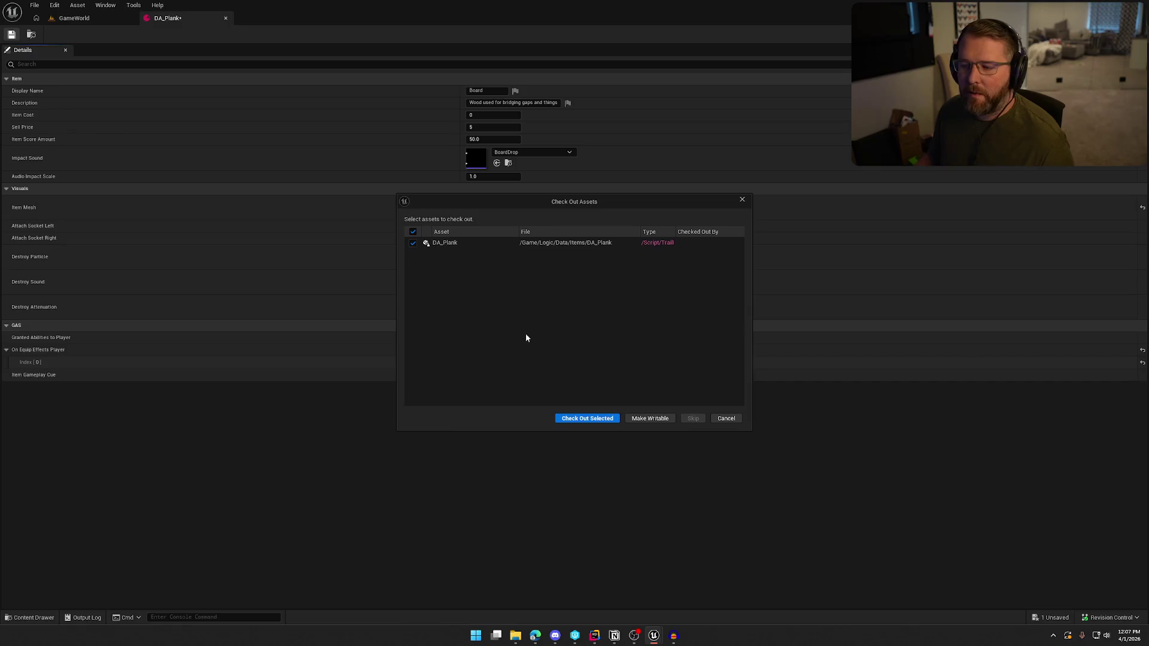
left_click(593, 421)
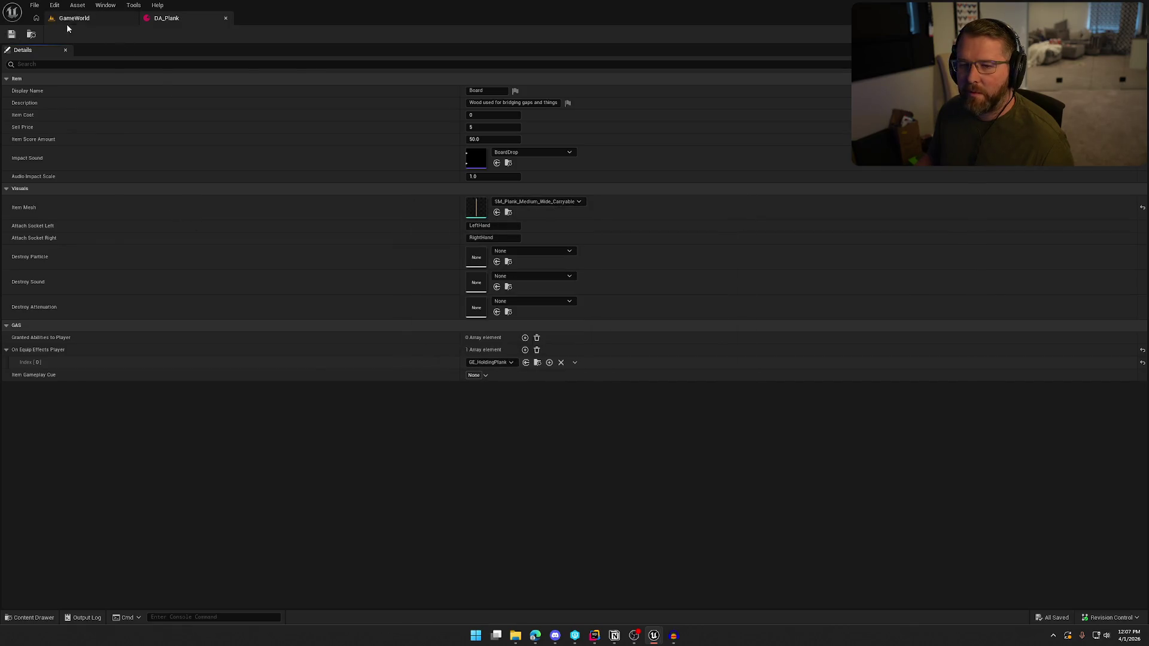
Start a GameWorld playtest and walk the character to the board to pick it up
left_click(68, 19)
key("alt+p")
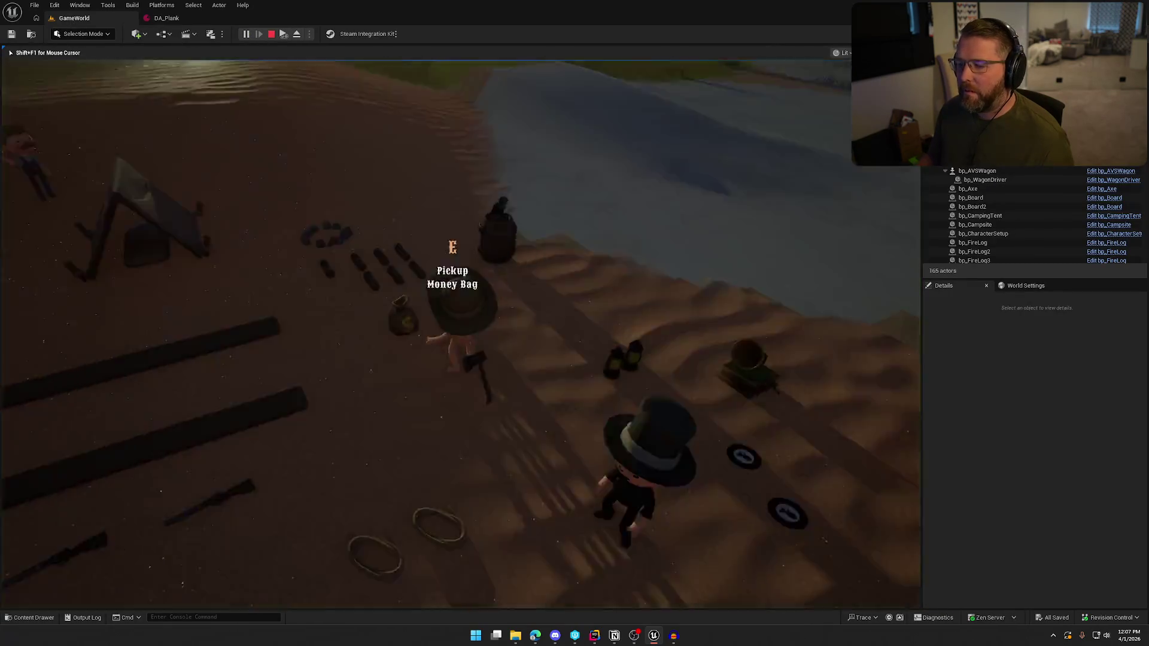
key("shift+w")
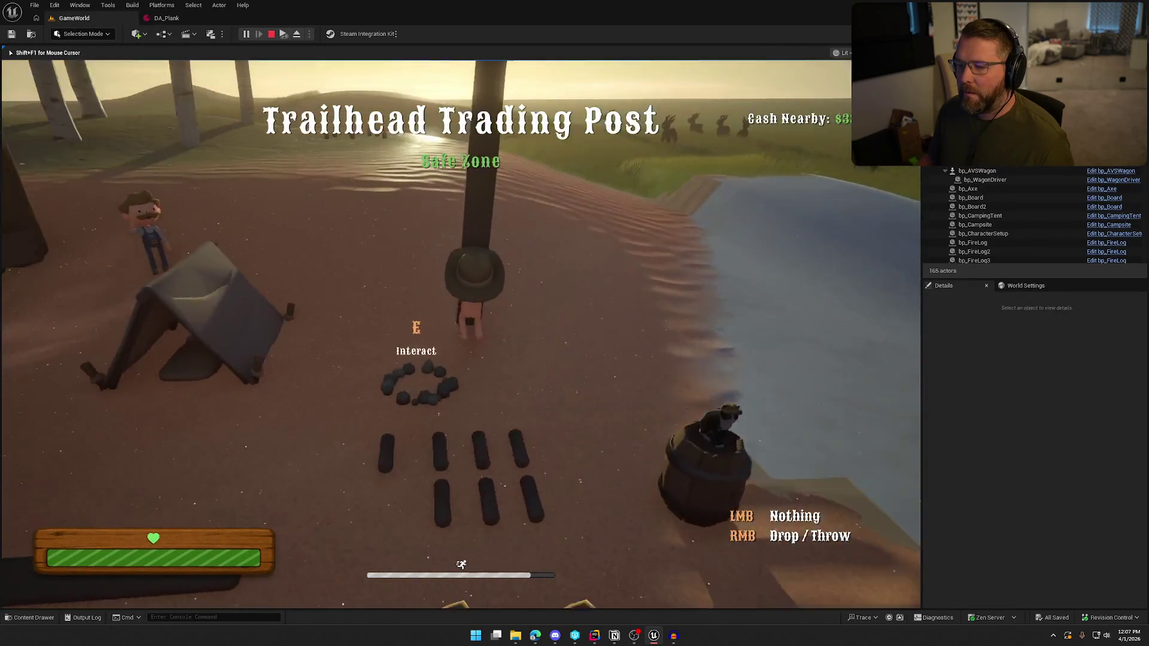
key("shift+w")
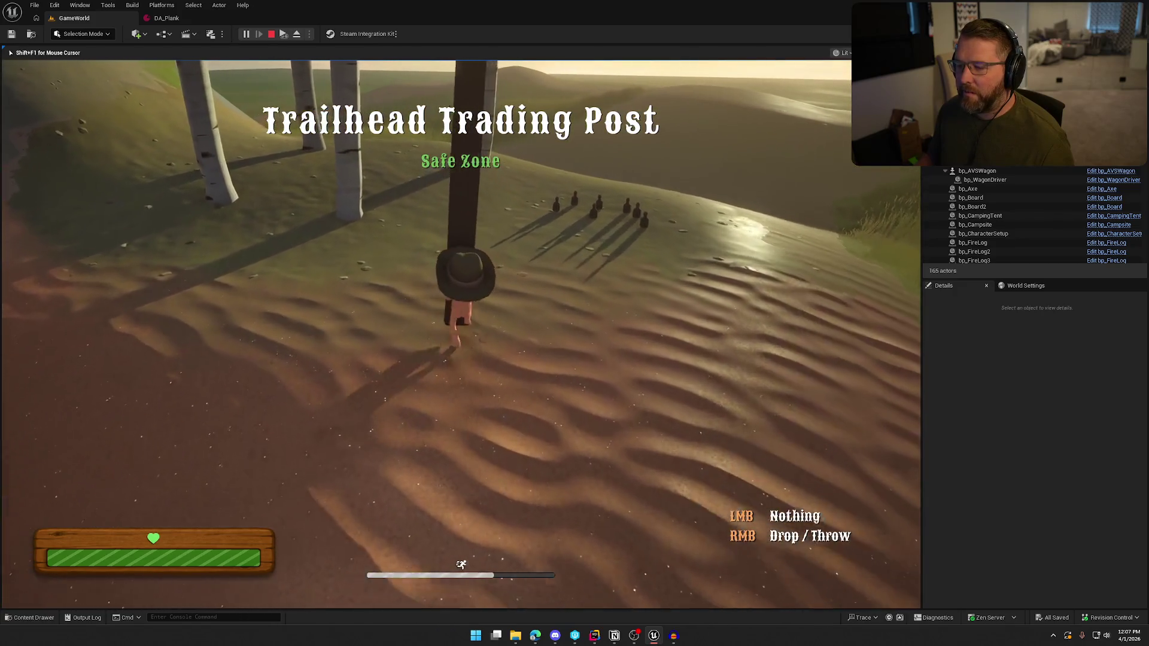
key("w")
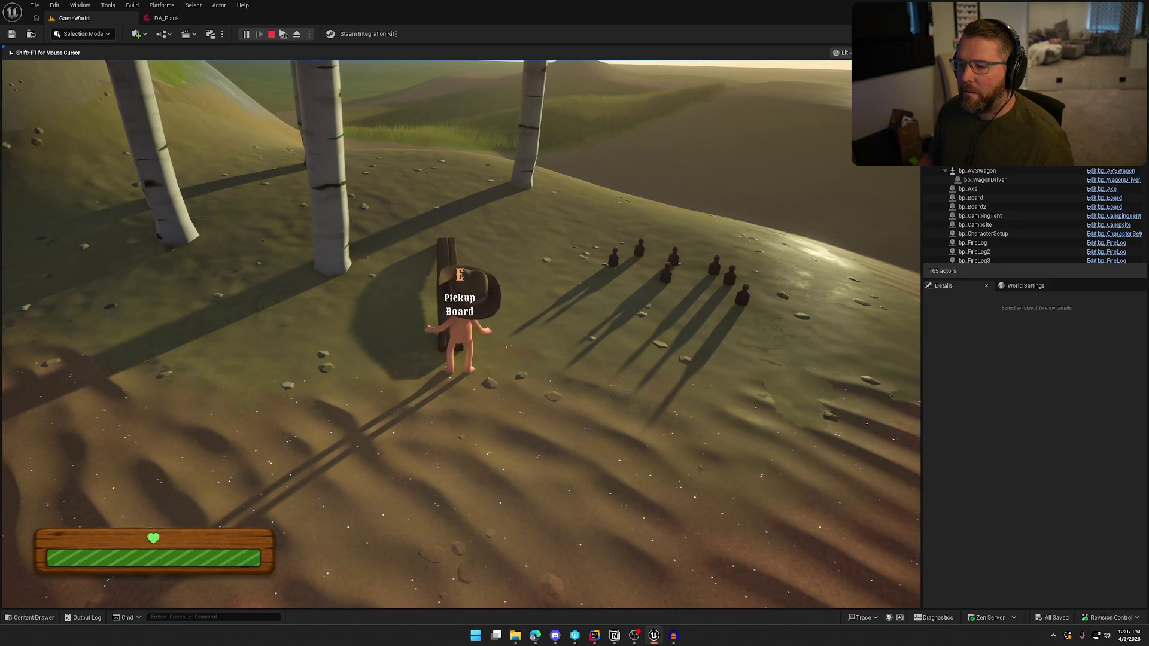
key("e")
Drop the board by the water to hear its impact, pick it up, then return to DA_Plank
key("shift+w")
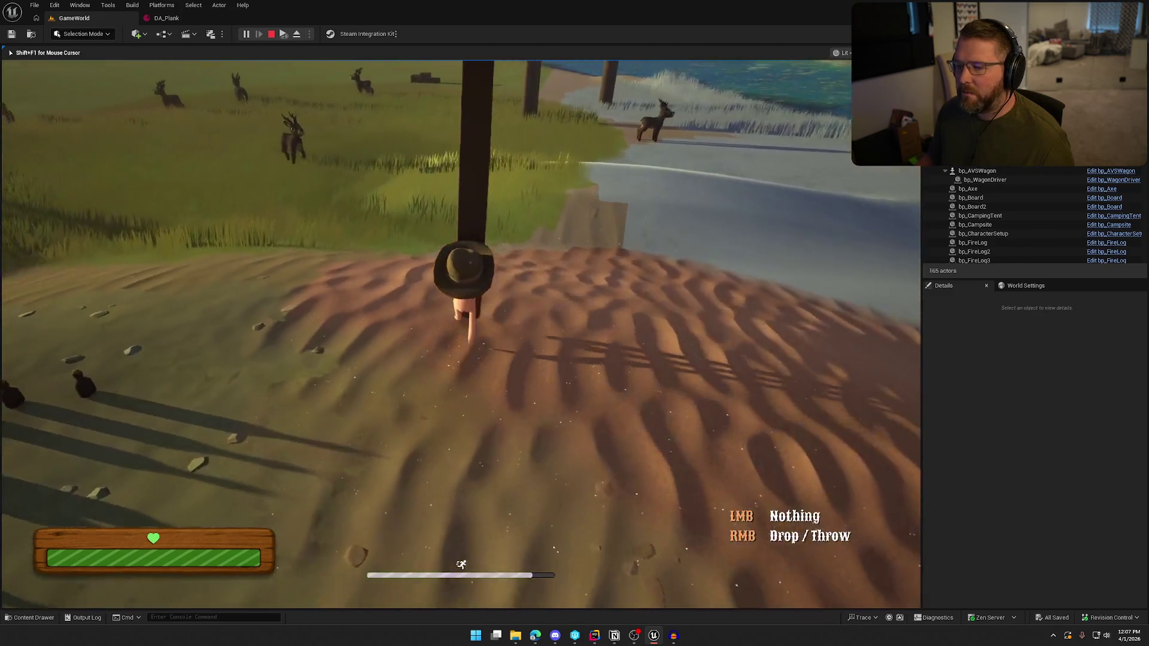
key("shift+w")
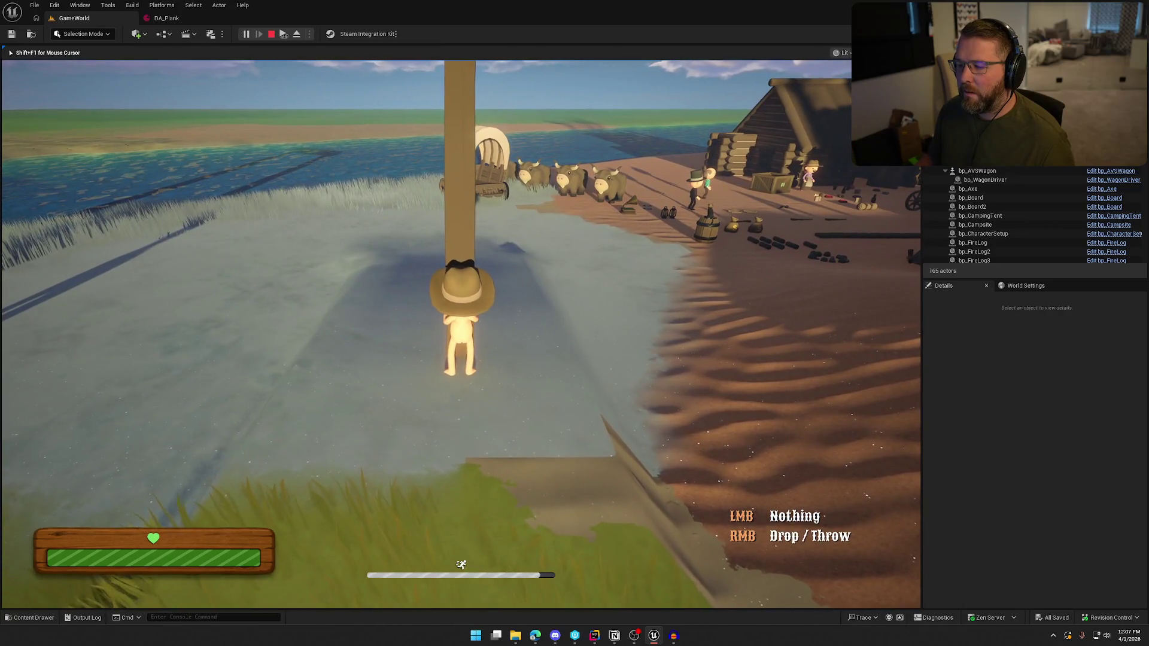
right_click(461, 334)
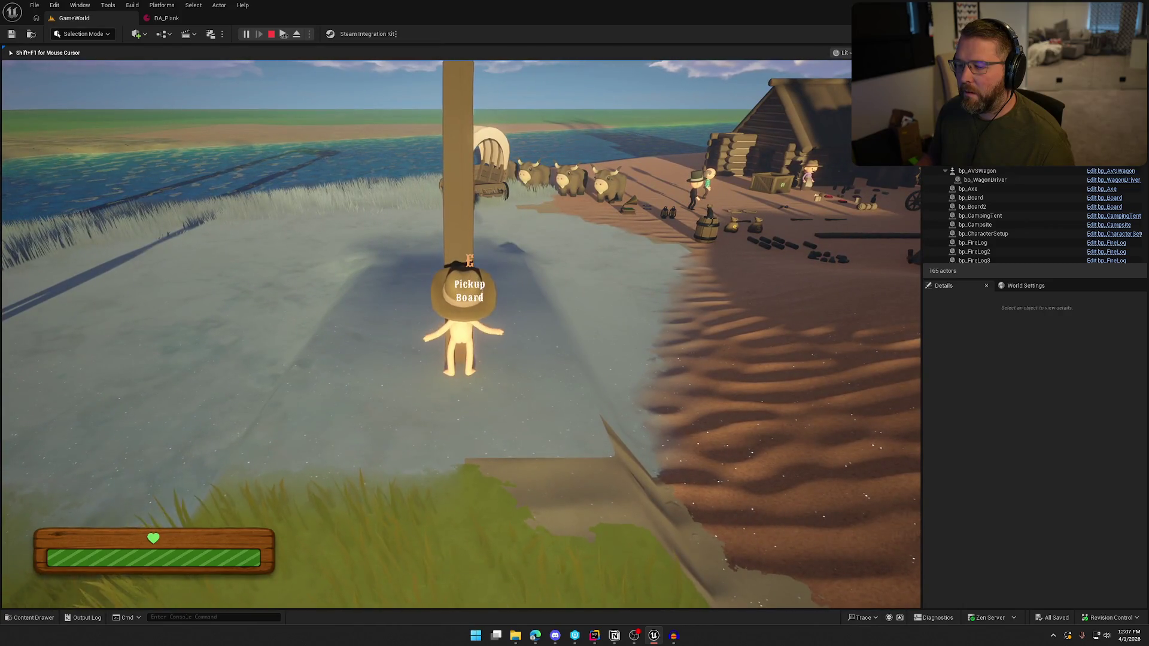
key("w")
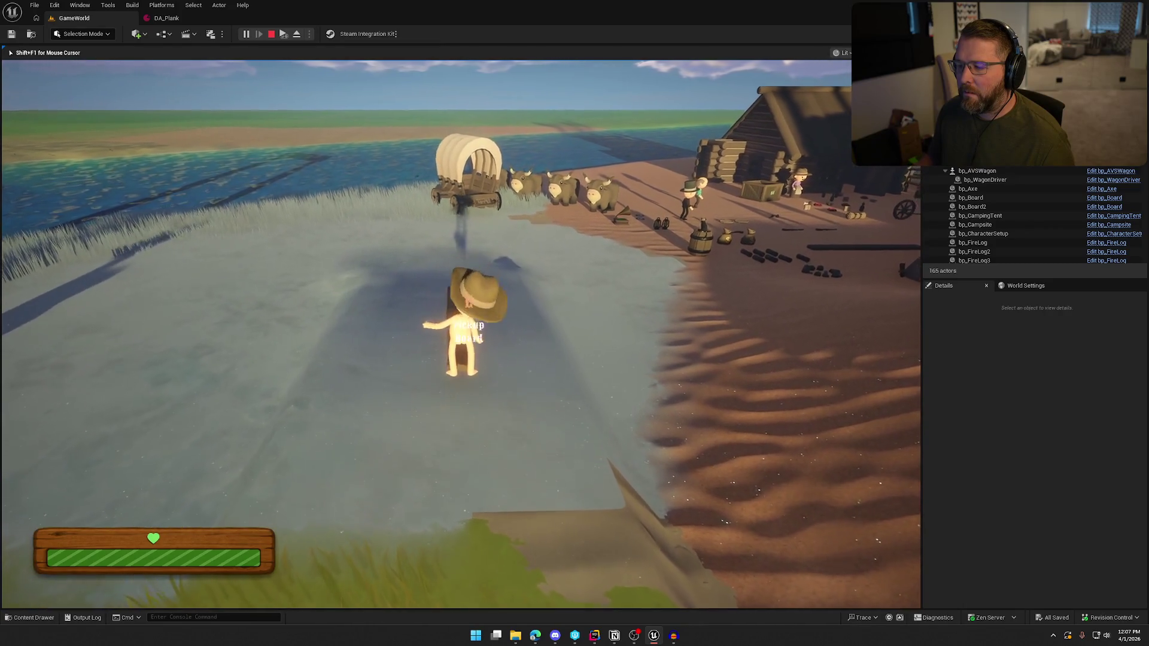
key("d")
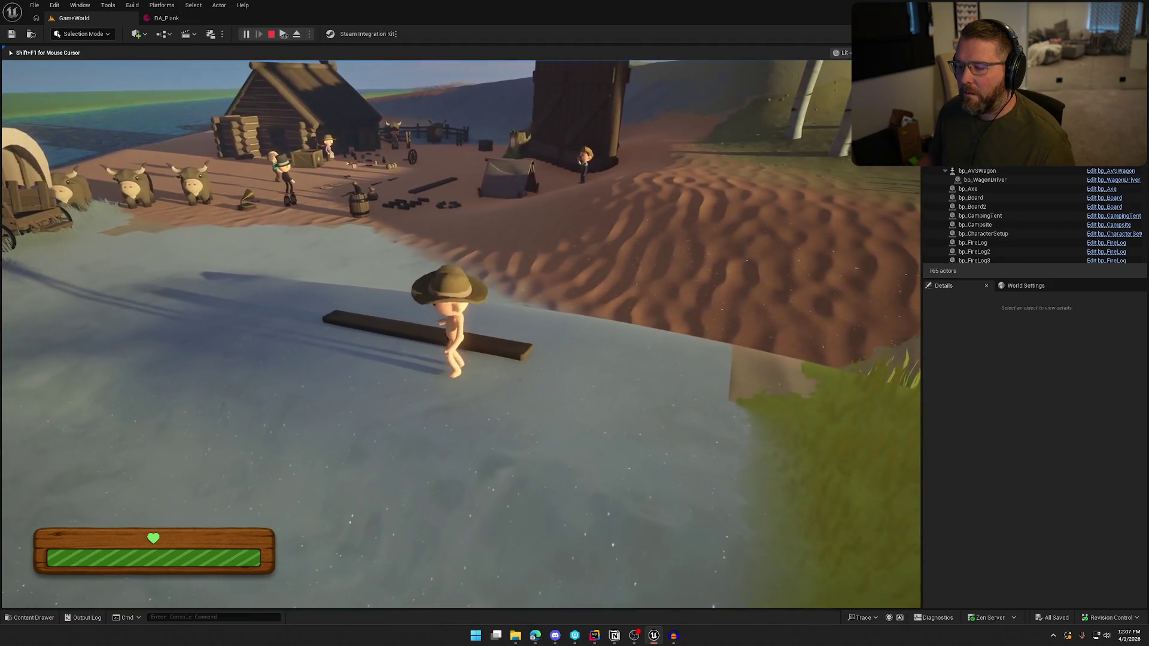
key("e")
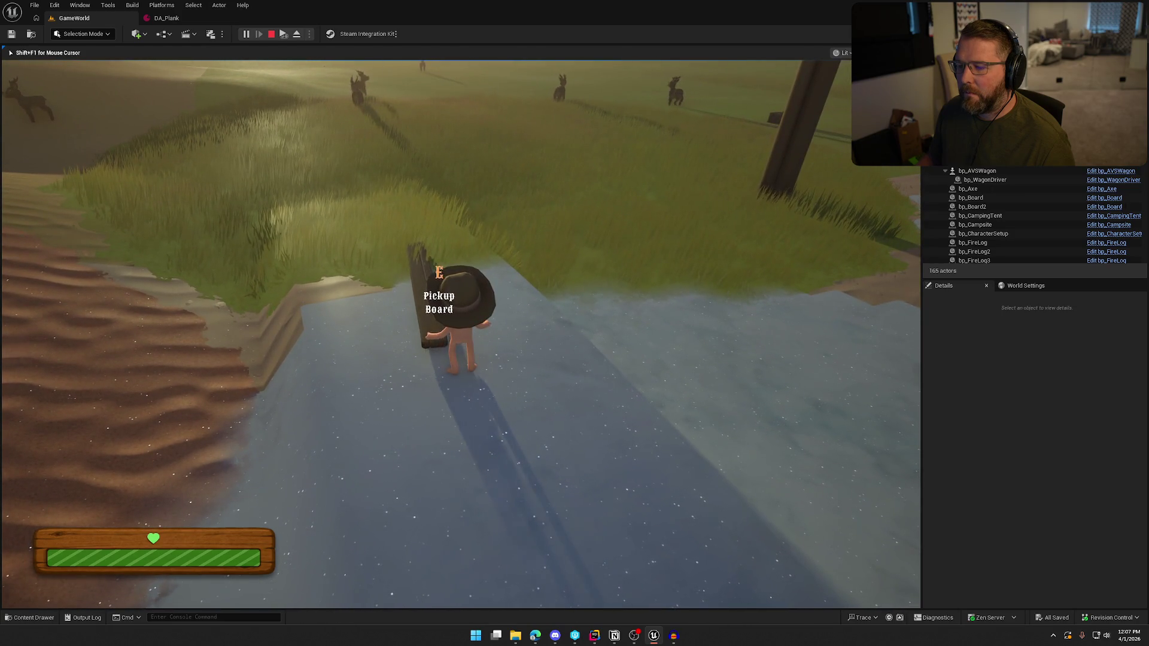
key("shift+F1")
left_click(187, 17)
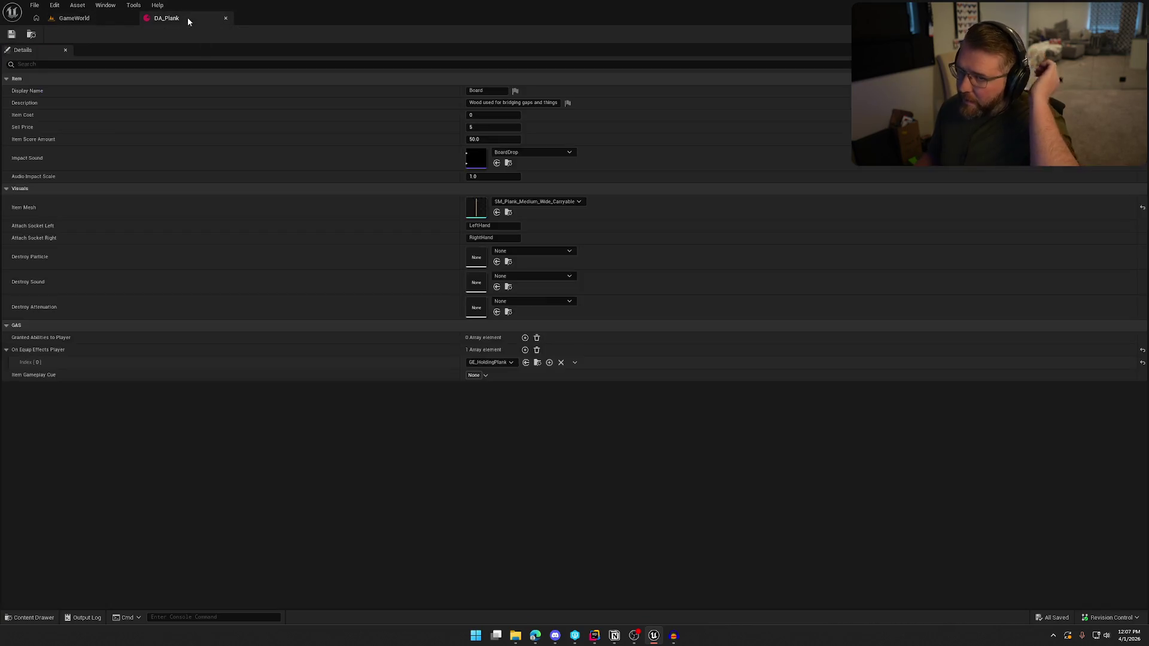
Set DA_Plank's Audio Impact Scale to 0.7 and playtest dropping the board in GameWorld
left_click(501, 177)
type("0.7")
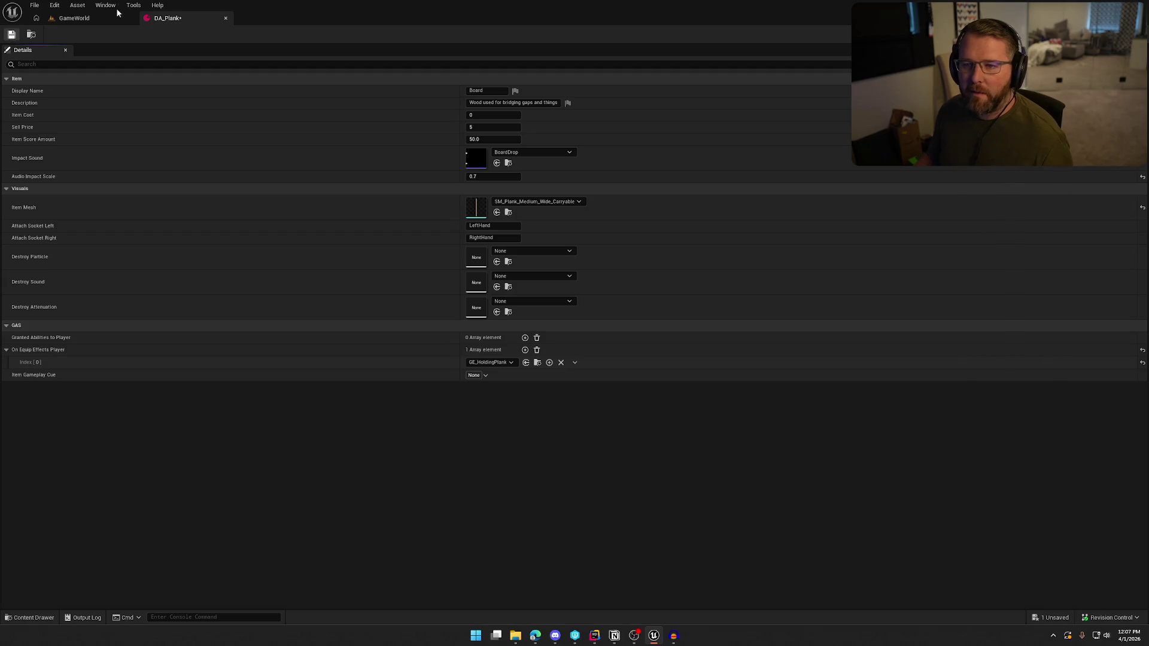
left_click(108, 20)
key("alt+p")
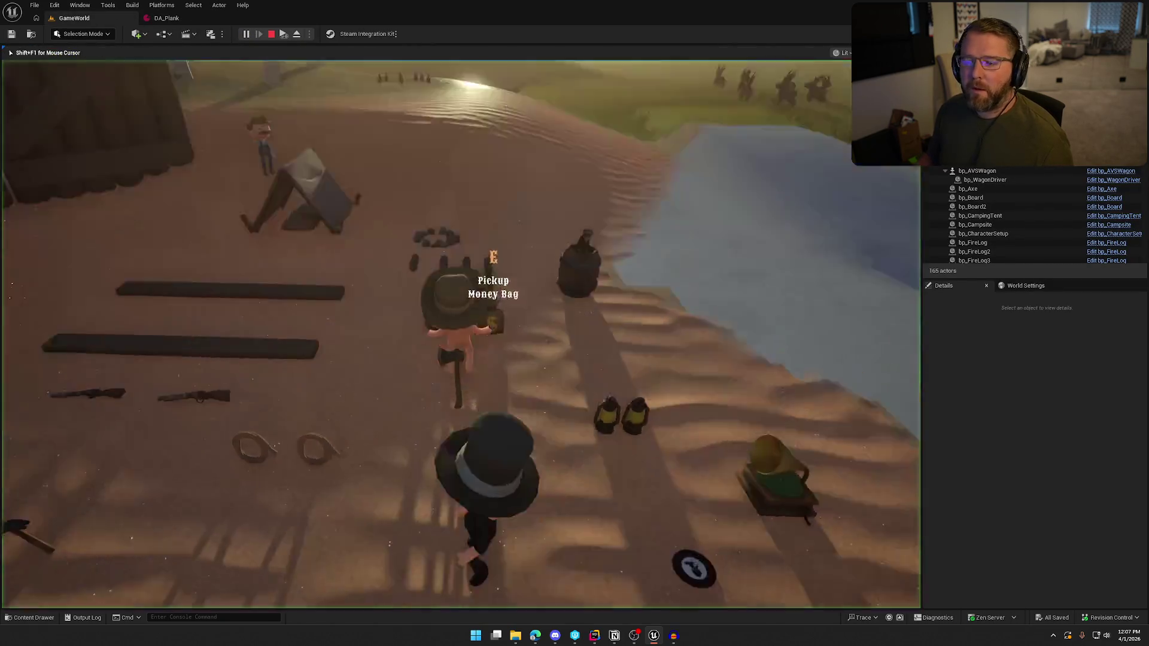
key("shift+w")
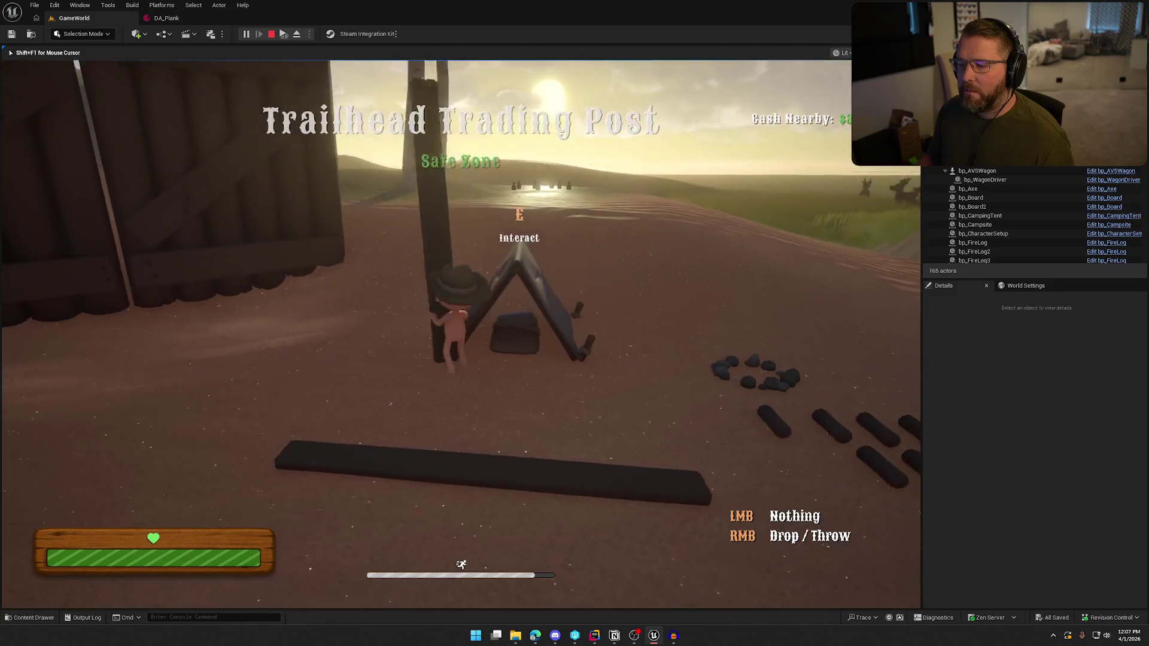
key("shift+w")
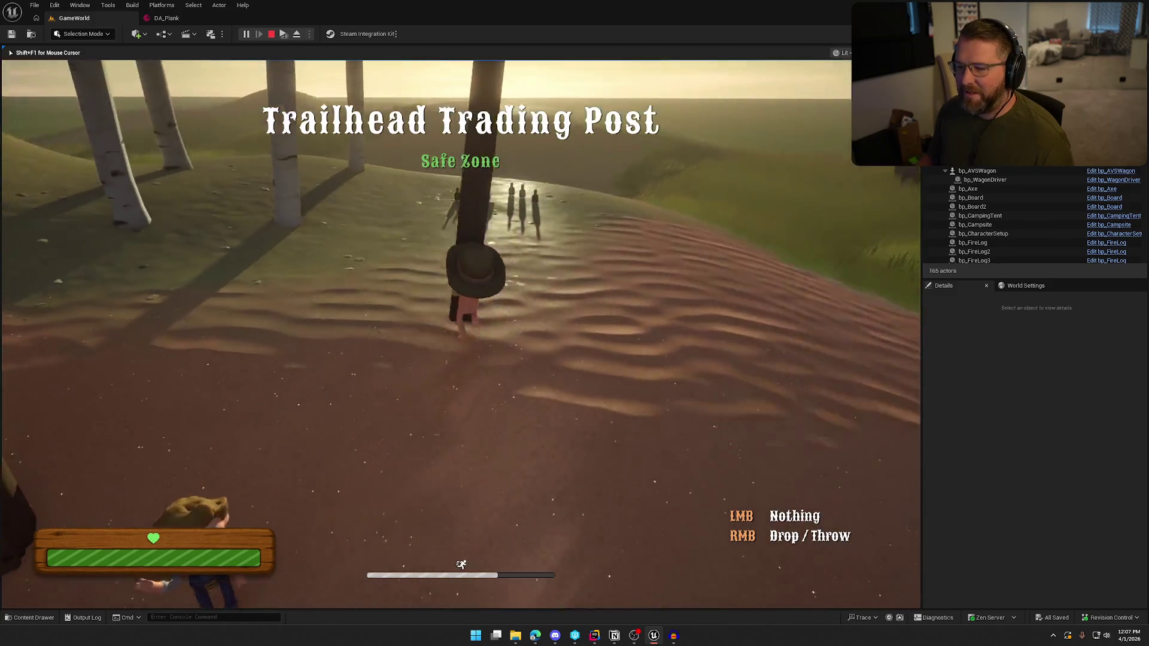
key("w")
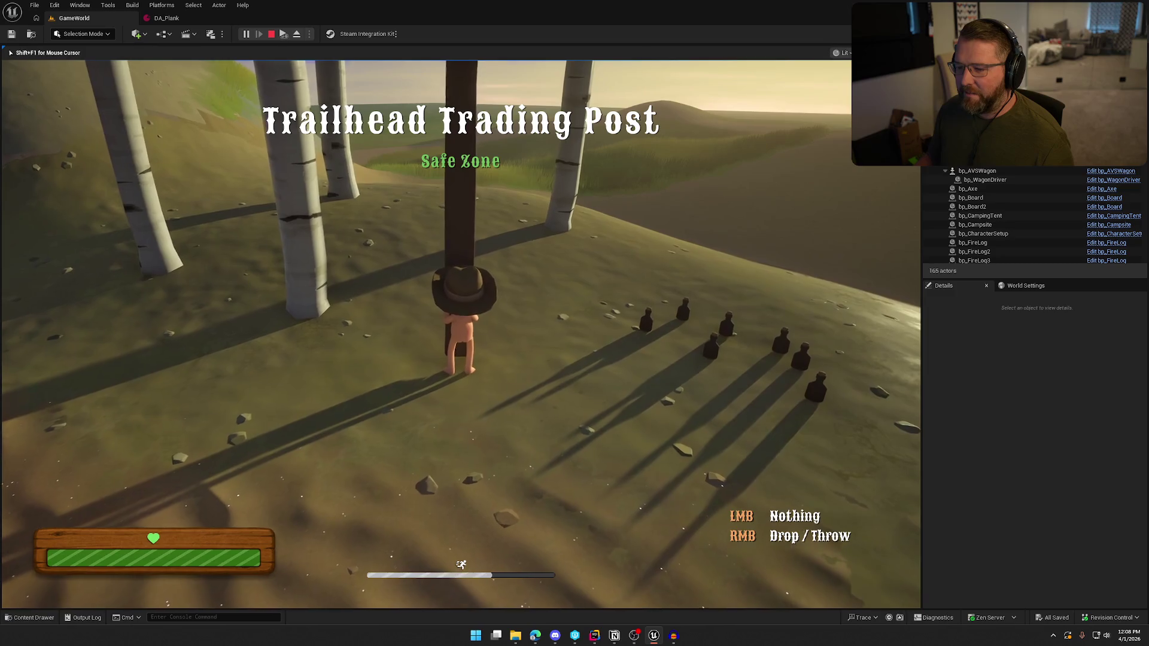
key("s")
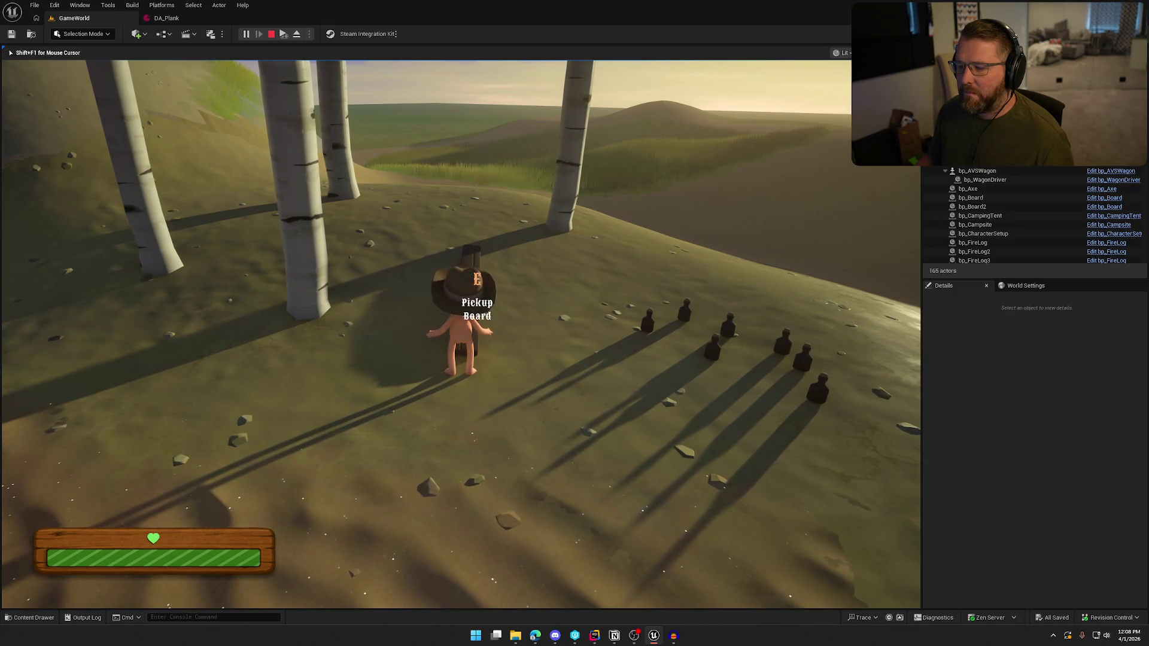
key("Escape")
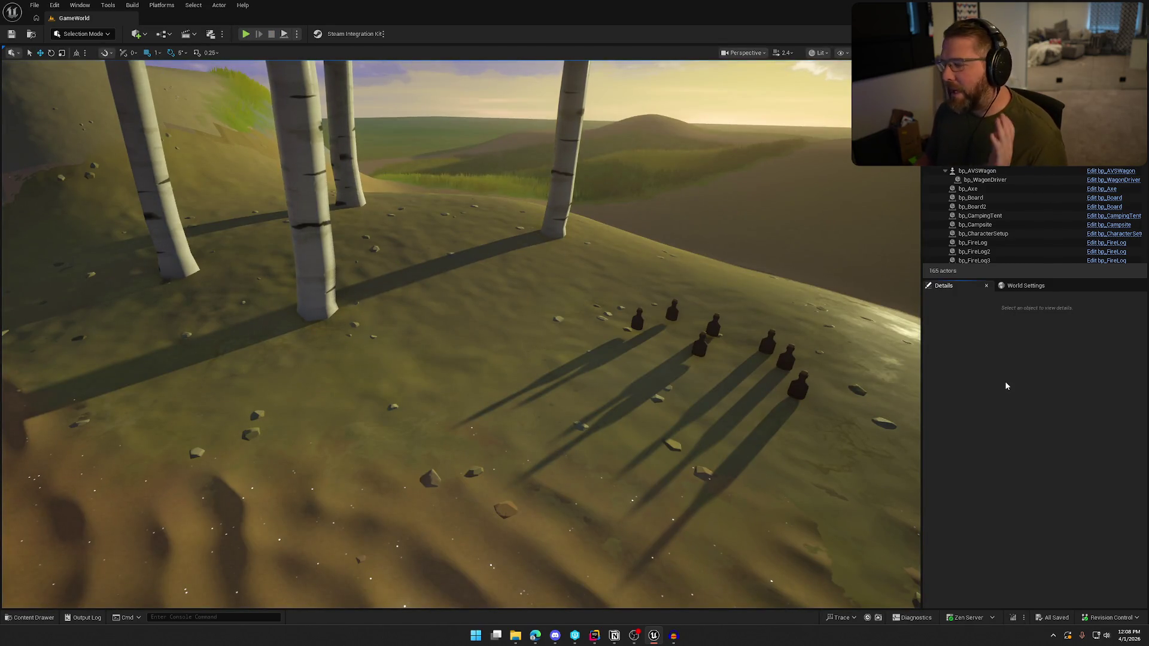
Open the DA_FireLog data asset through the bp_FireLog blueprint in the Items folder
key("ctrl+space")
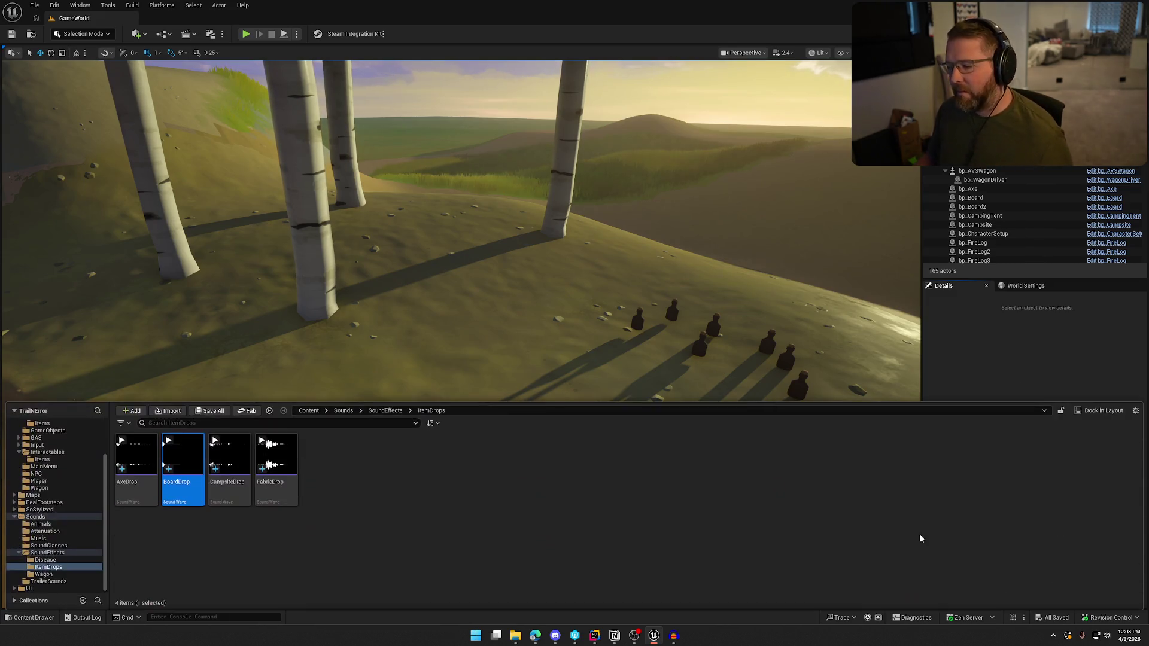
left_click(42, 459)
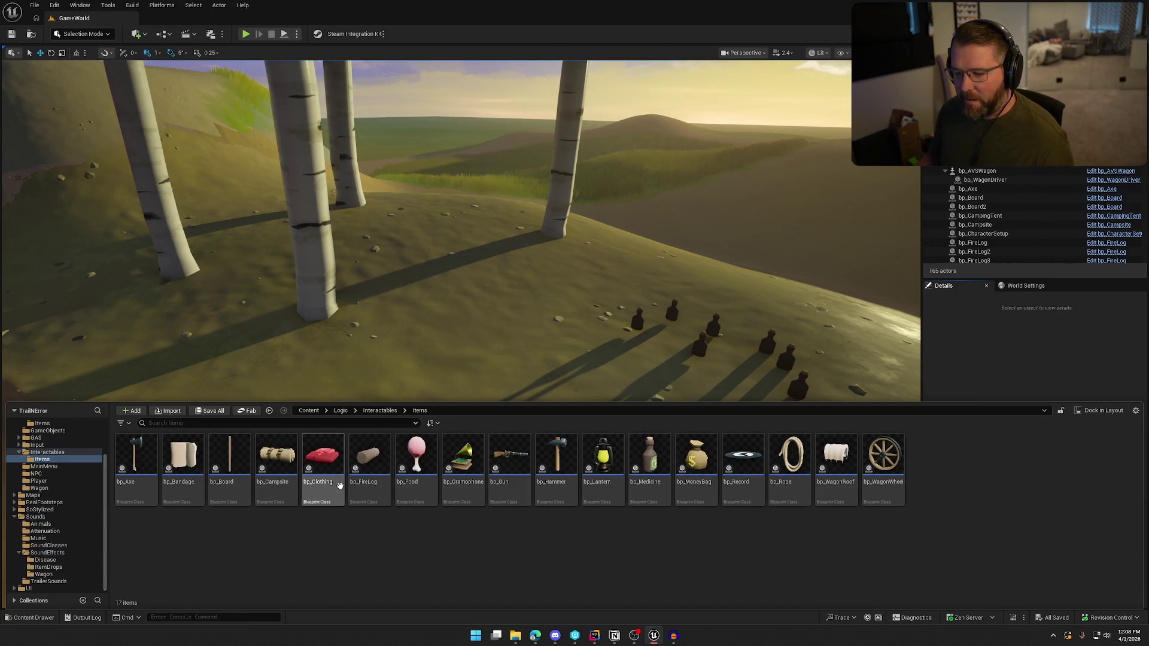
double_click(371, 458)
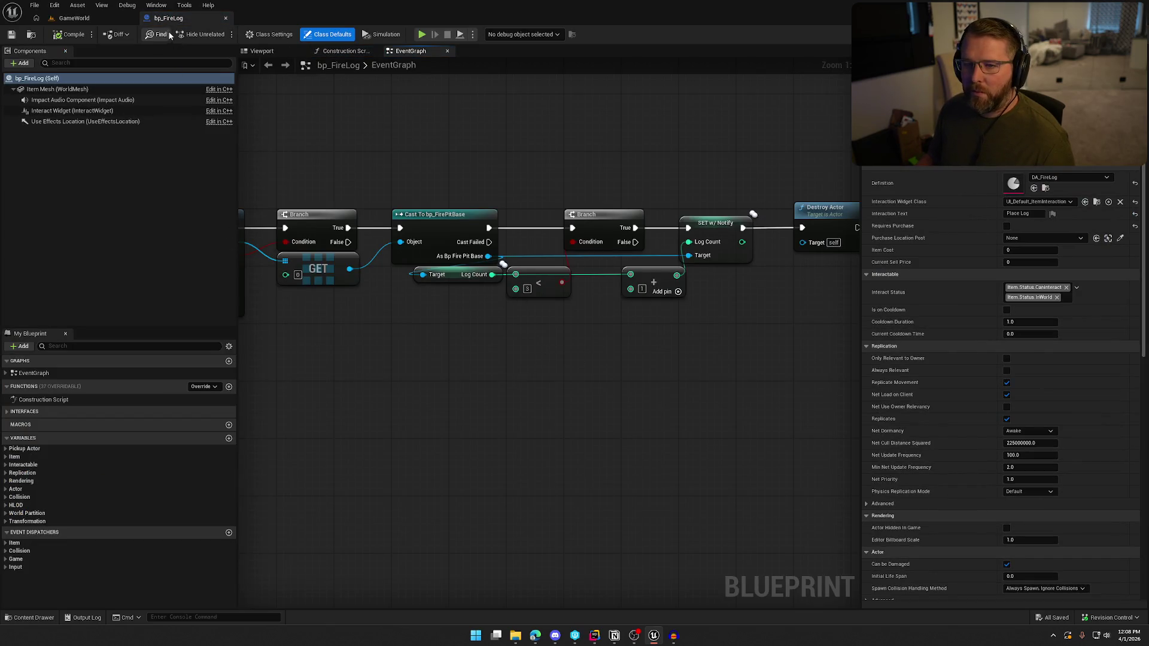
left_click(225, 18)
key("ctrl+space")
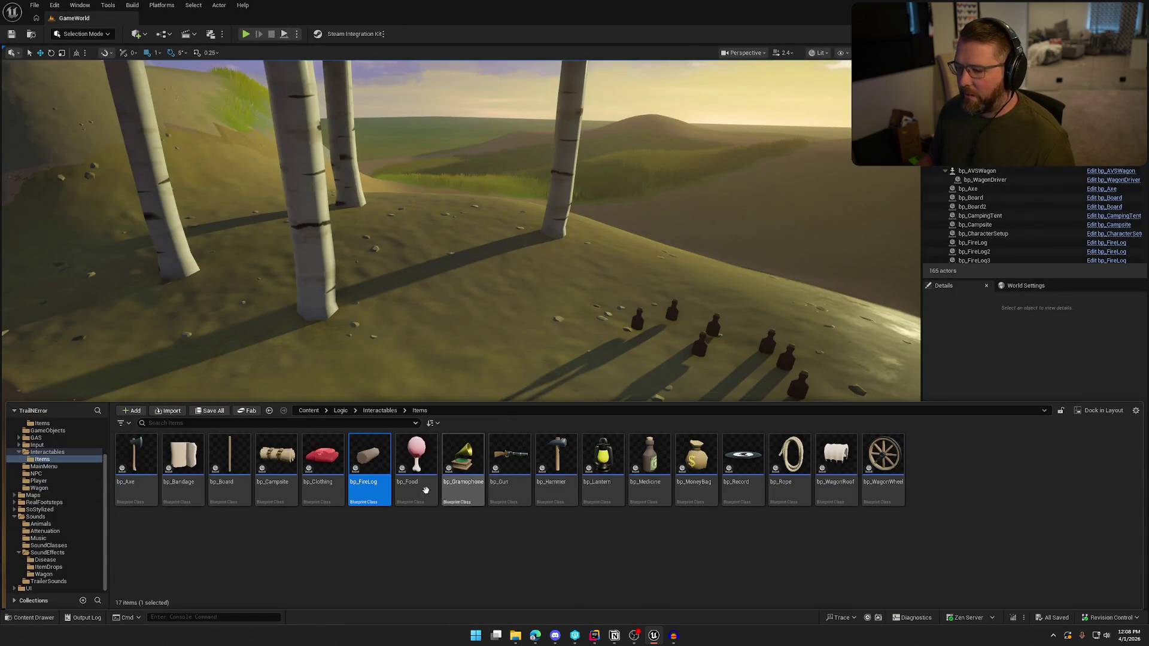
double_click(374, 460)
double_click(1014, 185)
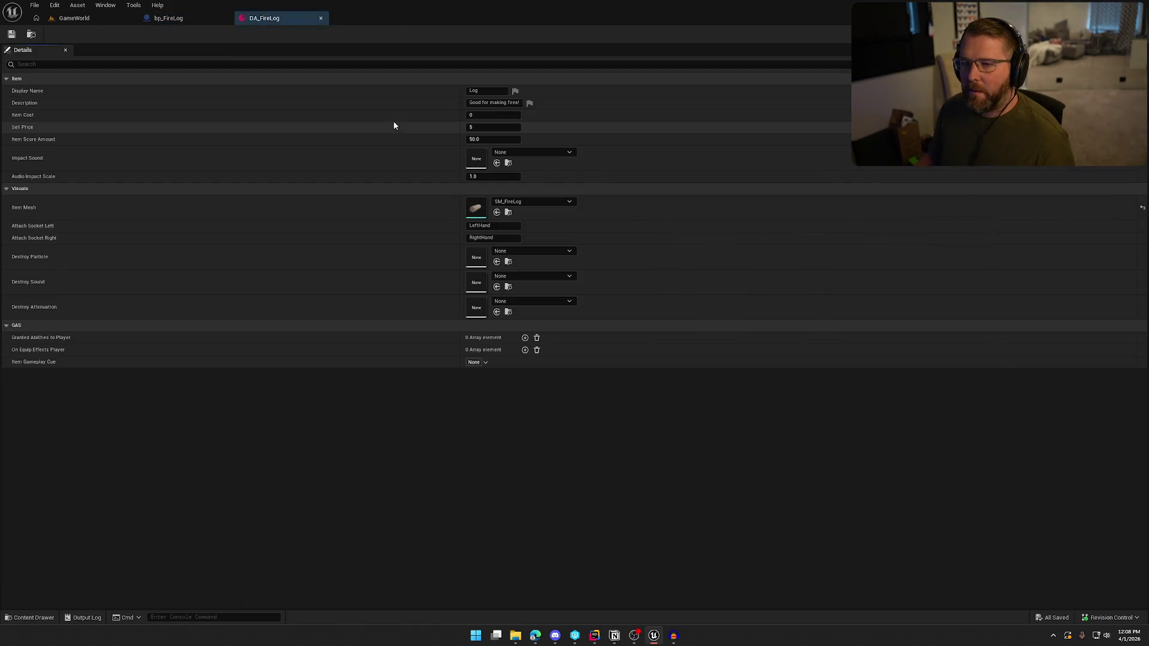
Set Destroy Particle to NS_GunShot, Destroy Sound to Poof, Destroy Attenuation to Item_Atten
left_click(520, 255)
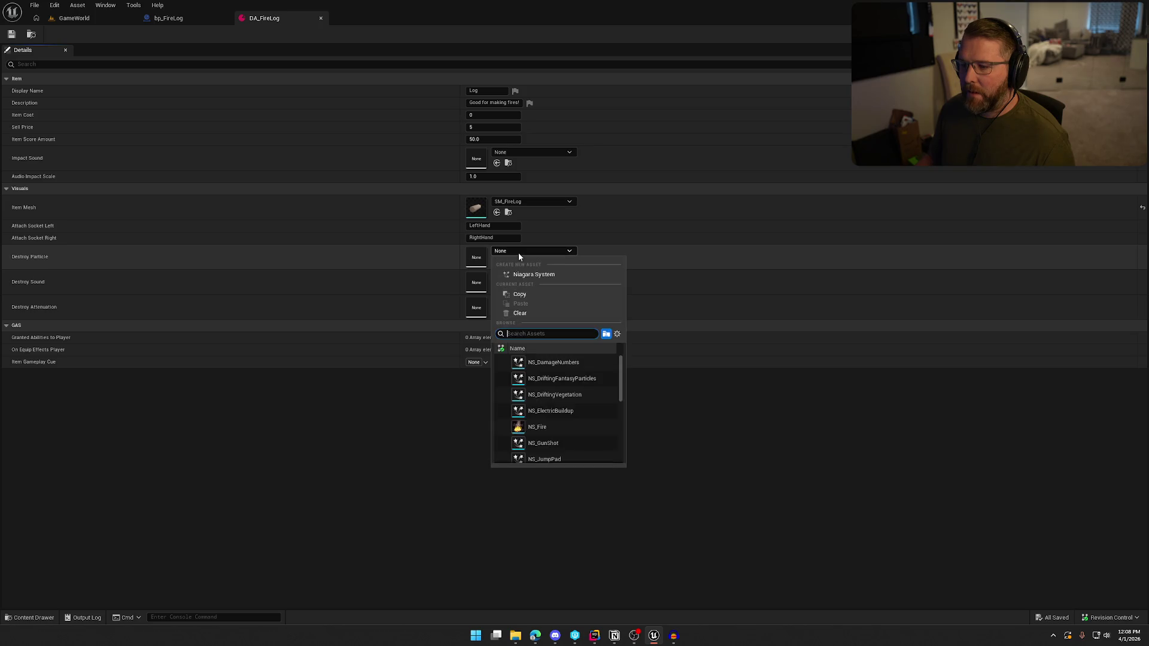
type("gun")
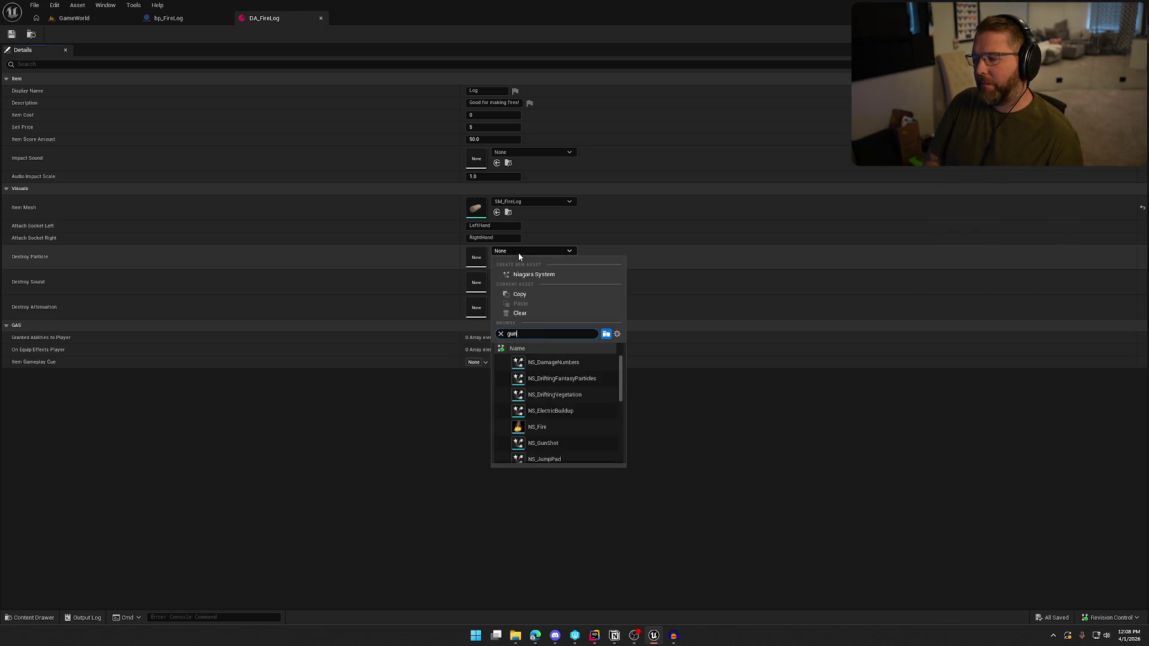
left_click(555, 366)
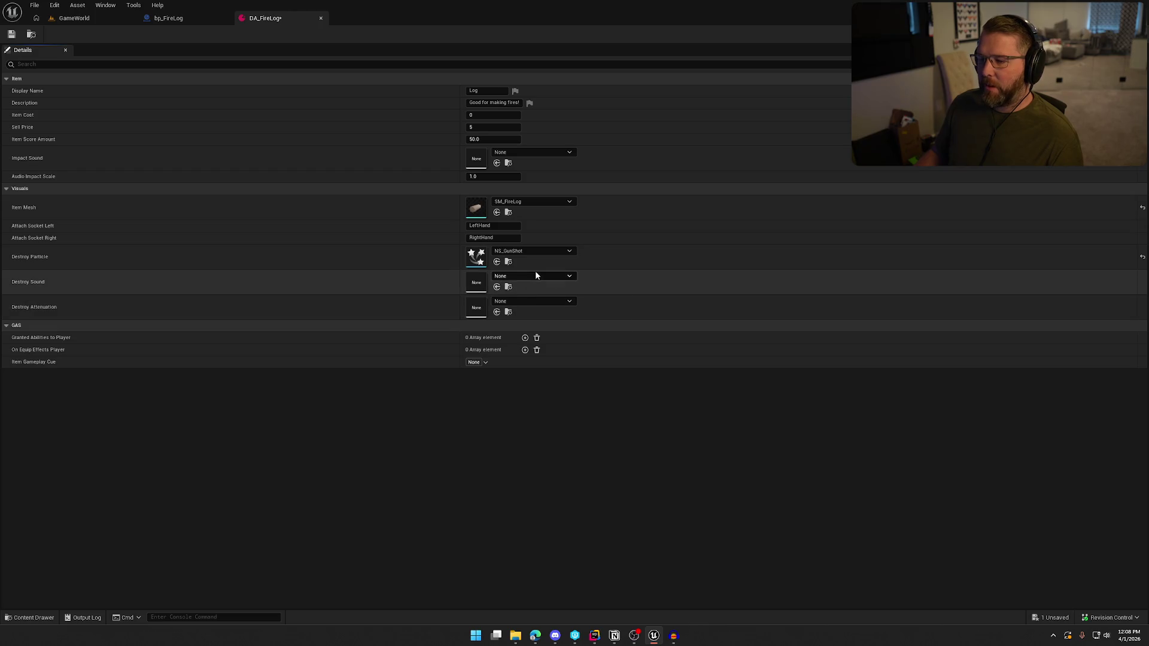
left_click(535, 273)
type("poof")
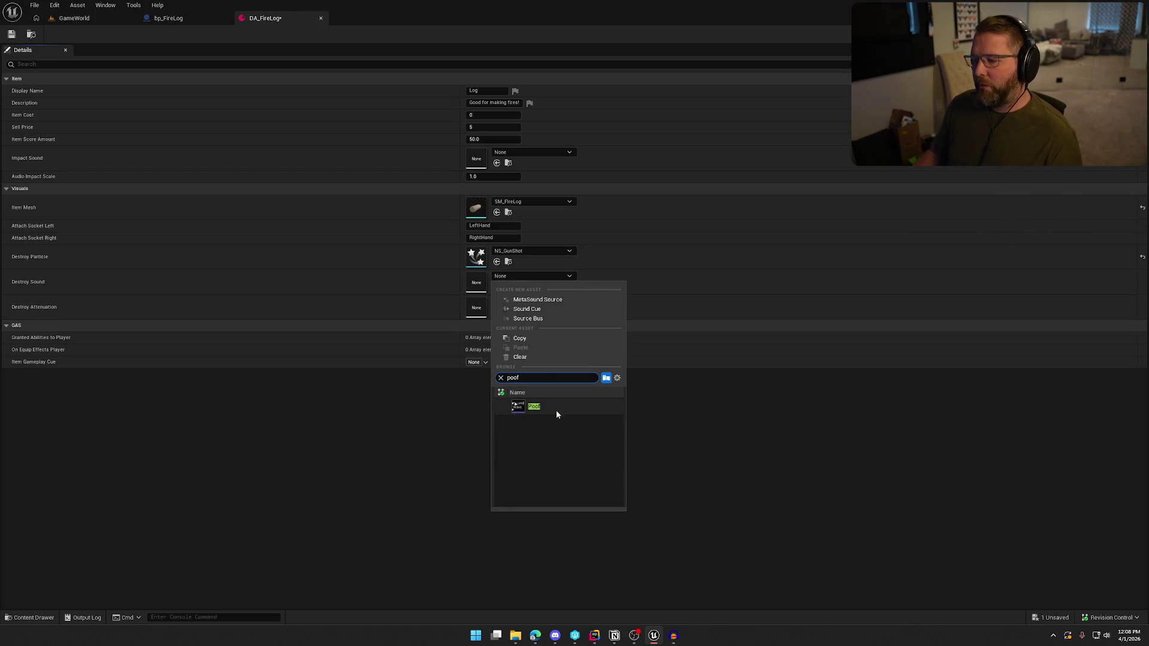
left_click(556, 408)
left_click(538, 303)
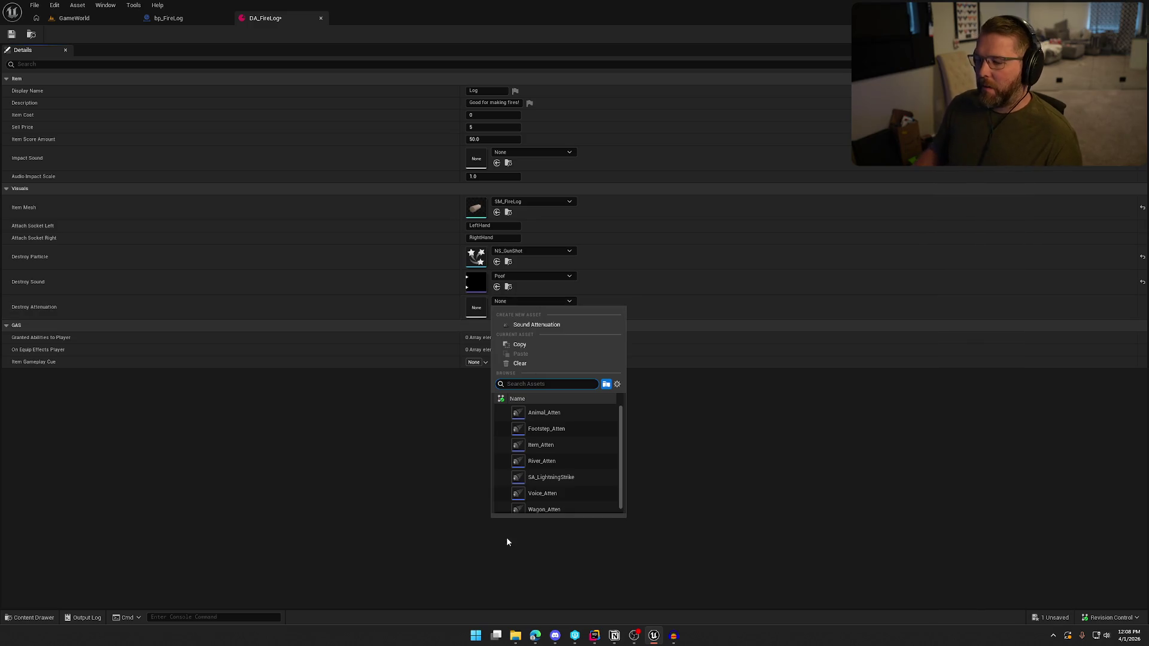
left_click(541, 445)
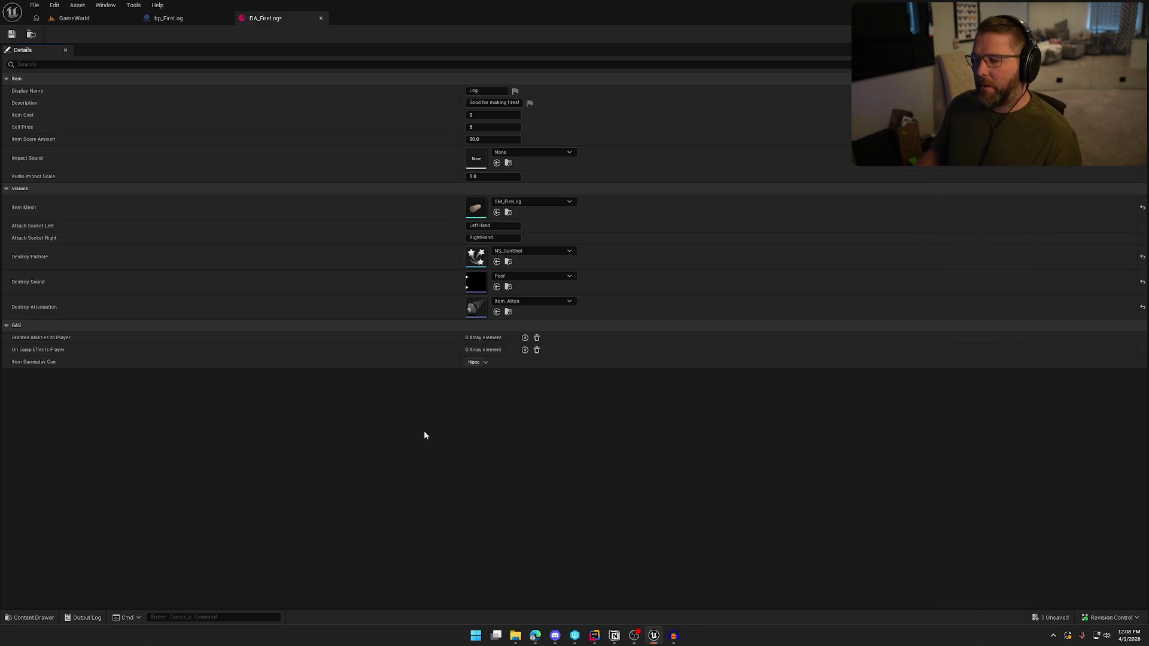
left_click(518, 152)
type("bor")
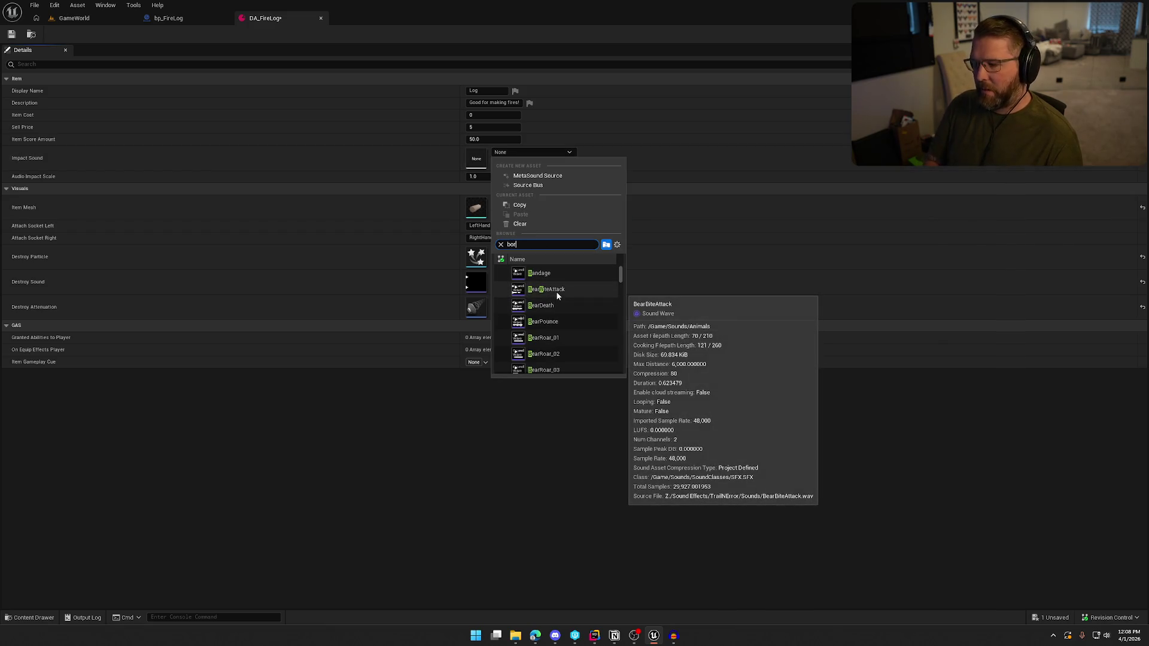
left_click(640, 591)
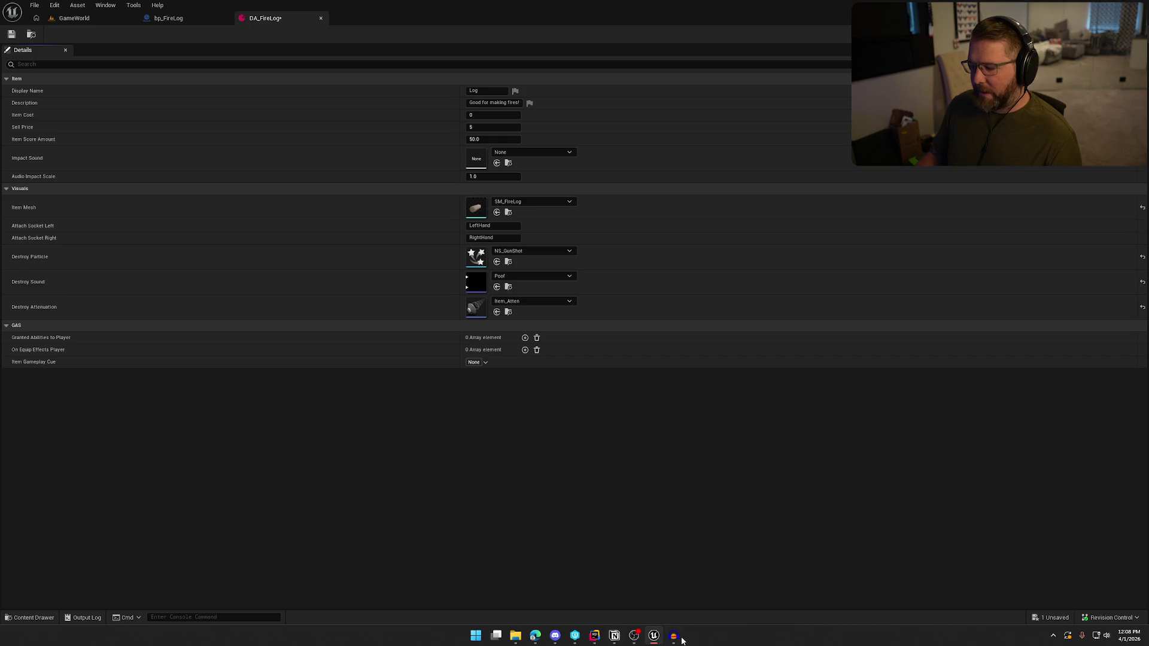
Preview Splice wood impact samples and save ImpactLogDrop_S011IM.247 as LogDrop
mouse_move(537, 634)
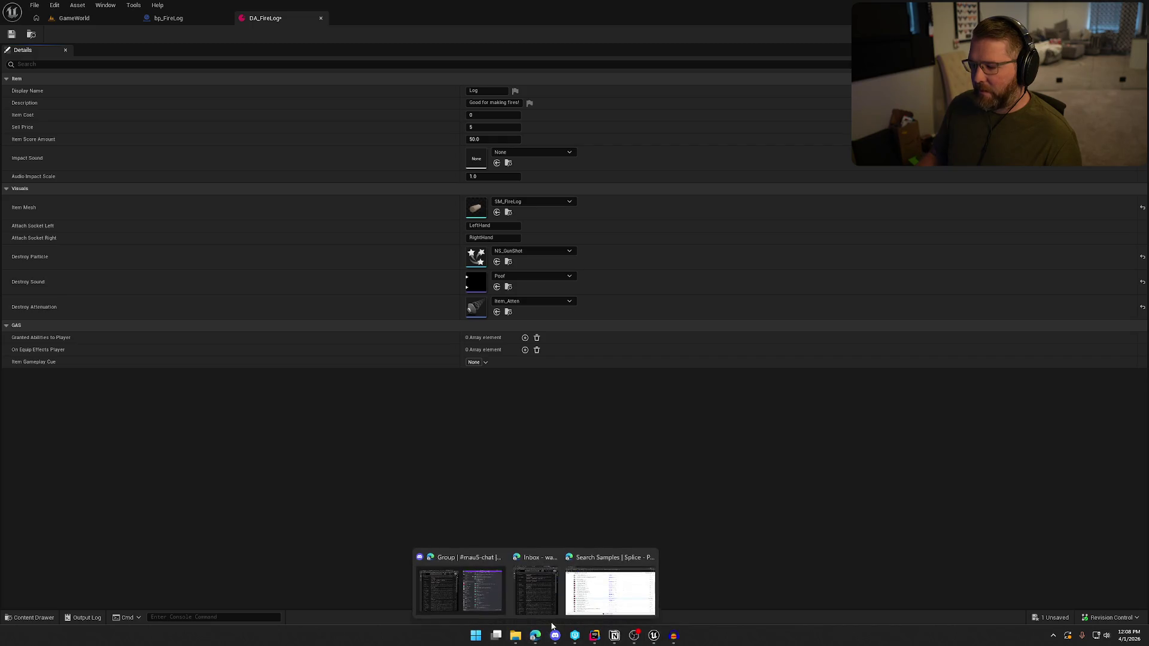
left_click(610, 593)
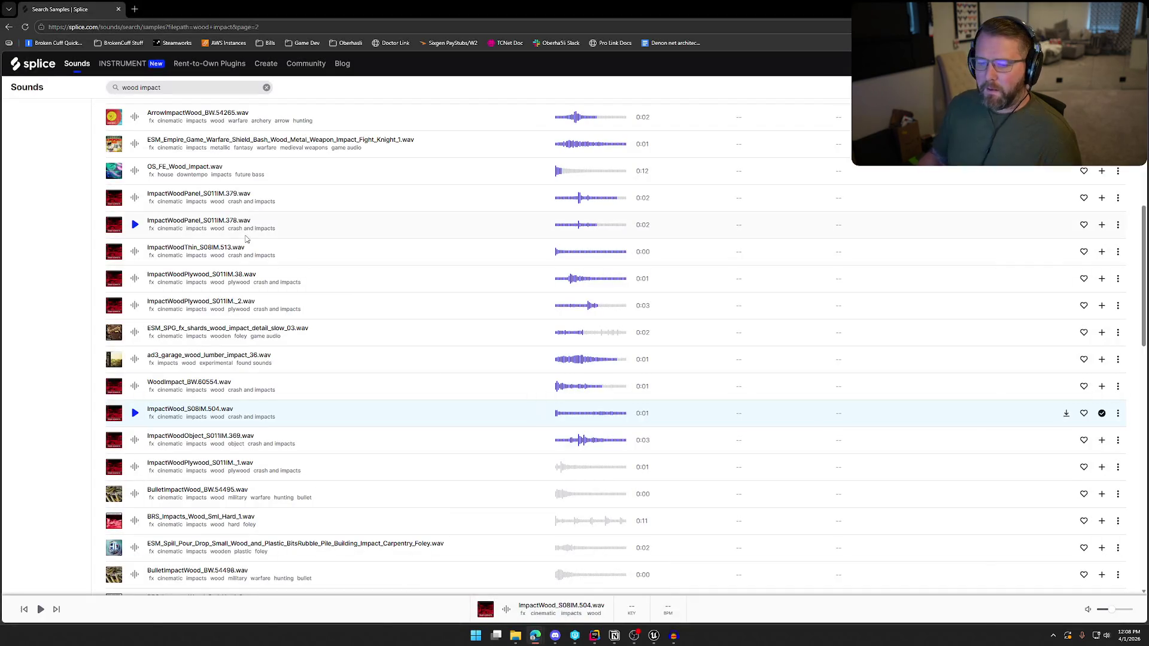
scroll(310, 419, "down", 15)
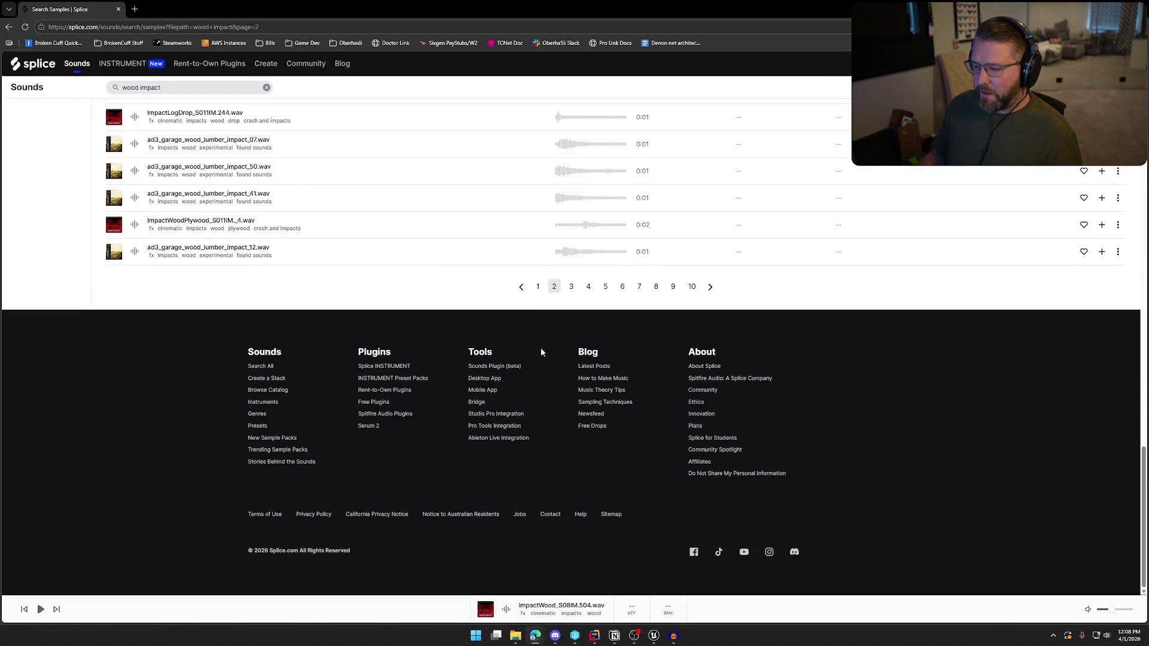
left_click(539, 287)
scroll(467, 338, "up", 5)
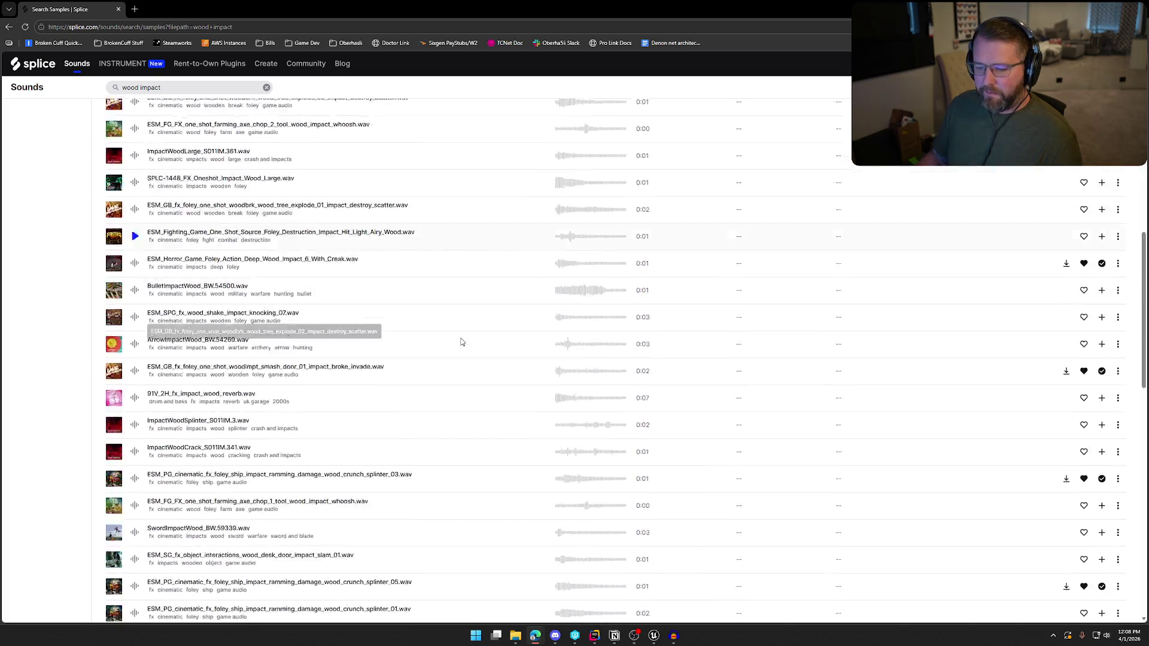
scroll(302, 569, "down", 8)
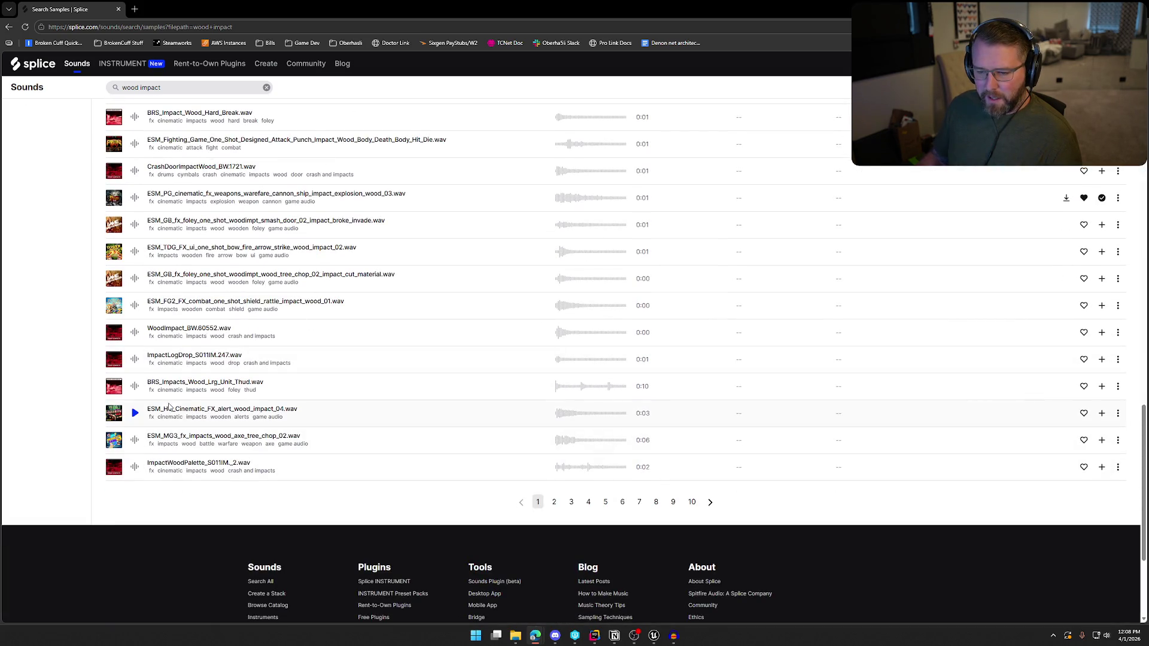
left_click(135, 333)
left_click(135, 359)
type("LogDrop")
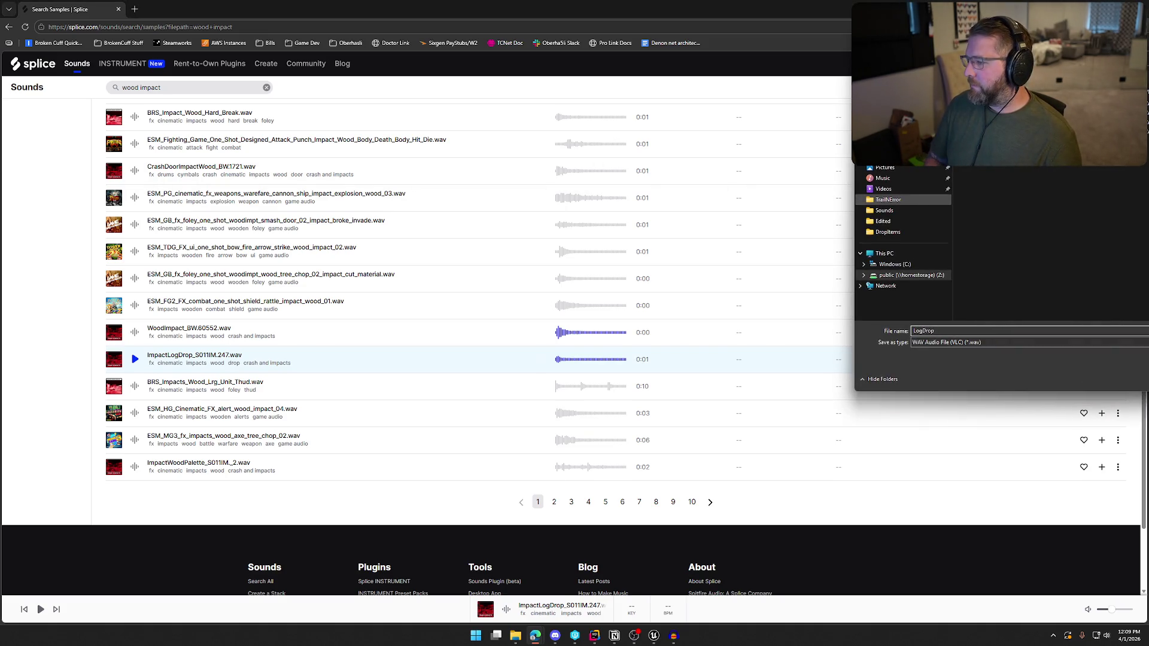
key("Return")
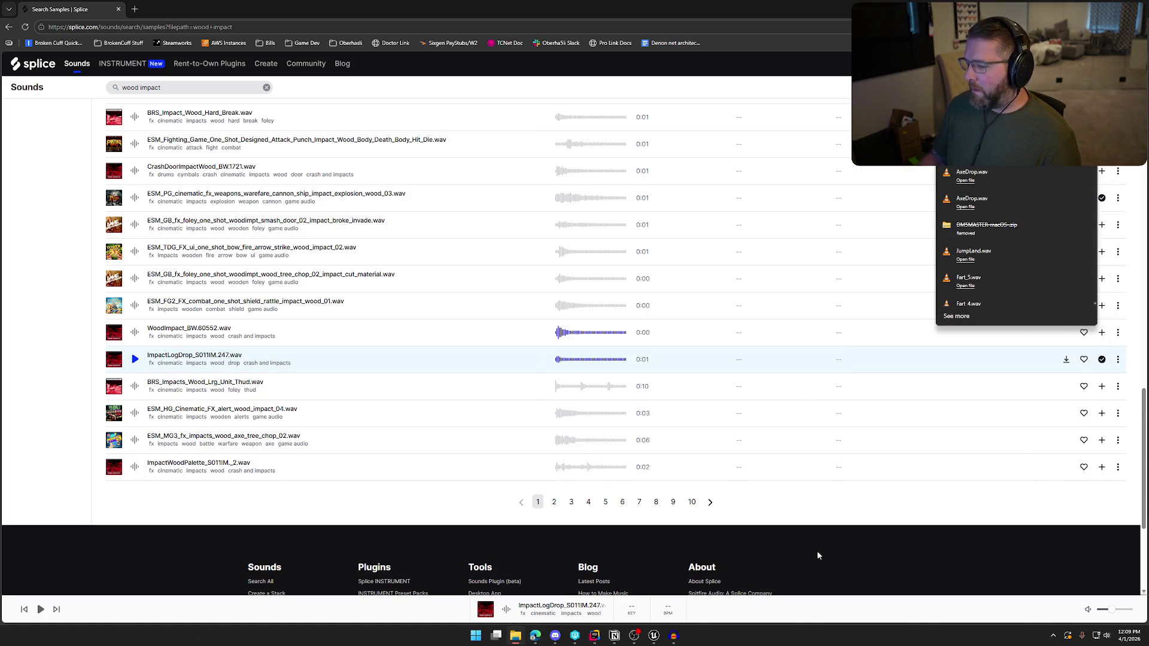
Replace the BoardDrop track in Audacity with the LogDrop recording, then return to Unreal Engine
left_click(675, 637)
left_click(8, 69)
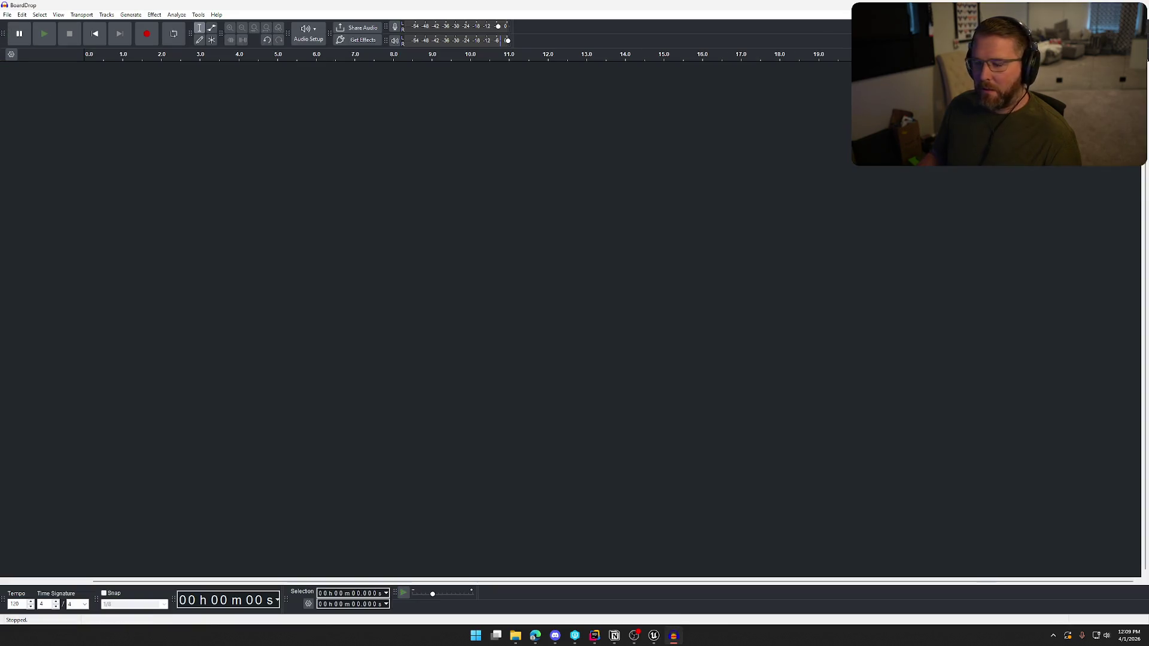
mouse_move(569, 12)
left_mouse_down()
mouse_move(569, 293)
mouse_move(471, 280)
left_mouse_up()
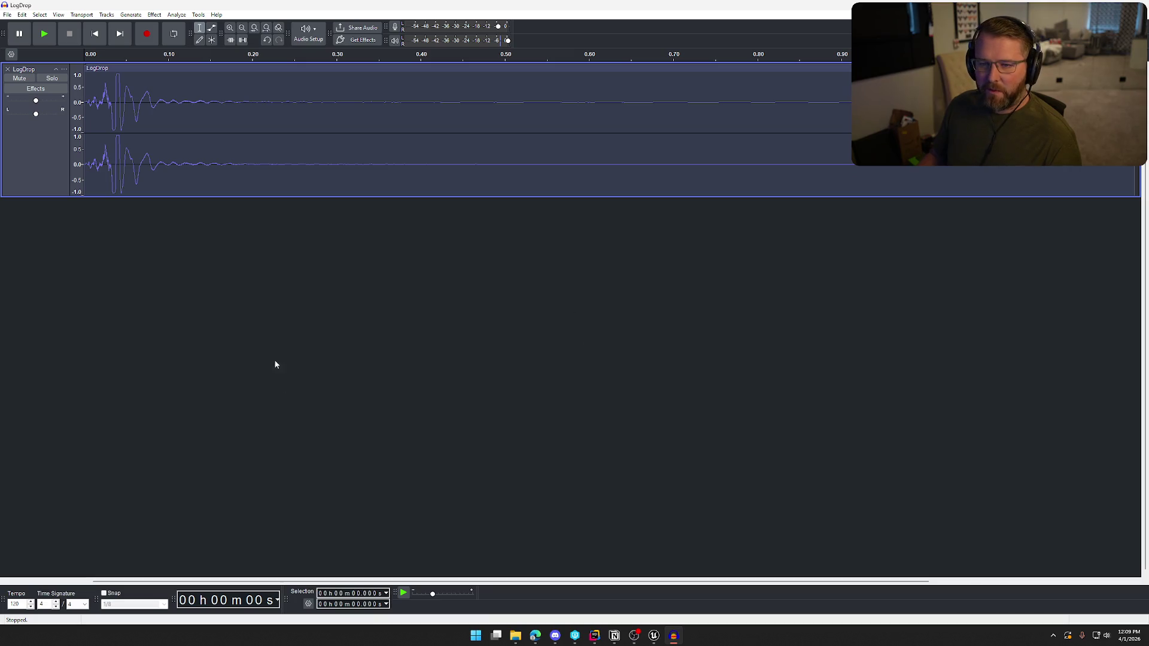
left_click(664, 641)
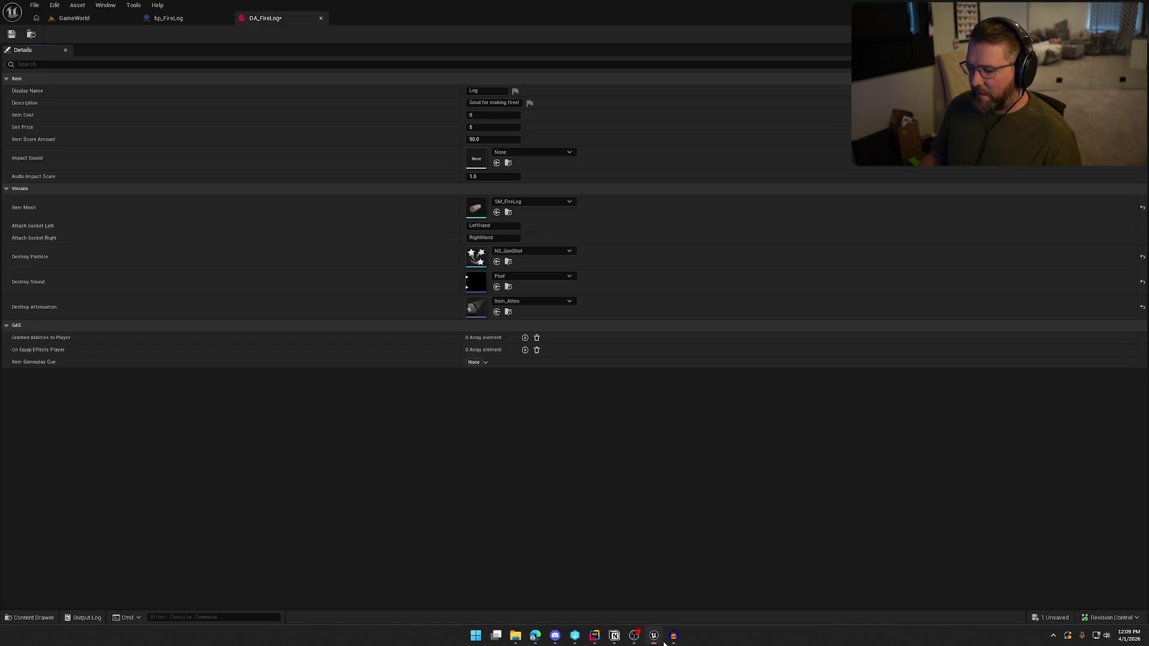
key("ctrl+space")
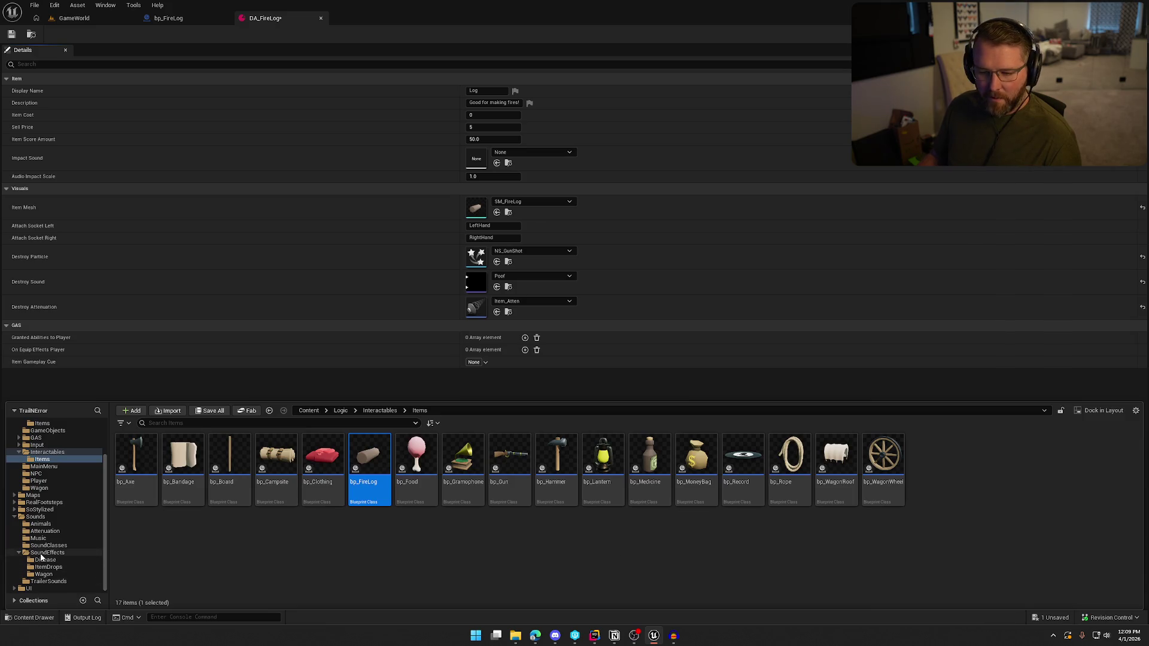
Import the LogDrop file into the Sounds/SoundEffects/ItemDrops folder
left_click(42, 553)
left_click(48, 566)
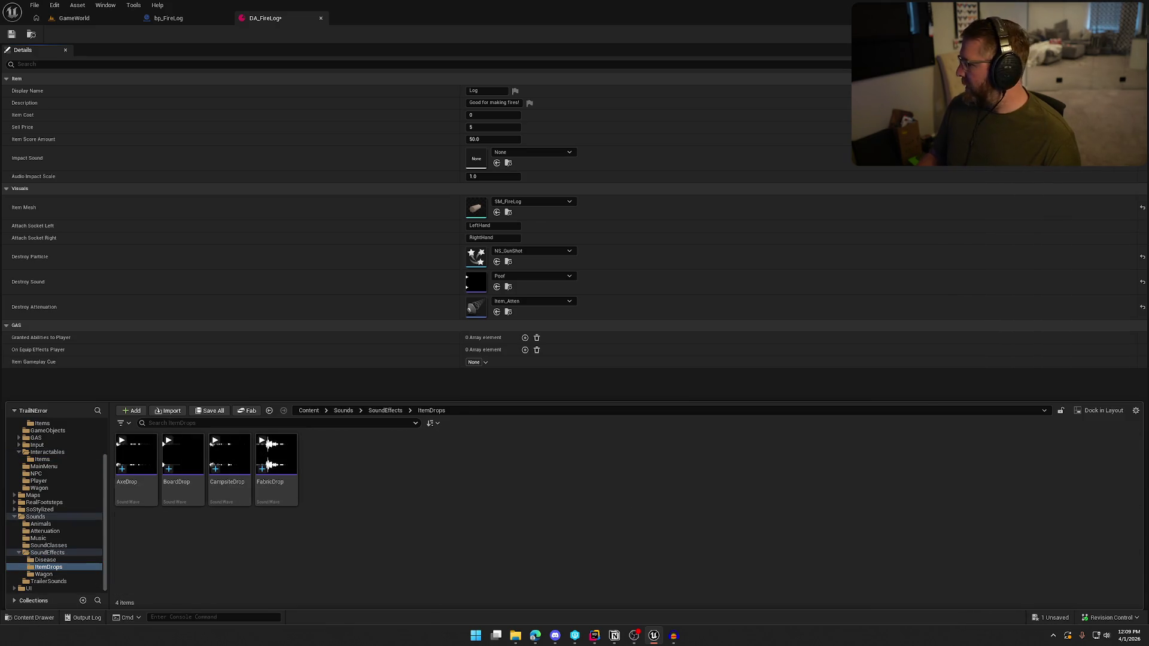
mouse_move(689, 482)
left_mouse_down()
mouse_move(468, 483)
mouse_move(541, 530)
mouse_move(760, 470)
left_mouse_up()
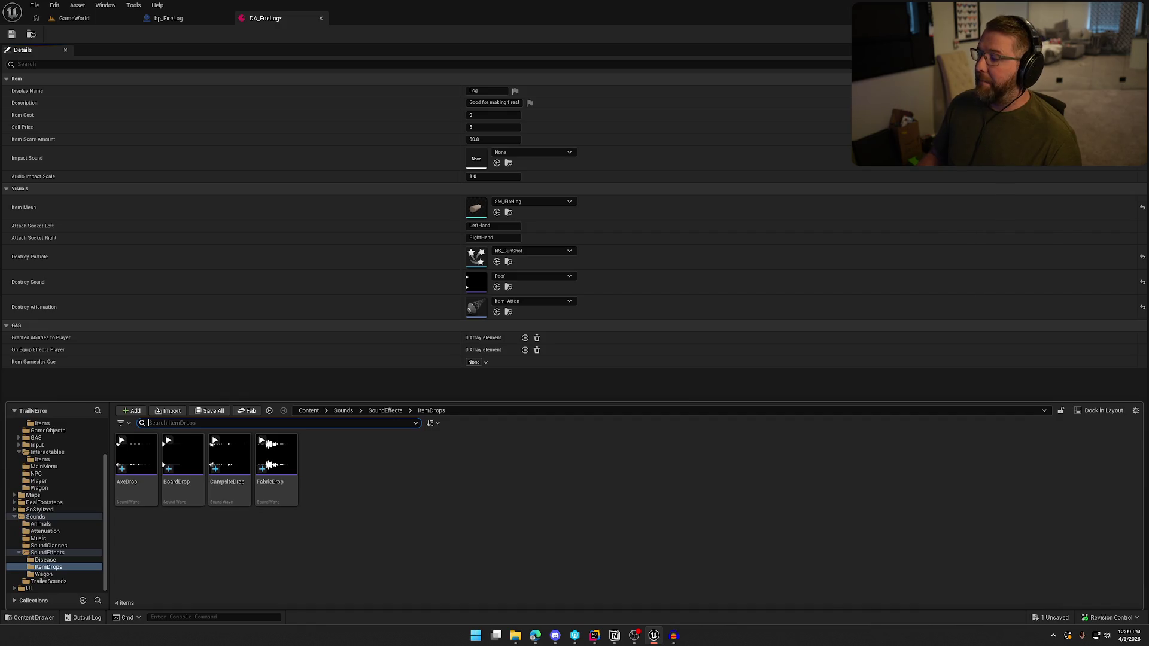
left_click_drag(1113, 479, 654, 497)
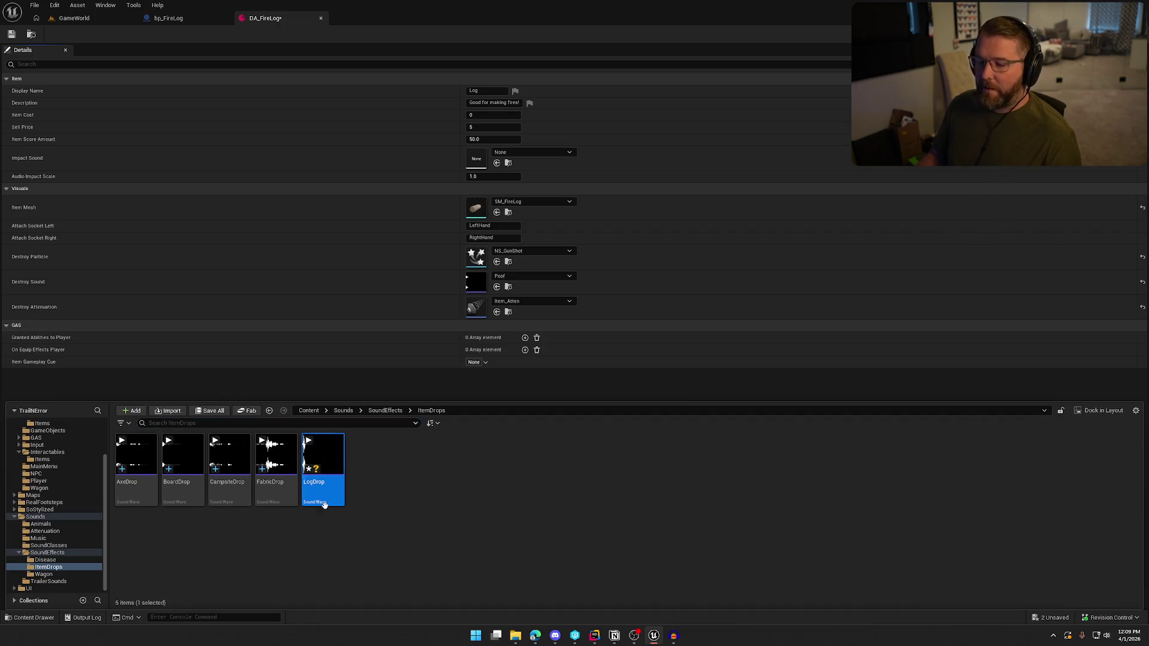
Give LogDrop the SFX class, Item_Atten attenuation and Play when Silent virtualization
left_click(433, 162)
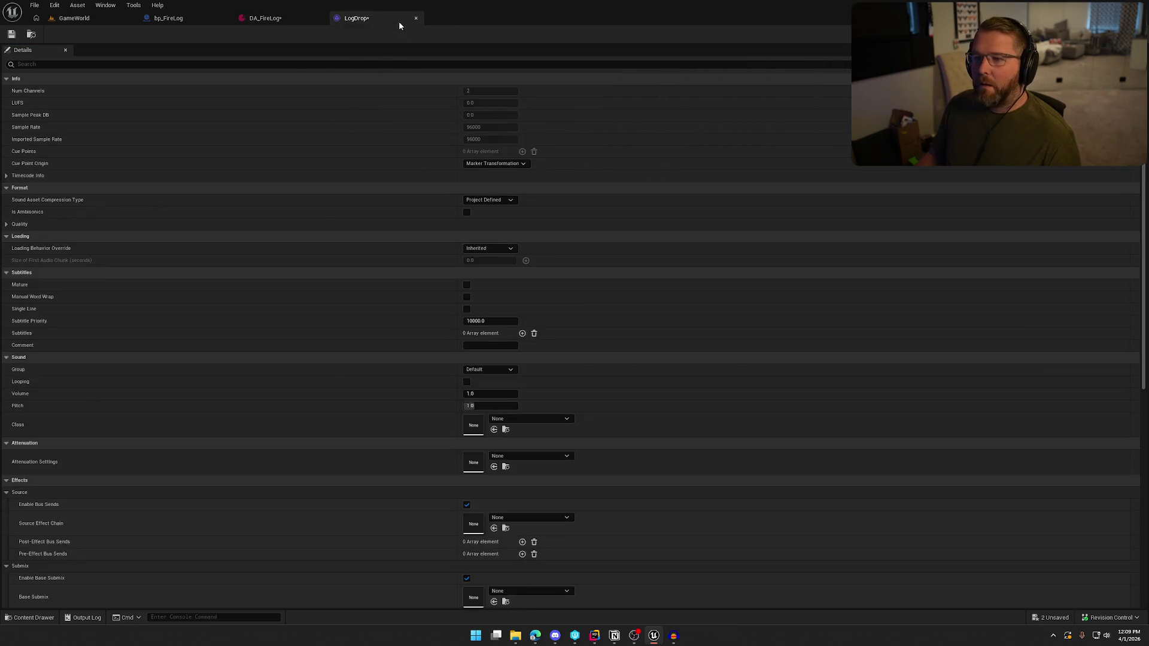
scroll(498, 361, "down", 5)
left_click(512, 348)
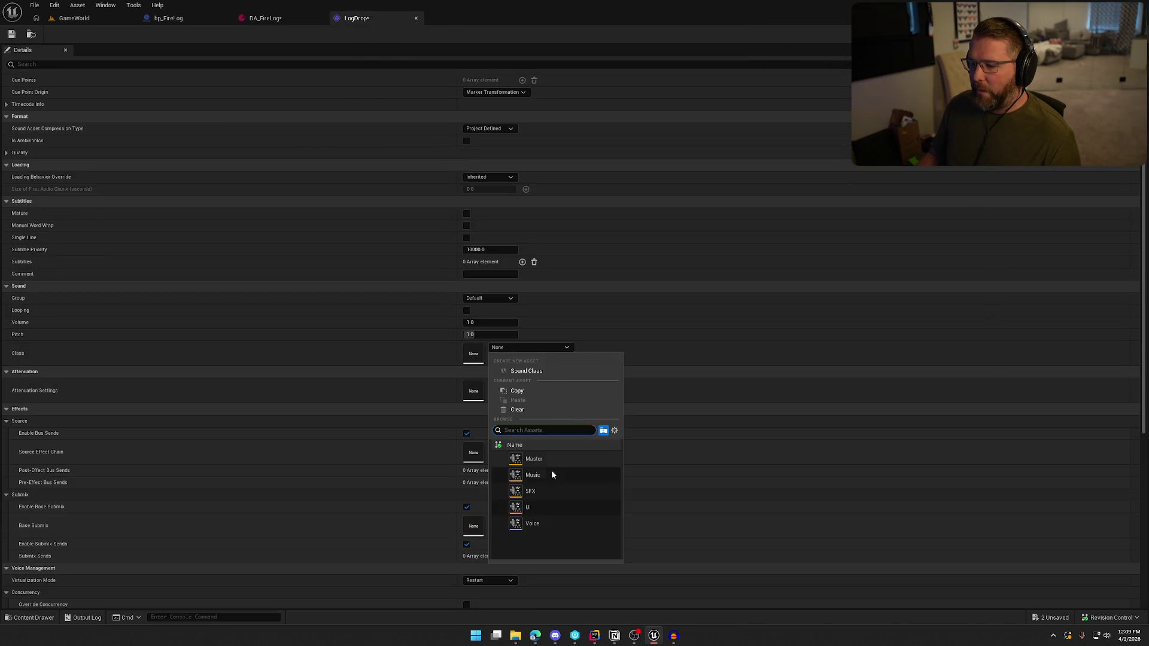
left_click(536, 494)
left_click(530, 385)
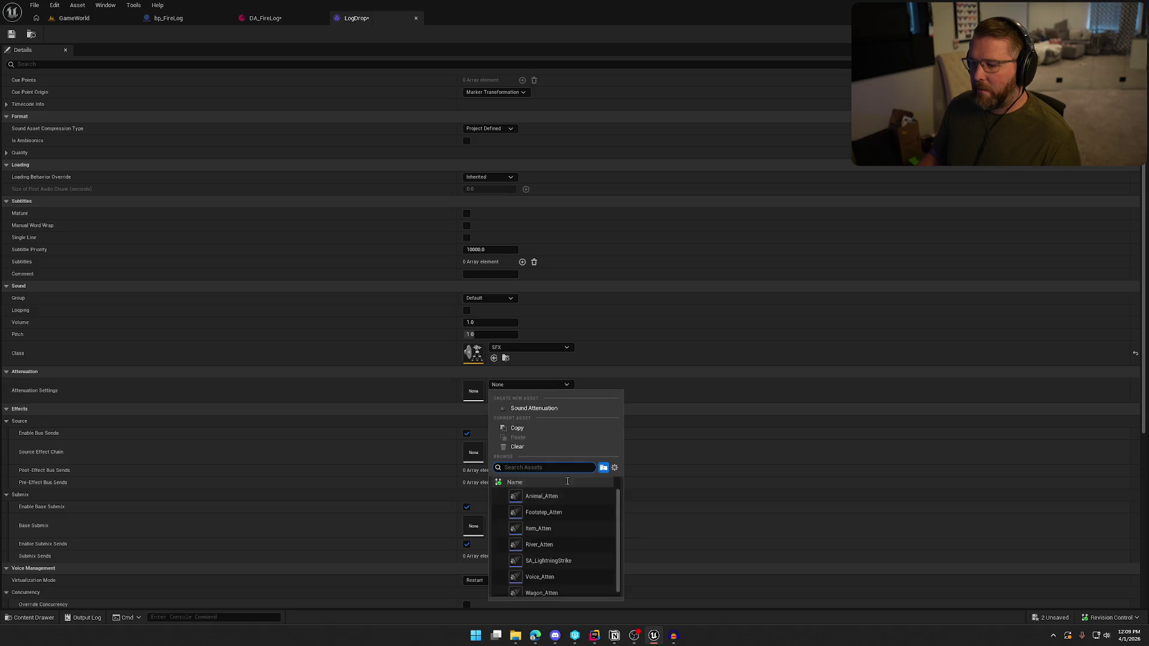
left_click(539, 530)
left_click(488, 581)
left_click(485, 598)
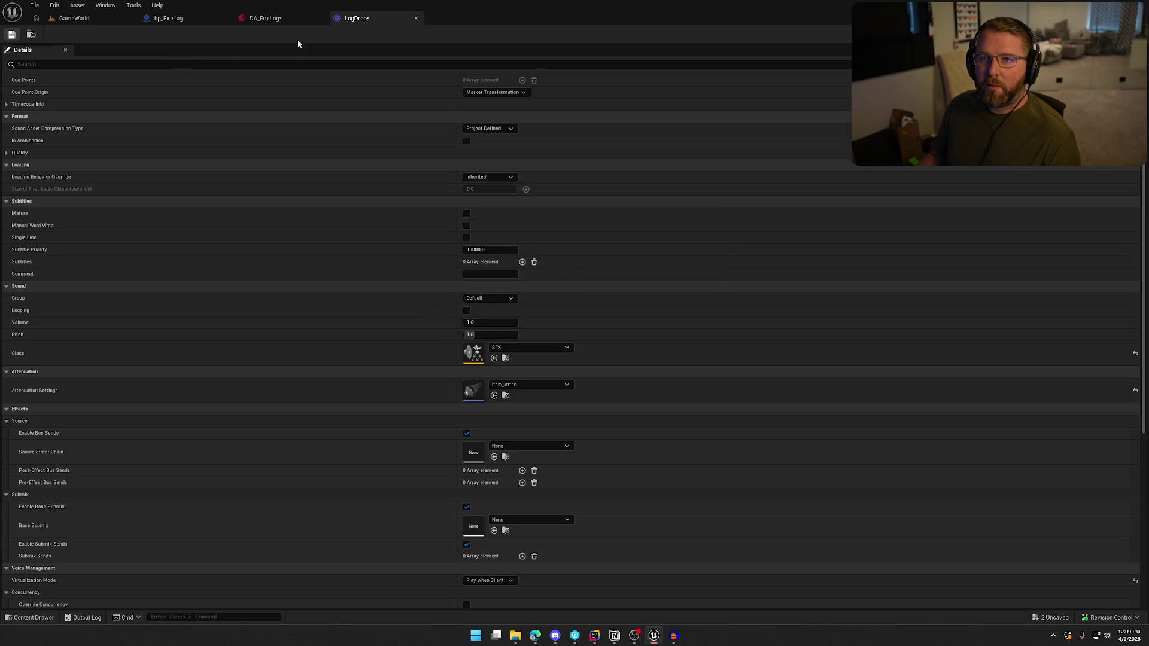
left_click(266, 18)
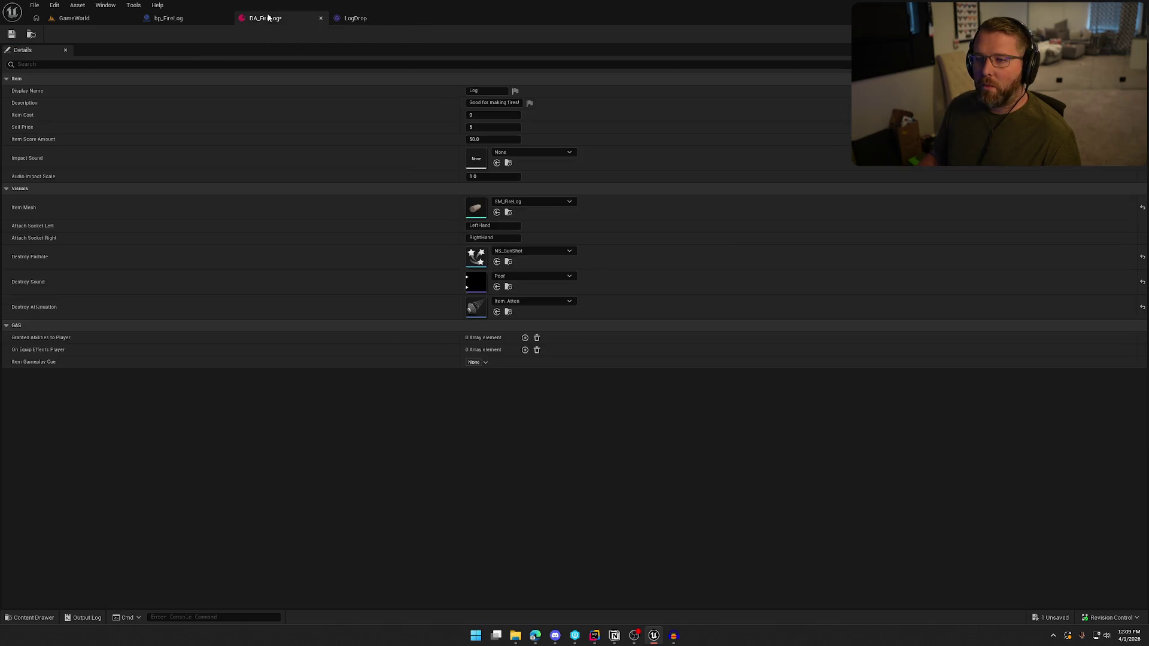
Set DA_FireLog's Impact Sound to LogDrop and save the checked-out asset
left_click(541, 153)
type("log")
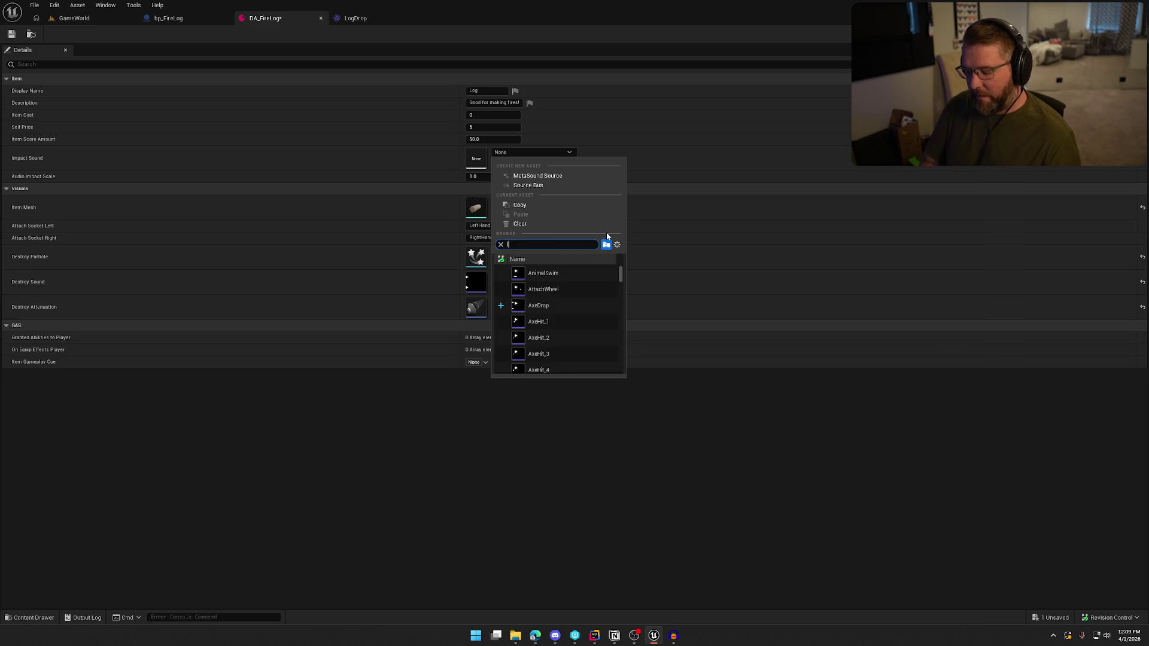
left_click(578, 274)
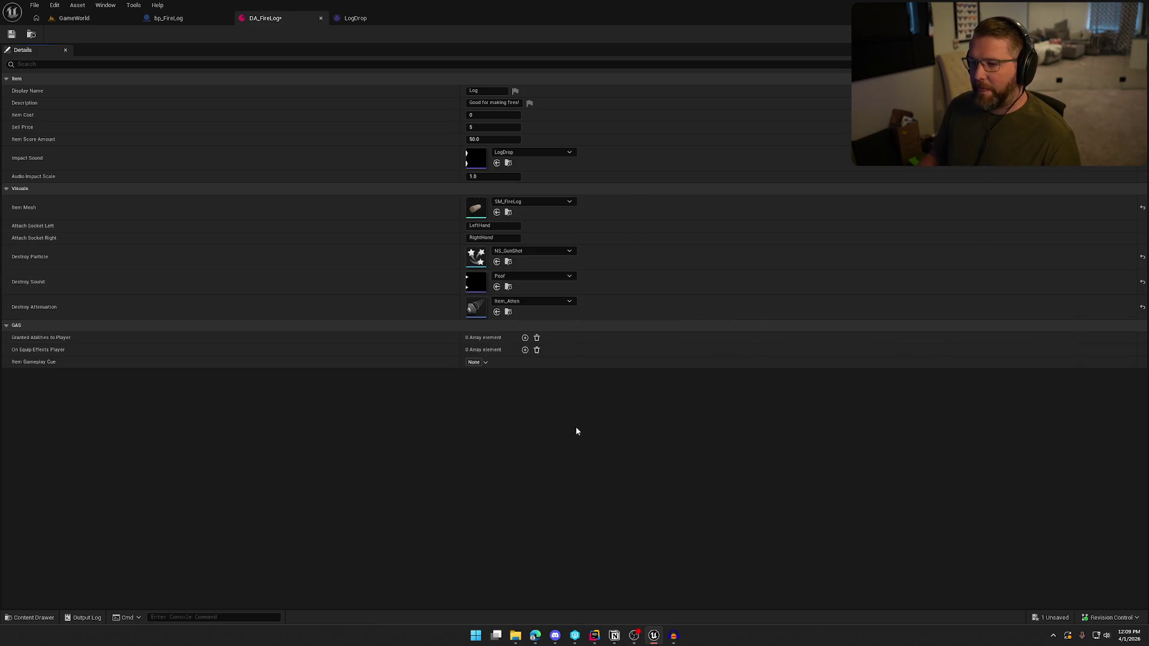
key("ctrl+shift+s")
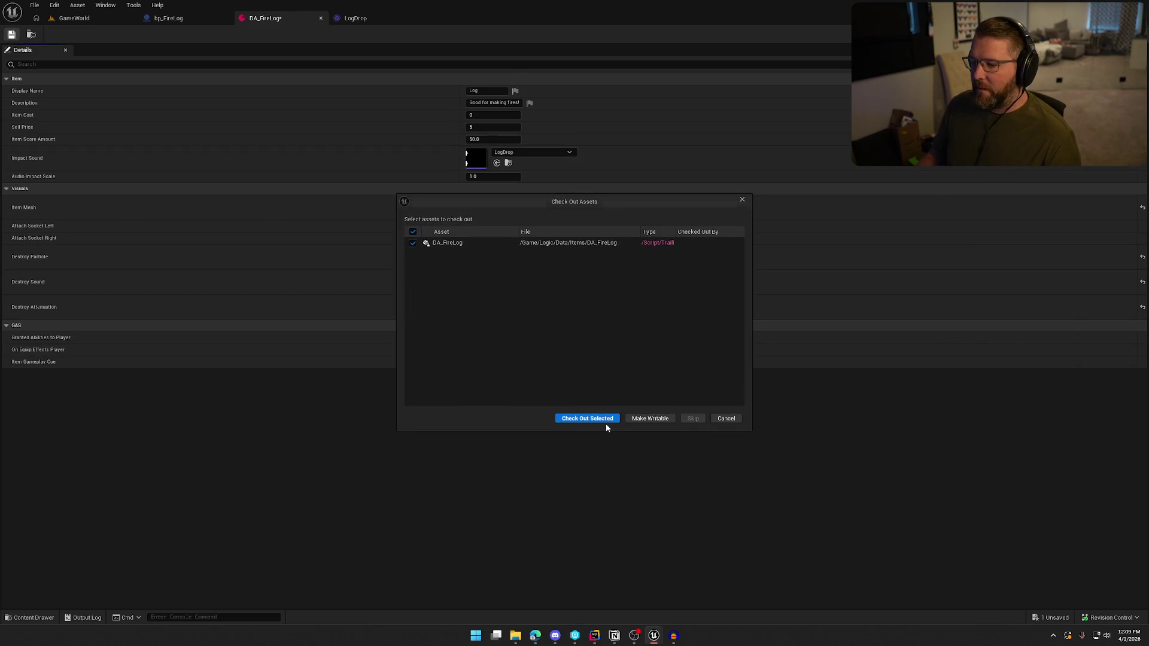
left_click(606, 423)
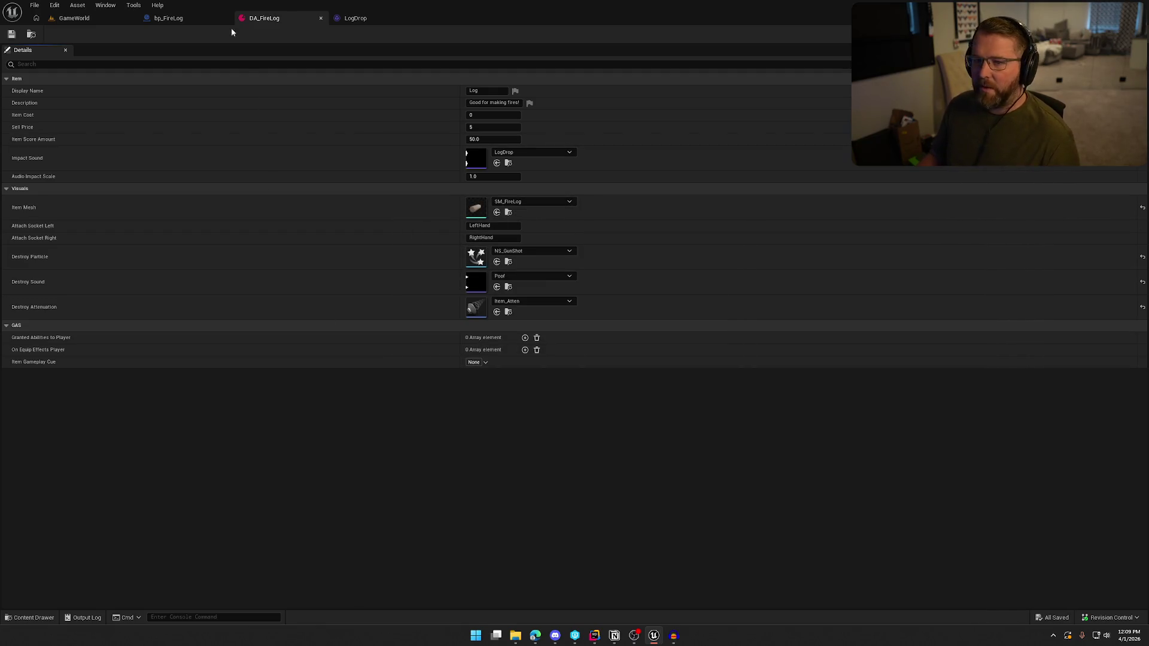
Close the bp_FireLog and LogDrop editors and start a GameWorld playtest
left_click(180, 18)
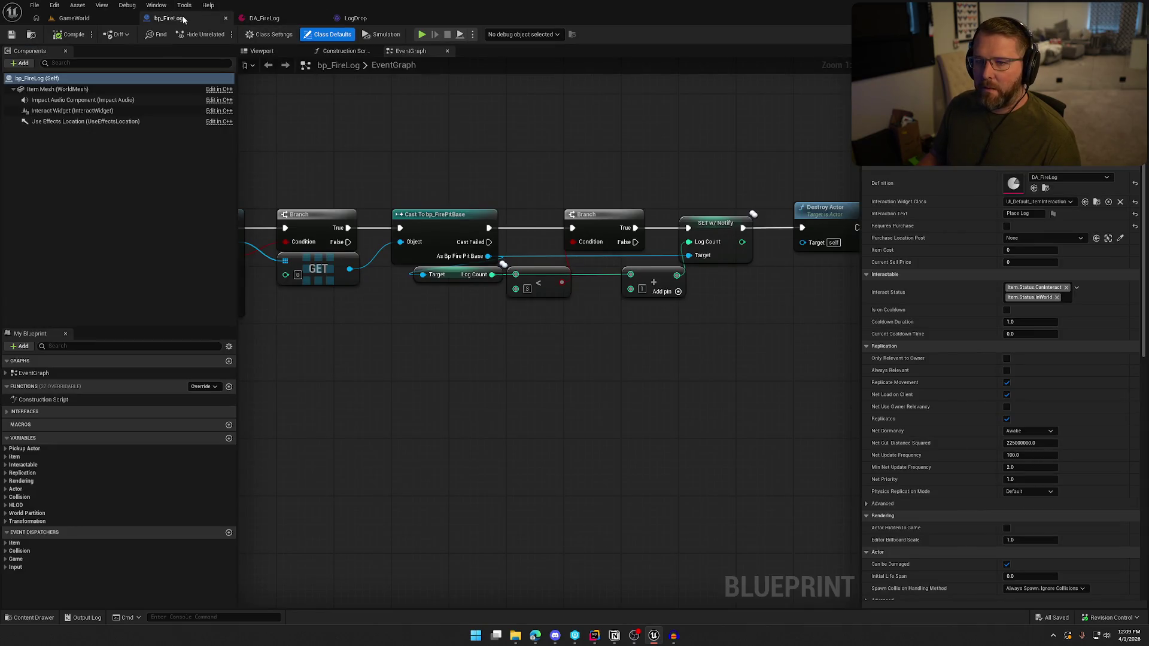
left_click(225, 19)
left_click(261, 18)
left_click(321, 18)
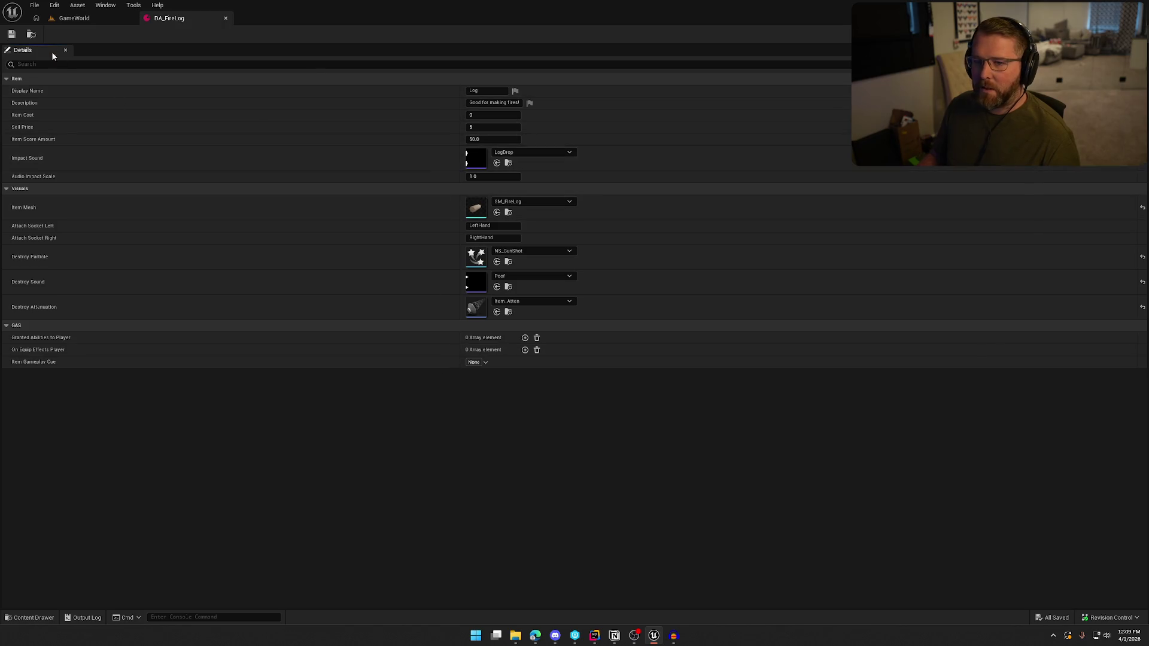
left_click(86, 19)
key("alt+p")
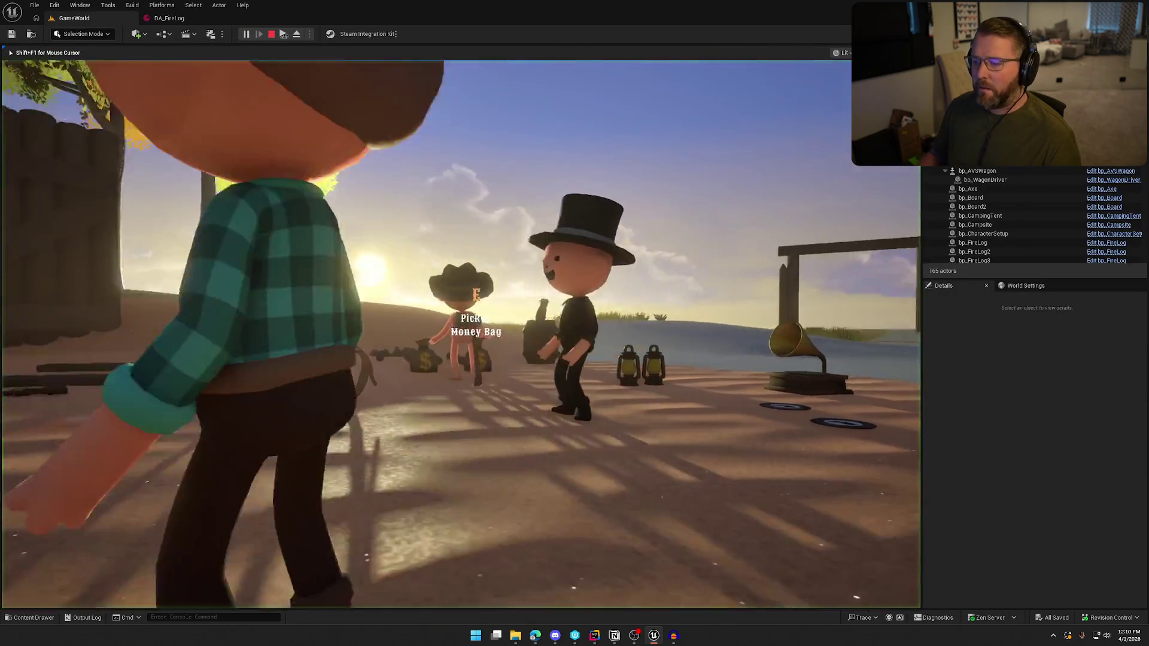
Pick up a firelog and drop it twice on the hill to hear its impact
key("e")
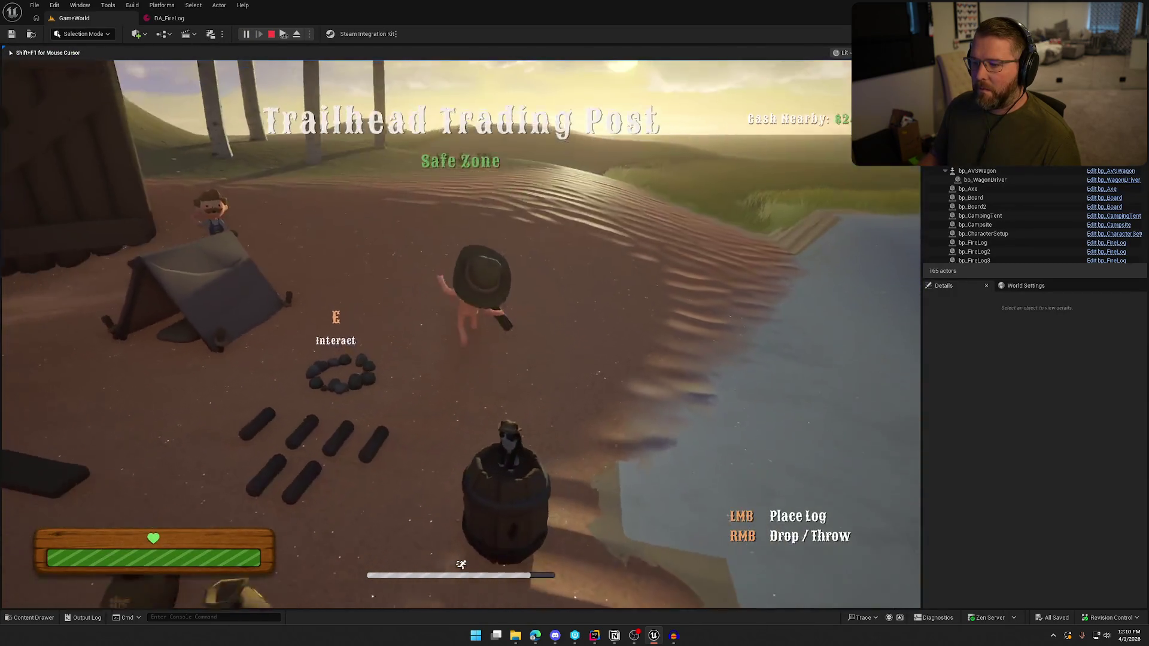
key("w")
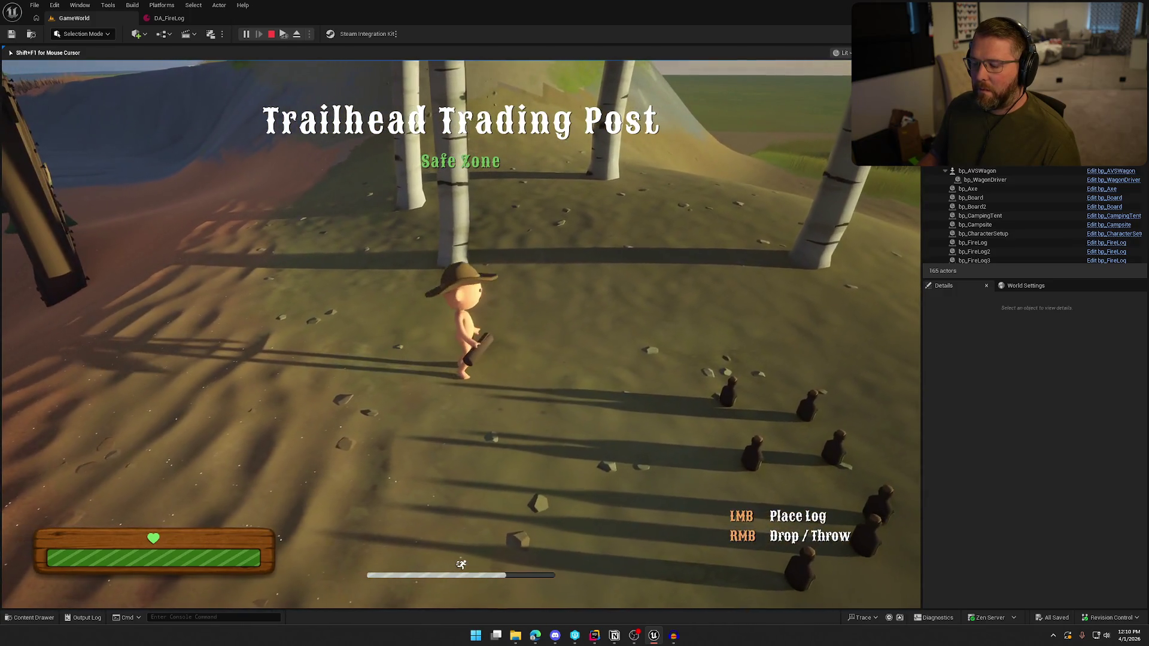
right_click(461, 334)
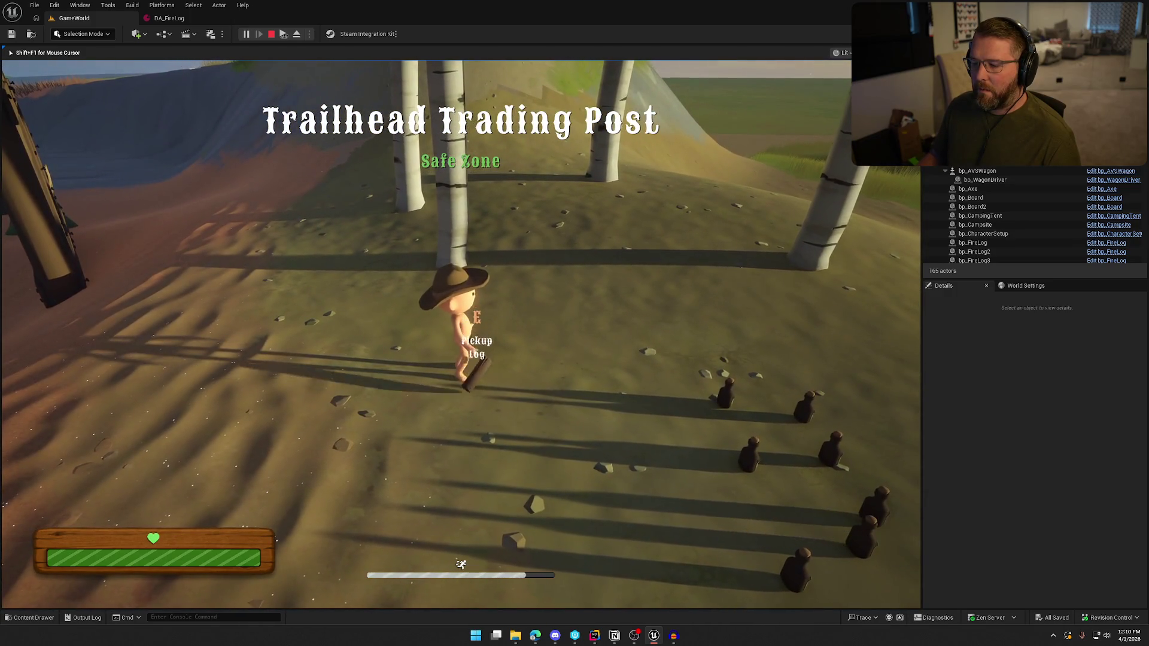
key("e")
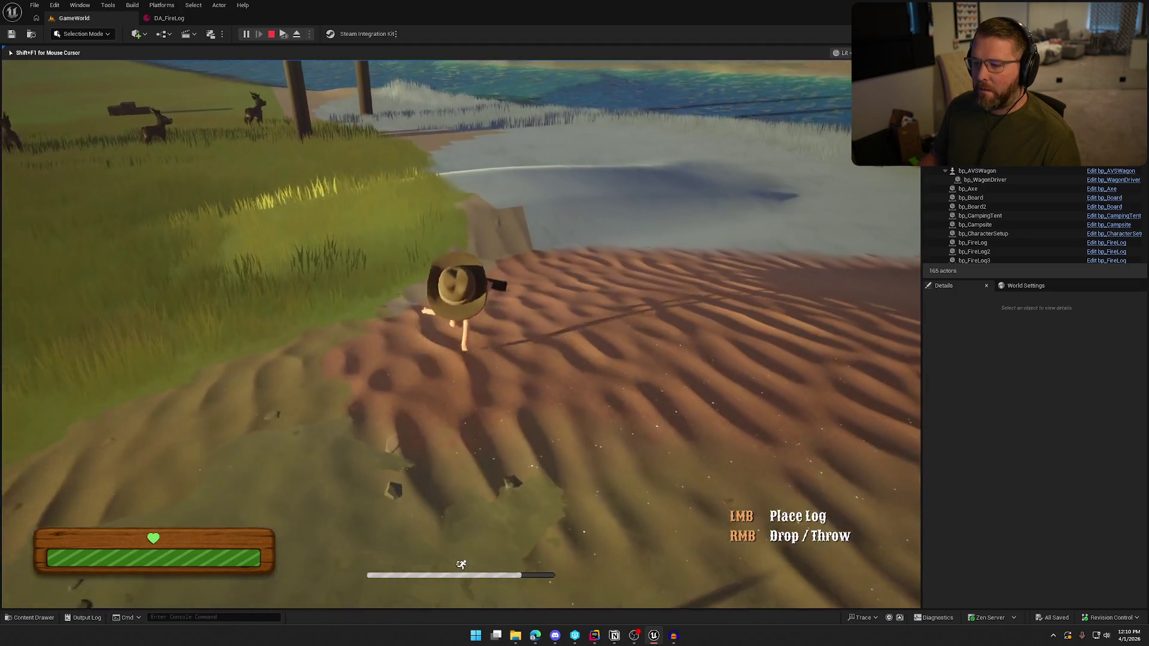
right_click(461, 334)
key("e")
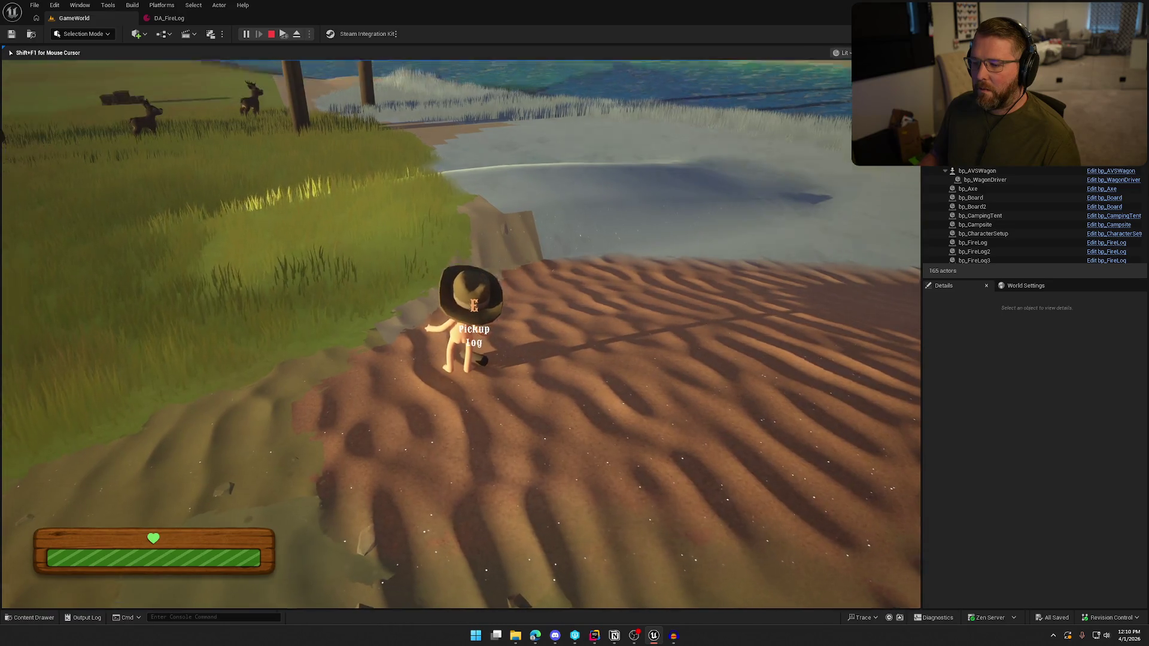
Carry the log back to camp, place it beside the fire pit, and stop the game
key("w")
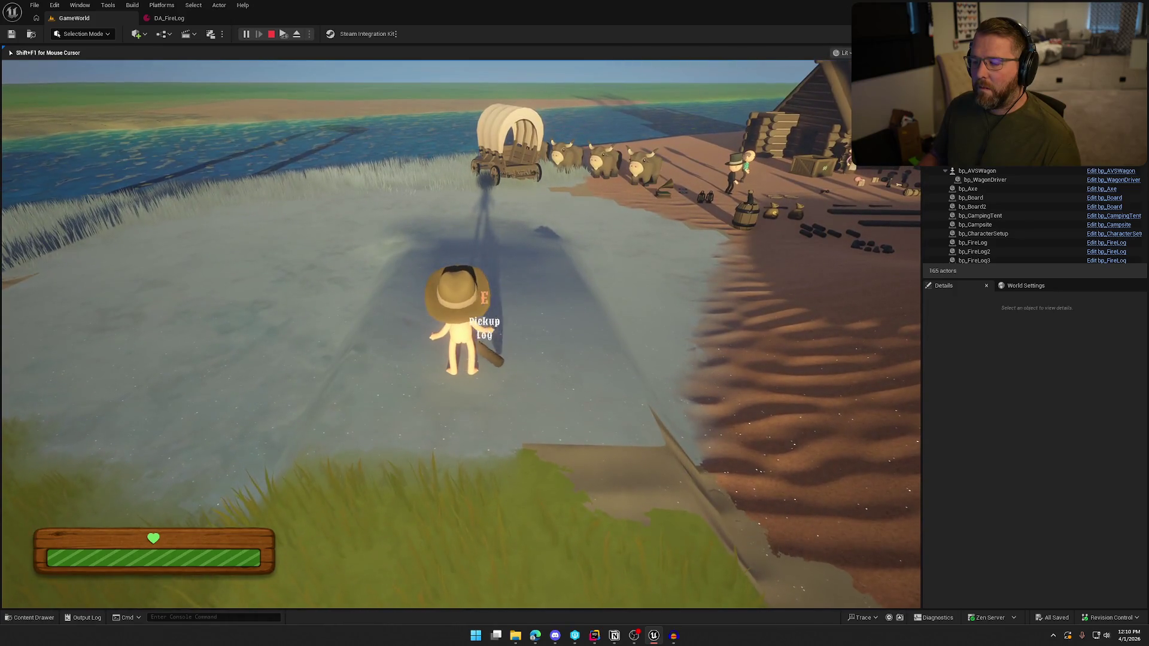
key("e")
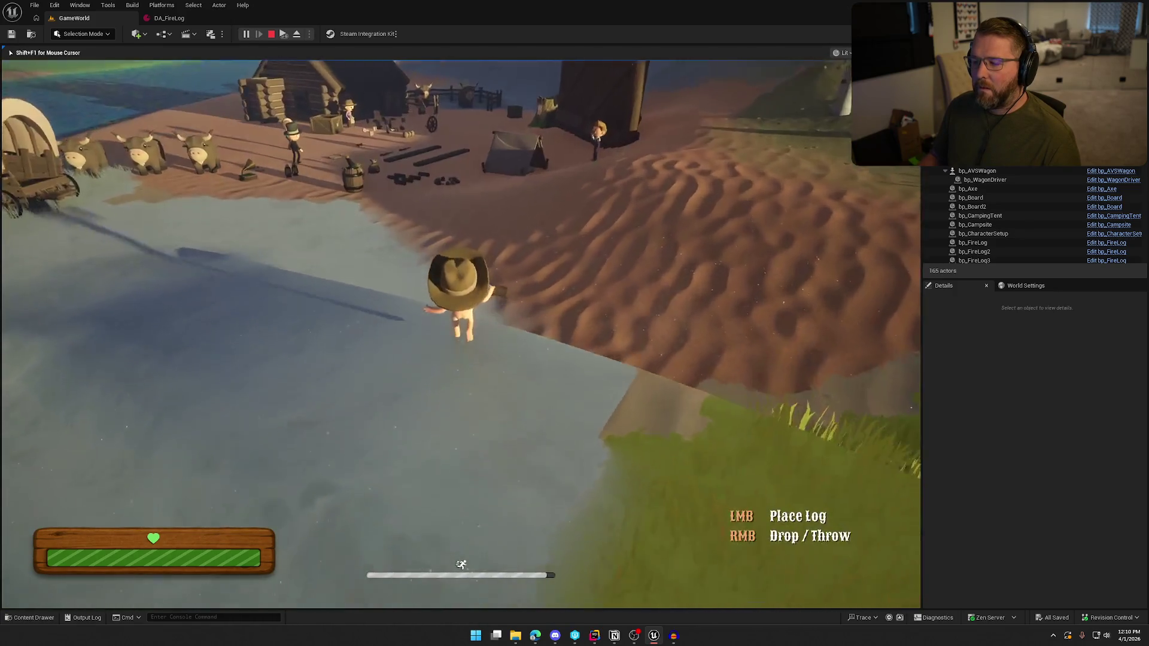
key("w")
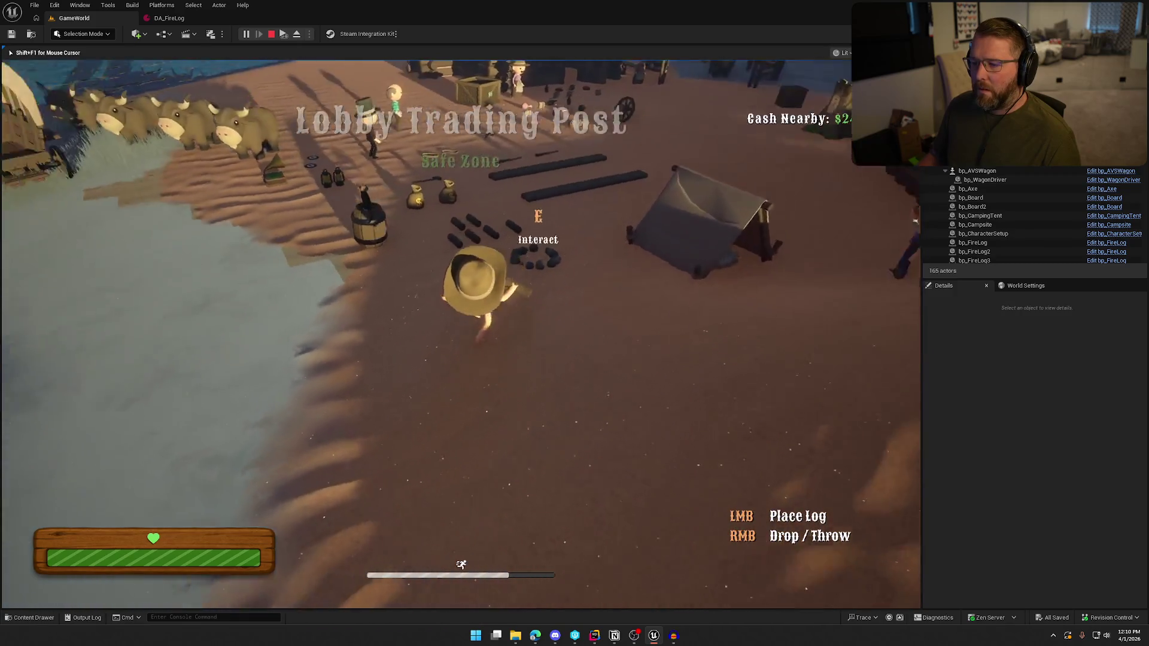
left_click(461, 336)
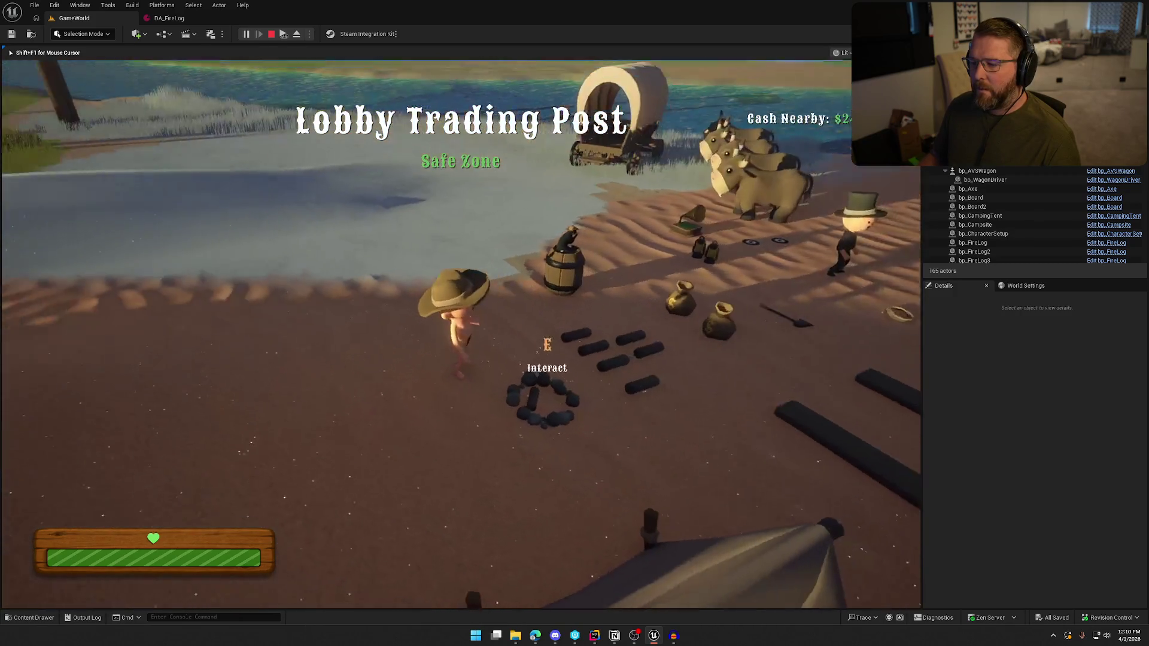
key("Escape")
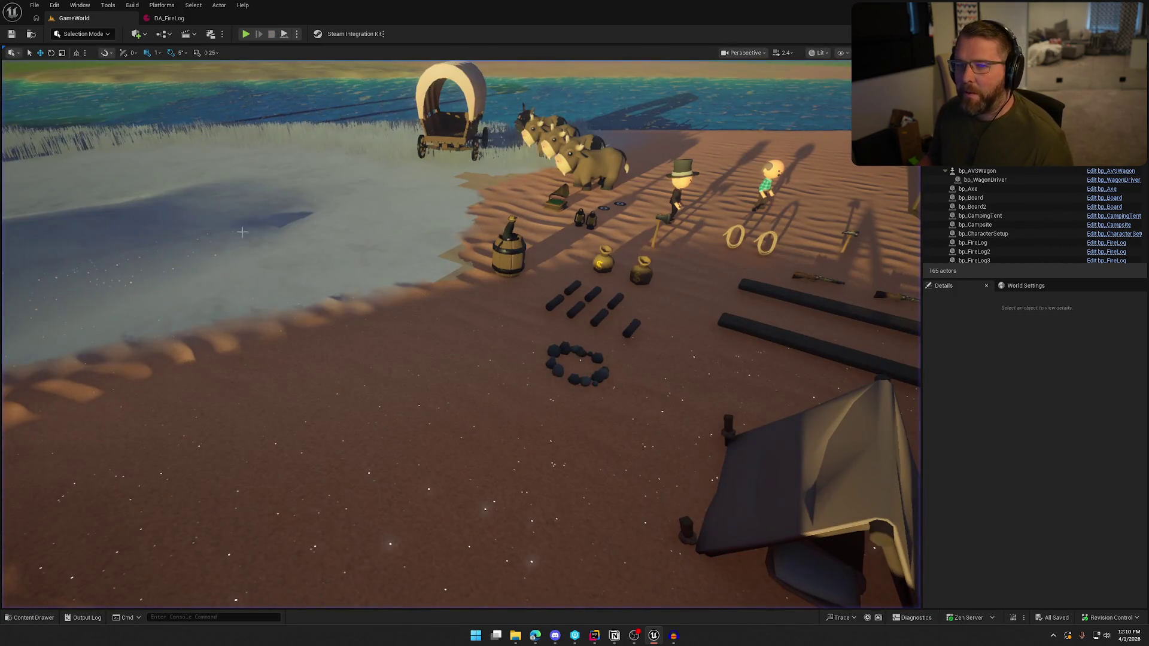
Close the DA_FireLog editor and browse to the item data assets in the Data folder
left_click(189, 18)
key("ctrl+space")
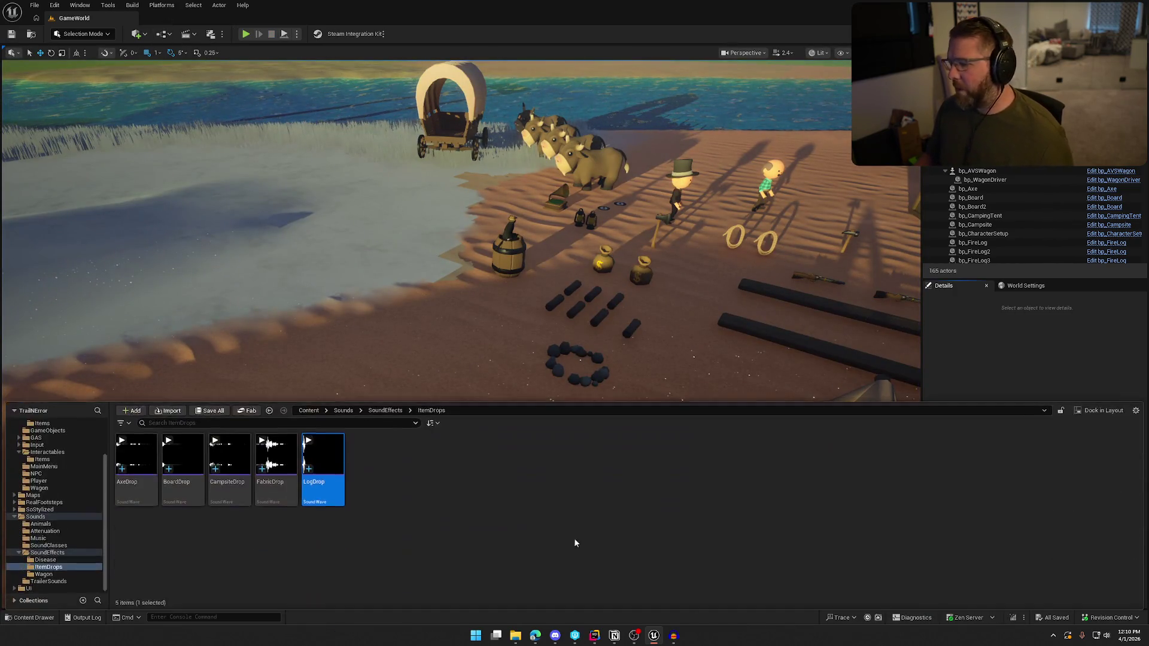
scroll(43, 463, "up", 3)
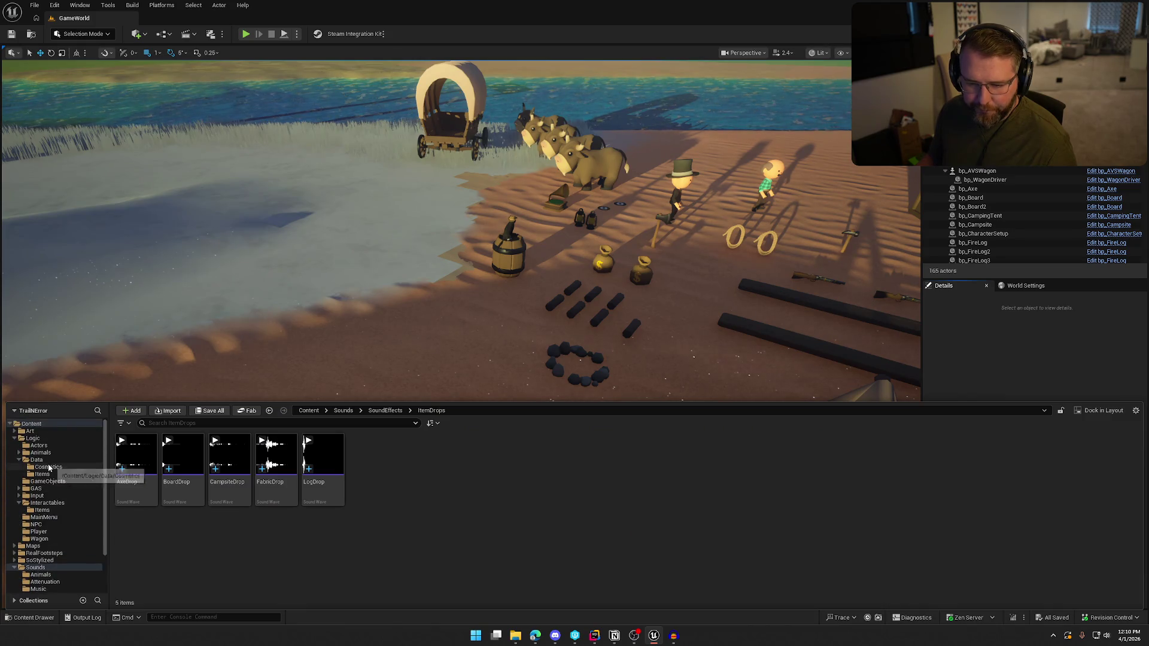
left_click(36, 460)
left_click(42, 474)
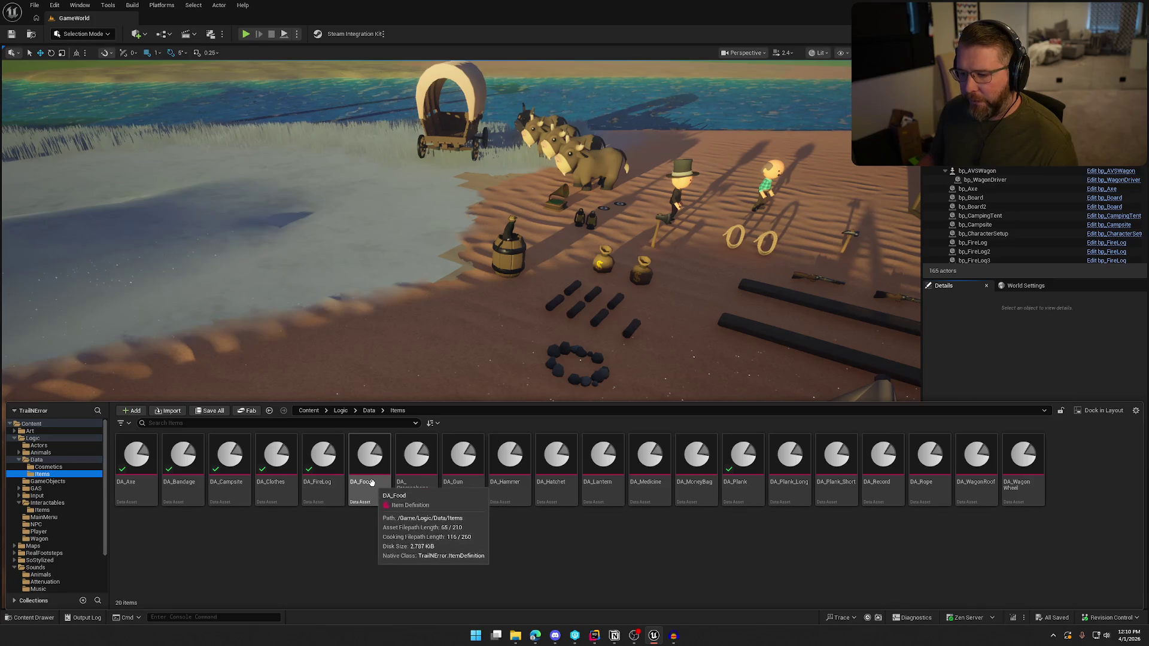
Open DA_Food, whose Impact Sound is None, and return to the Splice search page
double_click(376, 486)
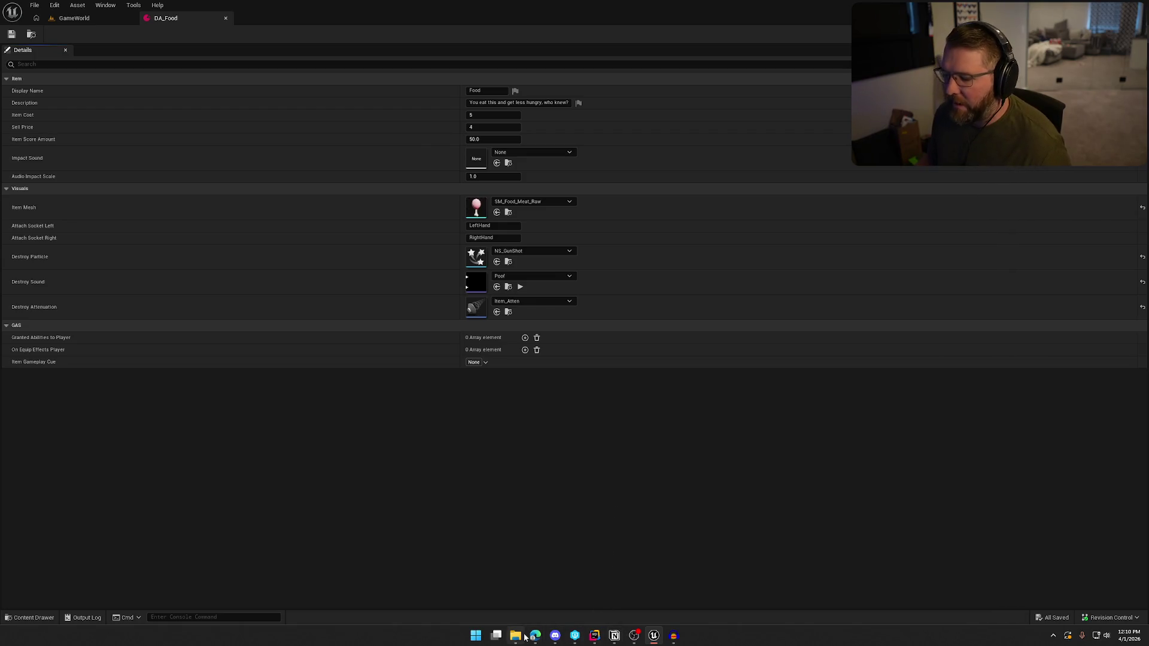
mouse_move(536, 639)
left_click(607, 592)
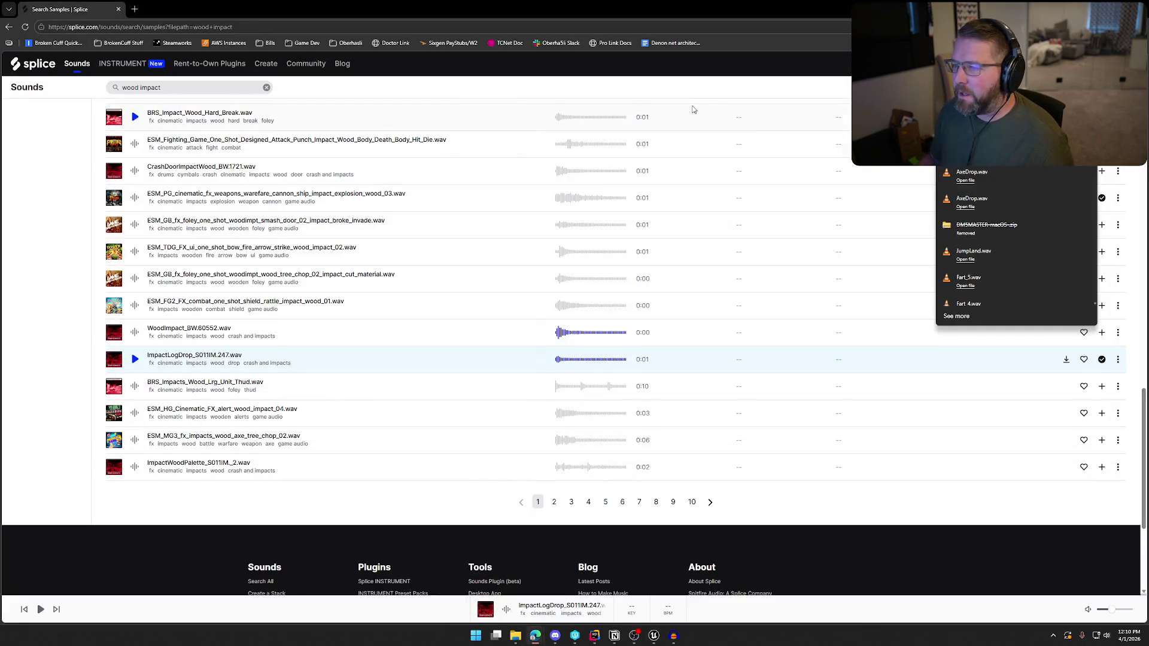
Search Splice for 'meat impact' and audition both results
left_click(690, 94)
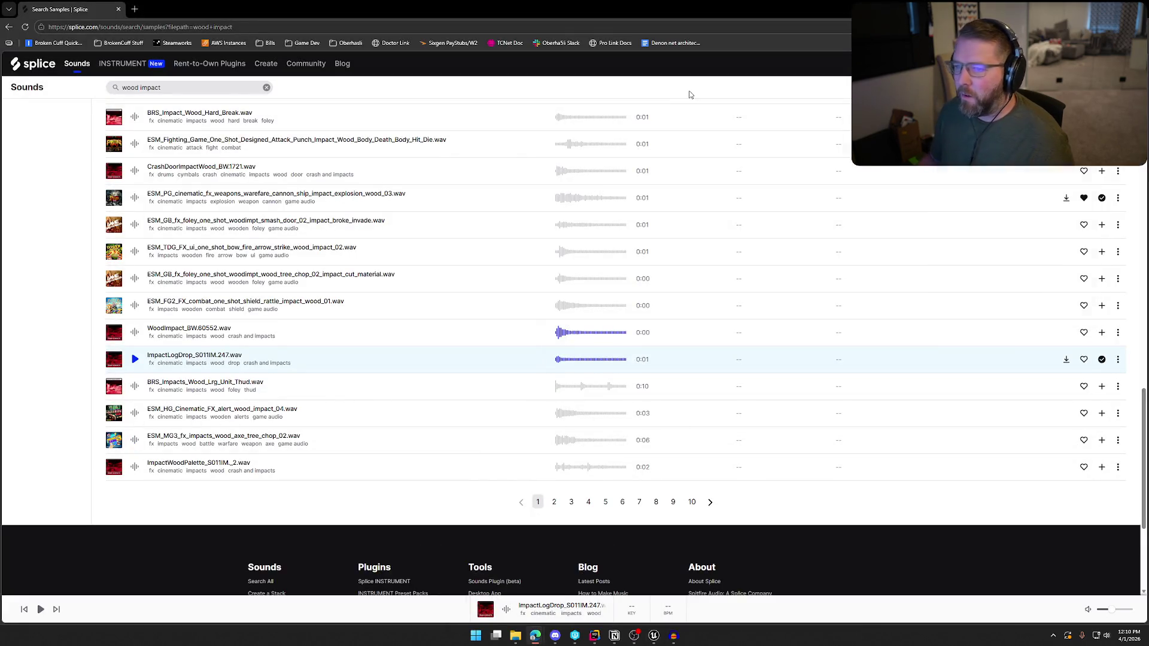
double_click(138, 89)
type("meat")
key("Return")
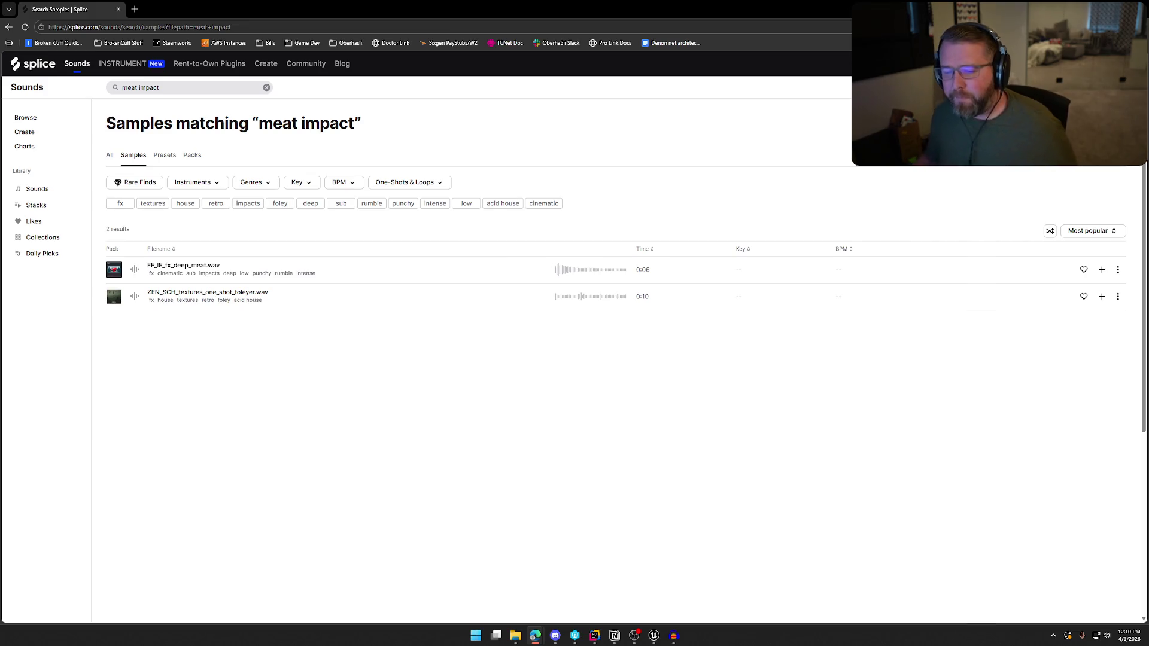
left_click(135, 271)
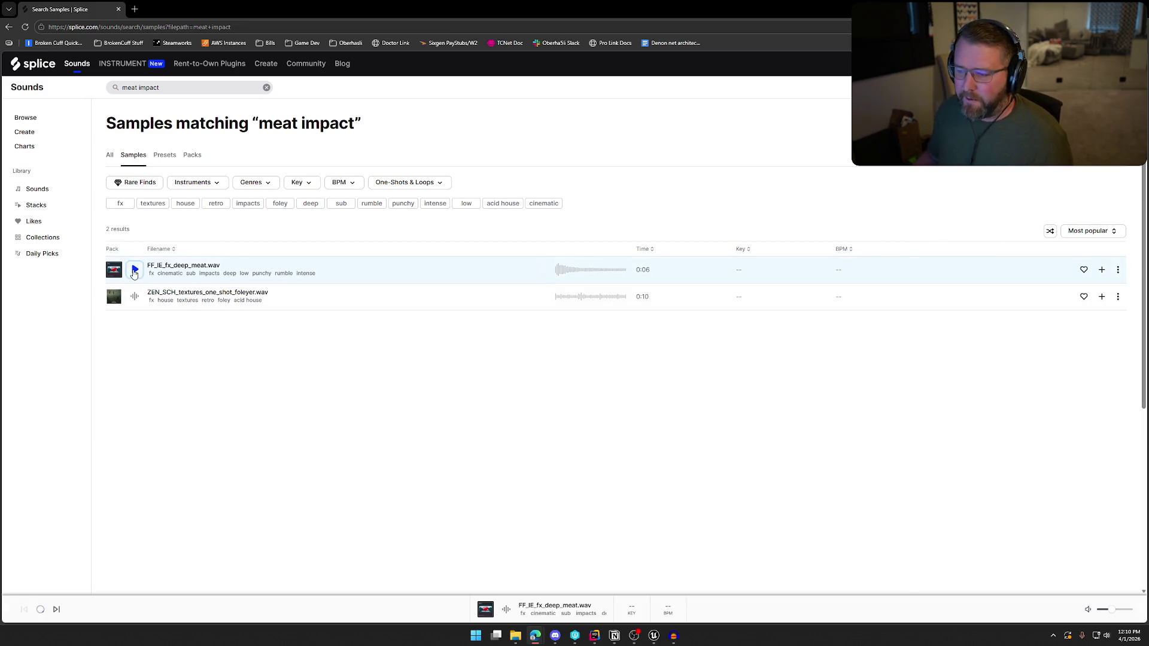
left_click(134, 273)
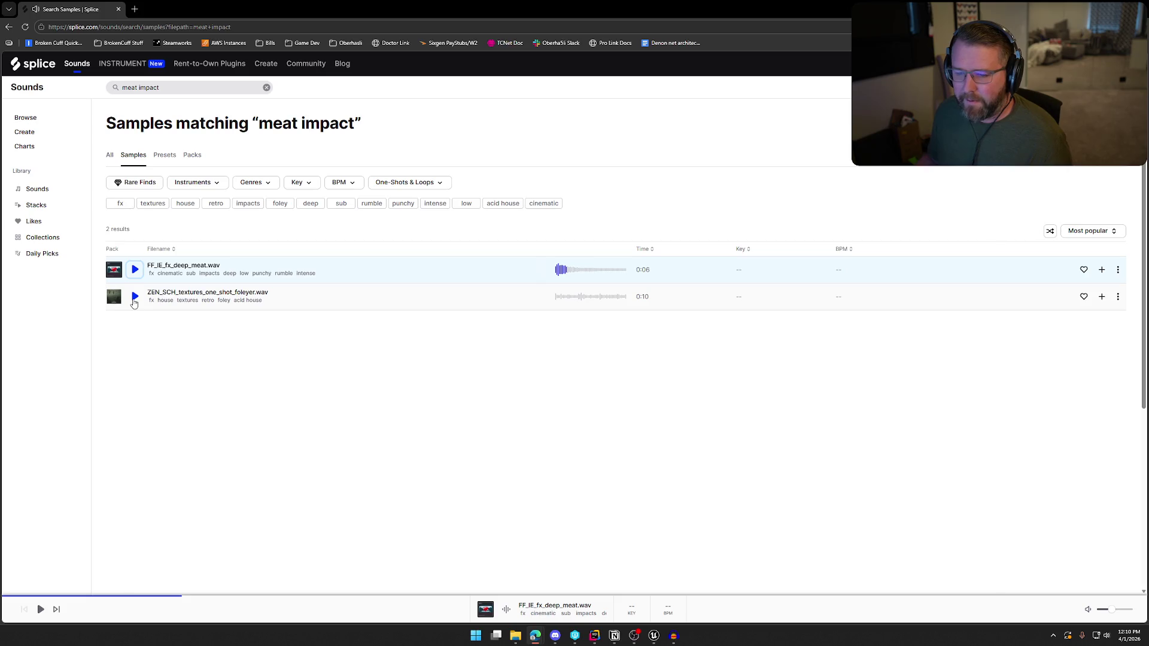
left_click(134, 299)
left_click(134, 302)
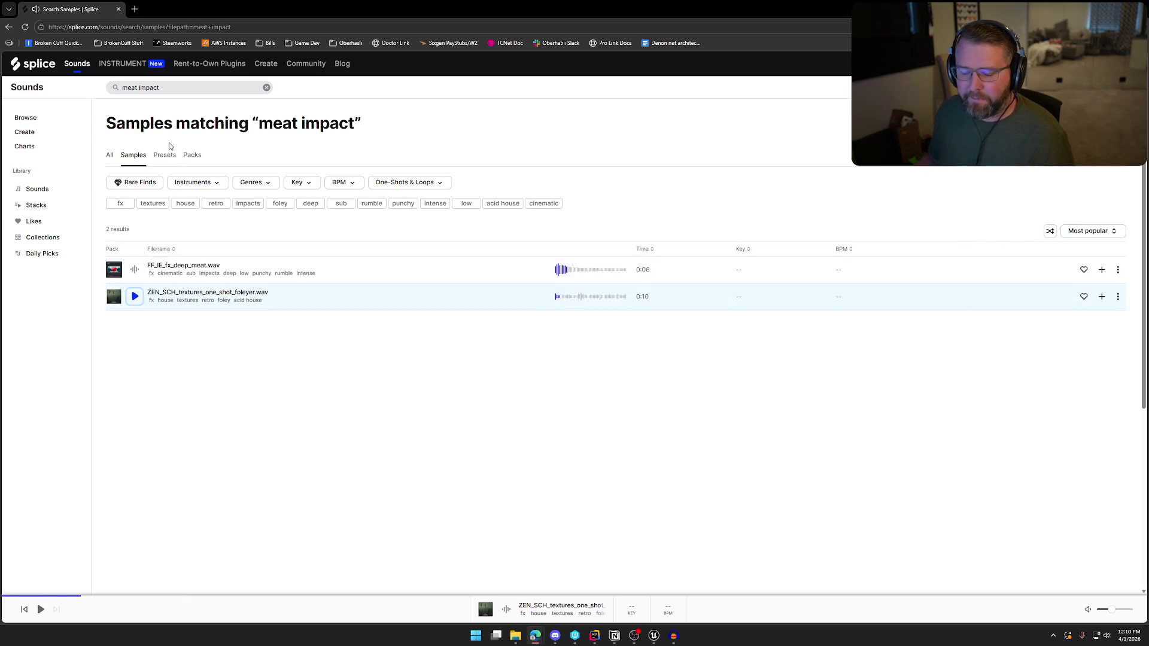
Search 'food impact' and audition FSS_DPTE2_fx_impact_food.wav and the egg shell bowl impact sample
double_click(130, 89)
type("food")
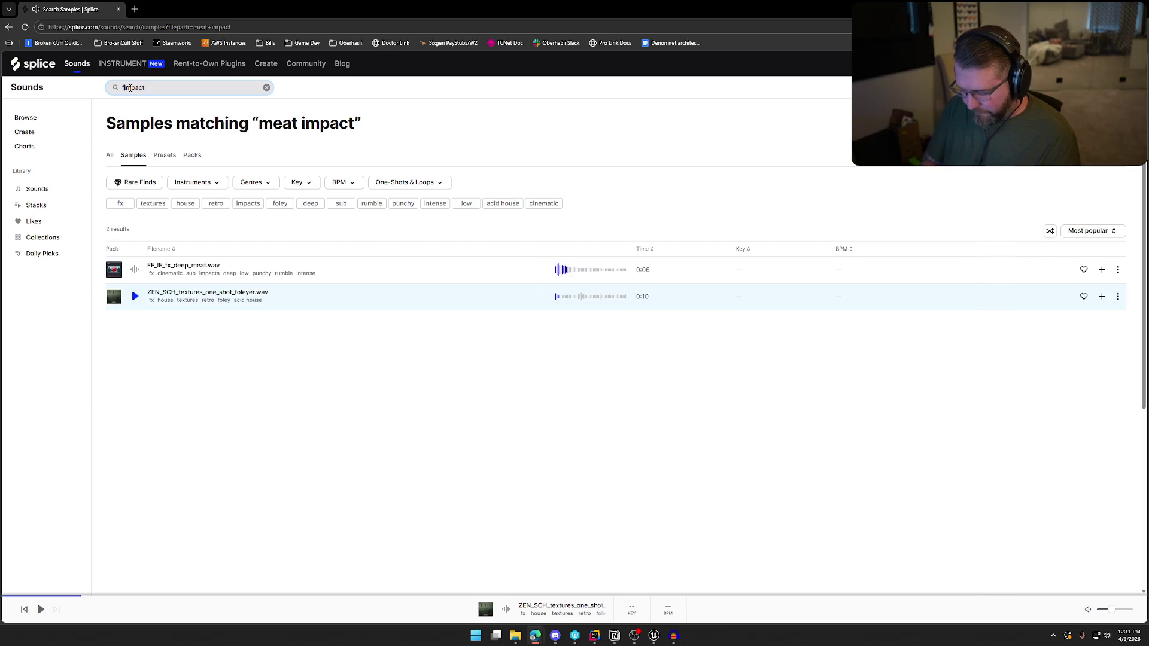
key("Return")
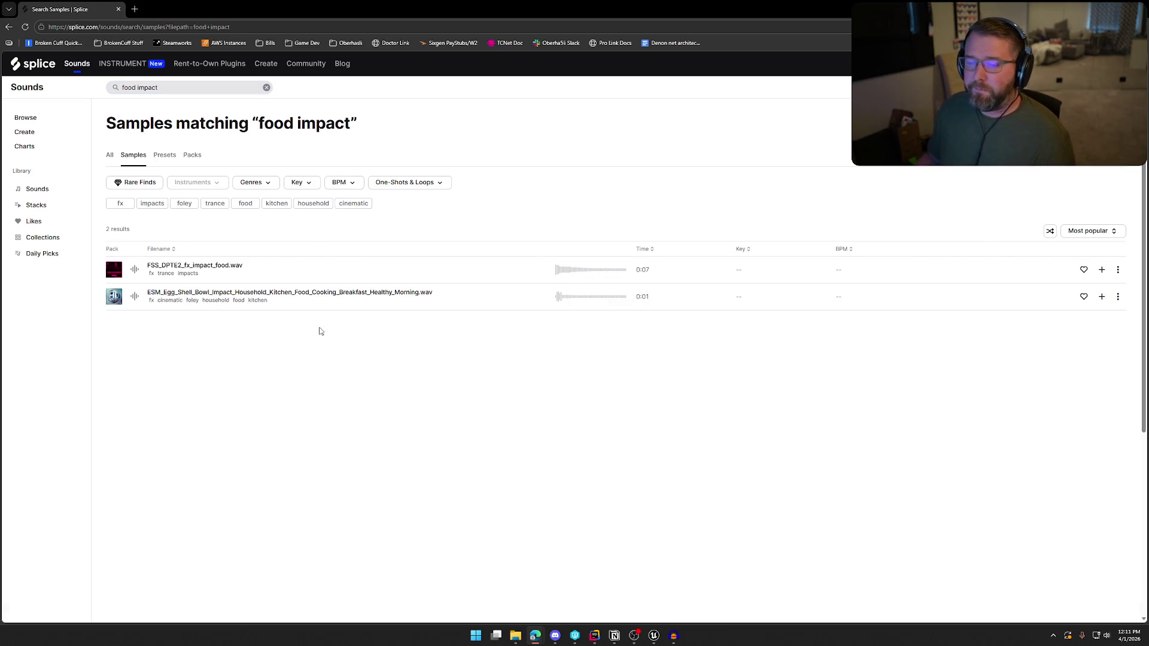
left_click(134, 269)
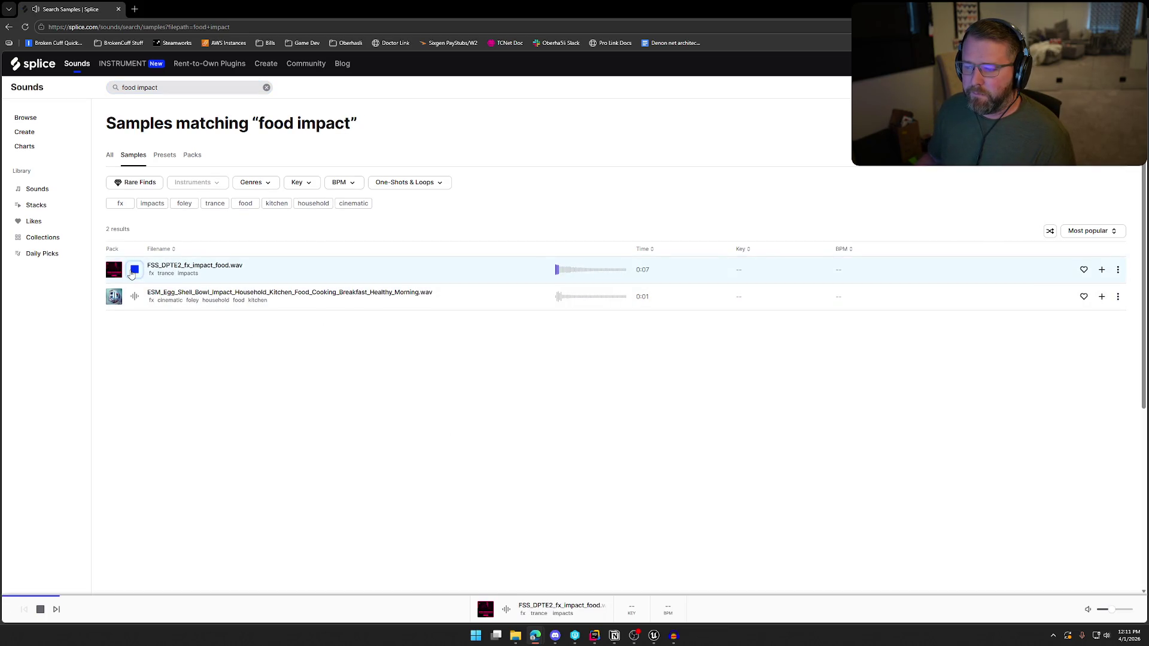
left_click(141, 302)
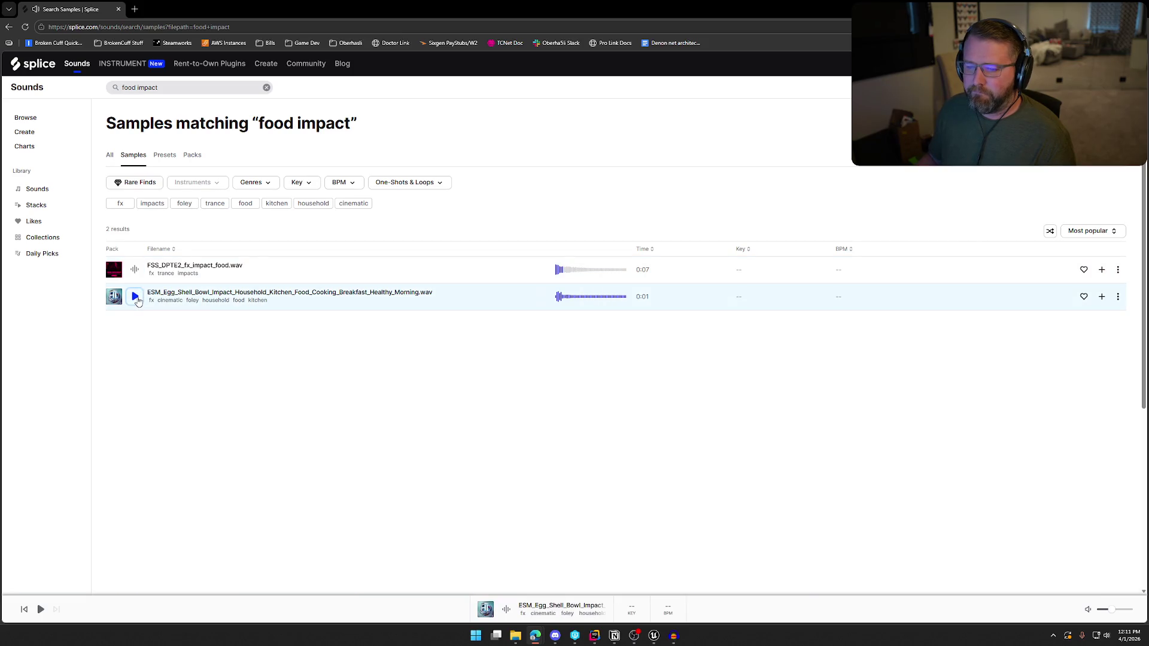
left_click(138, 301)
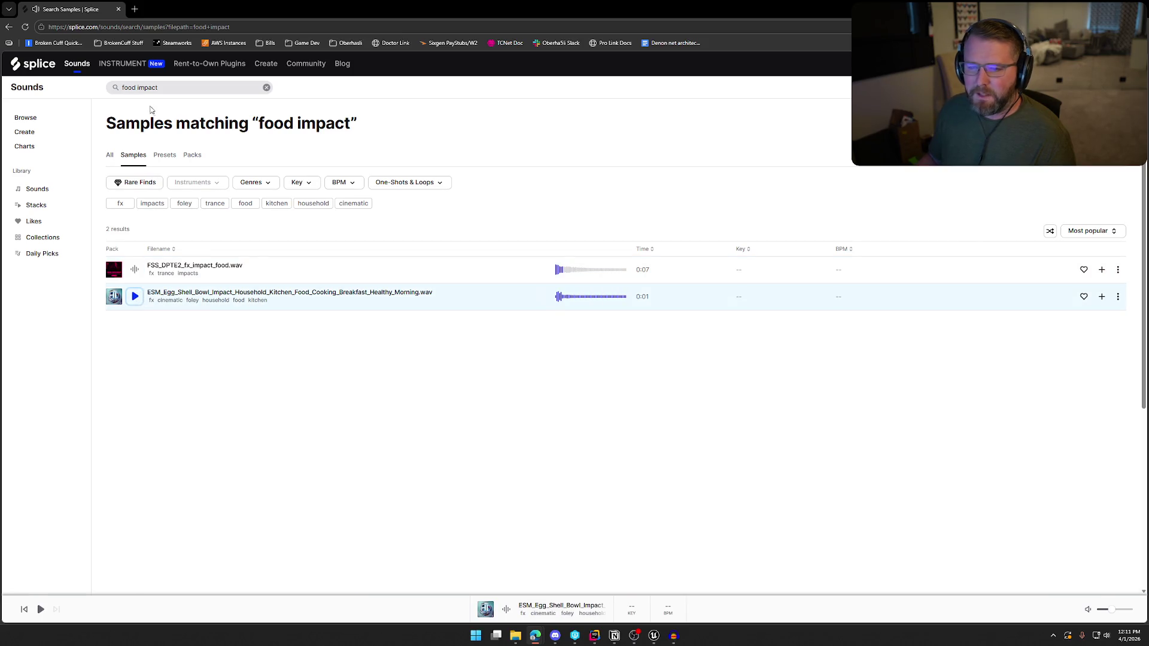
Broaden the search to just 'impact'
left_click_drag(136, 88, 127, 88)
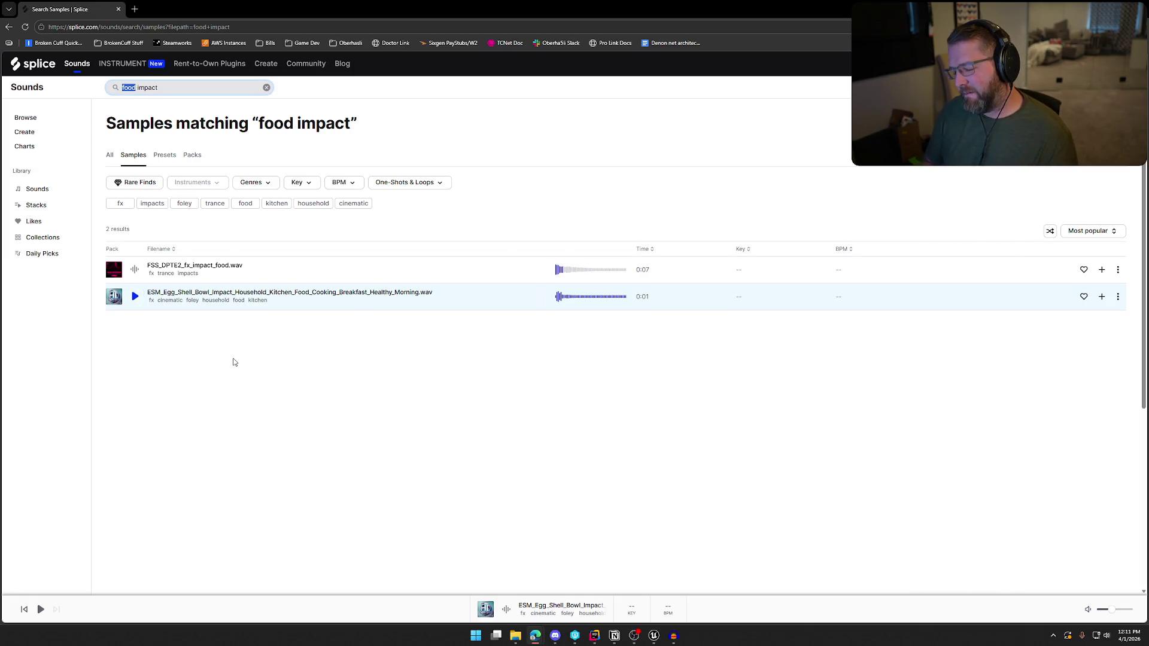
key("BackSpace")
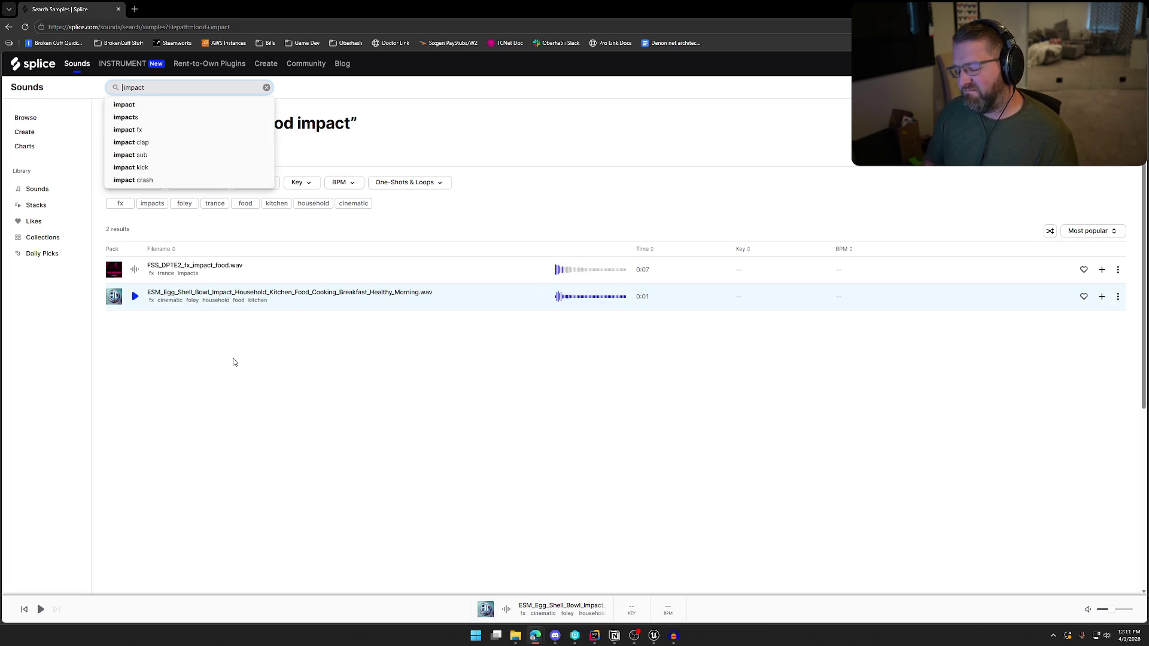
key("Return")
Filter impact results to game audio and audition Polypropylene6a, crystal glass break and magic shimmer whoosh_14
left_click(231, 203)
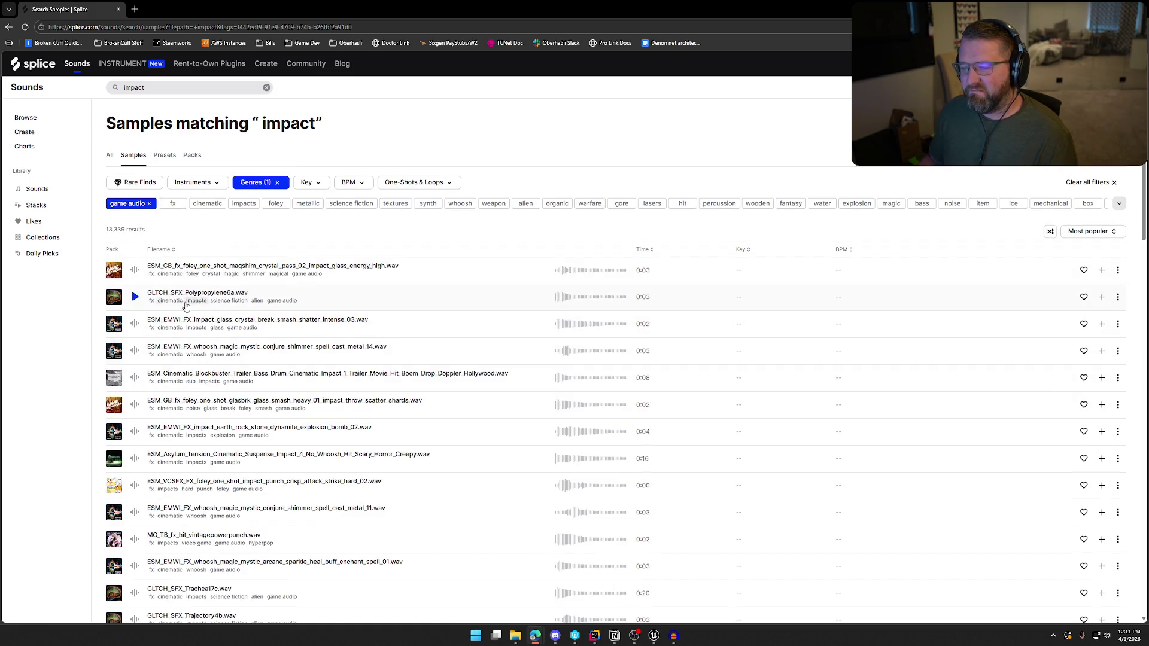
left_click(135, 297)
key("Up")
left_click(137, 328)
left_click(135, 351)
Further down, audition Bromine10a, Attenuator4a, Polycarbonate12a, Polyvinyl15b and Haplotype3b
scroll(180, 347, "down", 2)
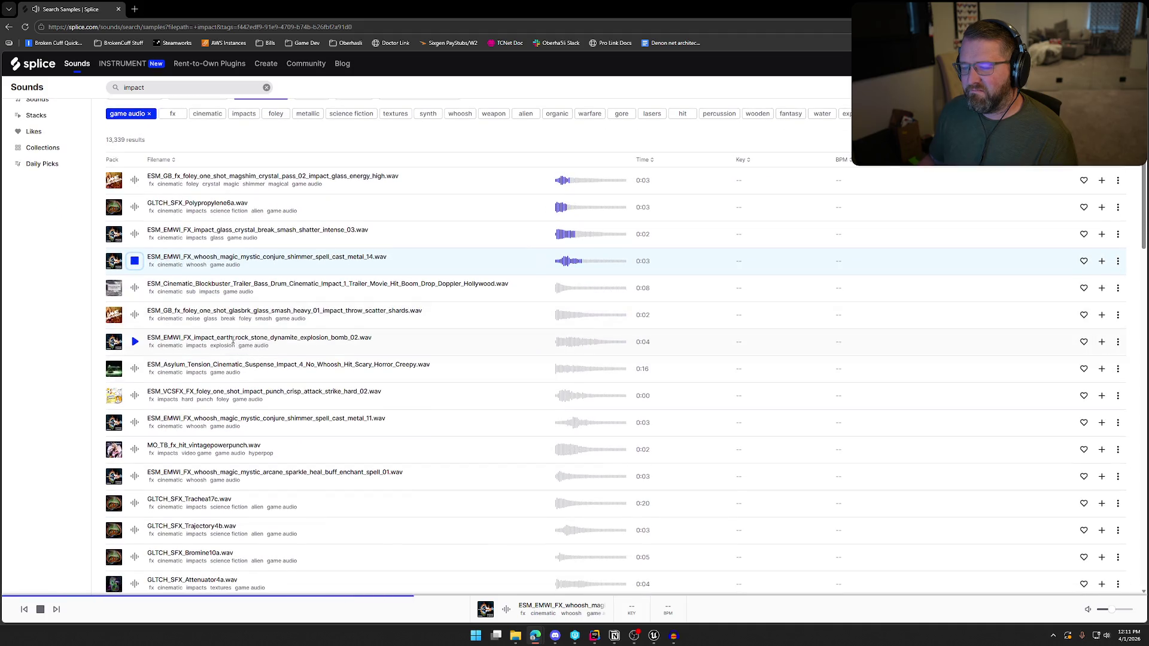
scroll(338, 401, "down", 1)
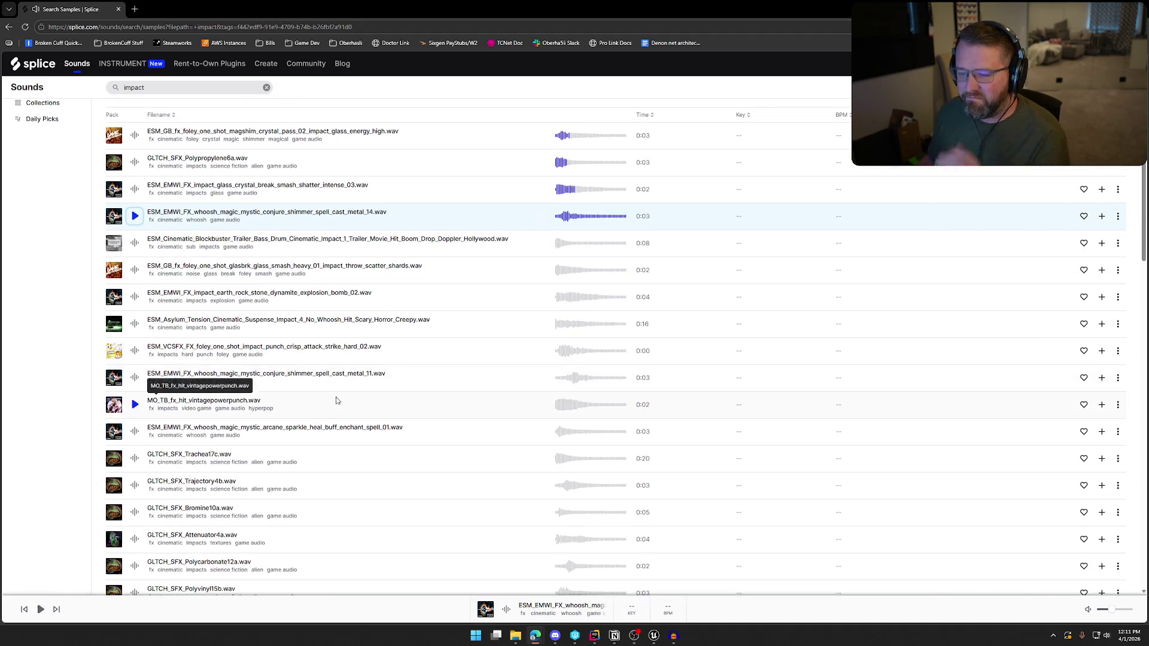
scroll(337, 400, "down", 2)
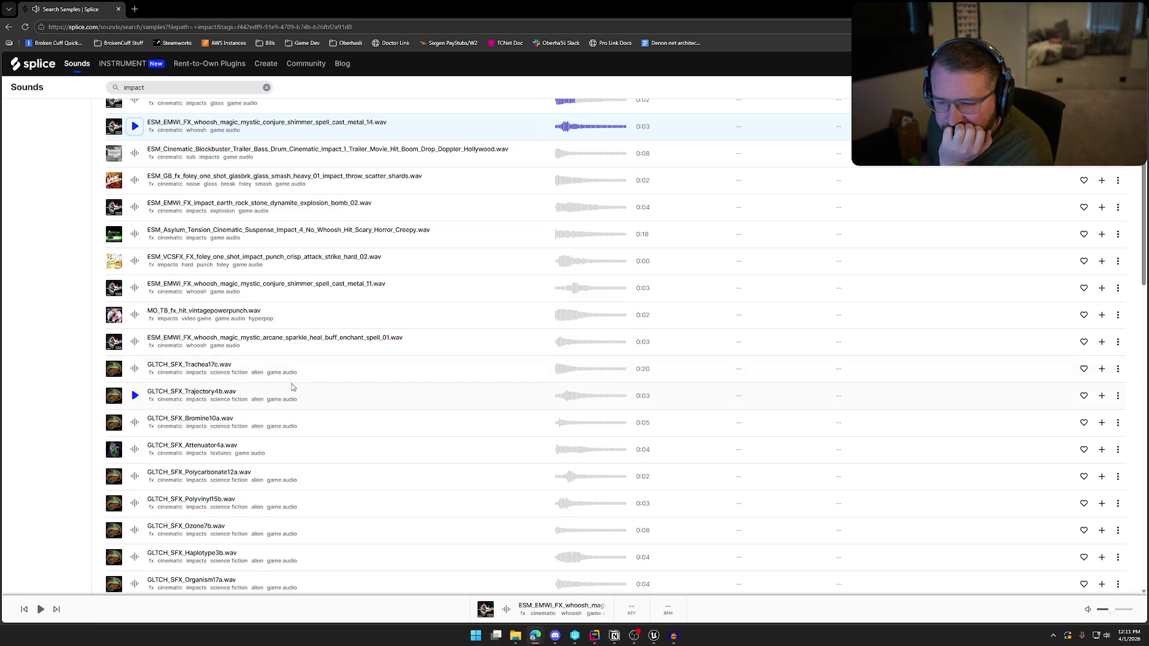
scroll(286, 386, "down", 3)
left_click(136, 289)
left_click(135, 315)
left_click(134, 340)
left_click(135, 369)
scroll(135, 369, "down", 2)
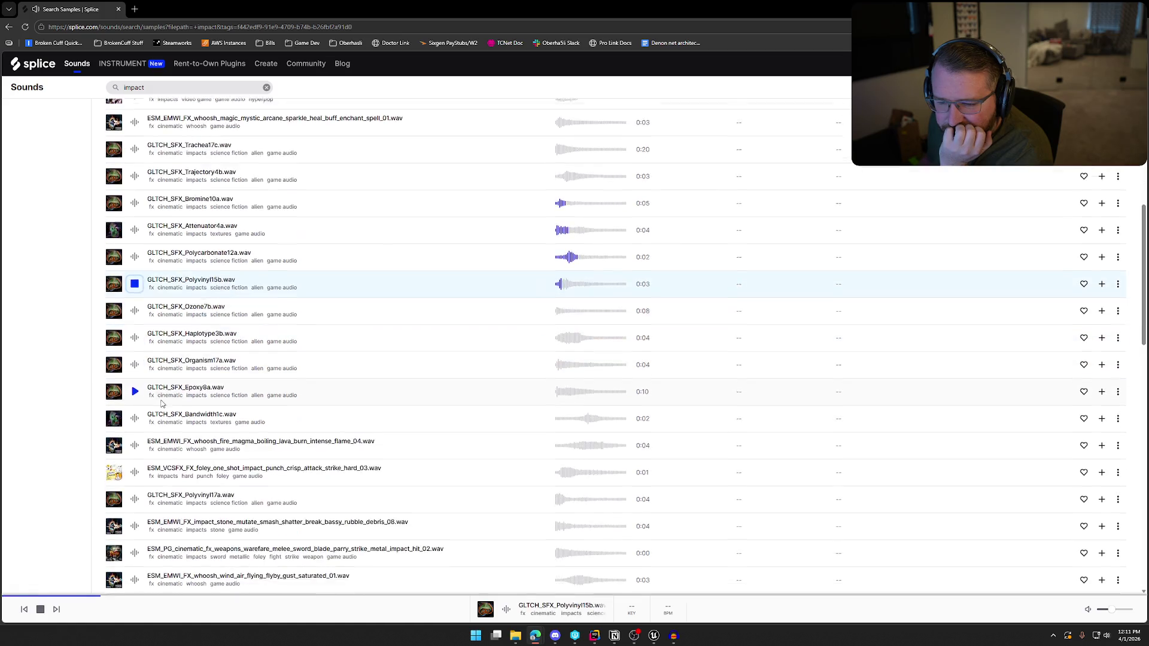
left_click(135, 332)
scroll(134, 332, "down", 3)
scroll(288, 409, "down", 2)
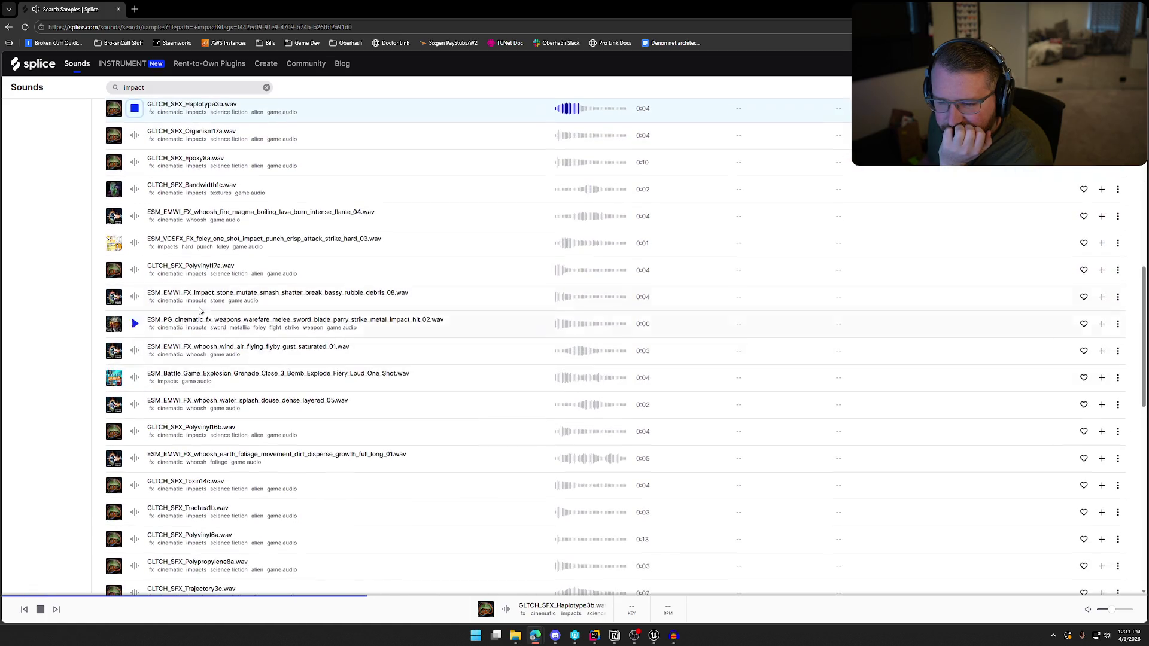
Audition the crisp punch strike hard_03 sample, then start clearing the search term
left_click(318, 239)
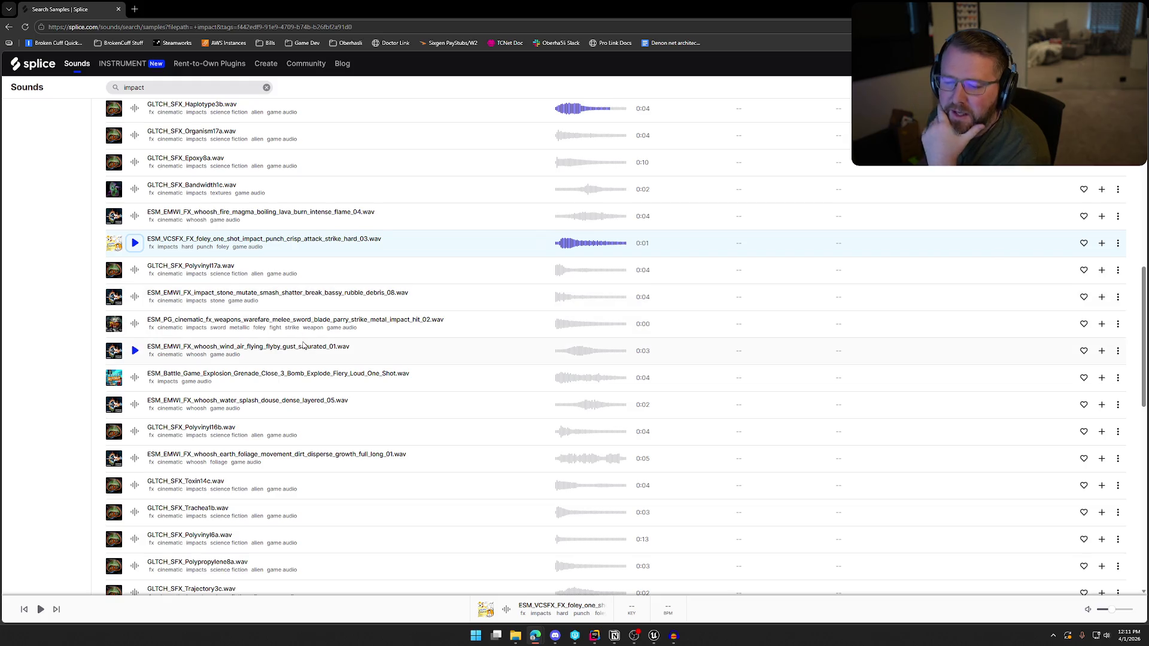
scroll(262, 424, "down", 2)
scroll(262, 423, "down", 7)
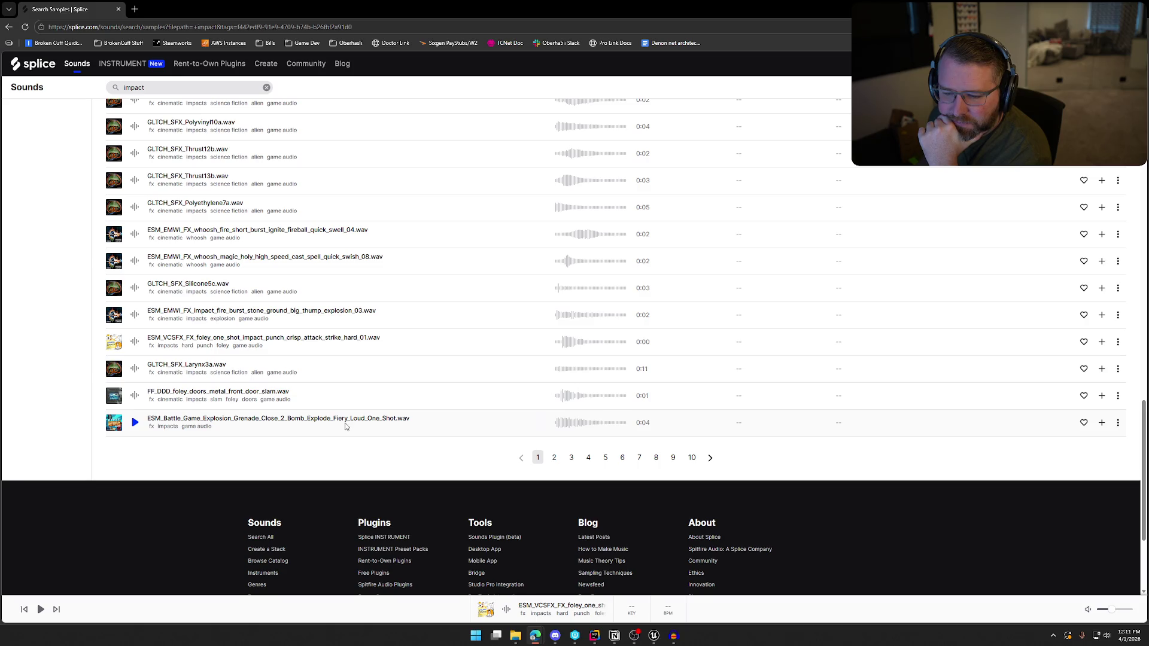
scroll(345, 425, "up", 15)
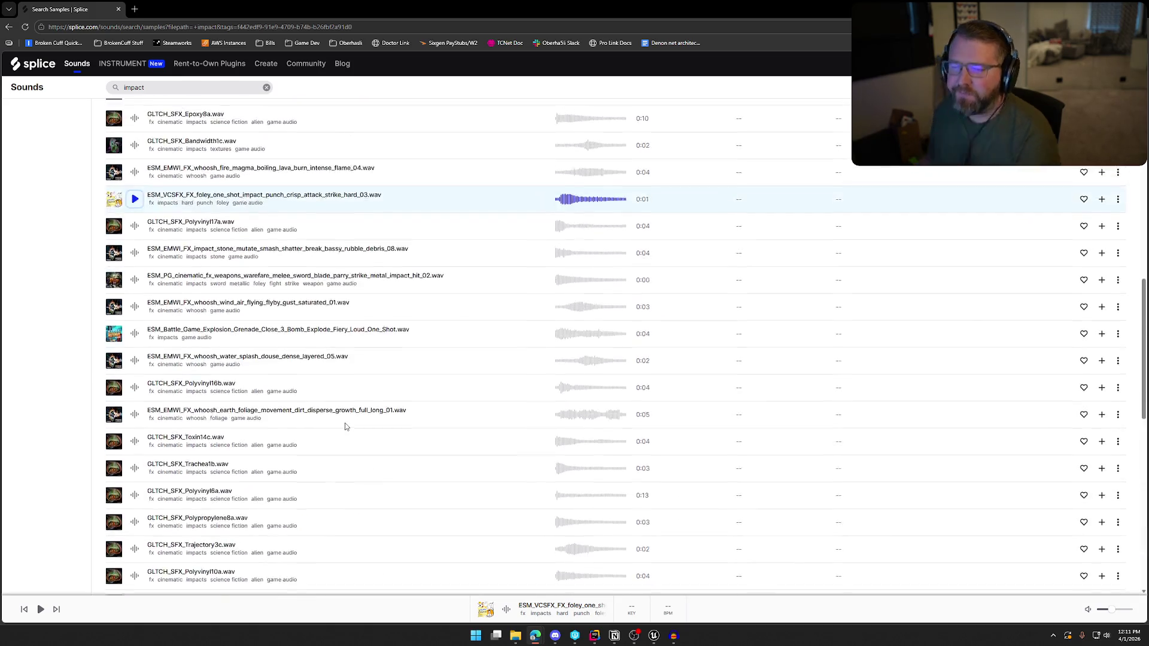
left_click(171, 87)
key("BackSpace")
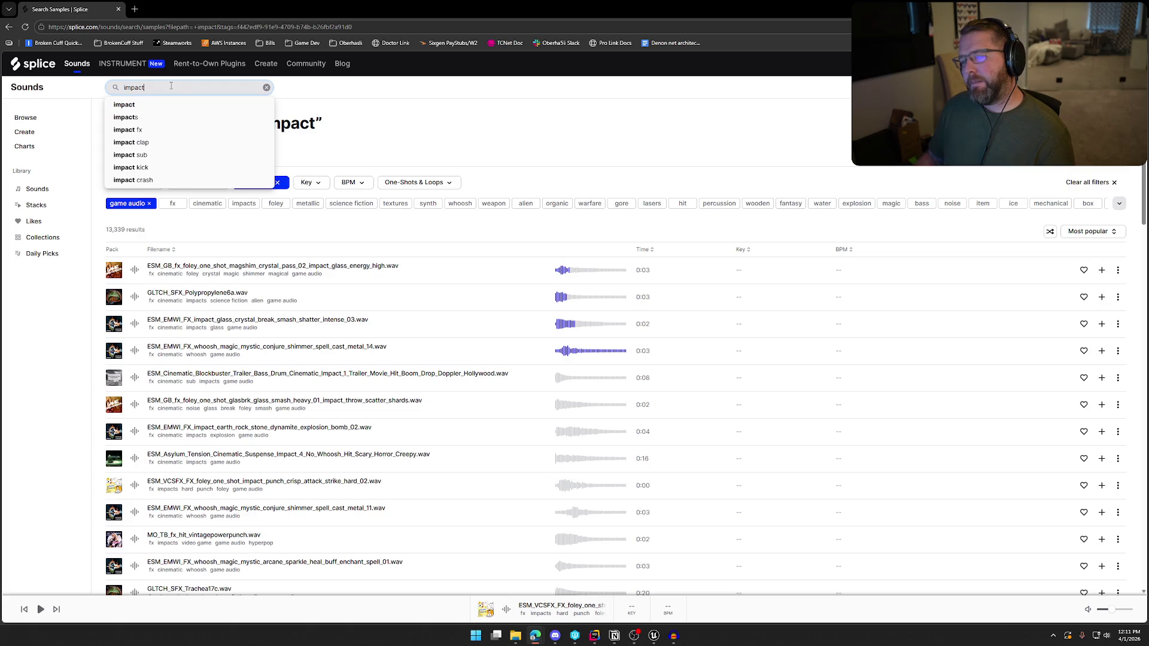
Search 'punch' filtered to game audio and audition the first two results
type("punch")
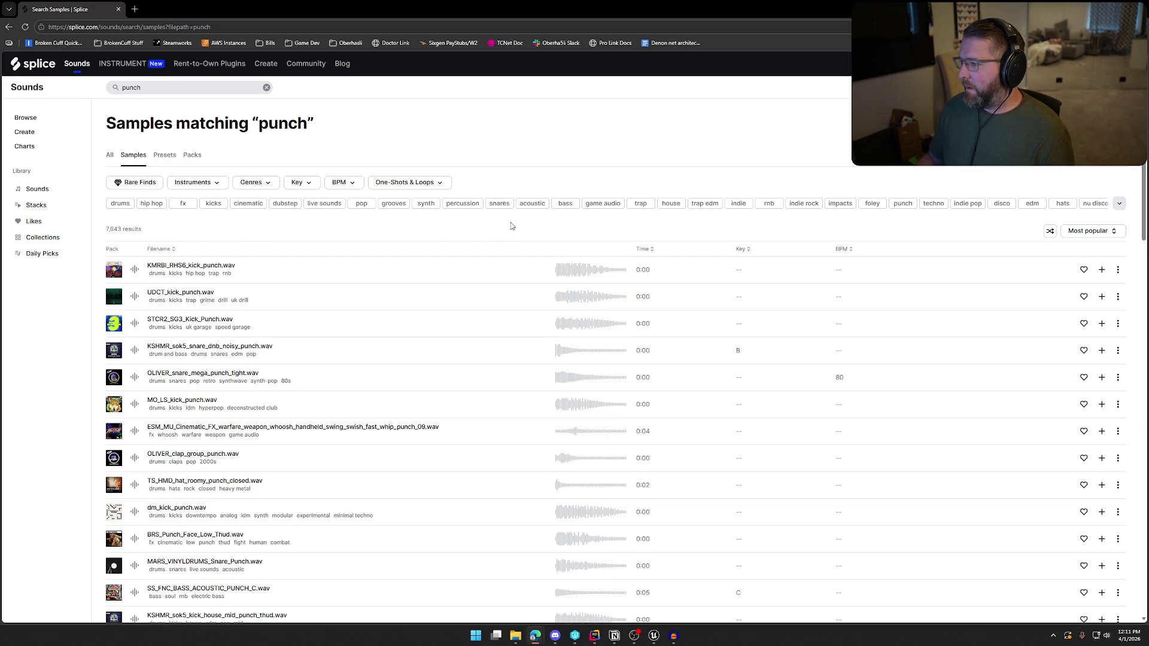
left_click(593, 205)
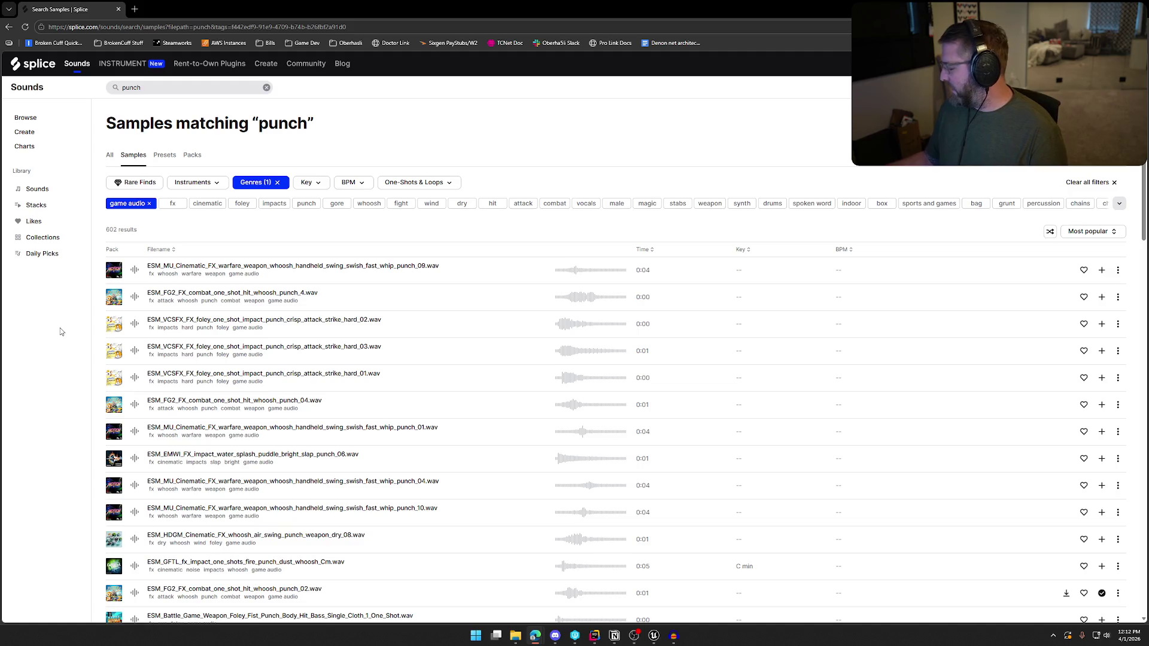
left_click(135, 270)
left_click(135, 298)
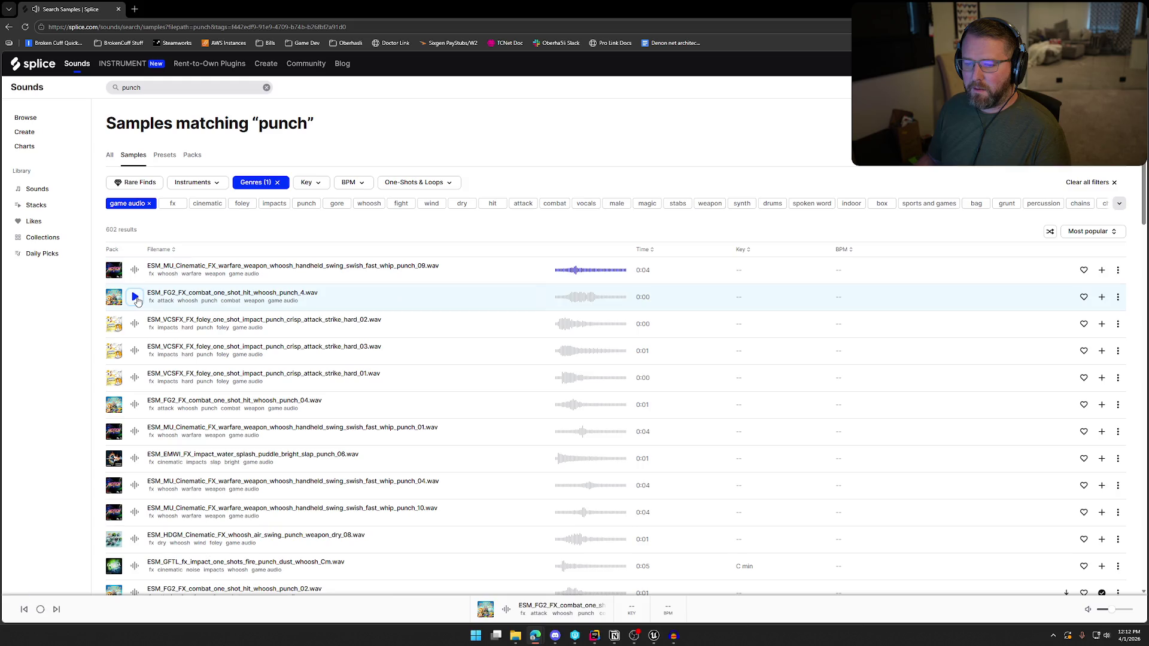
Audition crisp punch strike hard_02, hard_03, hard_01, combat whoosh punch_04 and whip punch_01
left_click(135, 324)
left_click(133, 352)
left_click(134, 377)
scroll(135, 378, "down", 1)
left_click(135, 315)
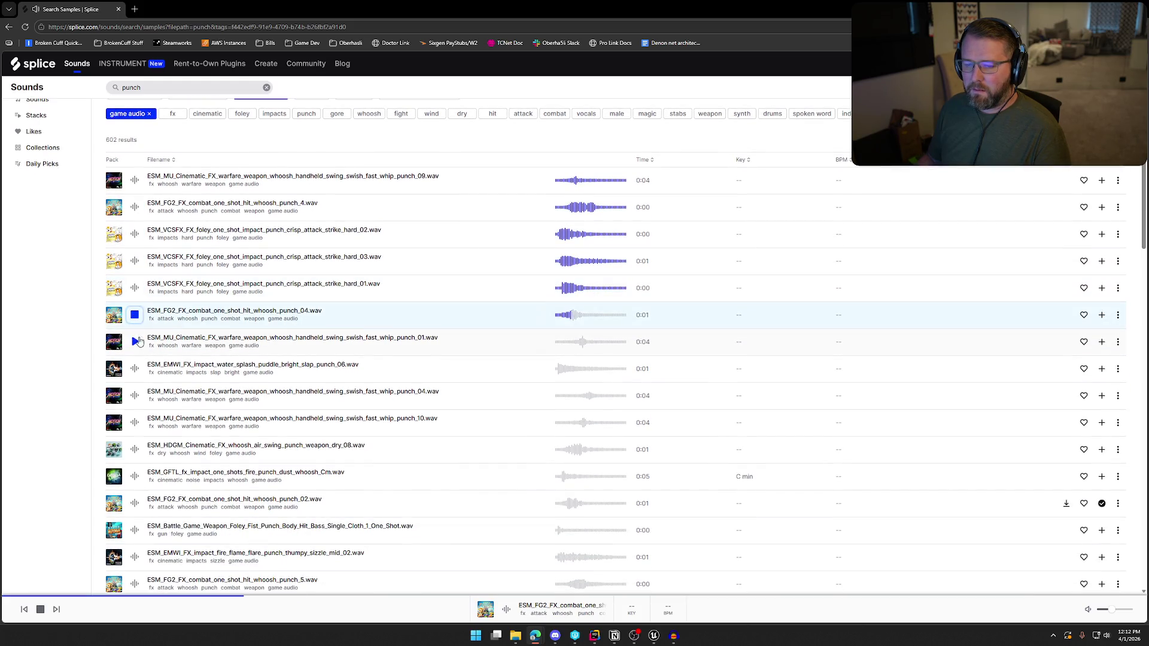
left_click(135, 341)
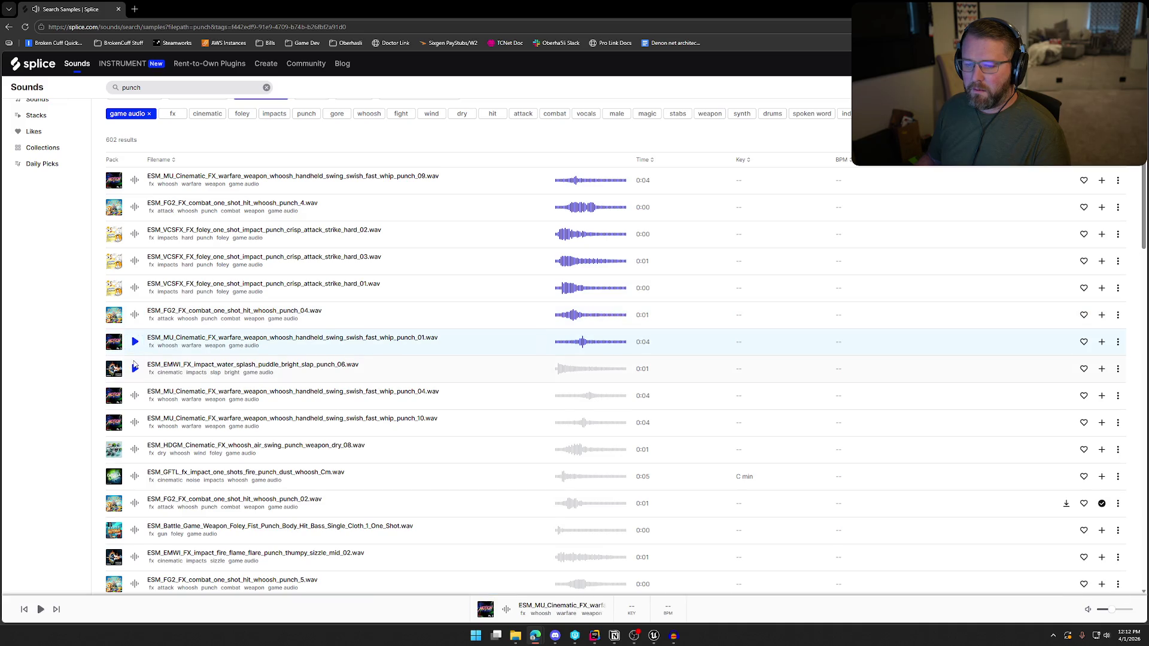